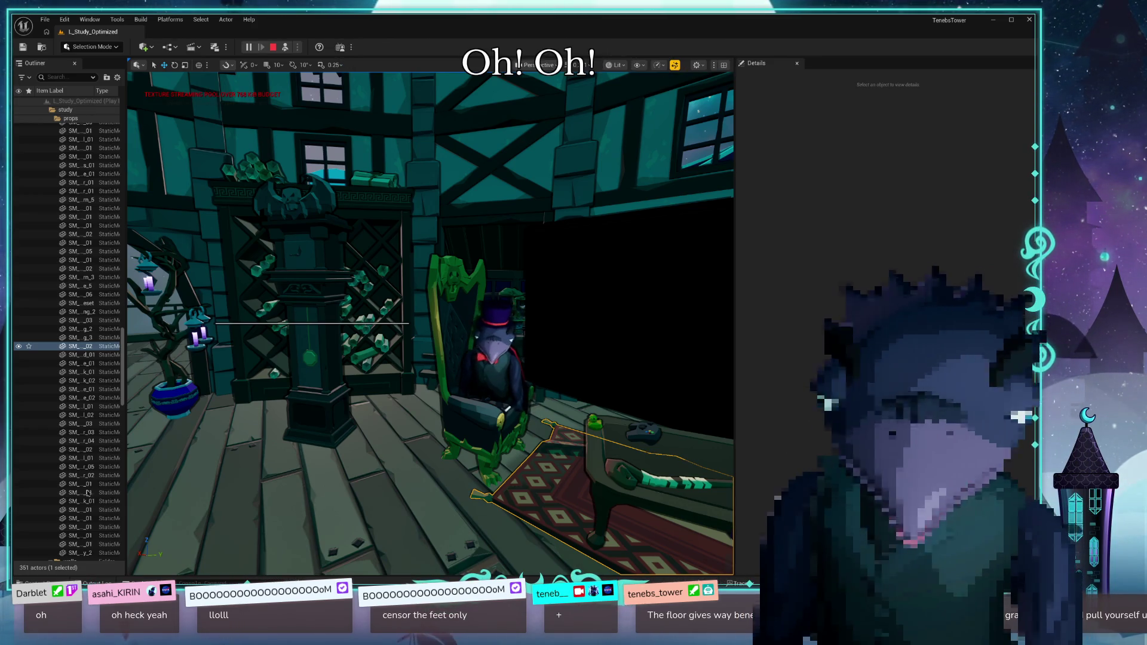
Step: Select the floor piece SM_Bld_Castle_Floor_Wood_14 and fly the camera toward the throne
{"action": "left_click", "coordinate": [341, 464]}
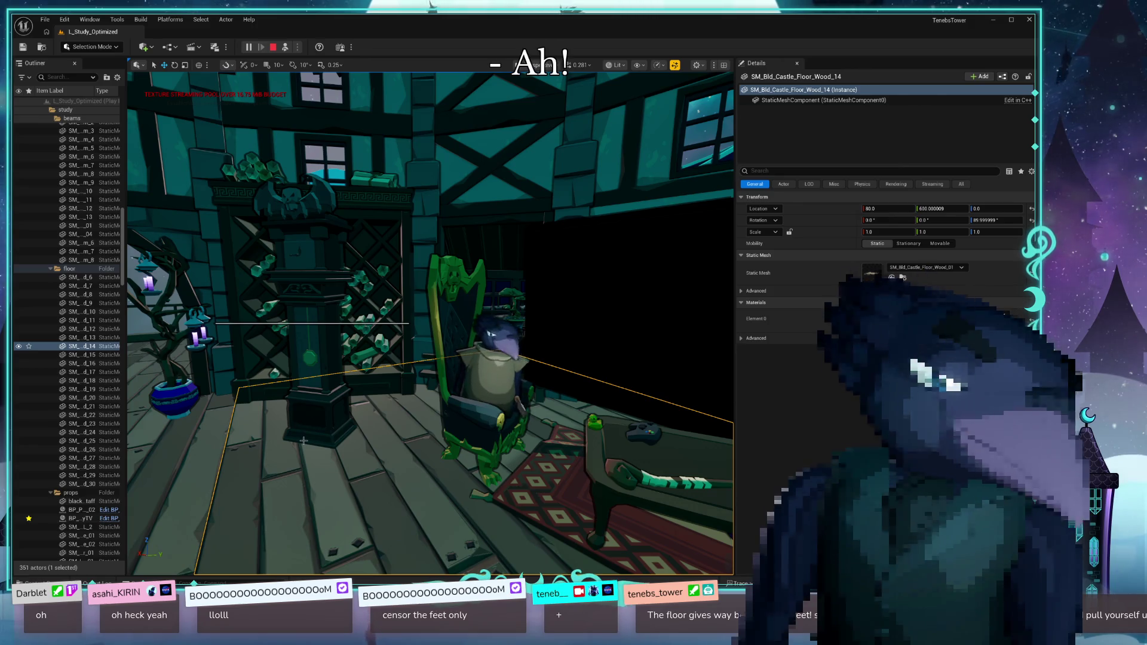
{"action": "mouse_move", "coordinate": [303, 440]}
{"action": "left_mouse_down"}
{"action": "mouse_move", "coordinate": [281, 412]}
{"action": "mouse_move", "coordinate": [293, 391]}
{"action": "left_mouse_up"}
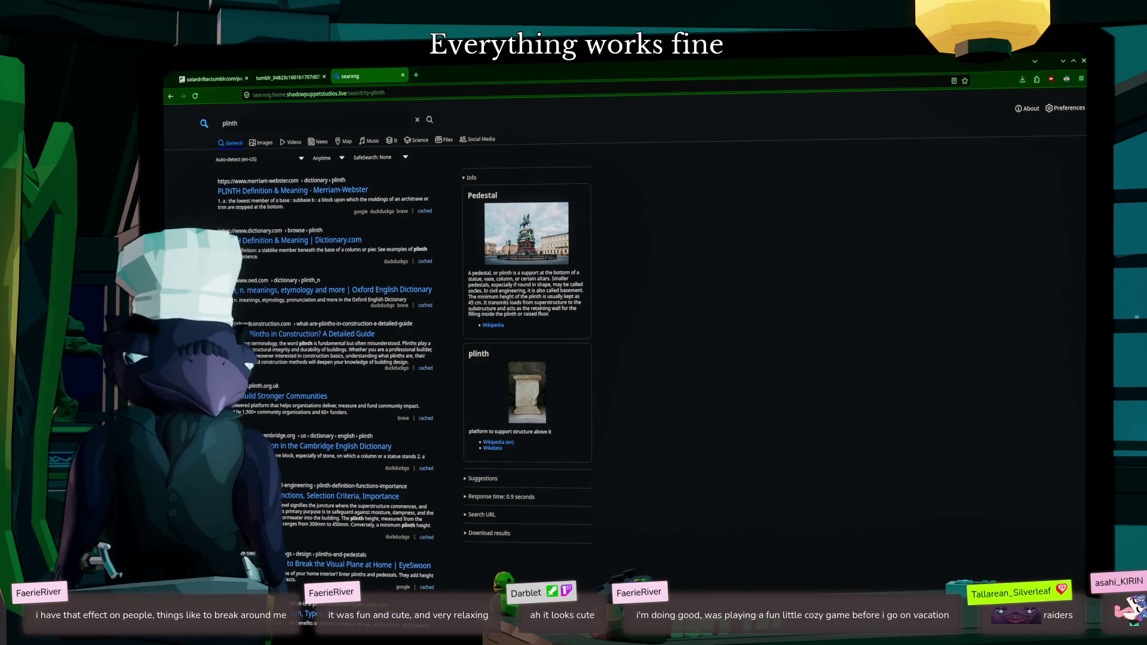
Step: Search SearXNG for 'petit island' from the address bar, fixing the typo
{"action": "key", "text": "ctrl+l"}
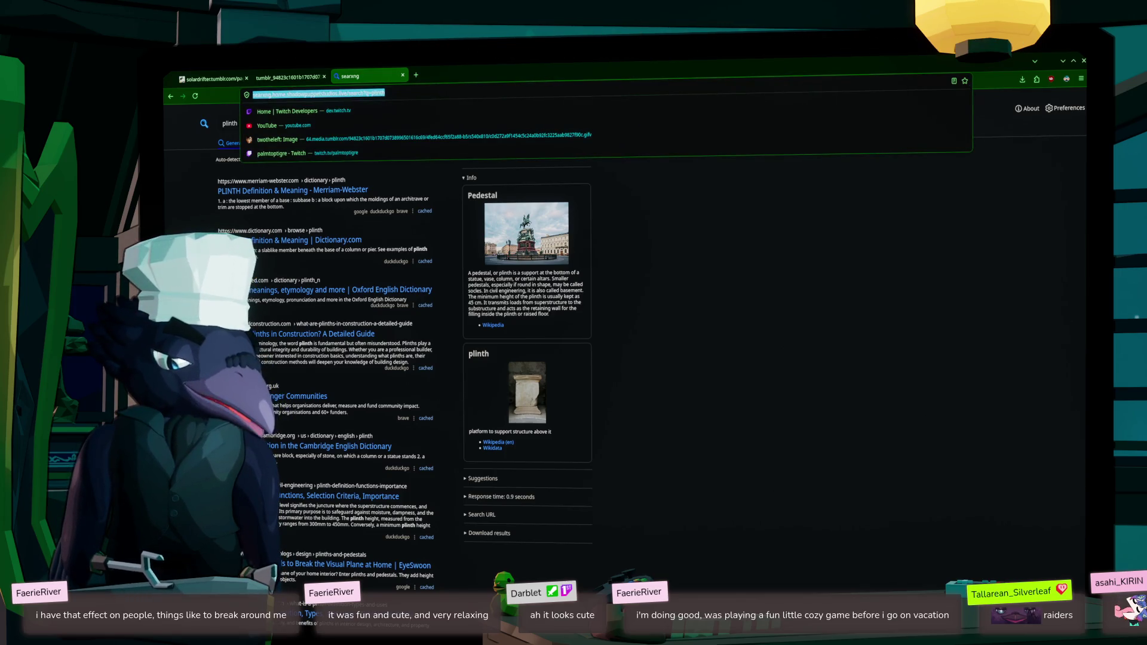
{"action": "type", "text": "pe"}
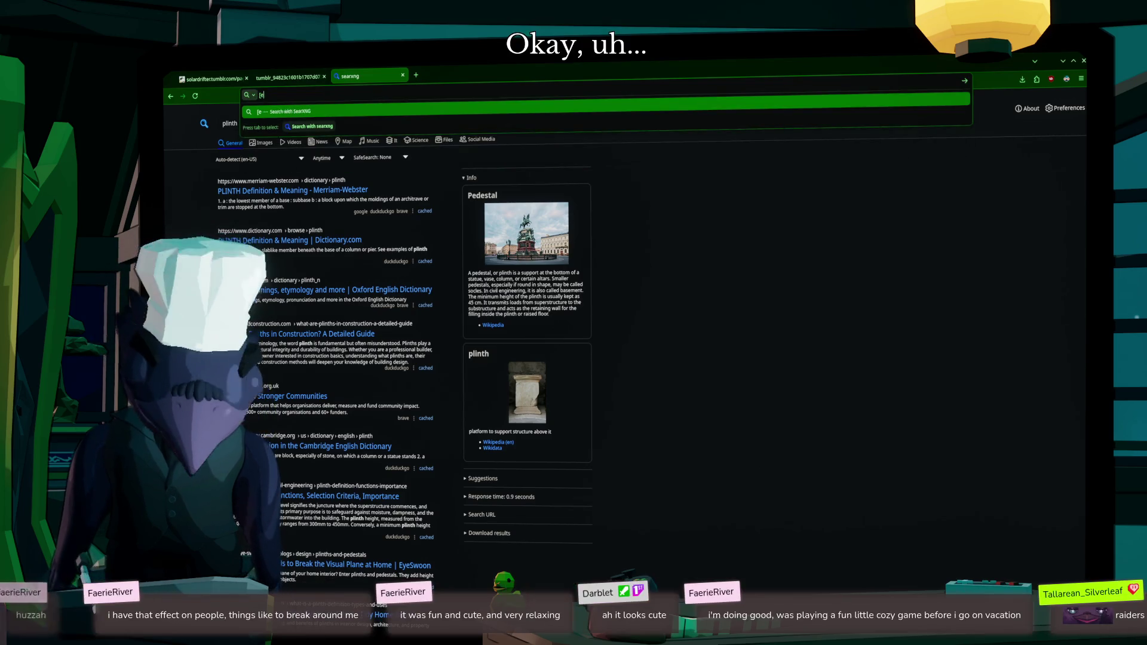
{"action": "type", "text": "it"}
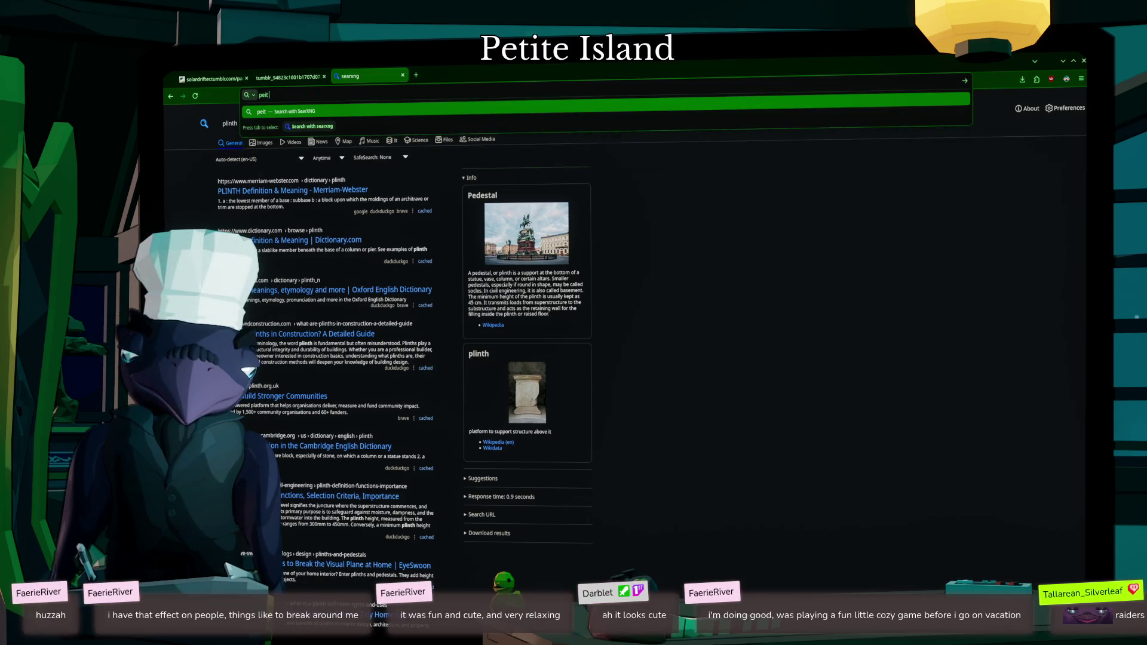
{"action": "key", "text": "BackSpace"}
{"action": "key", "text": "BackSpace"}
{"action": "type", "text": "tit island"}
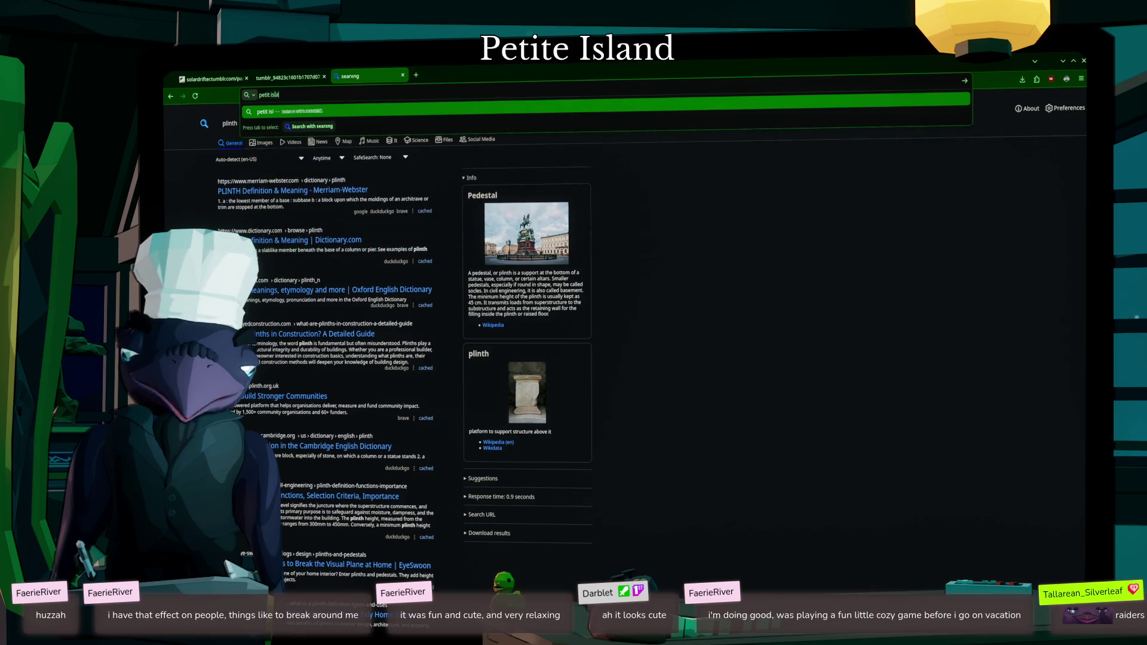
{"action": "key", "text": "Return"}
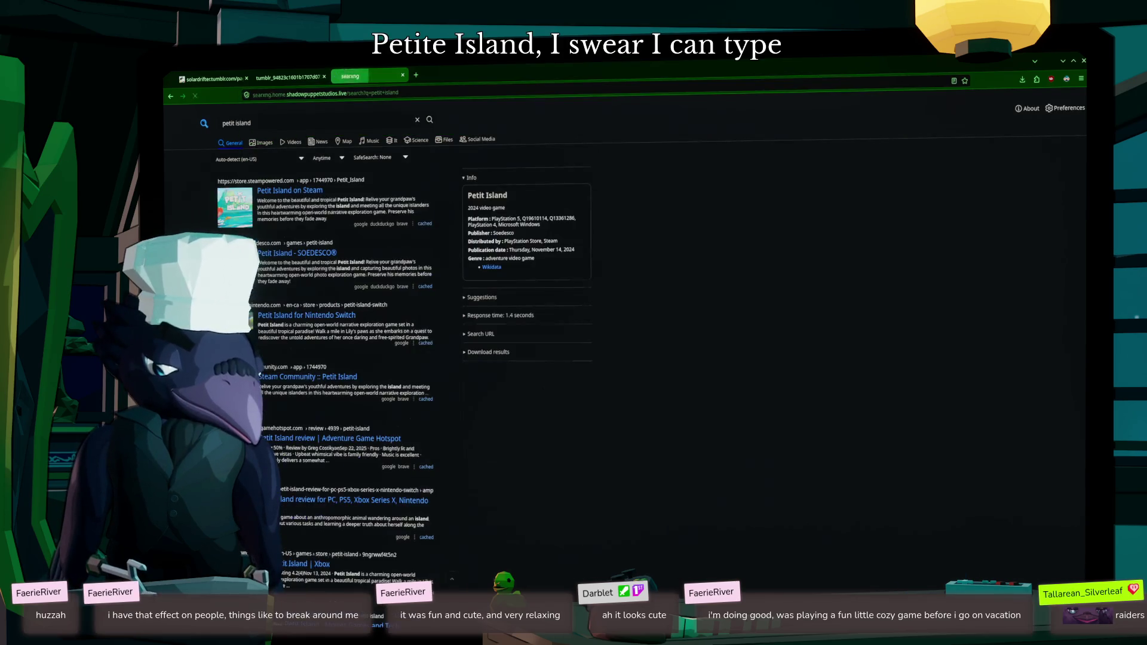
Step: Open the Petit Island Steam store page and play its launch trailer
{"action": "left_click", "coordinate": [289, 190]}
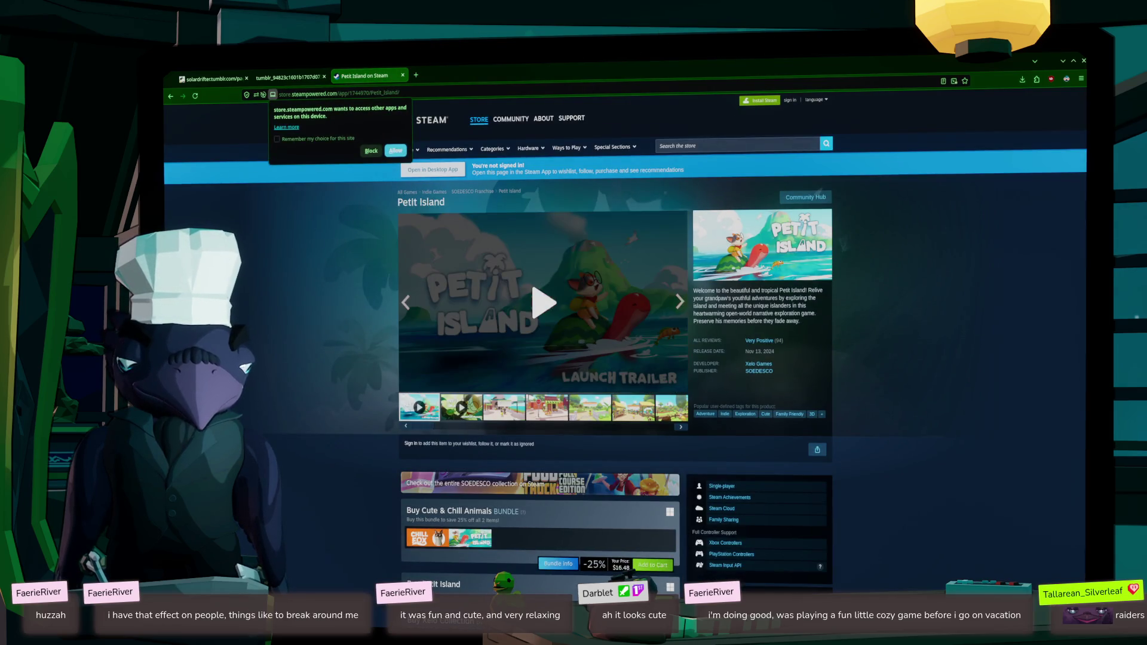
{"action": "left_click", "coordinate": [544, 303]}
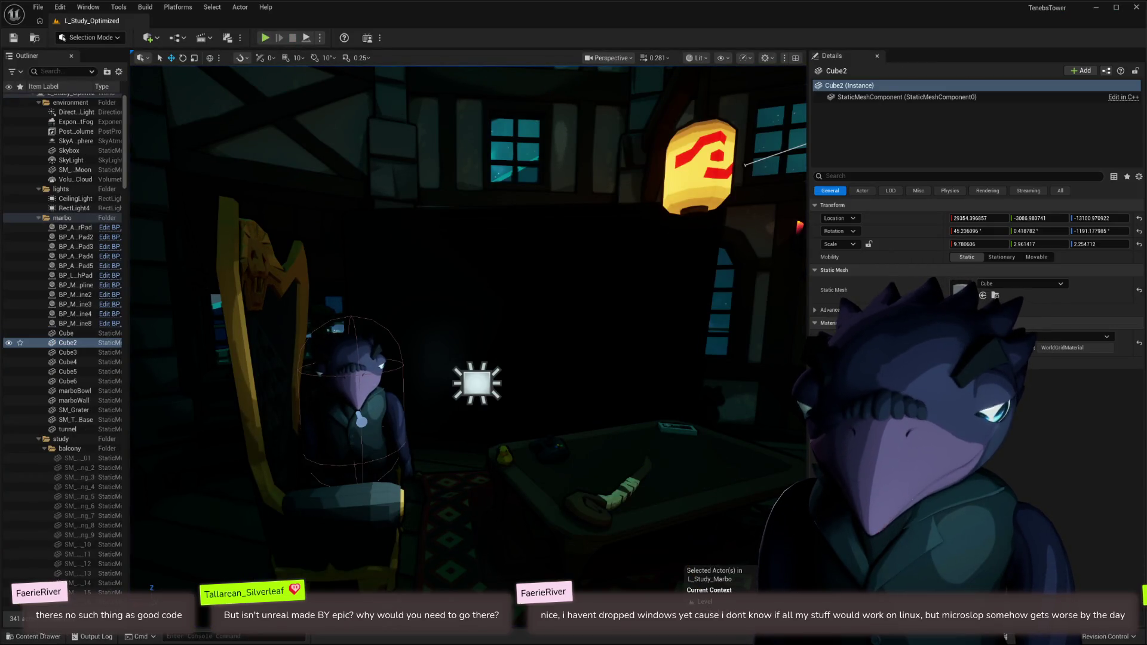
Step: Bring up the project's asset browser from the study level
{"action": "left_click", "coordinate": [37, 637]}
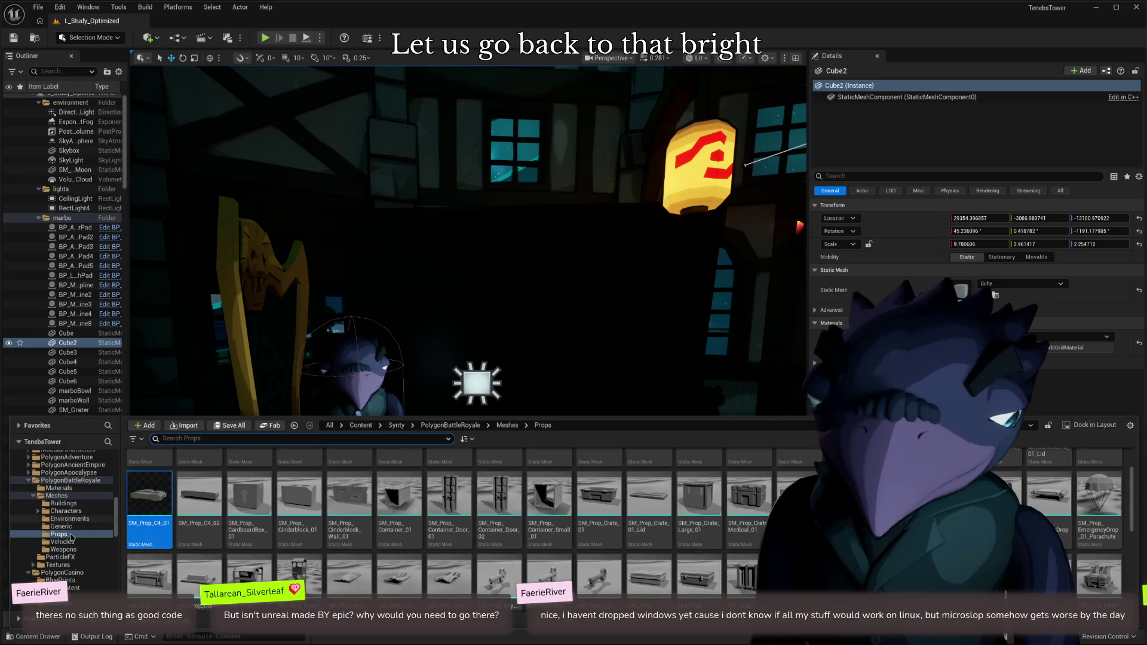
Step: Load the L_ShouxxiesPalace level from the Content/Maps folder
{"action": "scroll", "coordinate": [66, 515], "scroll_direction": "up", "scroll_amount": 5}
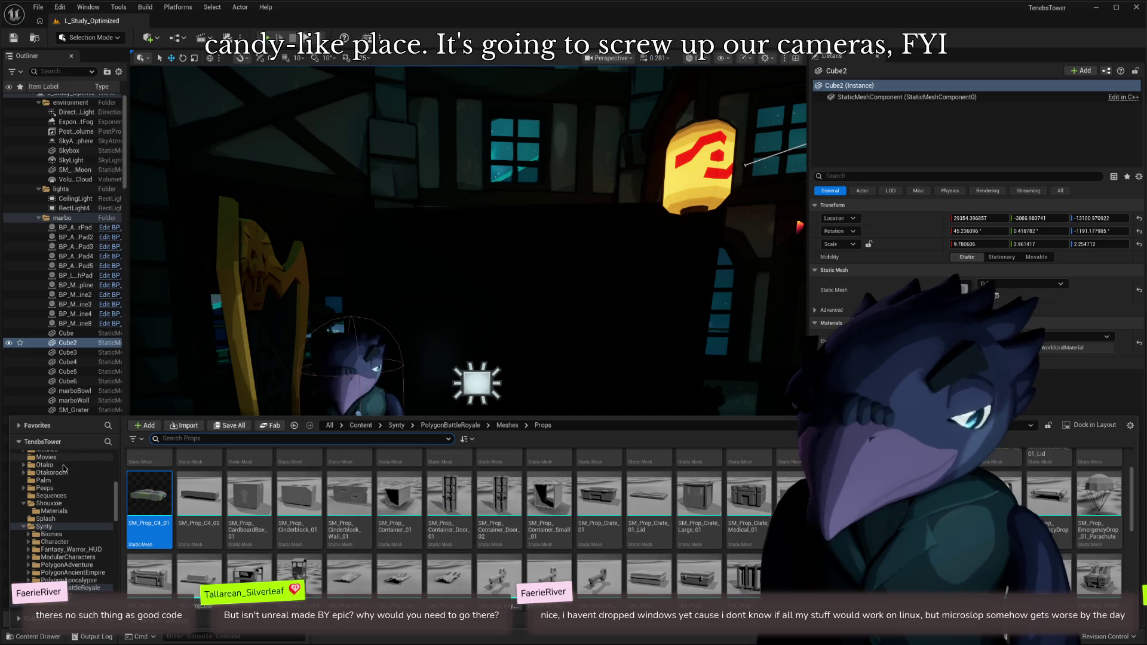
{"action": "scroll", "coordinate": [63, 505], "scroll_direction": "up", "scroll_amount": 5}
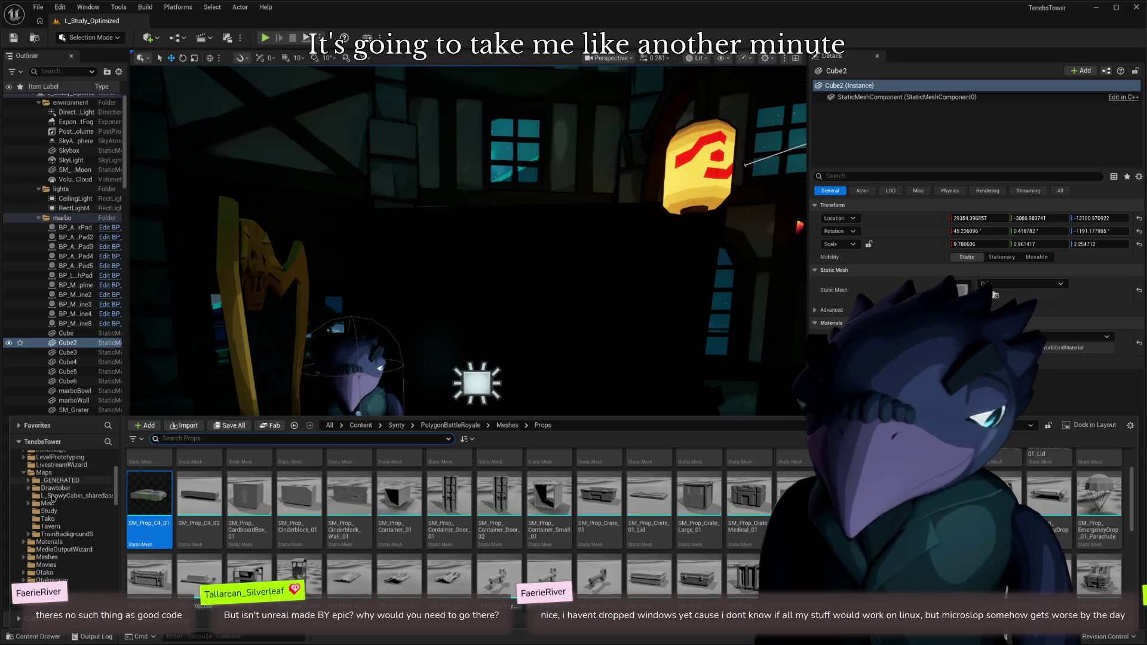
{"action": "left_click", "coordinate": [44, 475]}
{"action": "double_click", "coordinate": [741, 487]}
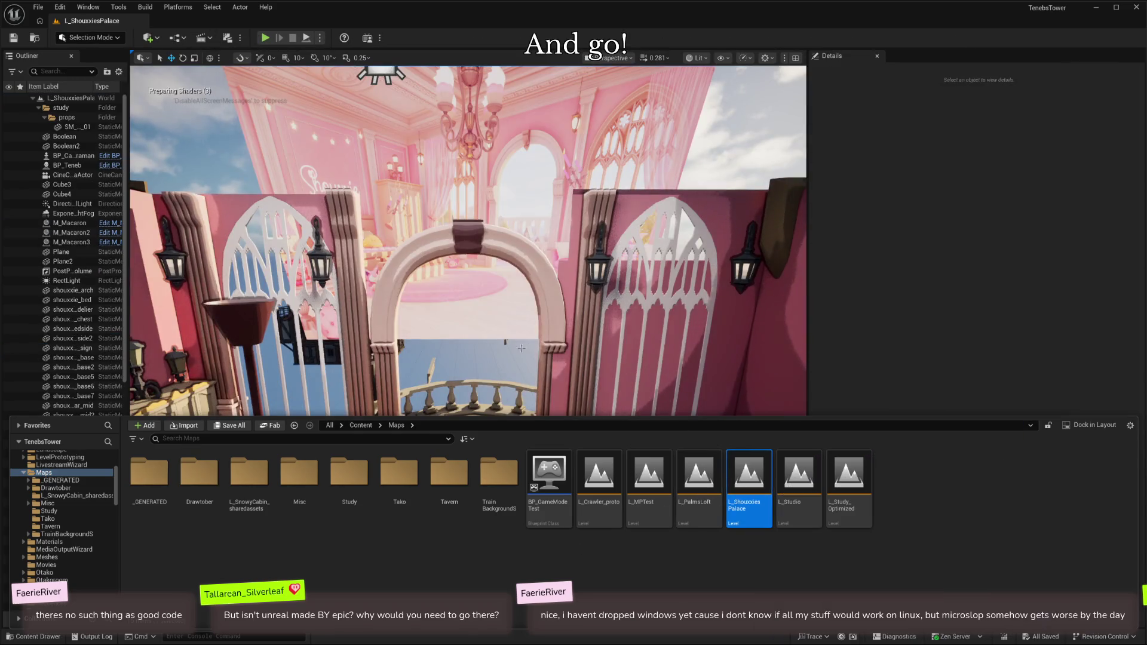
Step: Look around the palace bedroom and select the BP_Cameraman camera prop
{"action": "left_click", "coordinate": [478, 402]}
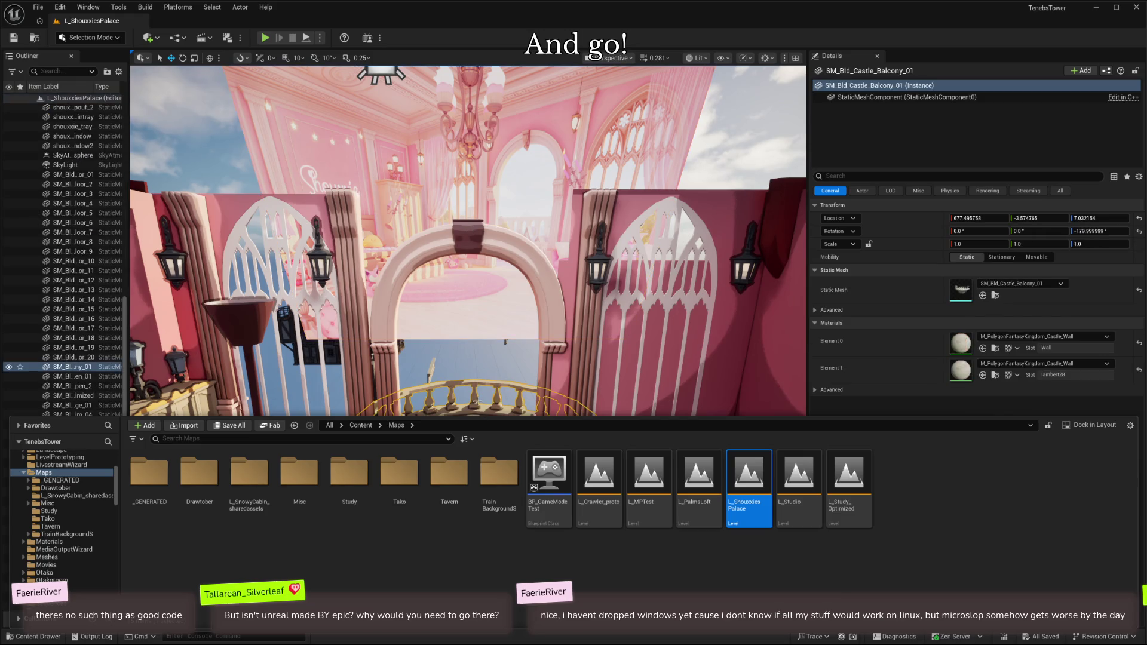
{"action": "left_click", "coordinate": [512, 287]}
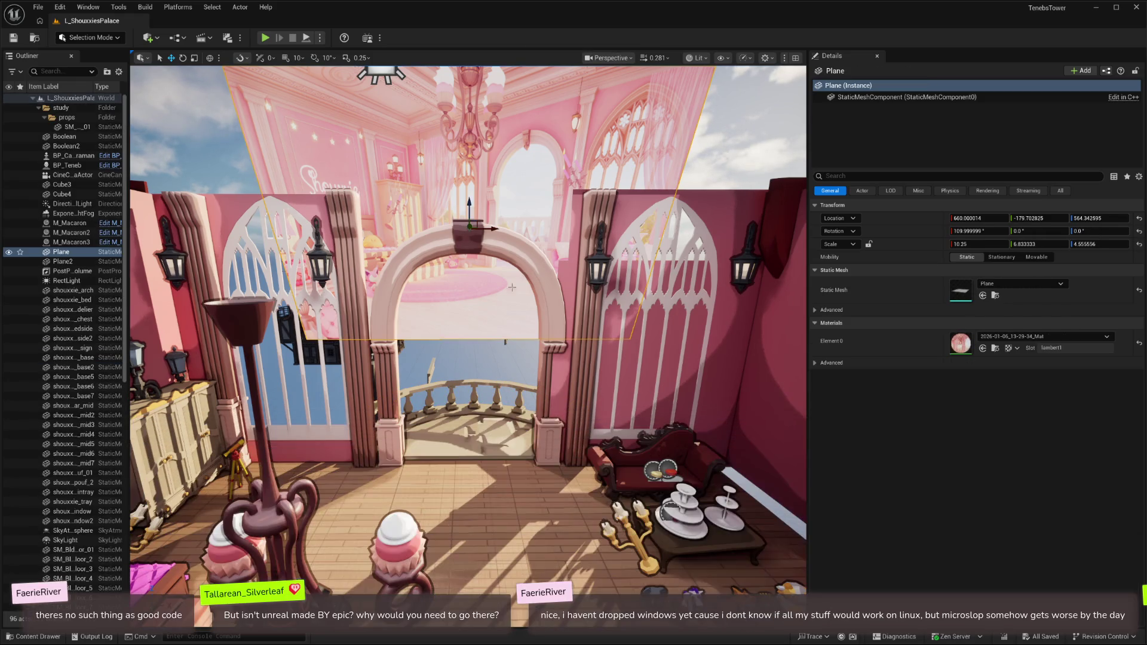
{"action": "mouse_move", "coordinate": [485, 366]}
{"action": "left_mouse_down"}
{"action": "mouse_move", "coordinate": [263, 415]}
{"action": "mouse_move", "coordinate": [430, 406]}
{"action": "left_mouse_up"}
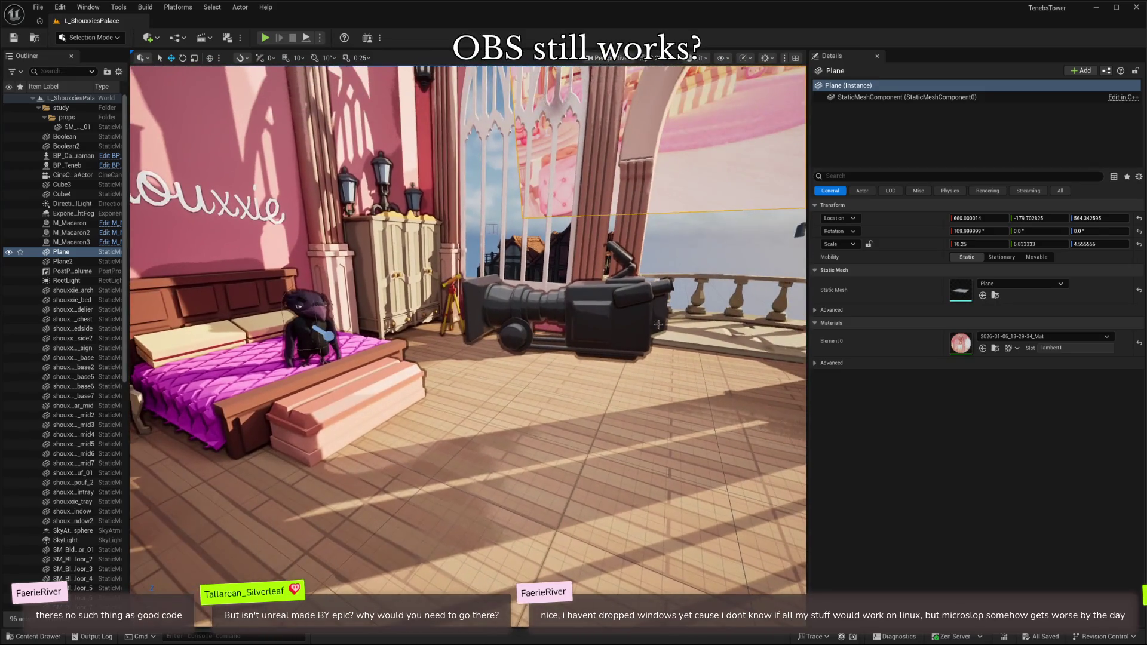
{"action": "left_click", "coordinate": [574, 305]}
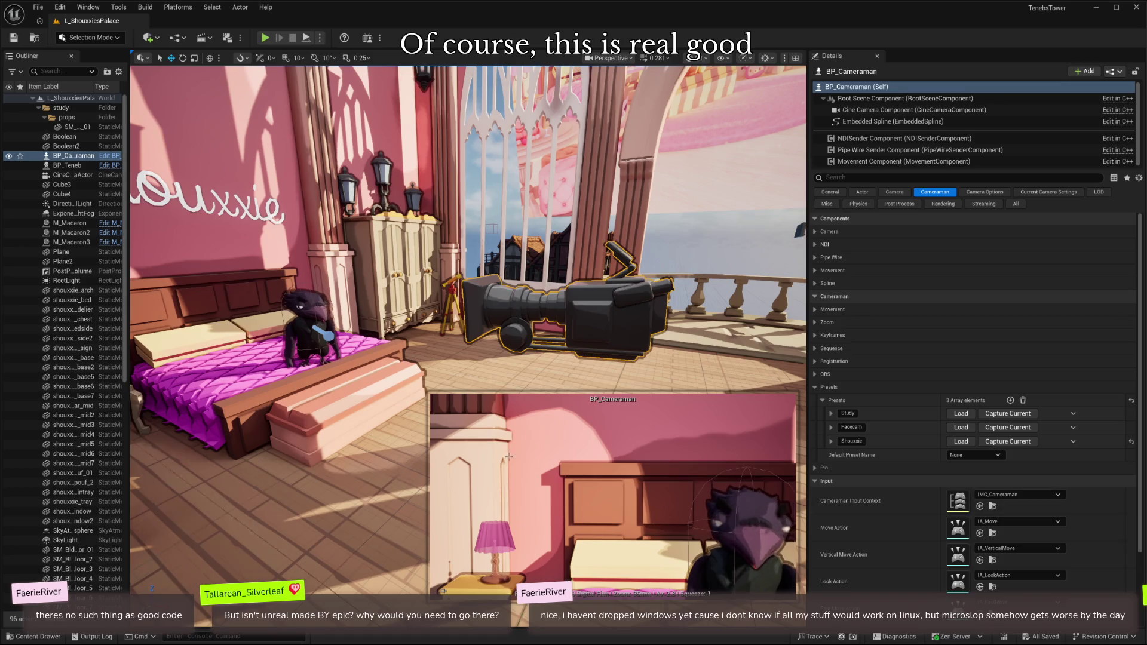
Step: Deselect the cameraman and move the view toward the balcony arch
{"action": "key", "text": "Escape"}
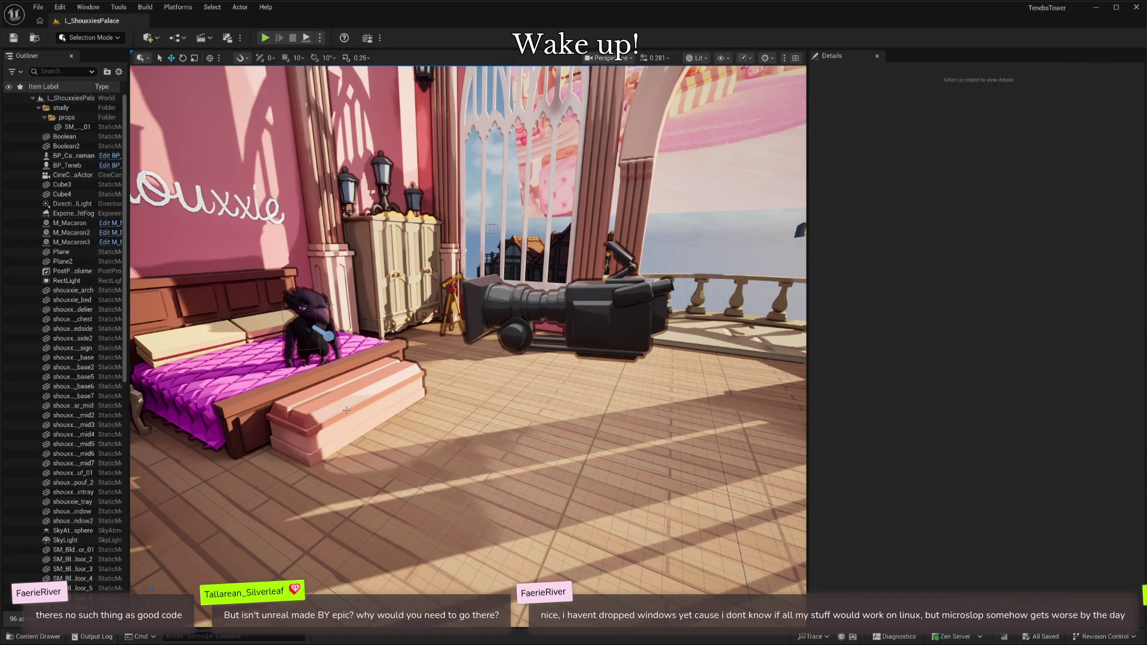
{"action": "left_click_drag", "start_coordinate": [375, 397], "coordinate": [460, 394]}
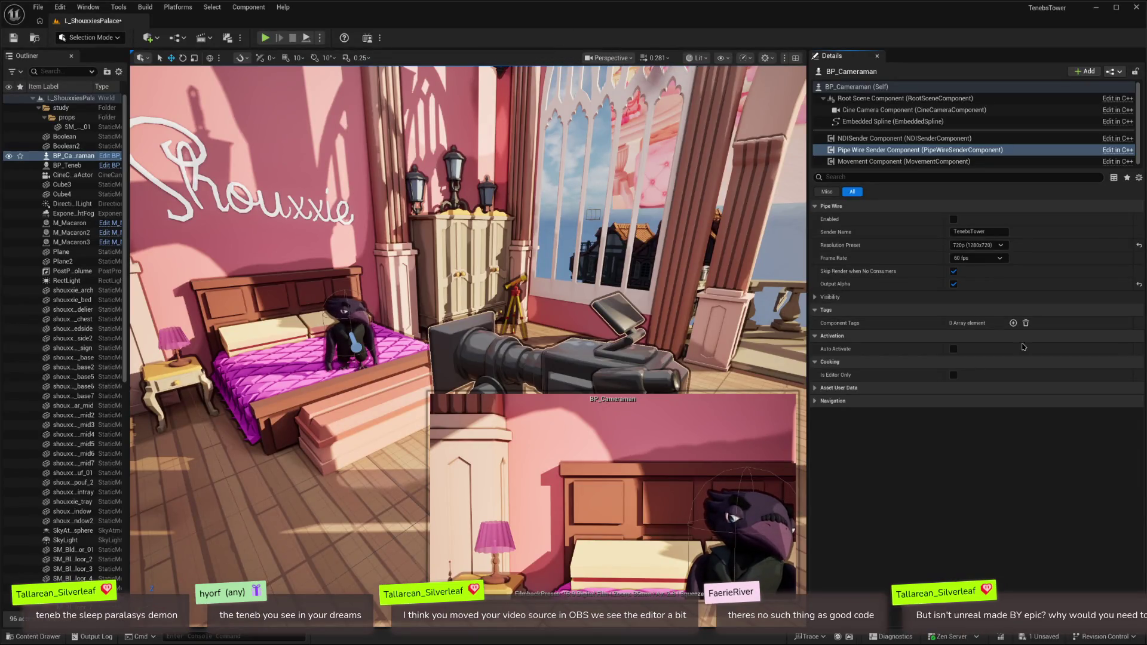
Step: Re-enable the cameraman's Pipe Wire output, then select shouxxie_window by the window
{"action": "left_click_drag", "start_coordinate": [441, 250], "coordinate": [803, 259]}
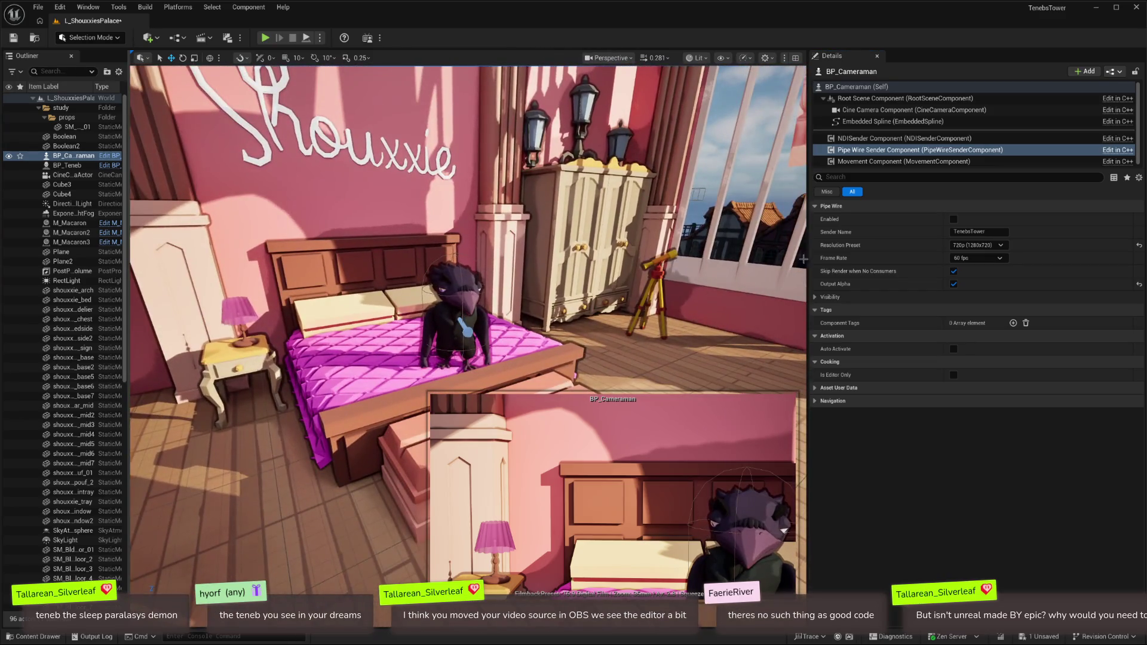
{"action": "left_click", "coordinate": [954, 220]}
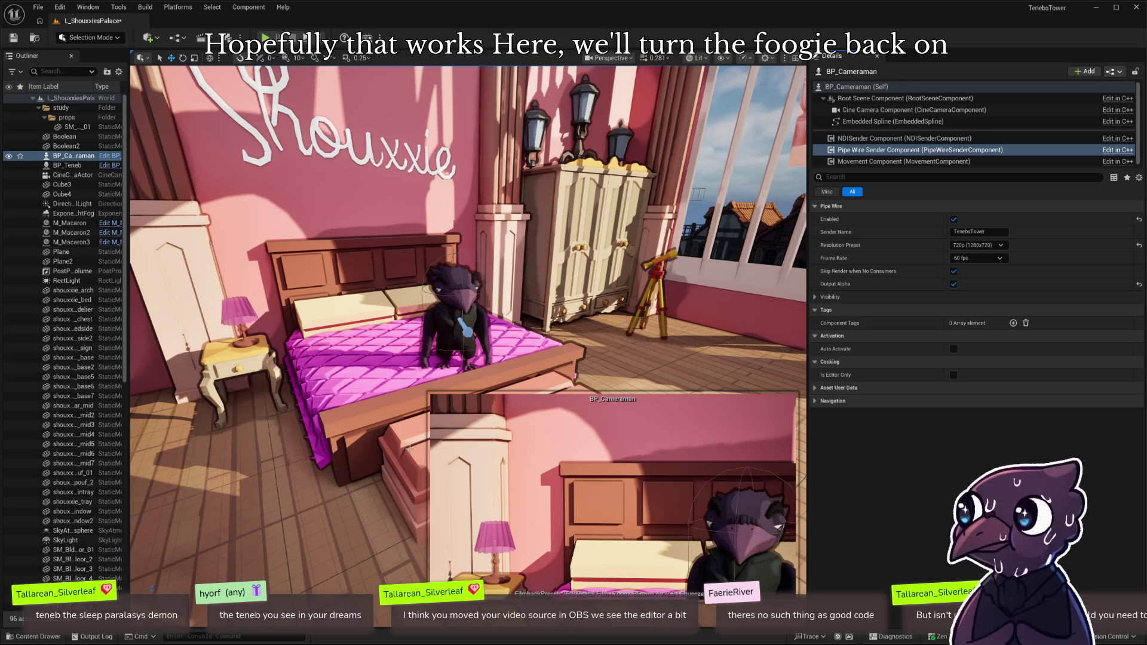
{"action": "left_click_drag", "start_coordinate": [438, 312], "coordinate": [568, 281]}
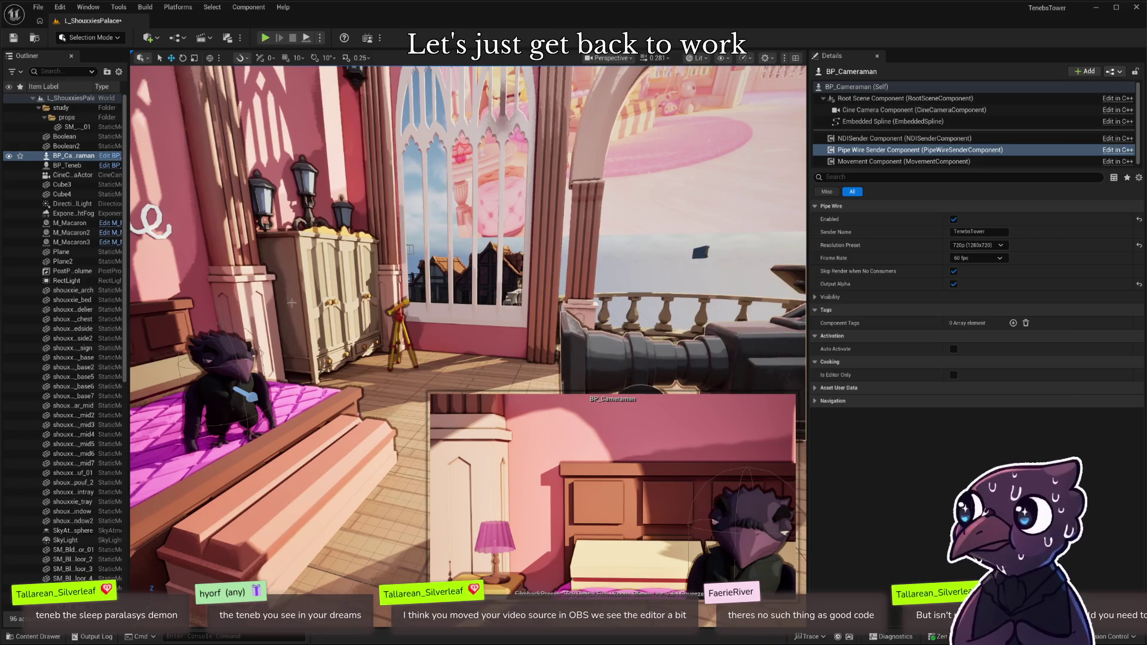
{"action": "left_click", "coordinate": [438, 312]}
{"action": "mouse_move", "coordinate": [438, 312]}
{"action": "left_mouse_down"}
{"action": "mouse_move", "coordinate": [358, 306]}
{"action": "mouse_move", "coordinate": [418, 352]}
{"action": "mouse_move", "coordinate": [633, 317]}
{"action": "left_mouse_up"}
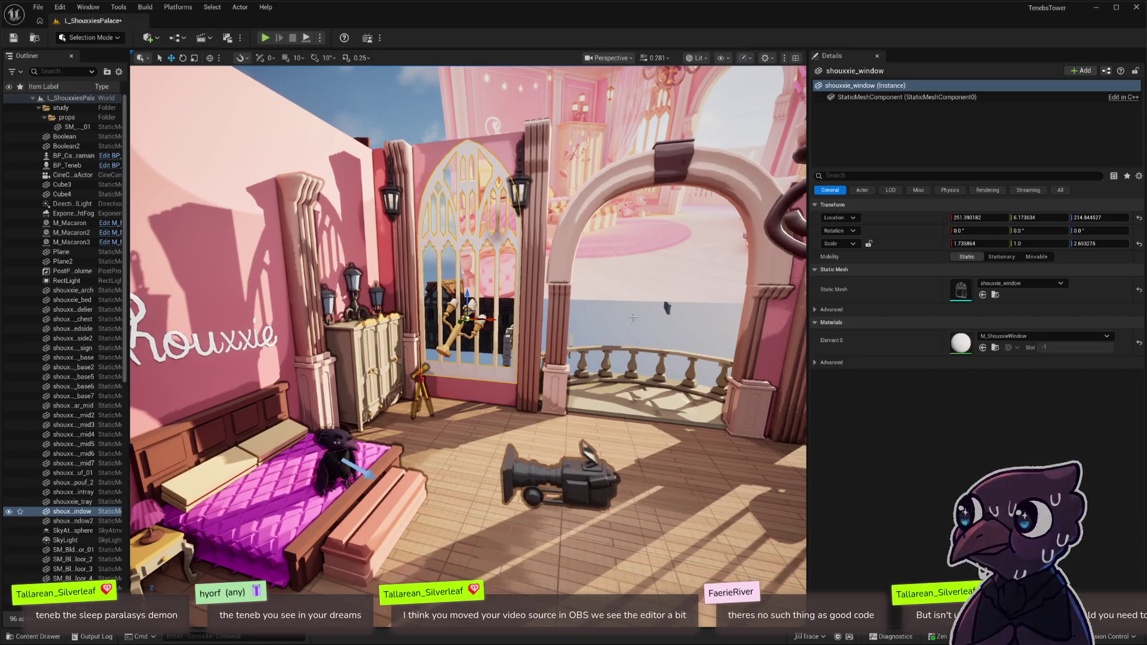
Step: Drop every viewport scalability group from Epic to Low
{"action": "left_click", "coordinate": [752, 58]}
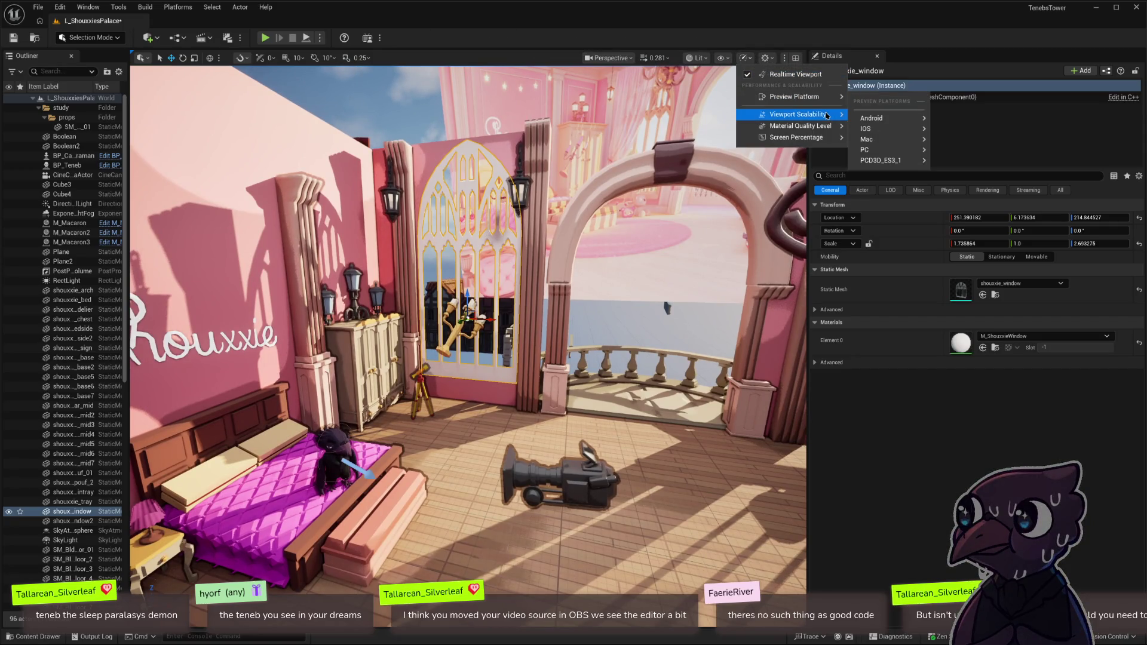
{"action": "mouse_move", "coordinate": [828, 115]}
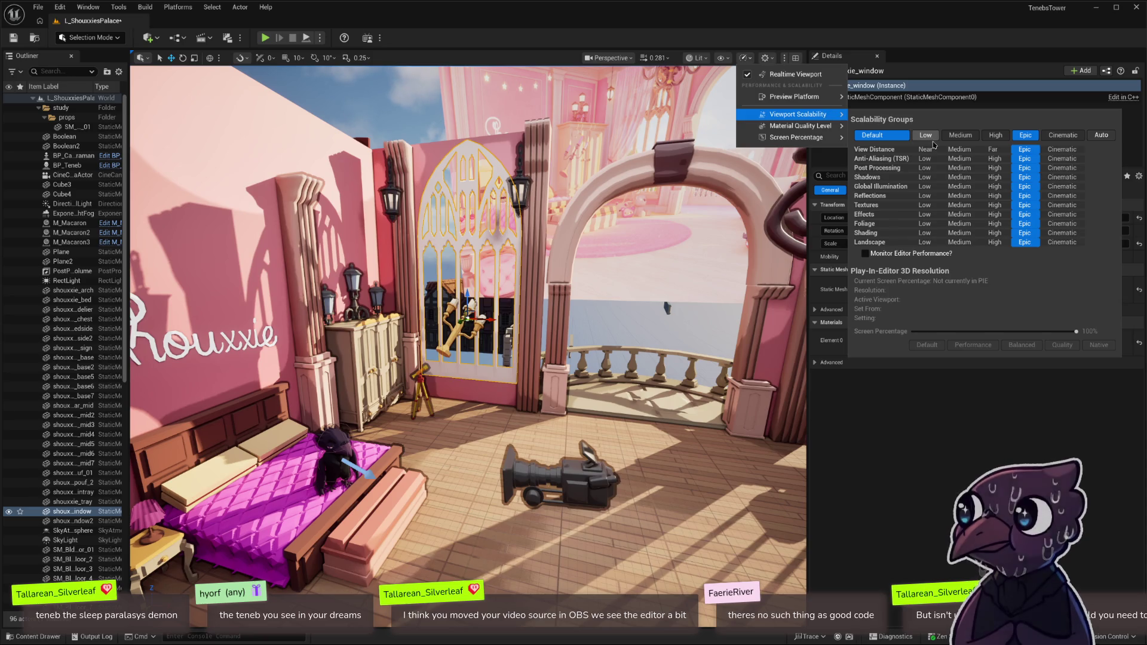
{"action": "left_click", "coordinate": [927, 136]}
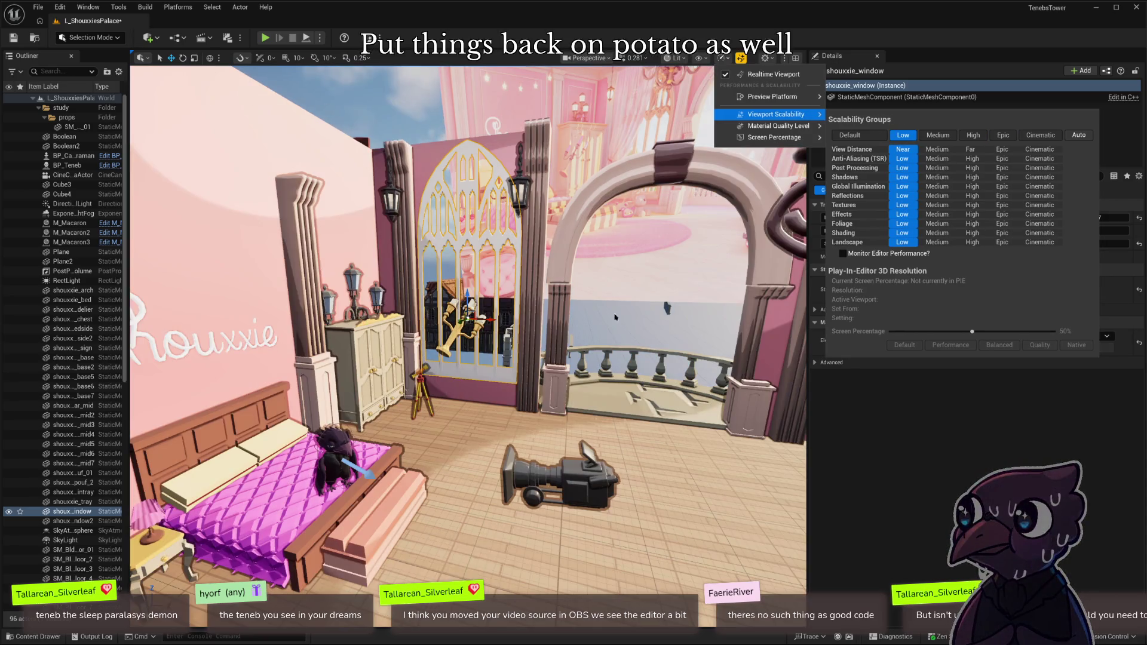
{"action": "mouse_move", "coordinate": [455, 404]}
{"action": "left_mouse_down"}
{"action": "mouse_move", "coordinate": [467, 359]}
{"action": "mouse_move", "coordinate": [454, 400]}
{"action": "mouse_move", "coordinate": [442, 394]}
{"action": "mouse_move", "coordinate": [460, 339]}
{"action": "mouse_move", "coordinate": [457, 359]}
{"action": "mouse_move", "coordinate": [469, 356]}
{"action": "mouse_move", "coordinate": [440, 308]}
{"action": "left_mouse_up"}
Step: Delete the SM_ShouxxieWall window wall and bring up the Content Drawer
{"action": "left_click", "coordinate": [584, 153]}
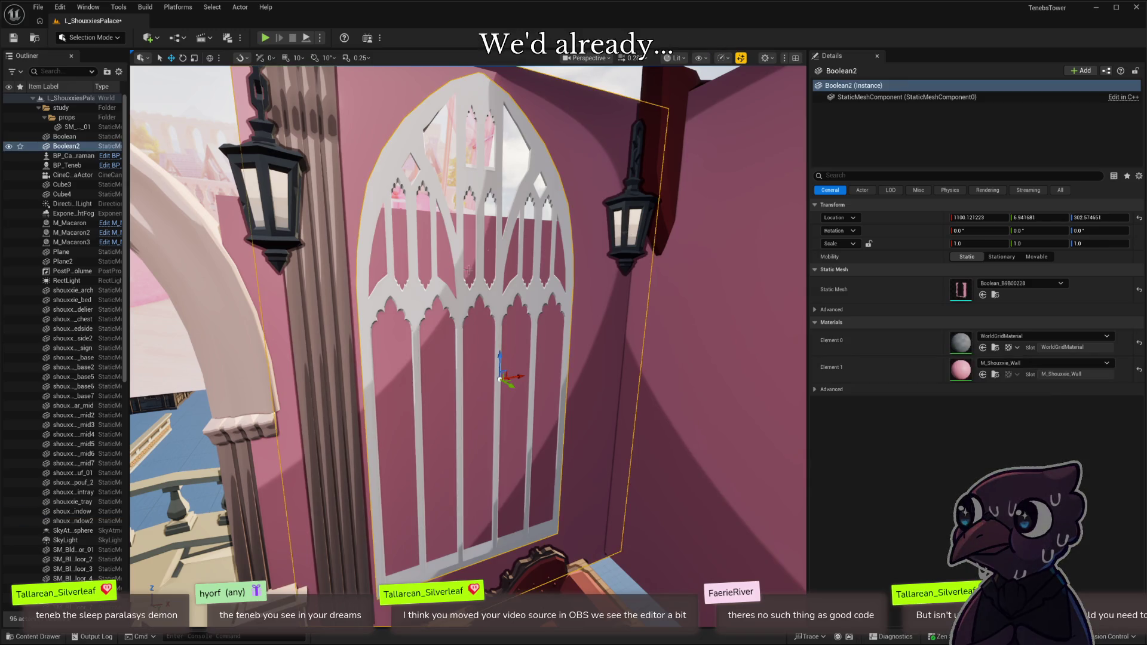
{"action": "left_click", "coordinate": [234, 228]}
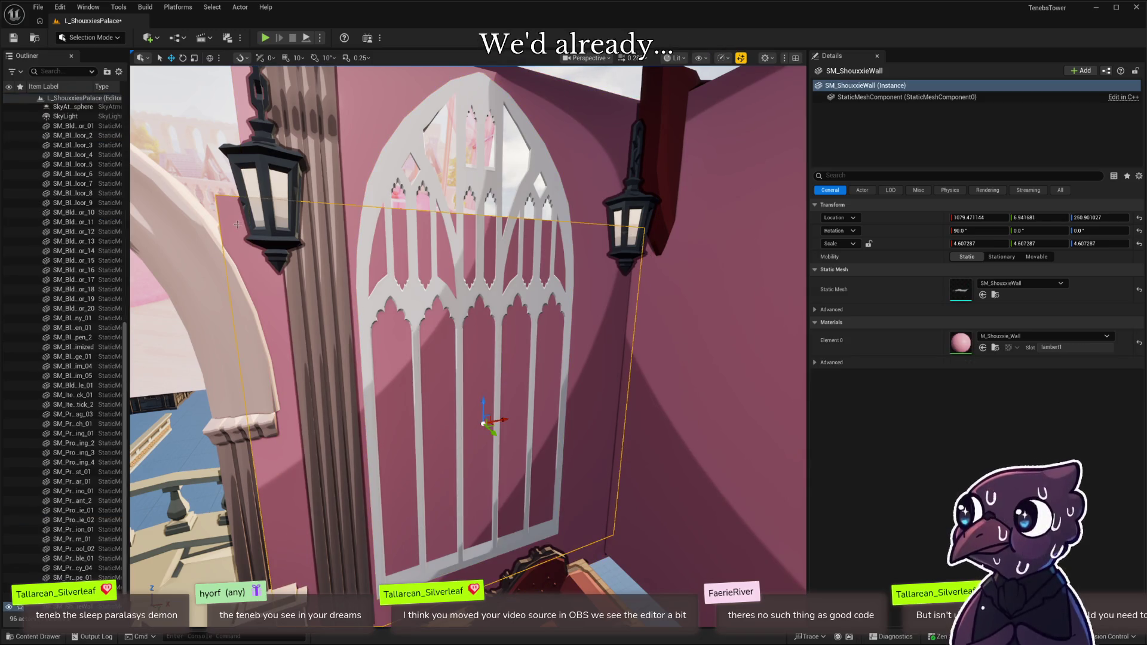
{"action": "key", "text": "Delete"}
{"action": "mouse_move", "coordinate": [237, 225]}
{"action": "left_mouse_down"}
{"action": "mouse_move", "coordinate": [218, 263]}
{"action": "mouse_move", "coordinate": [242, 272]}
{"action": "mouse_move", "coordinate": [242, 236]}
{"action": "mouse_move", "coordinate": [218, 269]}
{"action": "mouse_move", "coordinate": [245, 248]}
{"action": "left_mouse_up"}
{"action": "key", "text": "ctrl+space"}
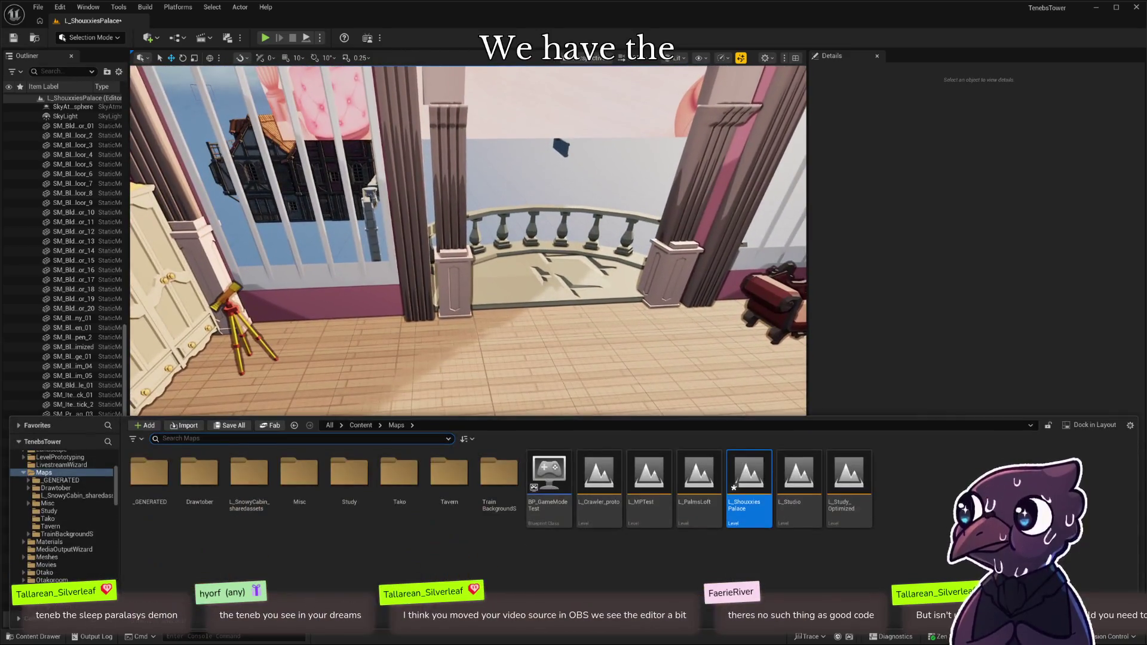
Step: Create a new folder under Content named TallareanDesigns
{"action": "scroll", "coordinate": [84, 506], "scroll_direction": "up", "scroll_amount": 5}
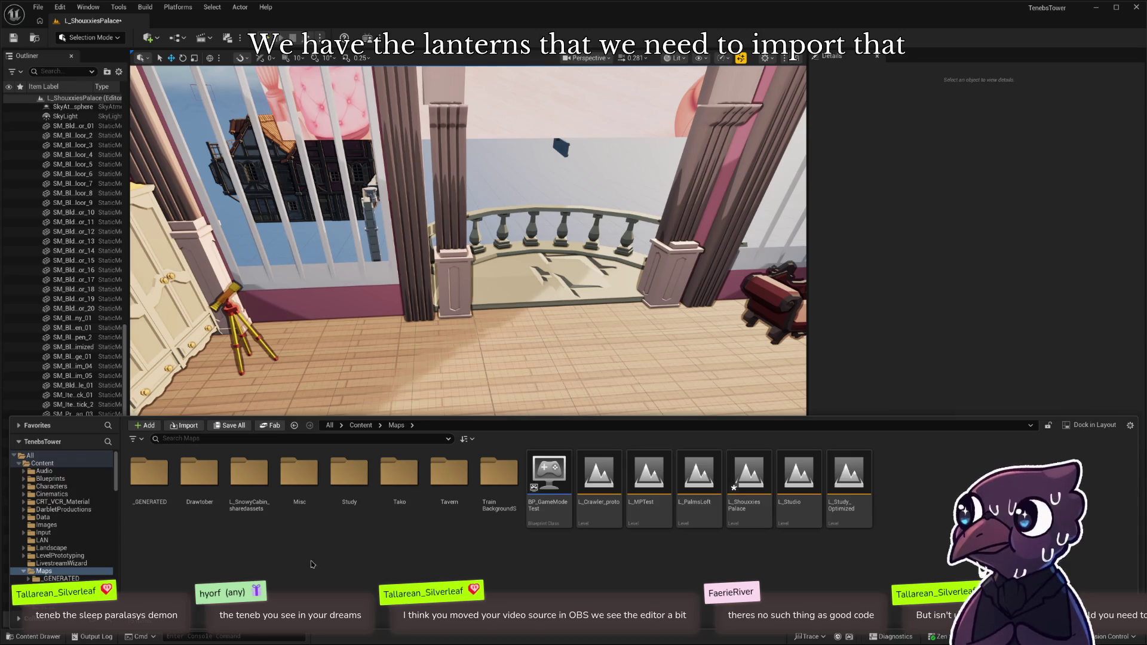
{"action": "left_click", "coordinate": [24, 572]}
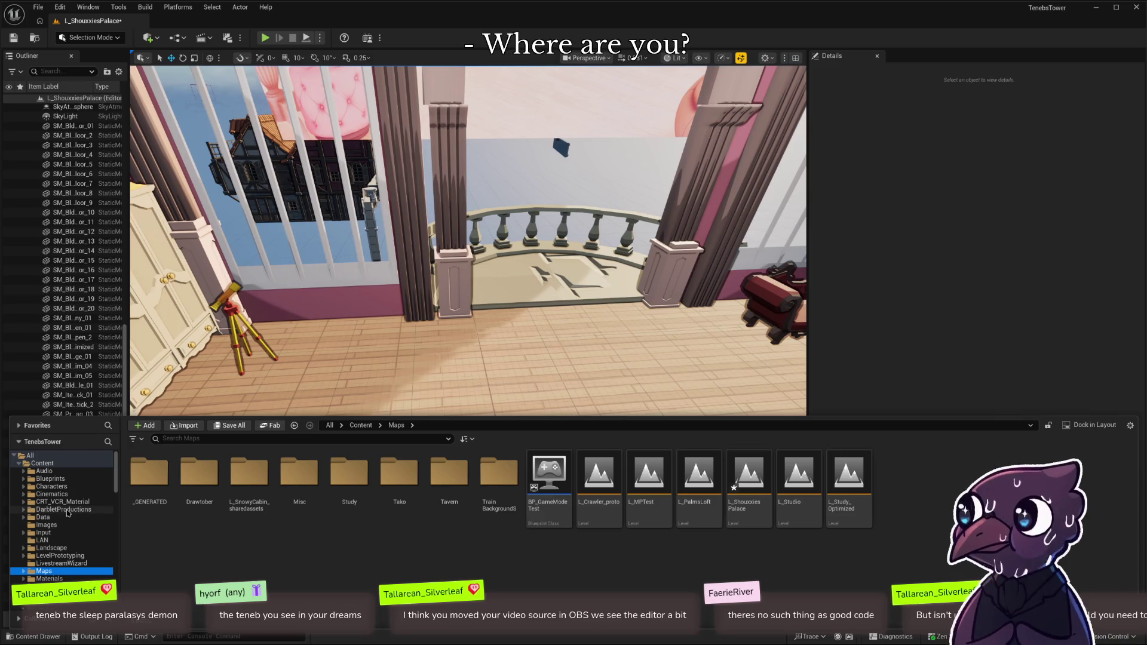
{"action": "left_click", "coordinate": [54, 510]}
{"action": "left_click", "coordinate": [46, 464]}
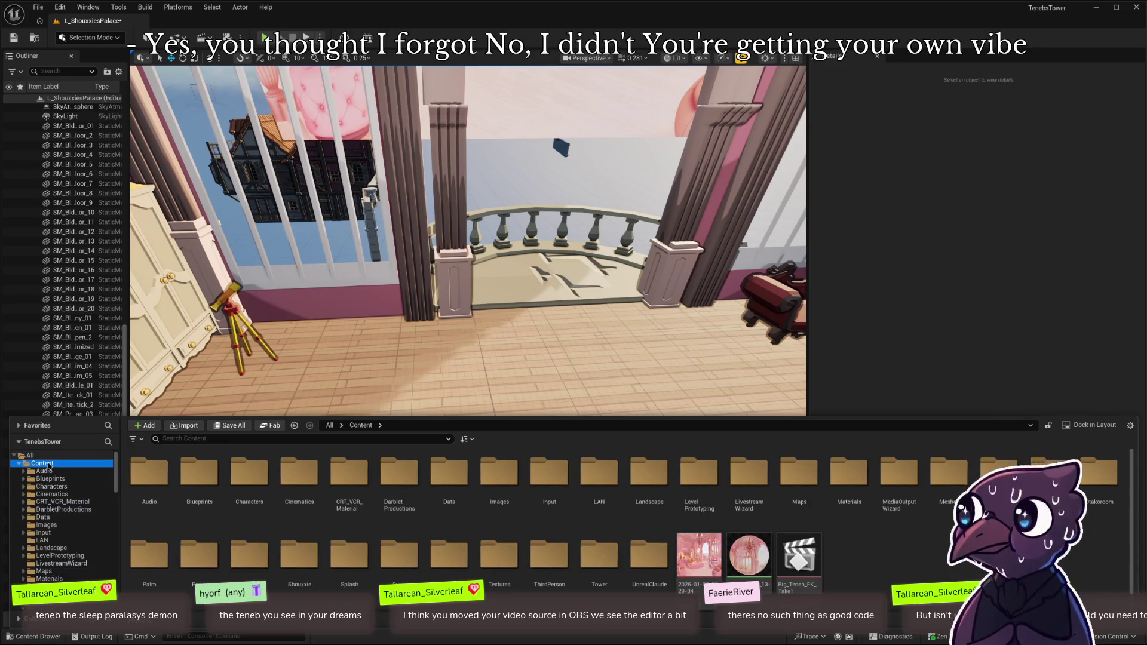
{"action": "right_click", "coordinate": [68, 465]}
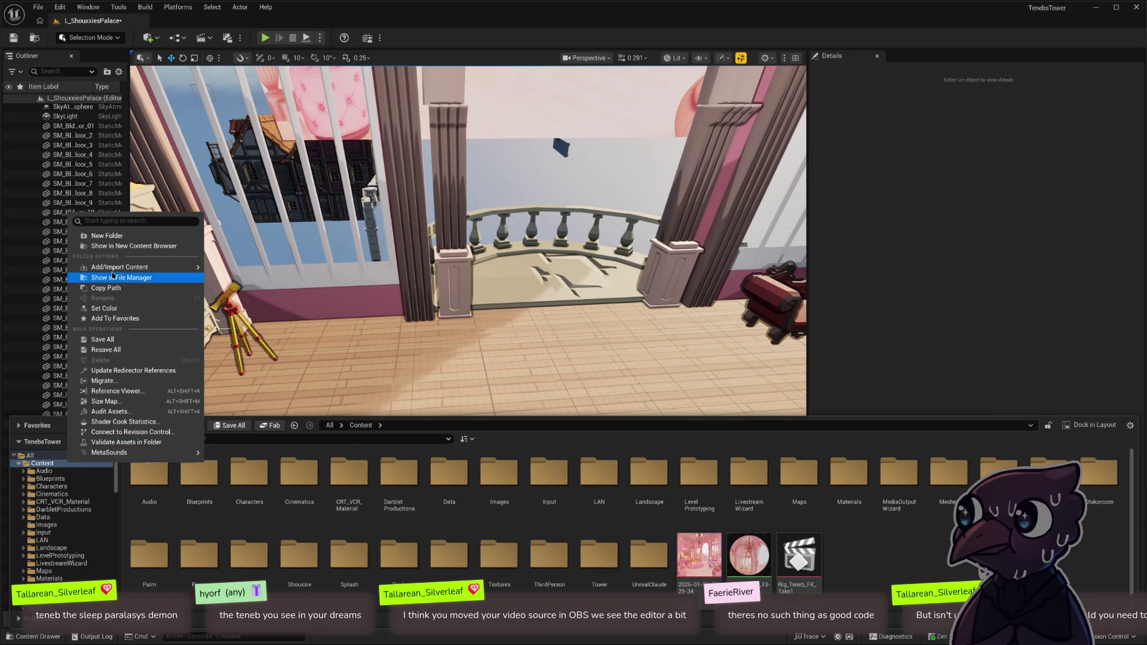
{"action": "left_click", "coordinate": [123, 237]}
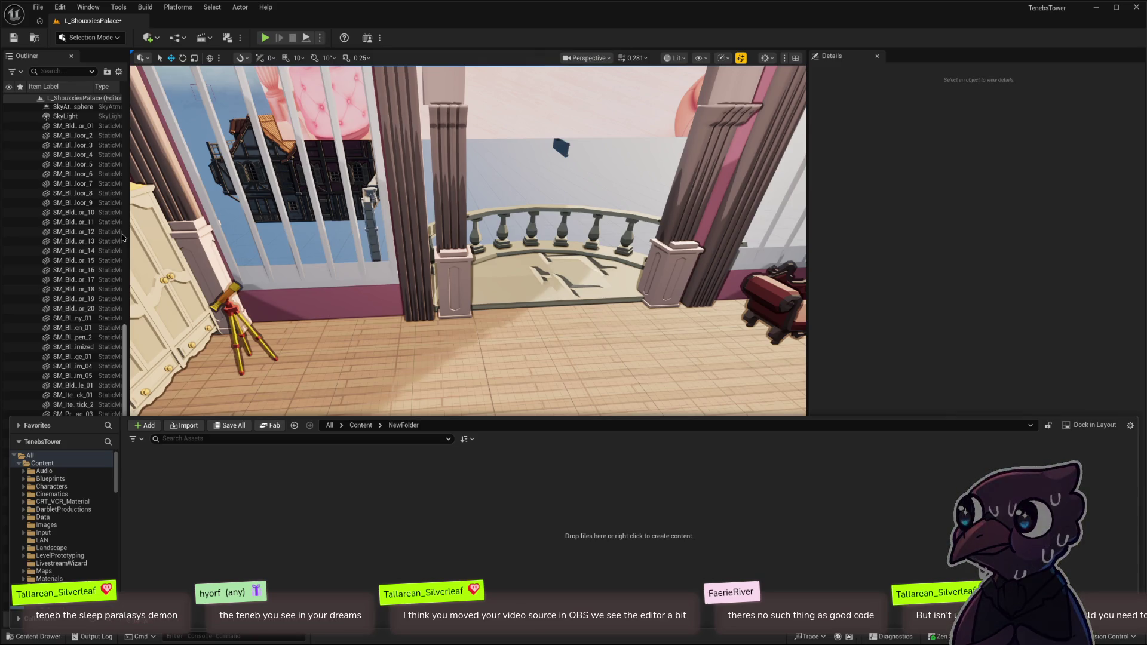
{"action": "key", "text": "F2"}
{"action": "type", "text": "Tallarean"}
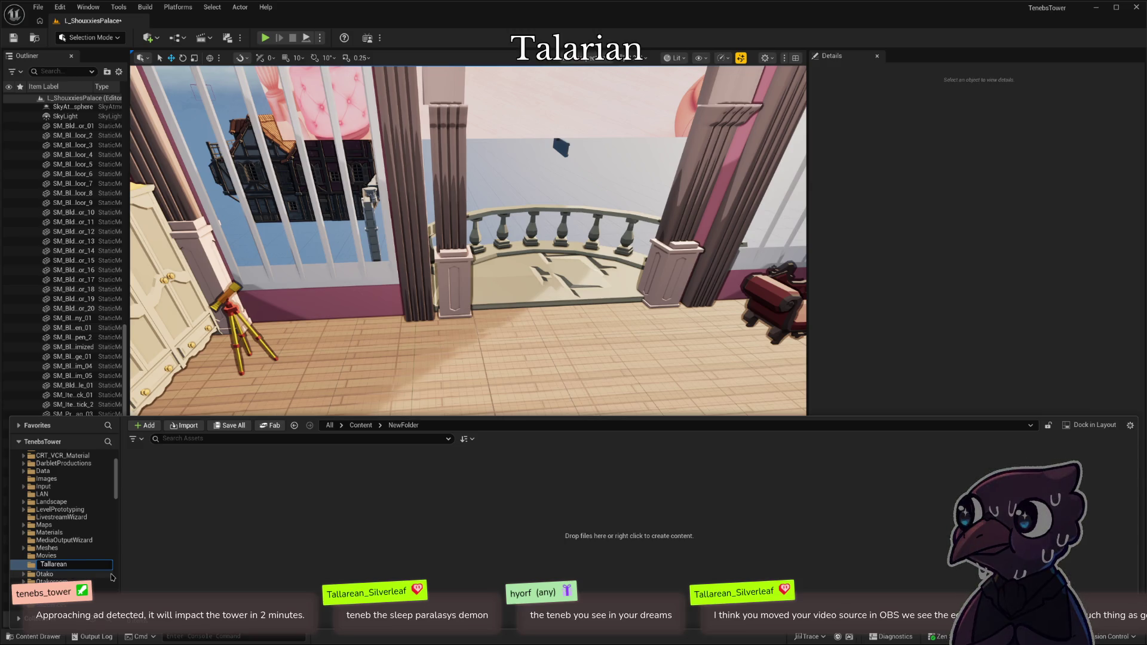
{"action": "type", "text": "igns"}
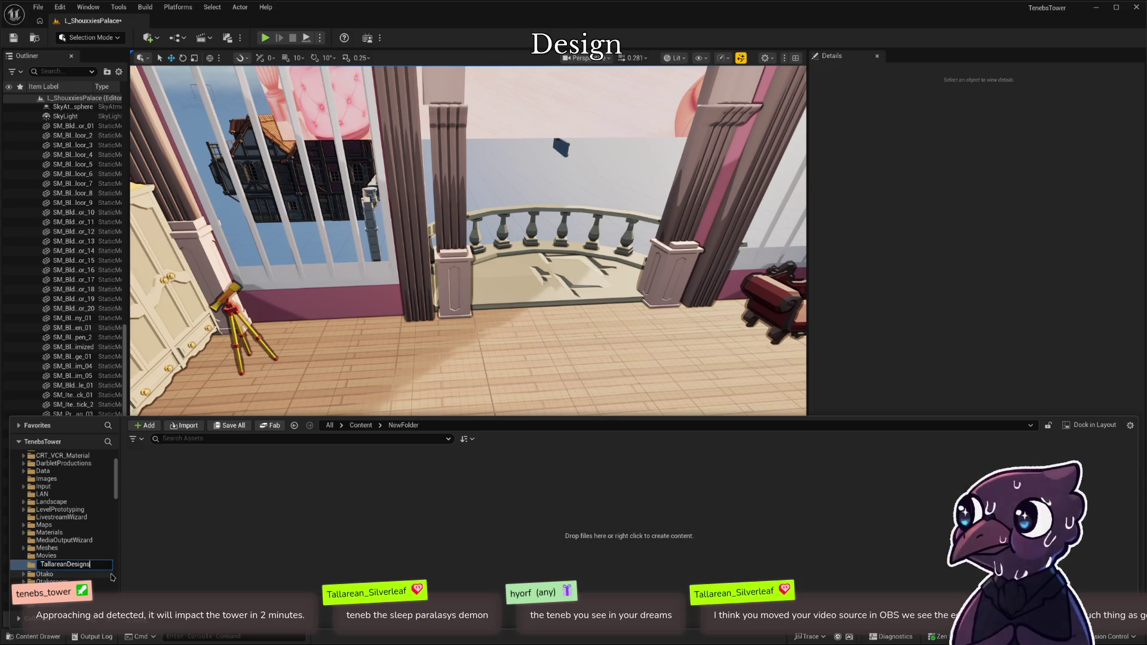
{"action": "key", "text": "Return"}
Step: Open the TallareanDesigns folder and cancel an import started there
{"action": "scroll", "coordinate": [65, 572], "scroll_direction": "up", "scroll_amount": 3}
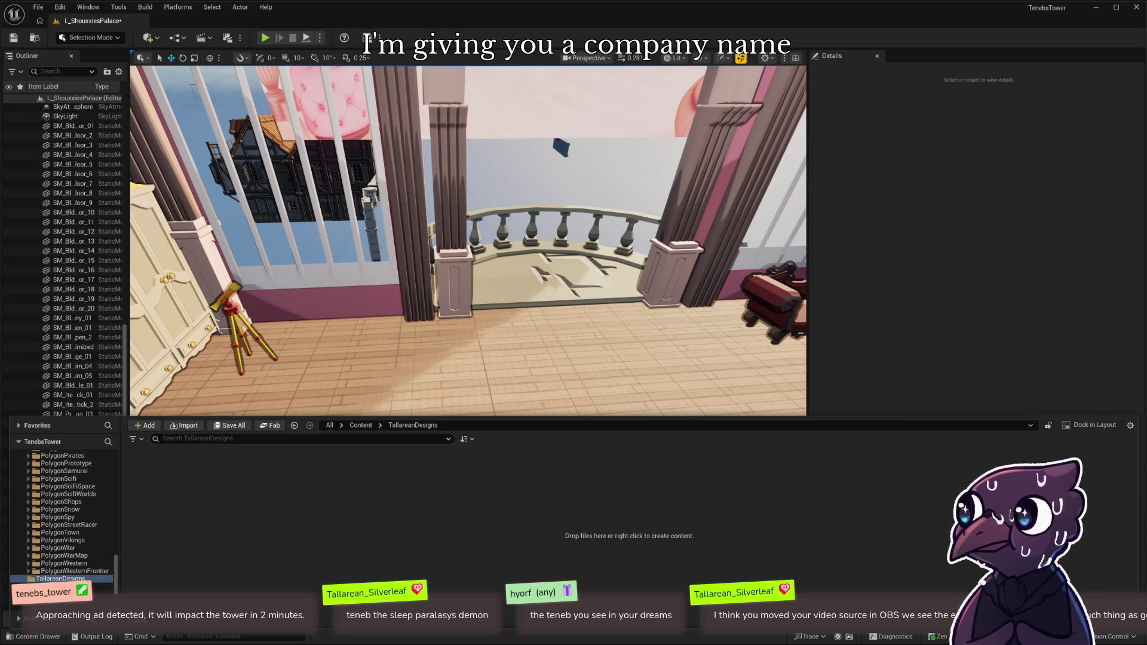
{"action": "scroll", "coordinate": [65, 556], "scroll_direction": "up", "scroll_amount": 7}
{"action": "left_click", "coordinate": [70, 533]}
{"action": "key", "text": "Left"}
{"action": "key", "text": "Left"}
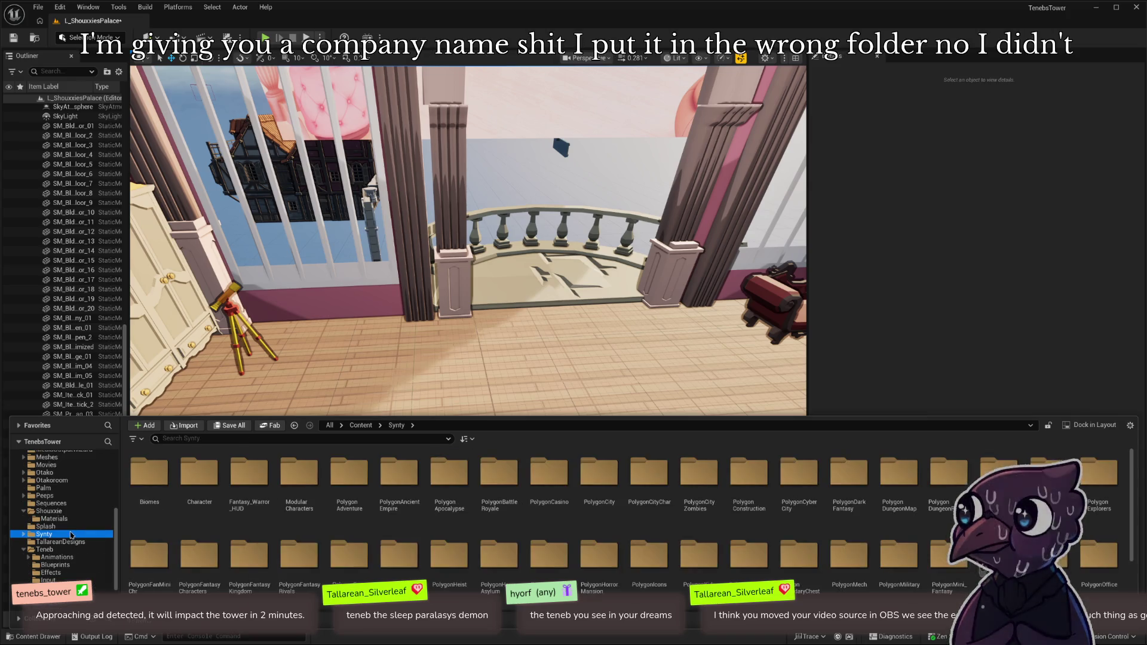
{"action": "left_click", "coordinate": [60, 542]}
{"action": "left_click", "coordinate": [188, 425]}
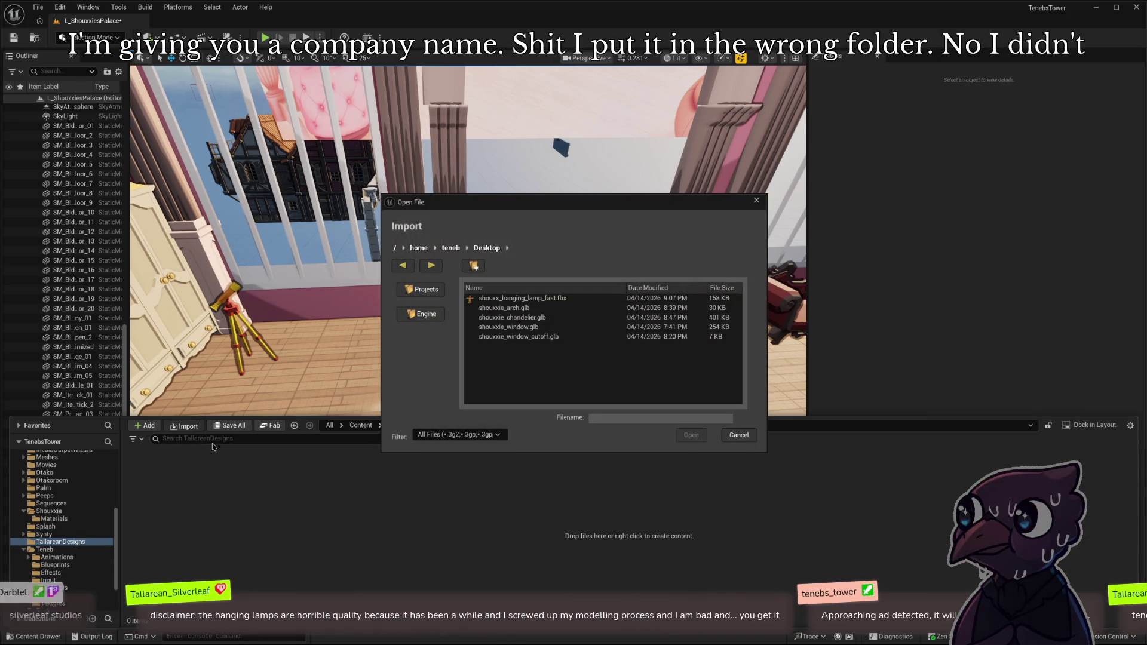
{"action": "left_click", "coordinate": [739, 435]}
Step: Rename the folder to SilverleafStudios and make it the active folder
{"action": "key", "text": "F2"}
{"action": "type", "text": "SilverleafS"}
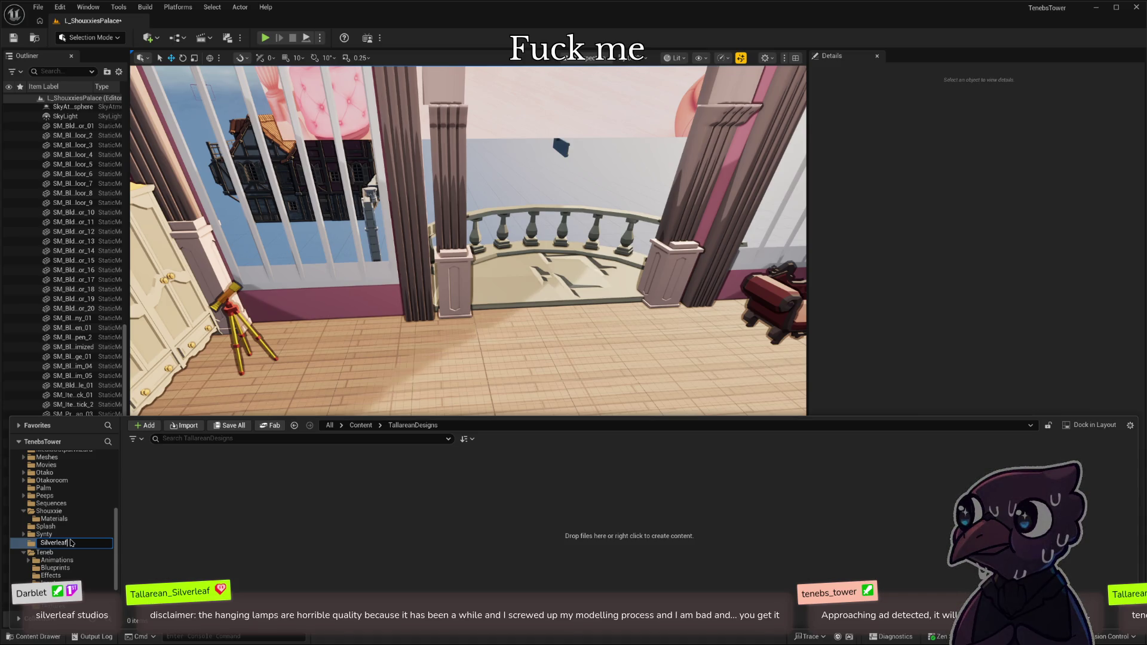
{"action": "type", "text": "tudios"}
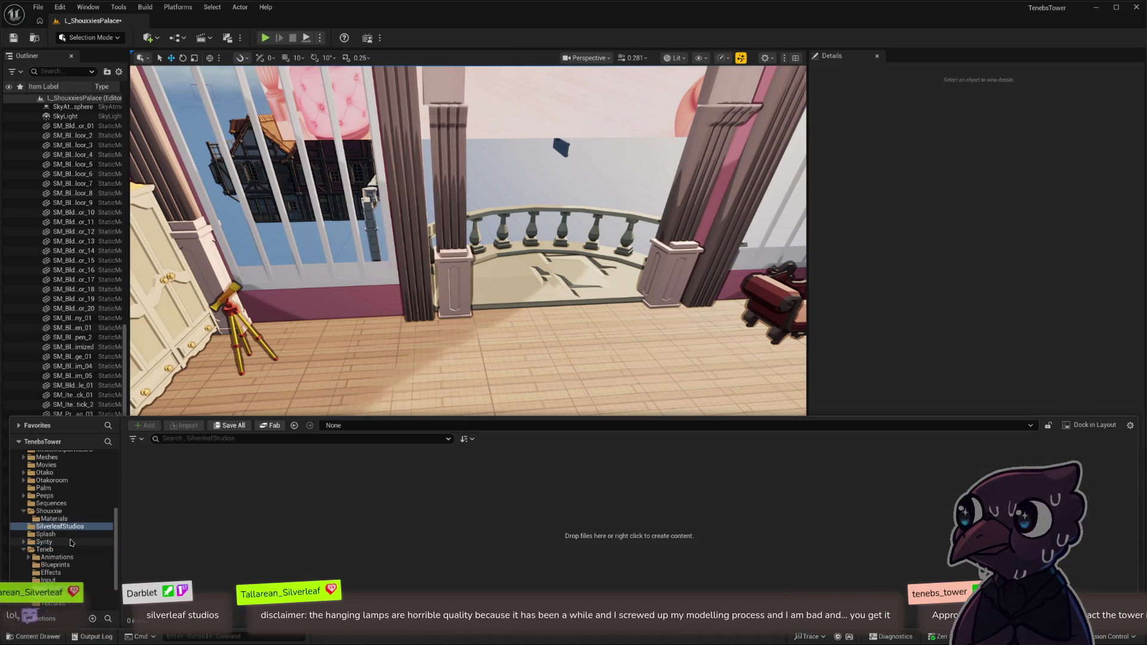
{"action": "key", "text": "Return"}
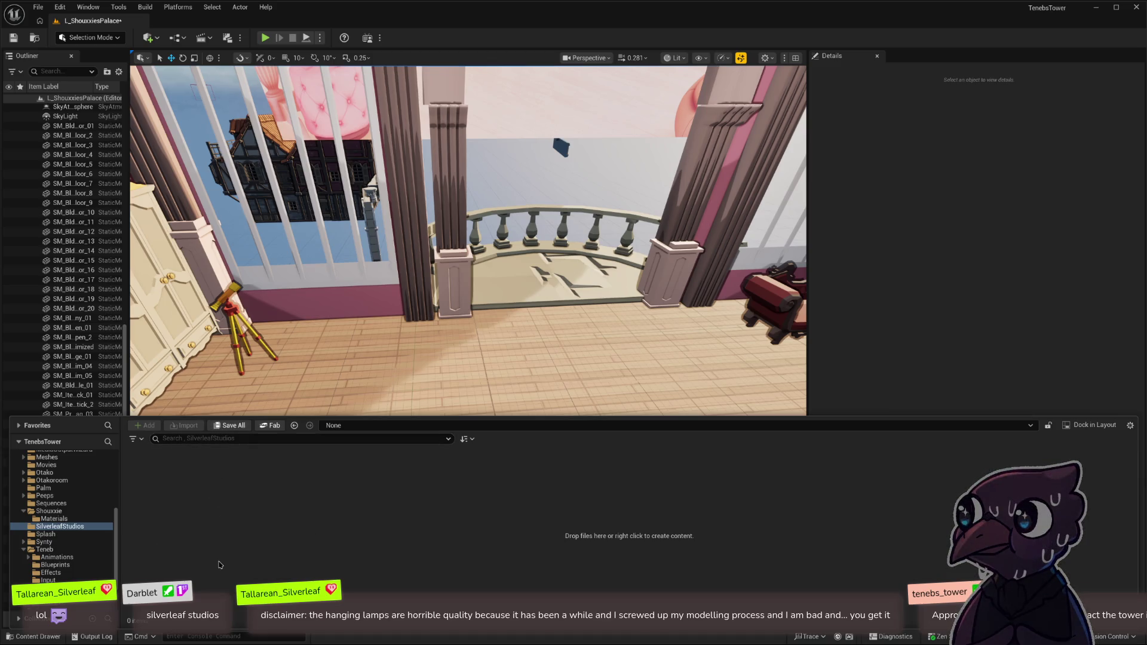
{"action": "left_click", "coordinate": [49, 511]}
{"action": "left_click", "coordinate": [60, 526]}
Step: Import shouxx_hanging_lamp_fast.fbx into SilverleafStudios using the default import settings
{"action": "left_click", "coordinate": [183, 426]}
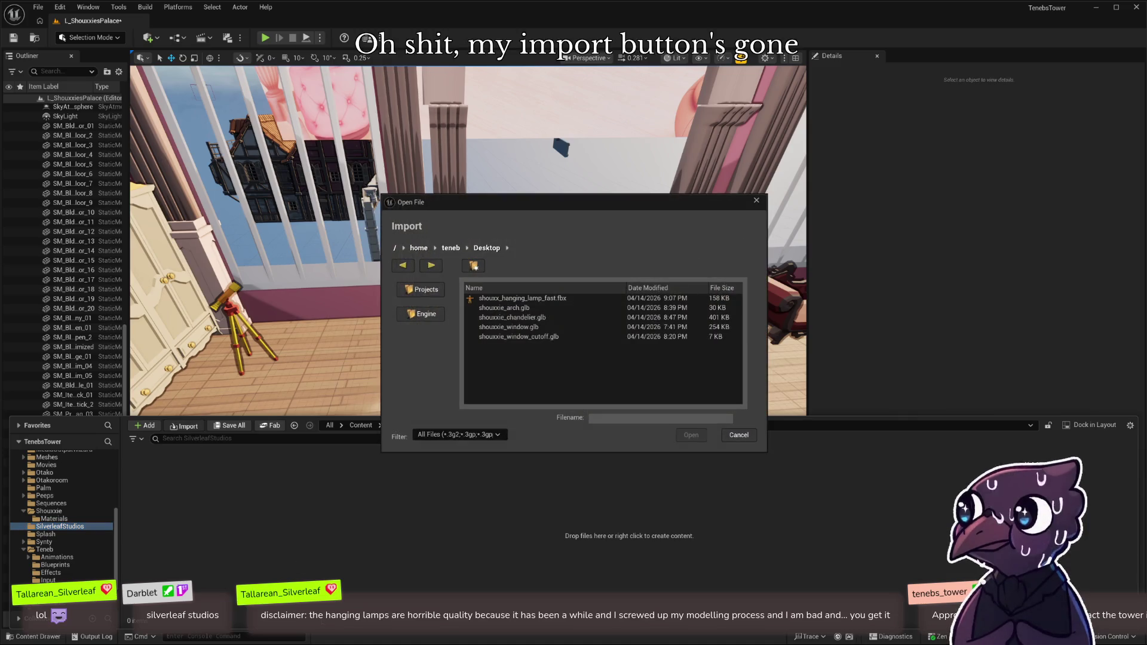
{"action": "double_click", "coordinate": [552, 299]}
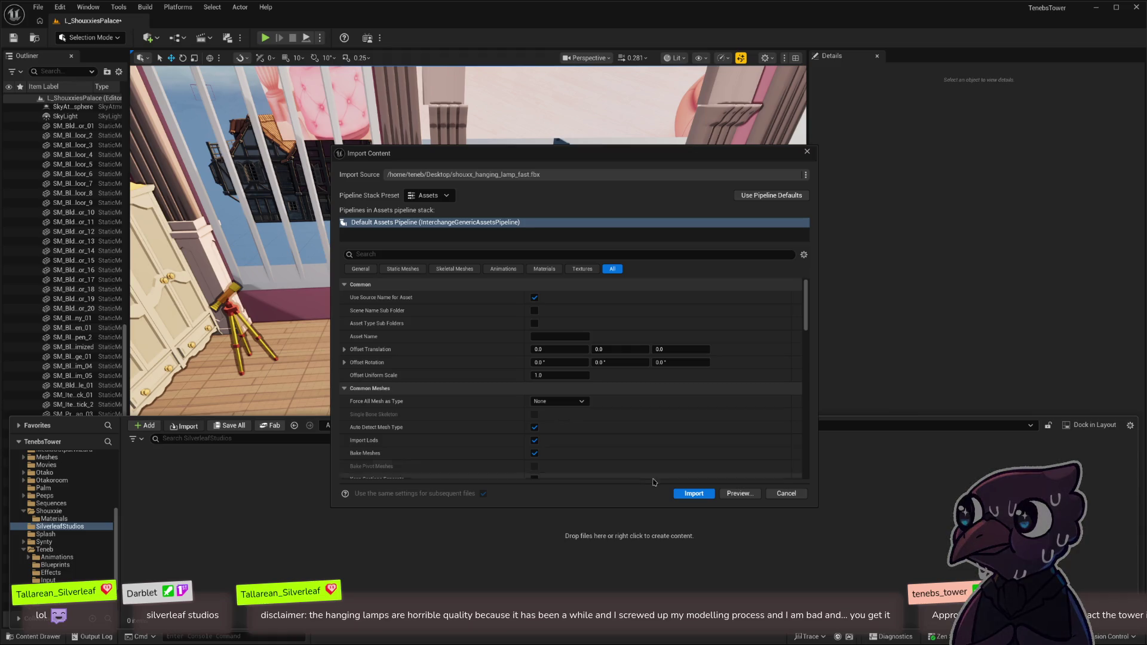
{"action": "left_click", "coordinate": [694, 494]}
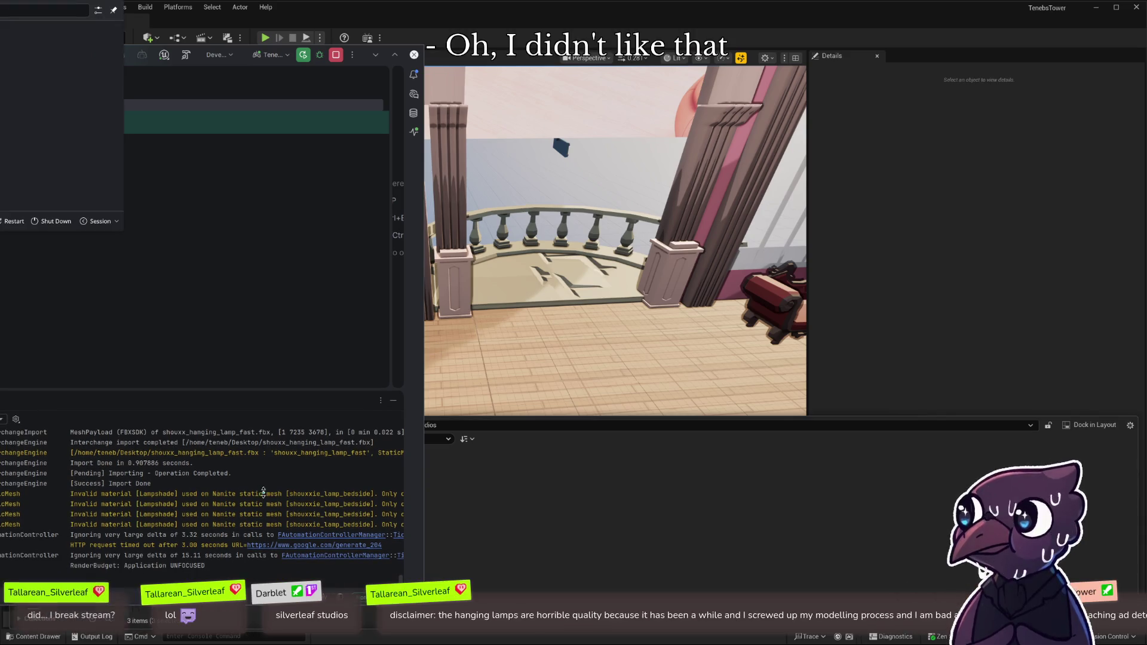
Step: Read through the lamp's smoothing-group import warnings in the Output Log, then return to Blender
{"action": "left_click", "coordinate": [252, 454]}
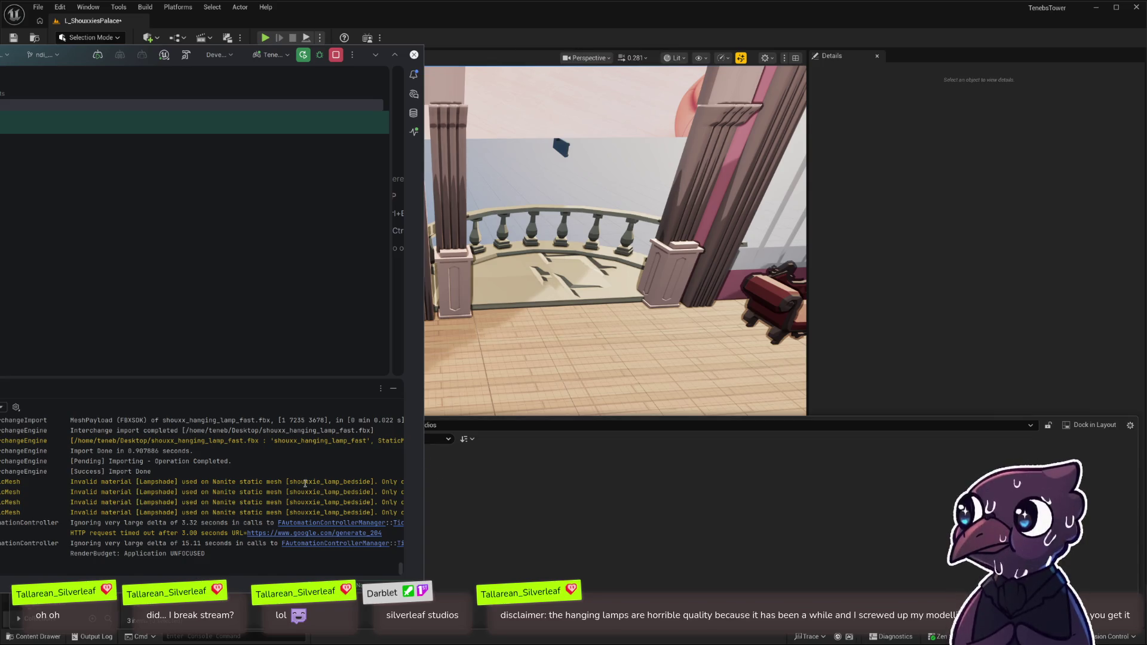
{"action": "left_click_drag", "start_coordinate": [114, 440], "coordinate": [225, 450]}
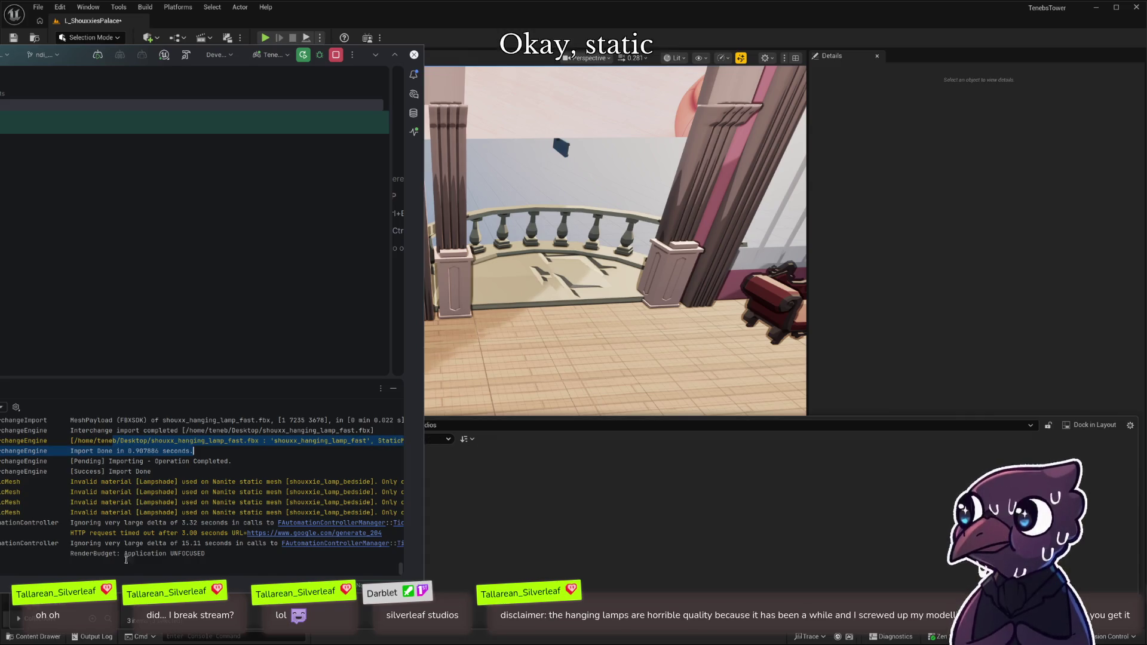
{"action": "scroll", "coordinate": [203, 487], "scroll_direction": "right", "scroll_amount": 5}
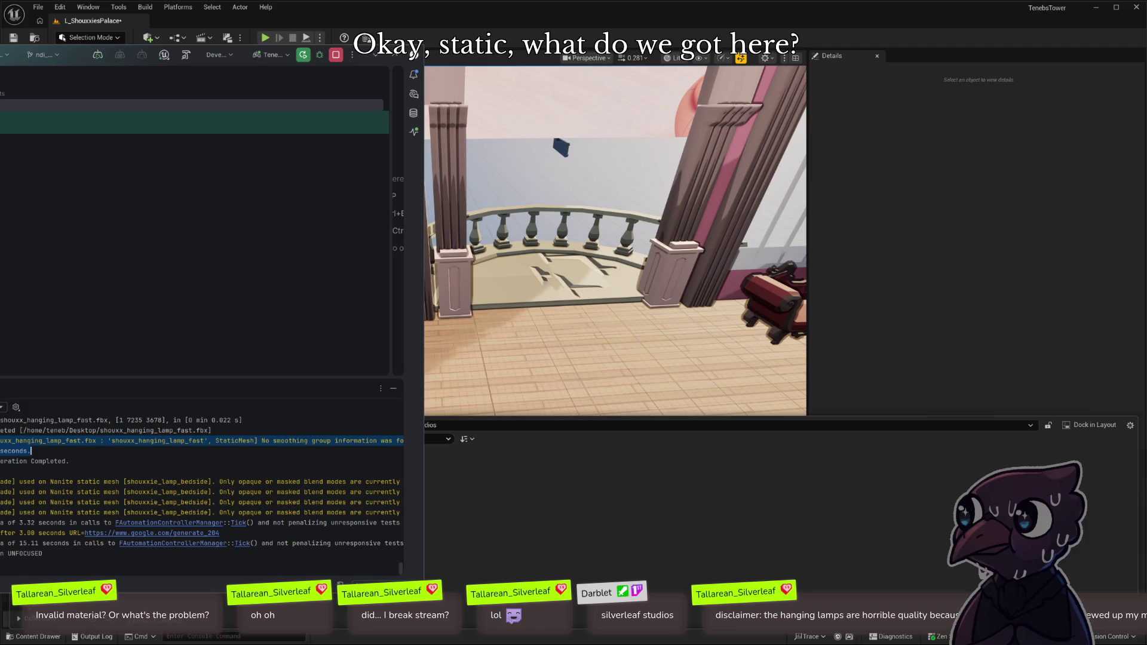
{"action": "scroll", "coordinate": [2, 574], "scroll_direction": "right", "scroll_amount": 4}
{"action": "left_click_drag", "start_coordinate": [2, 575], "coordinate": [14, 573]}
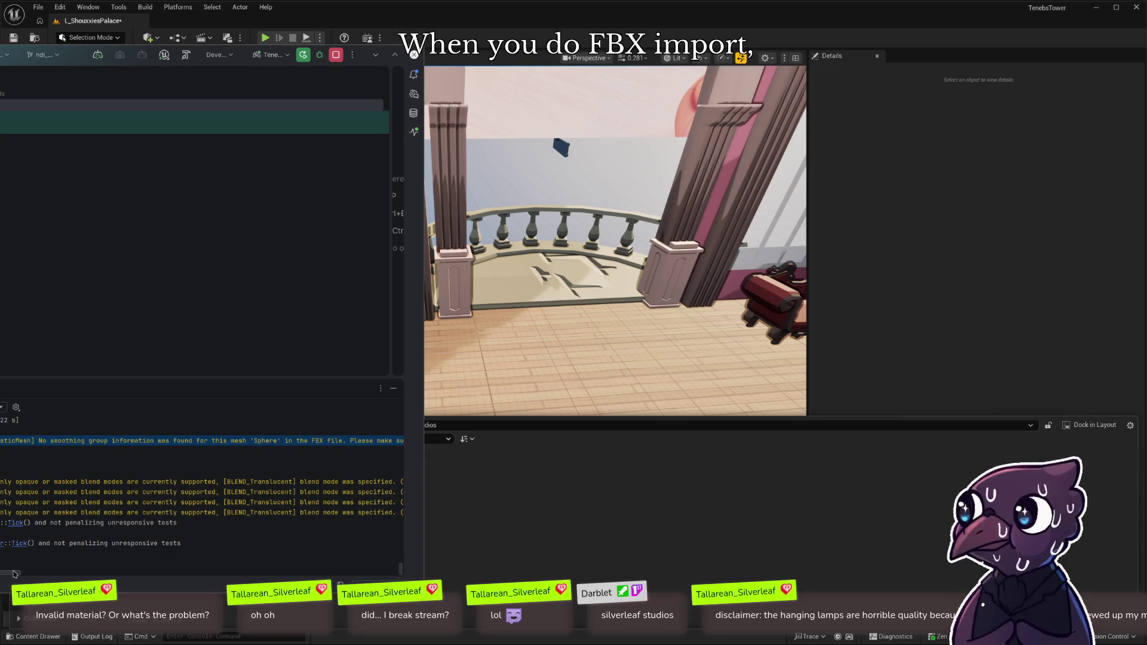
{"action": "key", "text": "alt+Tab"}
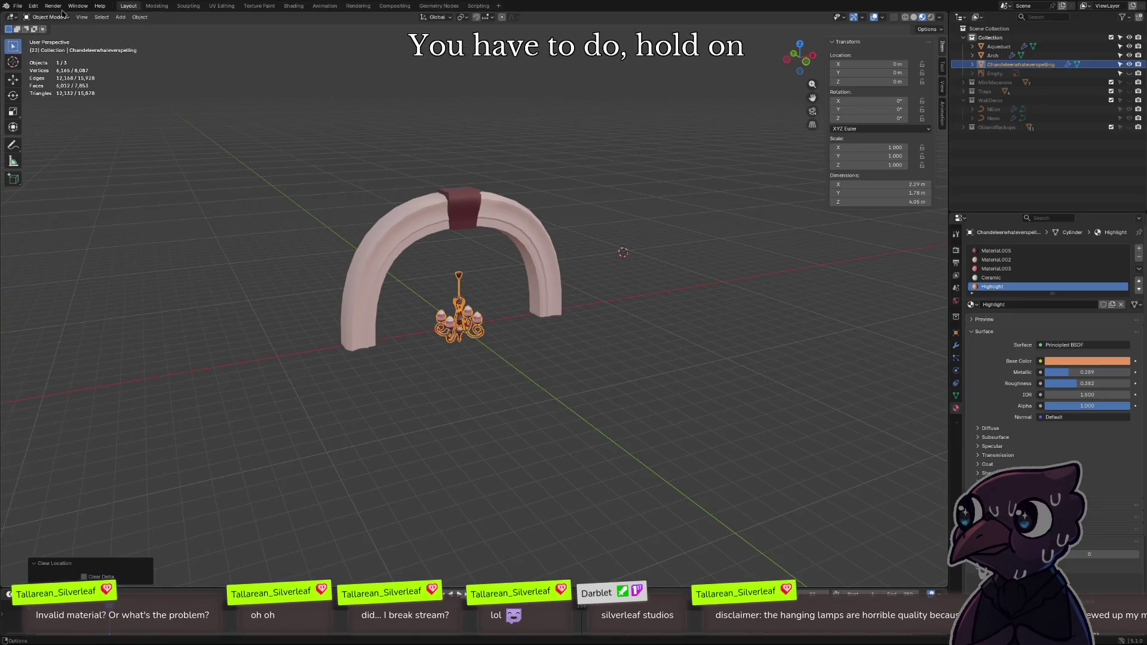
Step: Select the arch and bring up the FBX export window, enlarged to show more options
{"action": "left_click", "coordinate": [412, 235]}
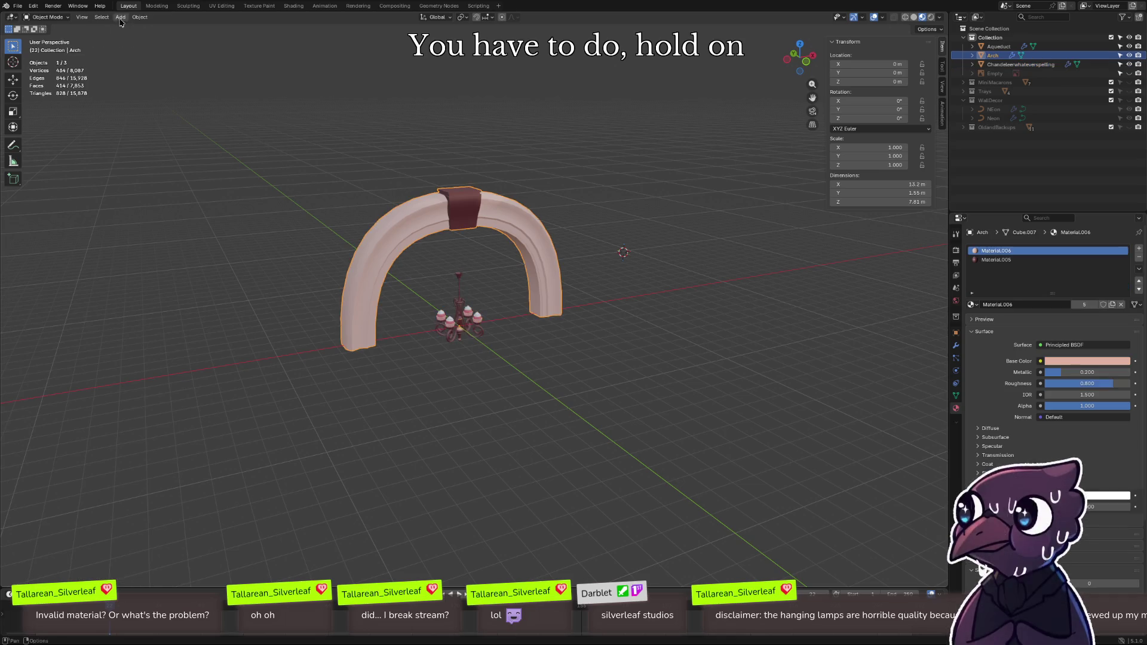
{"action": "left_click", "coordinate": [18, 5]}
{"action": "mouse_move", "coordinate": [82, 142]}
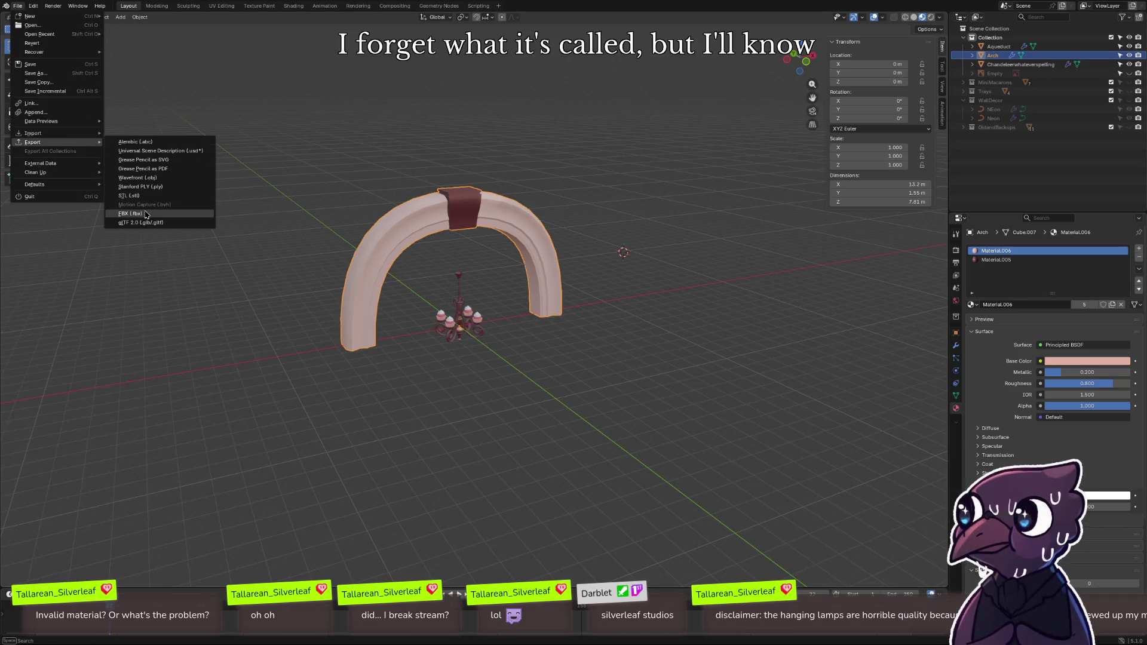
{"action": "left_click", "coordinate": [147, 214]}
{"action": "mouse_move", "coordinate": [615, 186]}
{"action": "left_mouse_down"}
{"action": "mouse_move", "coordinate": [365, 142]}
{"action": "mouse_move", "coordinate": [392, 123]}
{"action": "left_mouse_up"}
{"action": "left_click_drag", "start_coordinate": [586, 394], "coordinate": [674, 478]}
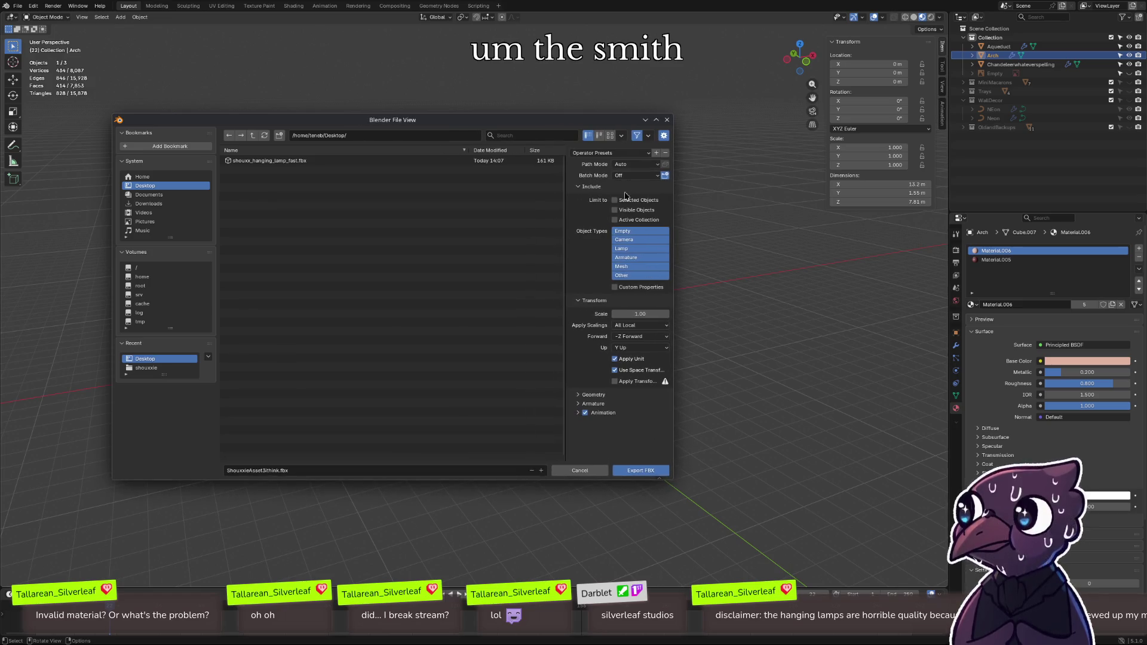
Step: Set the FBX Geometry smoothing to Edge after briefly trying Normals Only
{"action": "left_click", "coordinate": [577, 395]}
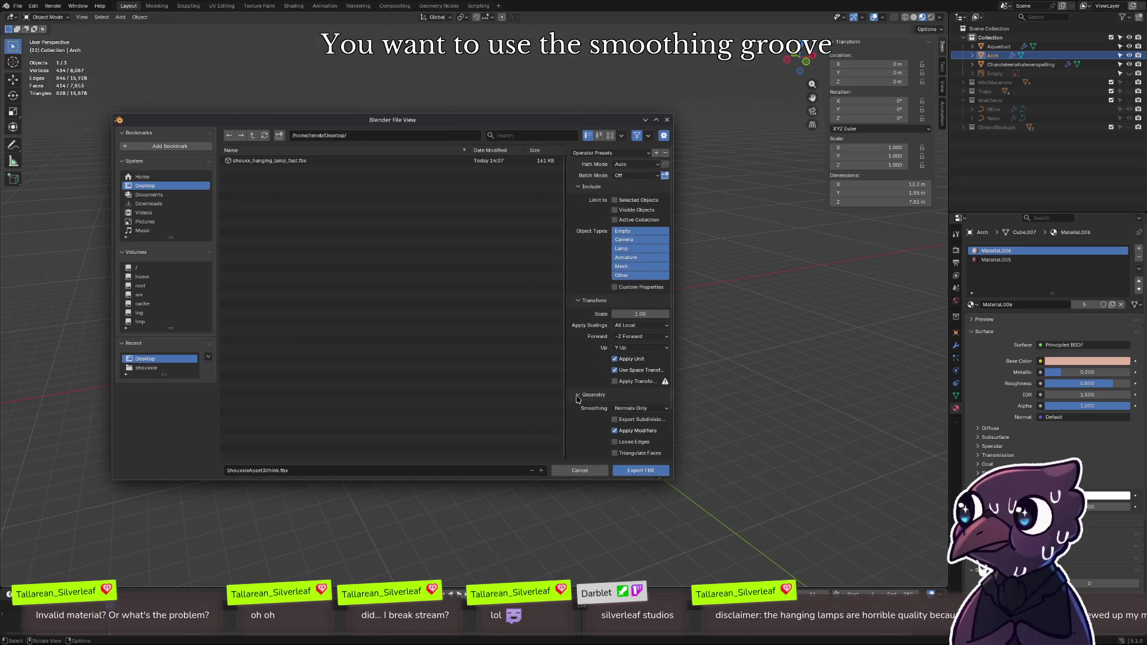
{"action": "scroll", "coordinate": [575, 435], "scroll_direction": "down", "scroll_amount": 2}
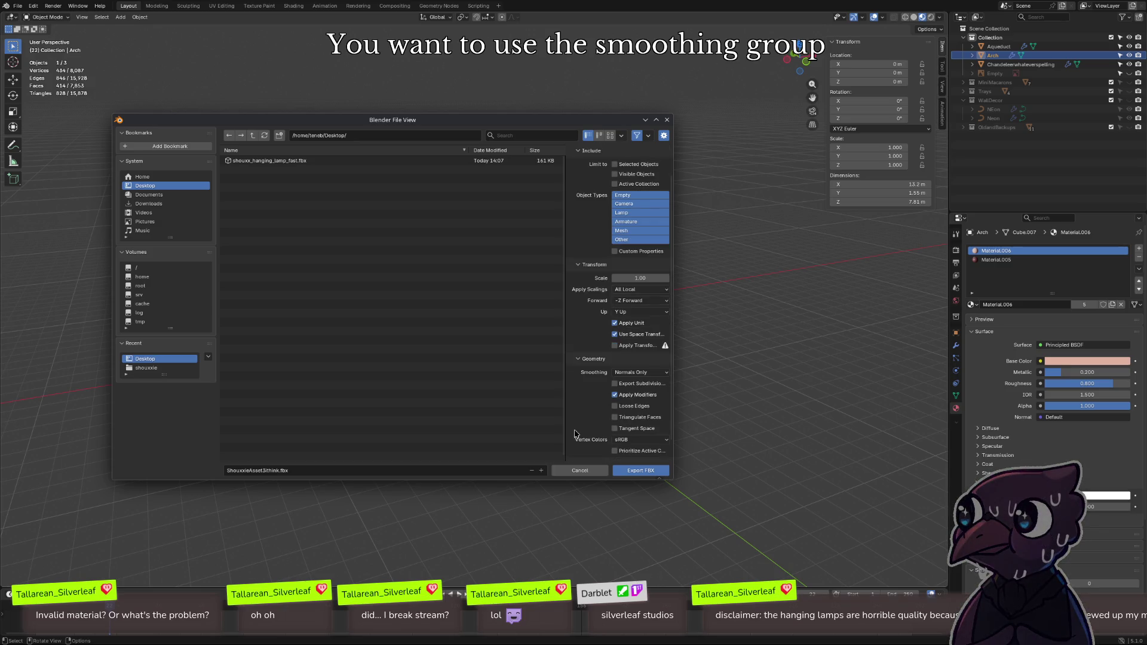
{"action": "left_click", "coordinate": [649, 374]}
{"action": "left_click", "coordinate": [634, 394]}
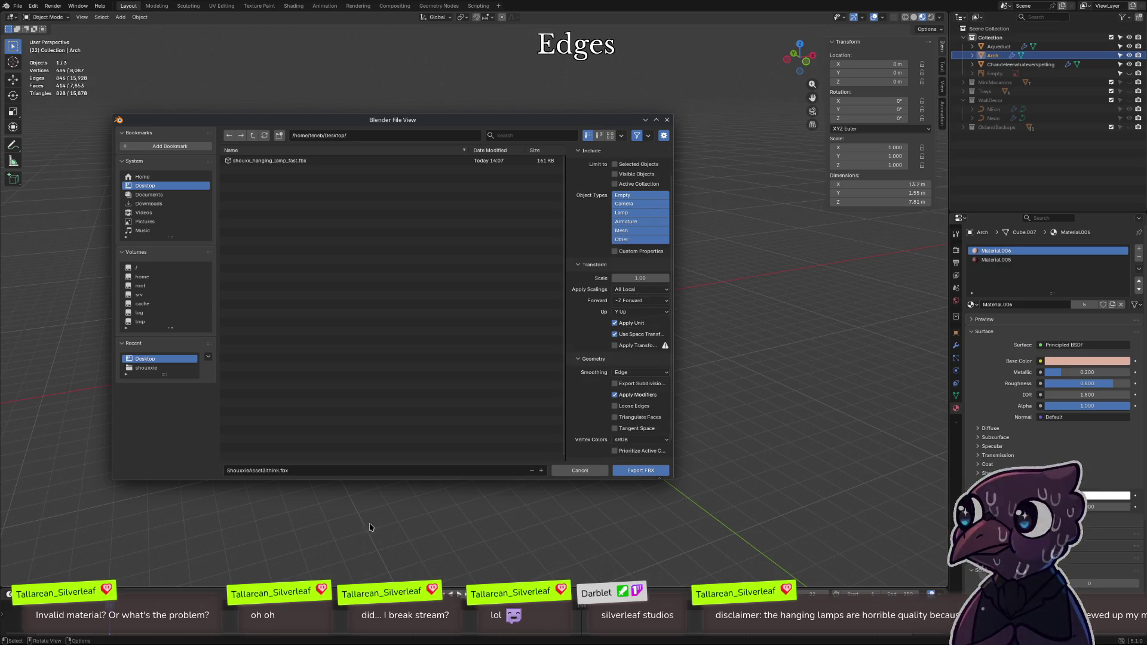
{"action": "left_click", "coordinate": [641, 372]}
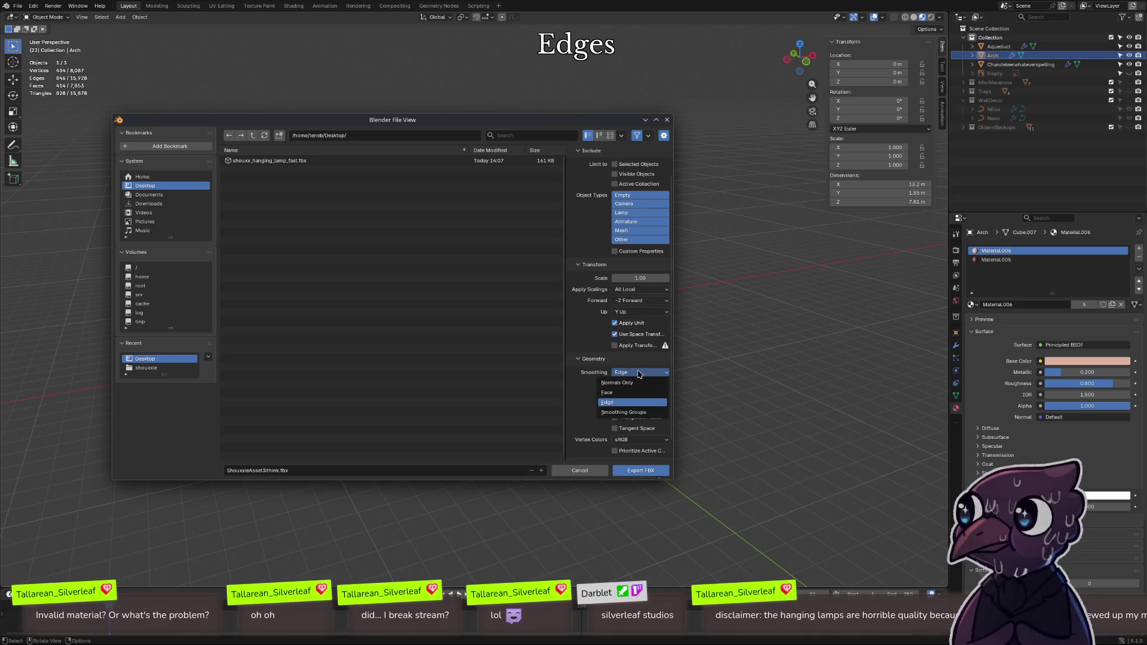
{"action": "left_click", "coordinate": [633, 384]}
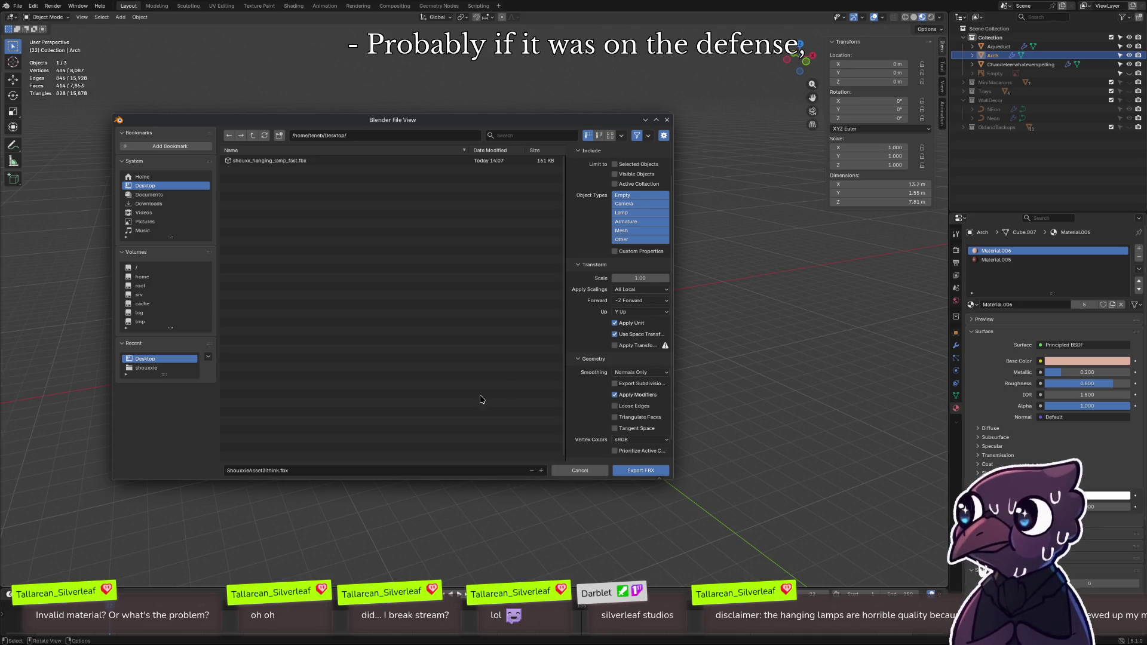
{"action": "left_click", "coordinate": [653, 373]}
{"action": "left_click", "coordinate": [621, 403]}
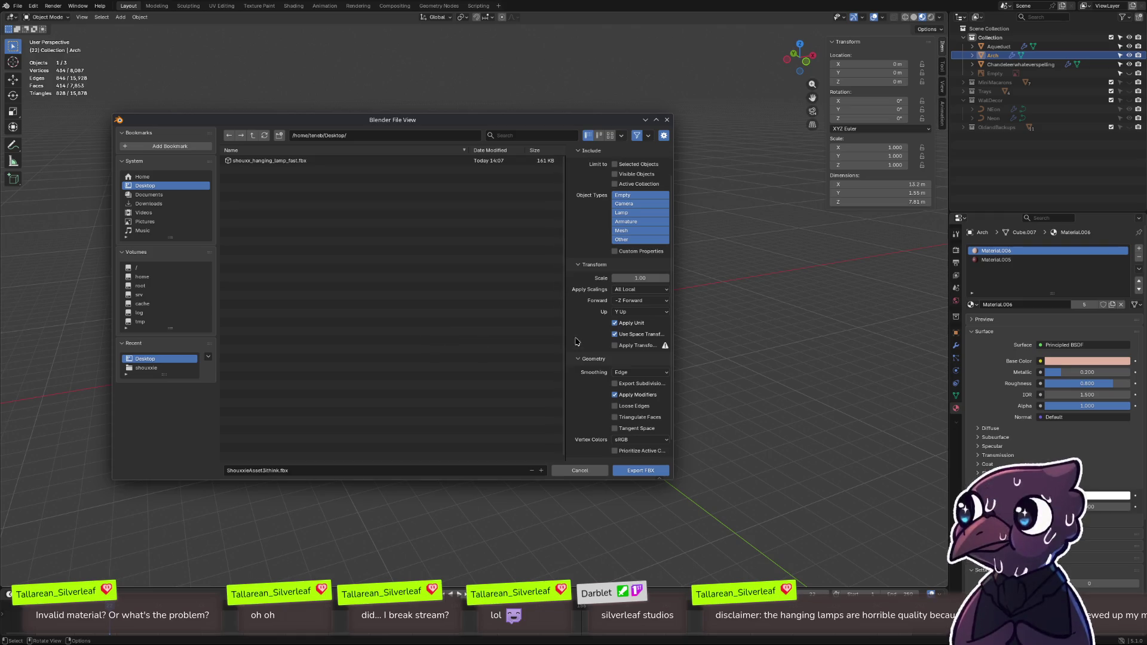
{"action": "scroll", "coordinate": [575, 342], "scroll_direction": "up", "scroll_amount": 2}
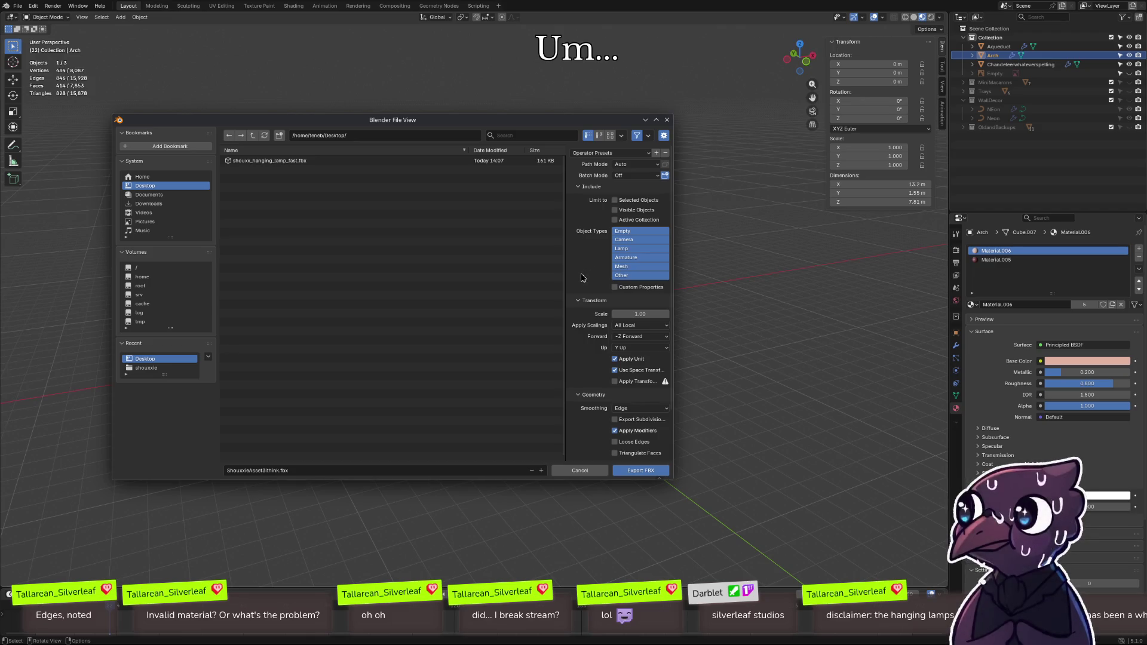
{"action": "scroll", "coordinate": [576, 283], "scroll_direction": "down", "scroll_amount": 3}
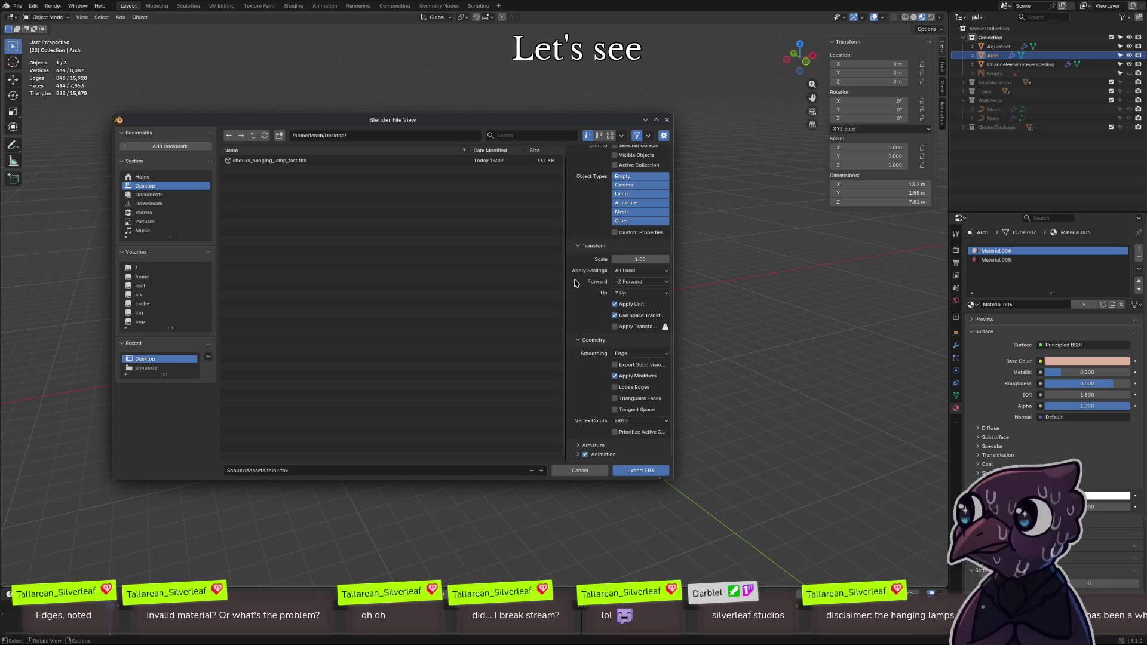
Step: Review the Armature settings, then close the export window without exporting and return to Unreal
{"action": "left_click", "coordinate": [577, 447]}
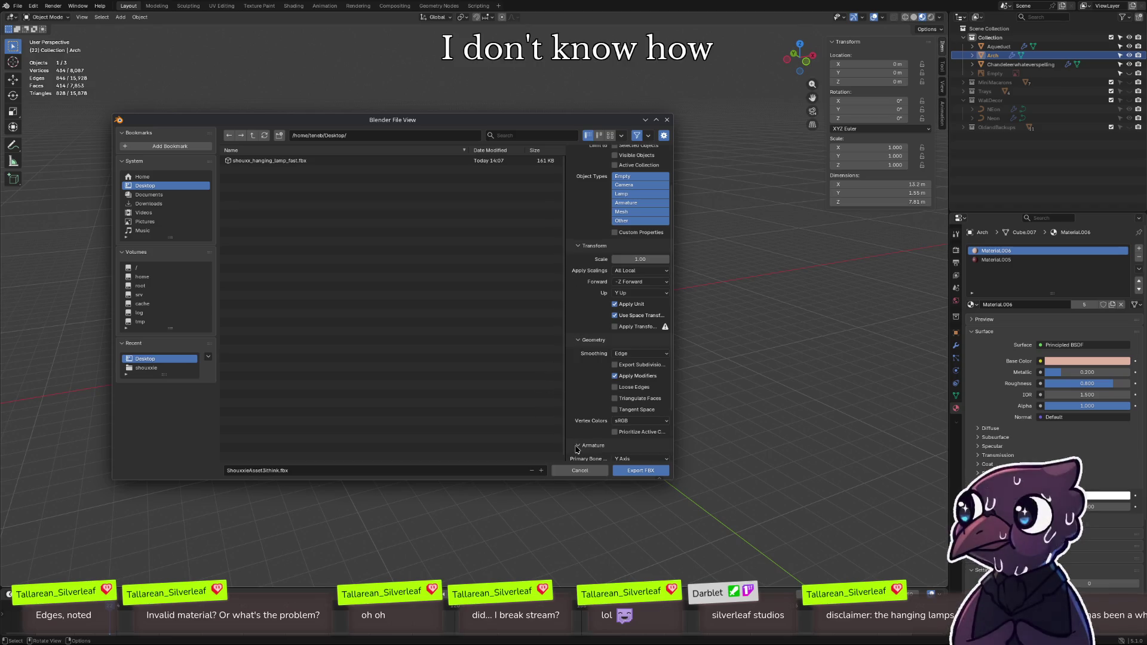
{"action": "scroll", "coordinate": [577, 442], "scroll_direction": "up", "scroll_amount": 3}
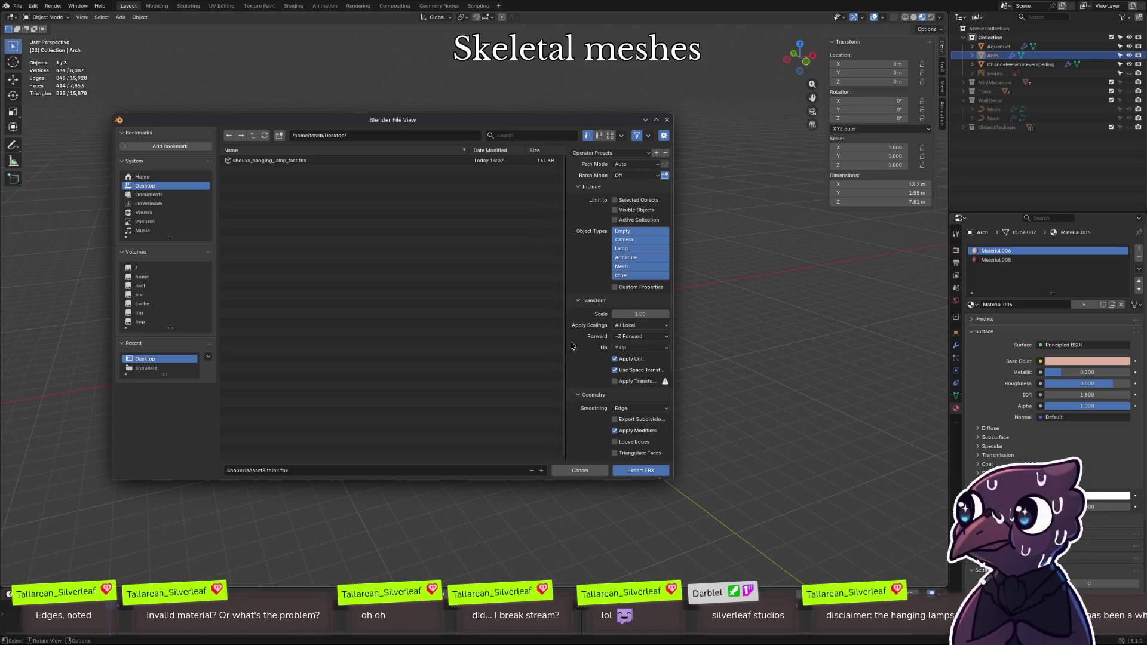
{"action": "scroll", "coordinate": [572, 363], "scroll_direction": "down", "scroll_amount": 1}
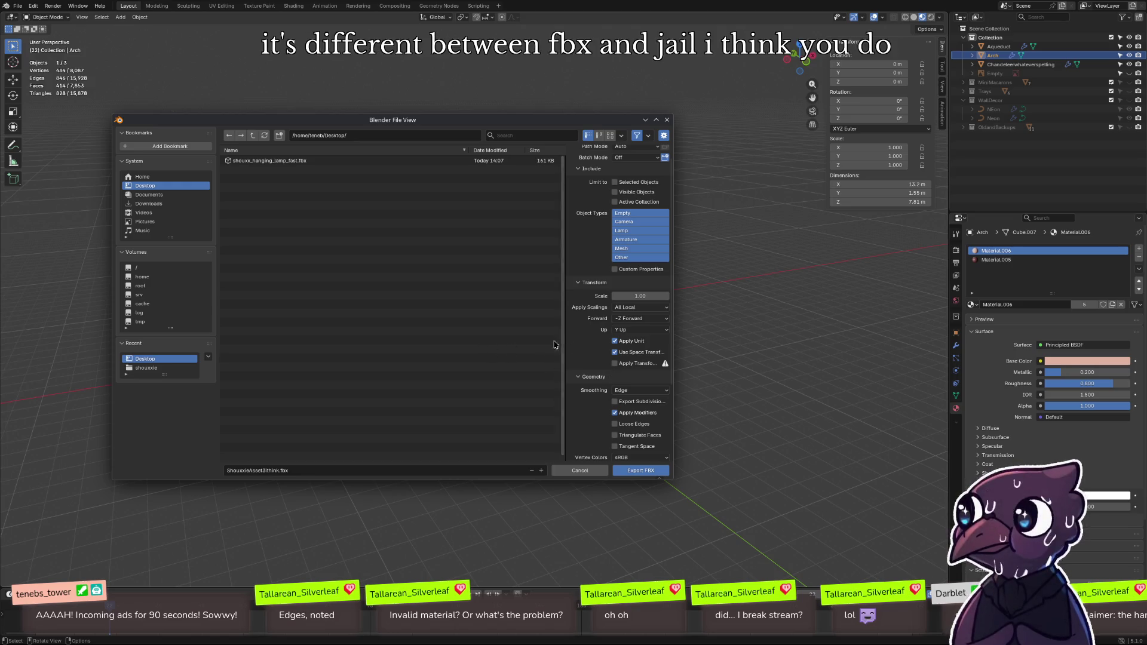
{"action": "scroll", "coordinate": [575, 359], "scroll_direction": "down", "scroll_amount": 4}
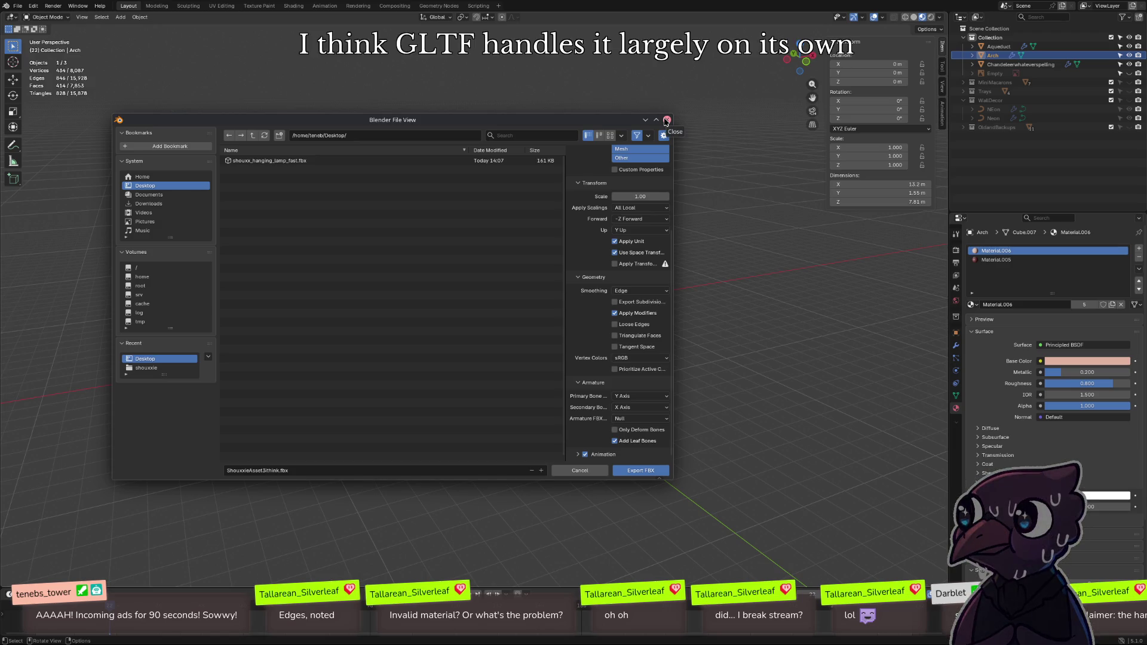
{"action": "left_click", "coordinate": [665, 121]}
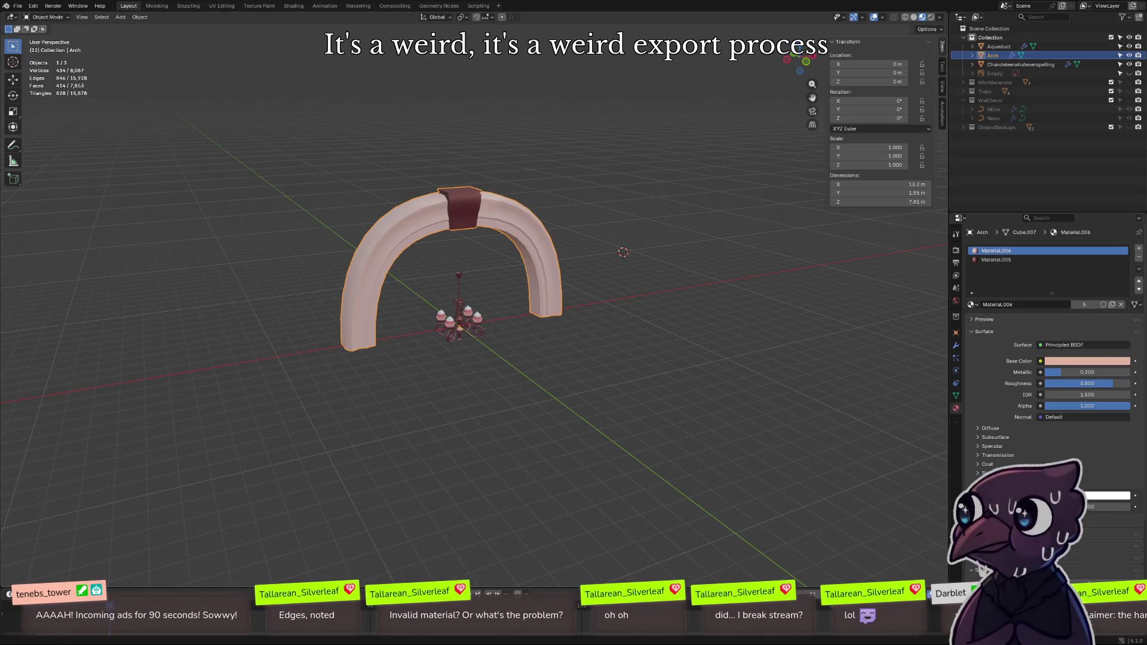
{"action": "left_click", "coordinate": [2, 276]}
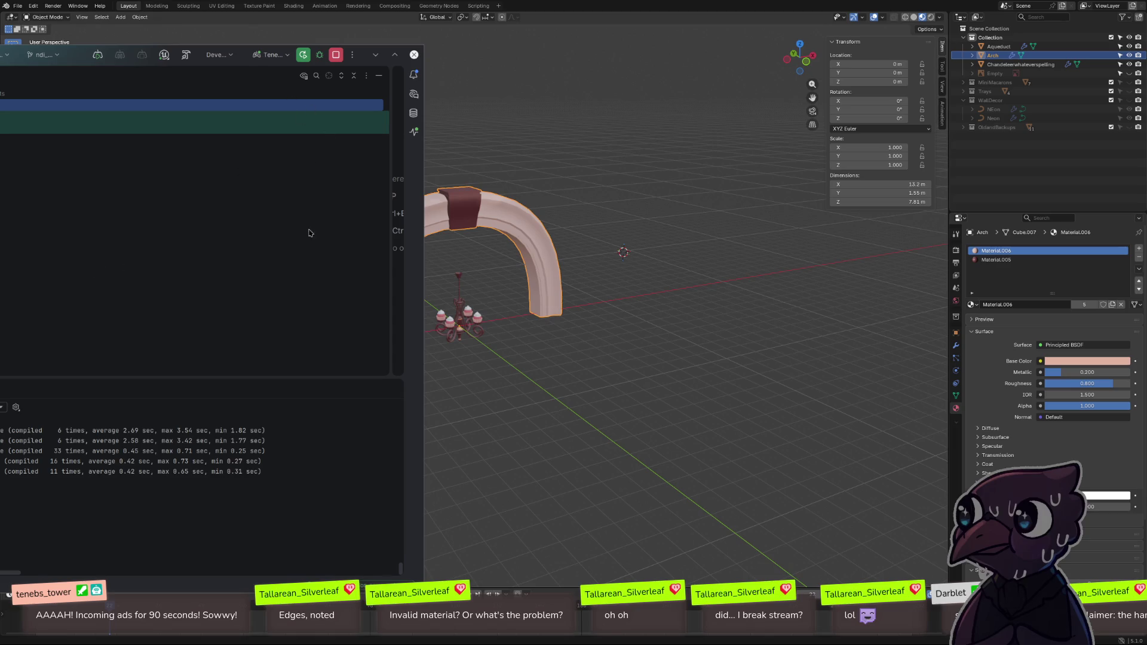
{"action": "key", "text": "alt+Tab"}
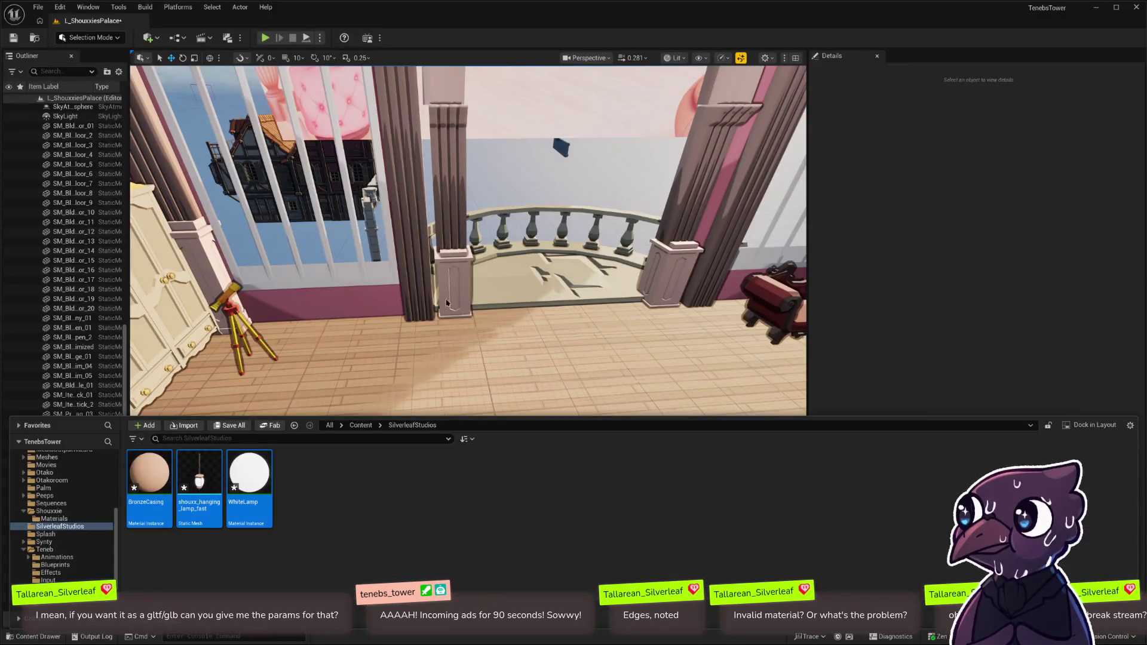
Step: Save assets, drag shouxx_hanging_lamp_fast into the level and raise it about 539 units
{"action": "key", "text": "ctrl+space"}
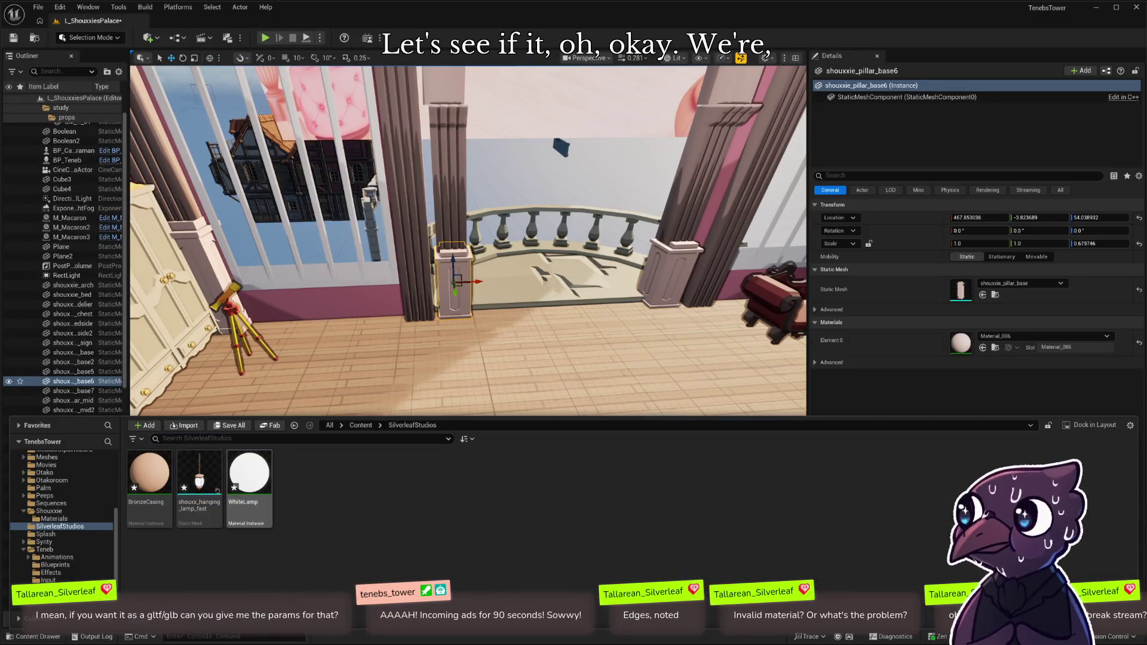
{"action": "key", "text": "ctrl+s"}
{"action": "mouse_move", "coordinate": [199, 472]}
{"action": "left_mouse_down"}
{"action": "mouse_move", "coordinate": [538, 358]}
{"action": "mouse_move", "coordinate": [544, 475]}
{"action": "left_mouse_up"}
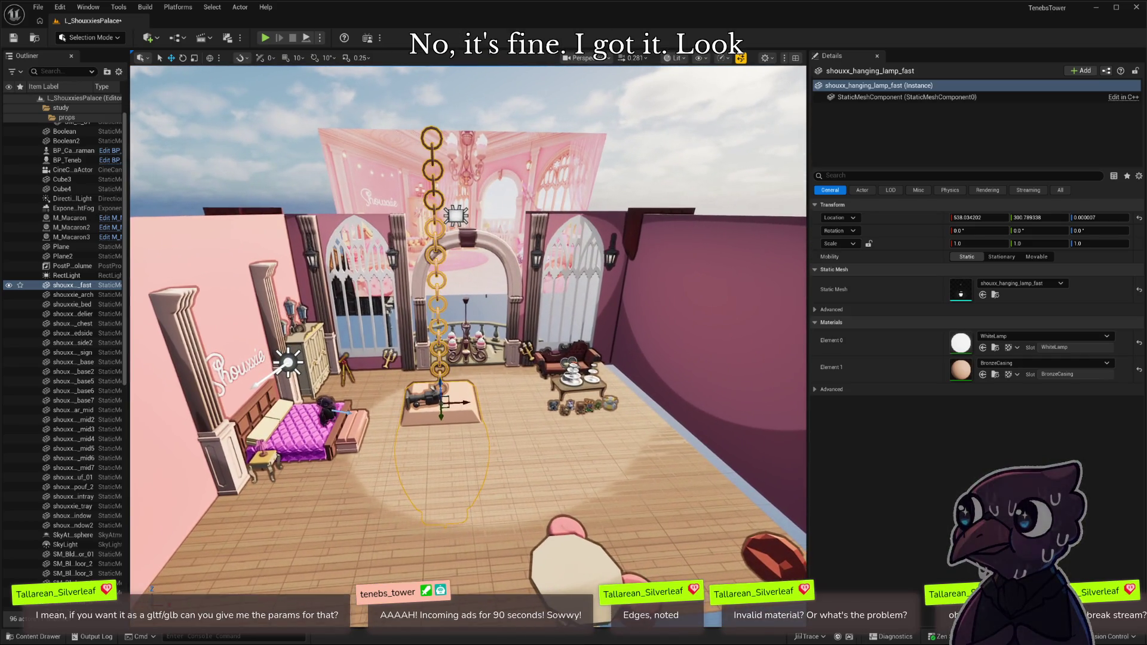
{"action": "left_click_drag", "start_coordinate": [482, 370], "coordinate": [494, 365]}
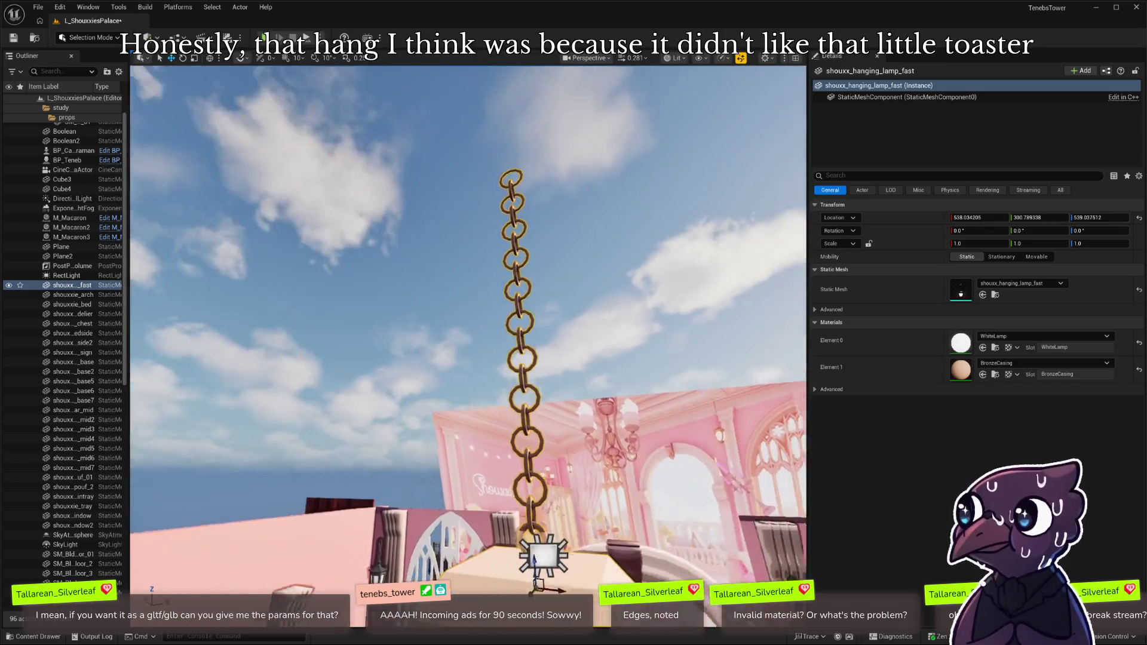
Step: Frame the lamp and its chain, then scale it down uniformly to 0.149813
{"action": "key", "text": "f"}
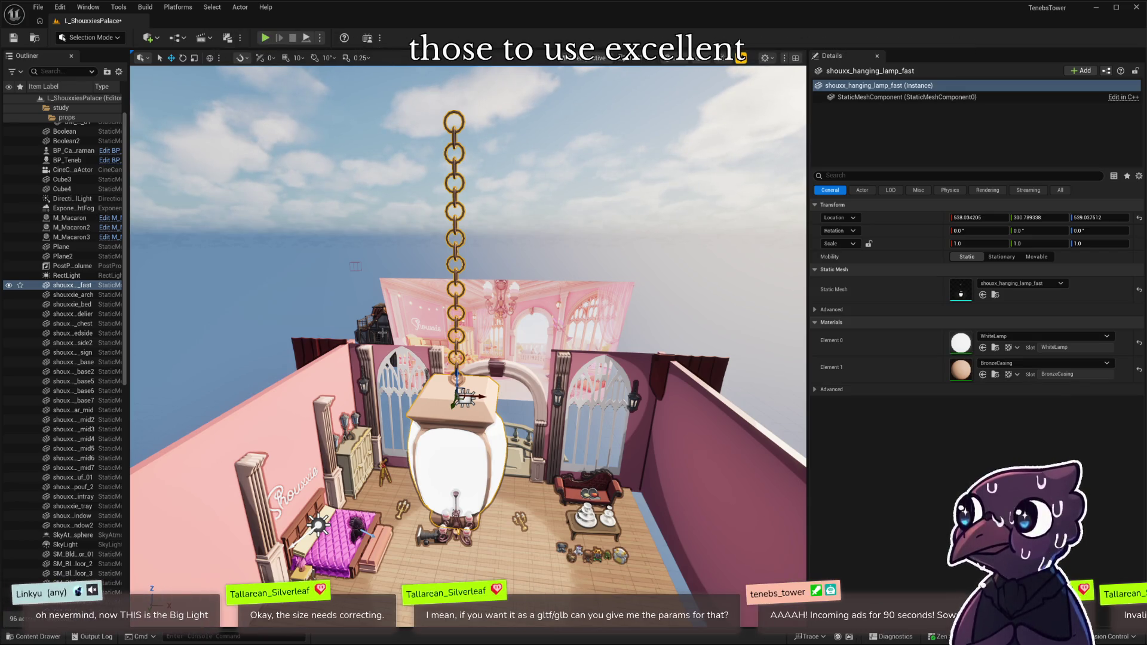
{"action": "mouse_move", "coordinate": [504, 455]}
{"action": "left_mouse_down"}
{"action": "mouse_move", "coordinate": [534, 429]}
{"action": "mouse_move", "coordinate": [580, 425]}
{"action": "left_mouse_up"}
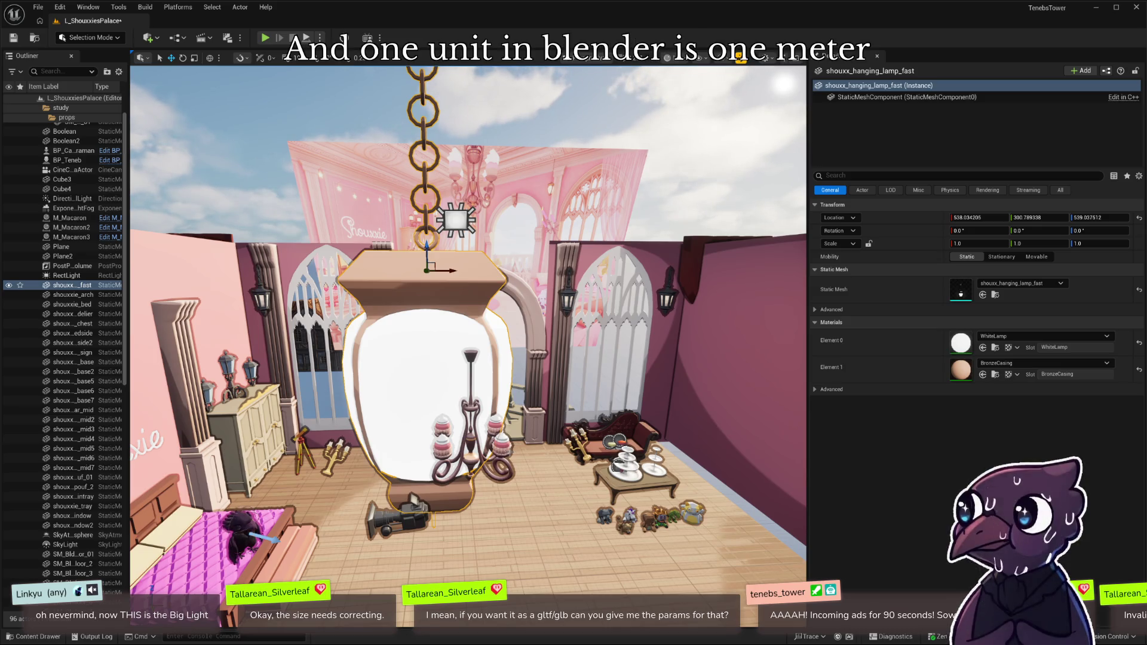
{"action": "left_click_drag", "start_coordinate": [529, 511], "coordinate": [529, 419]}
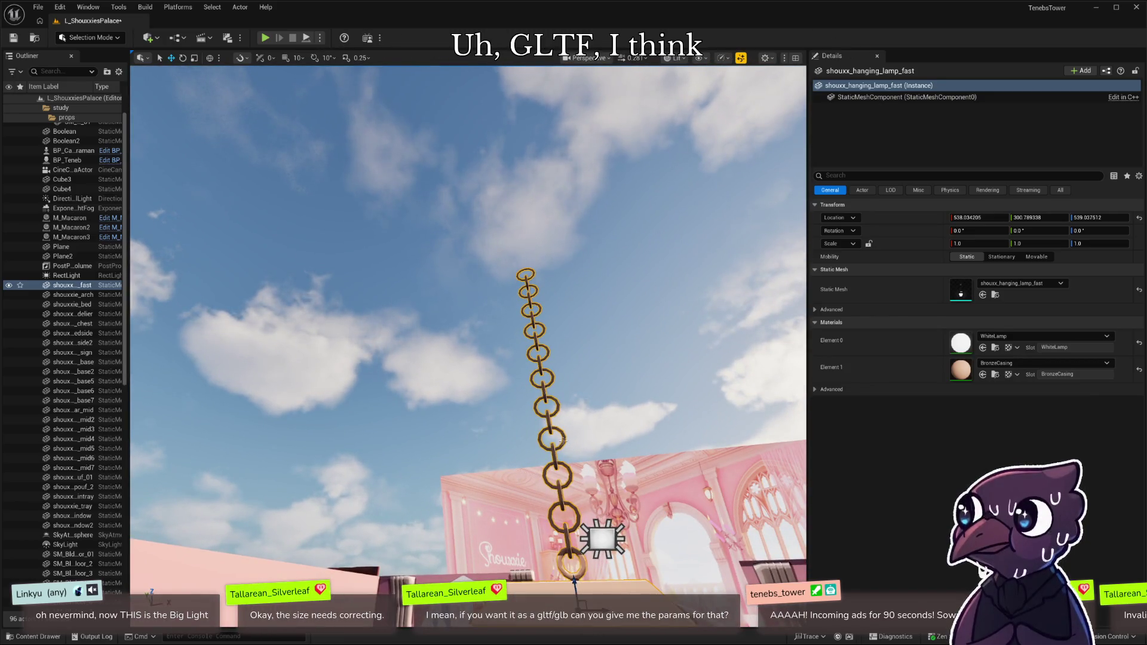
{"action": "mouse_move", "coordinate": [549, 431]}
{"action": "left_mouse_down"}
{"action": "mouse_move", "coordinate": [549, 469]}
{"action": "mouse_move", "coordinate": [555, 425]}
{"action": "left_mouse_up"}
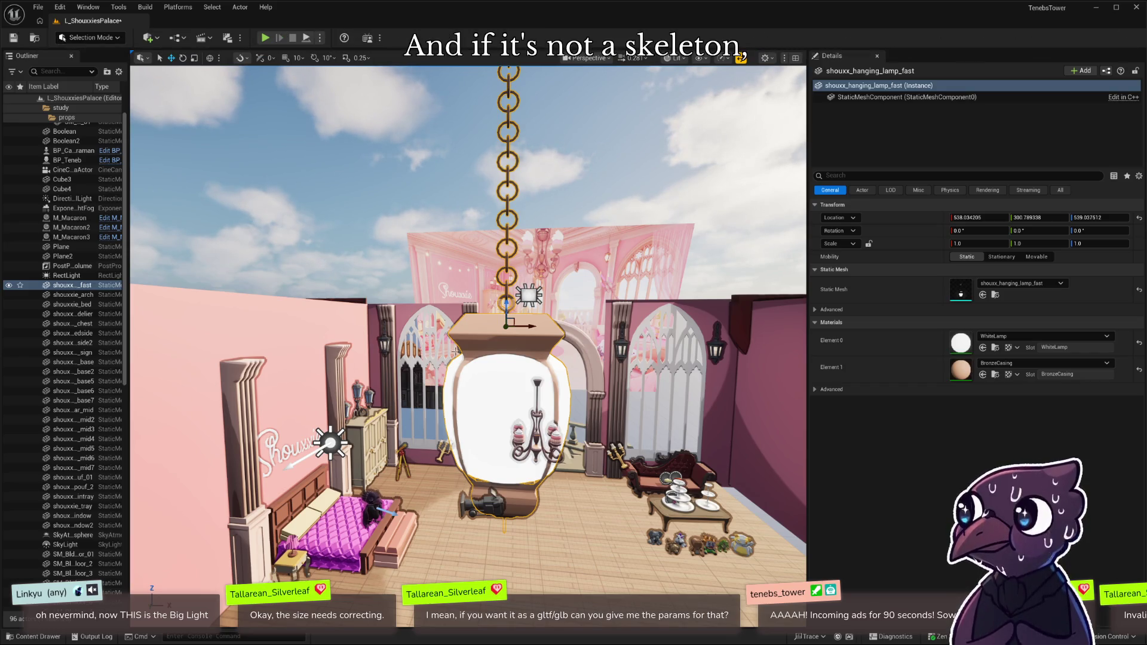
{"action": "mouse_move", "coordinate": [555, 426]}
{"action": "left_mouse_down"}
{"action": "mouse_move", "coordinate": [557, 455]}
{"action": "mouse_move", "coordinate": [531, 392]}
{"action": "left_mouse_up"}
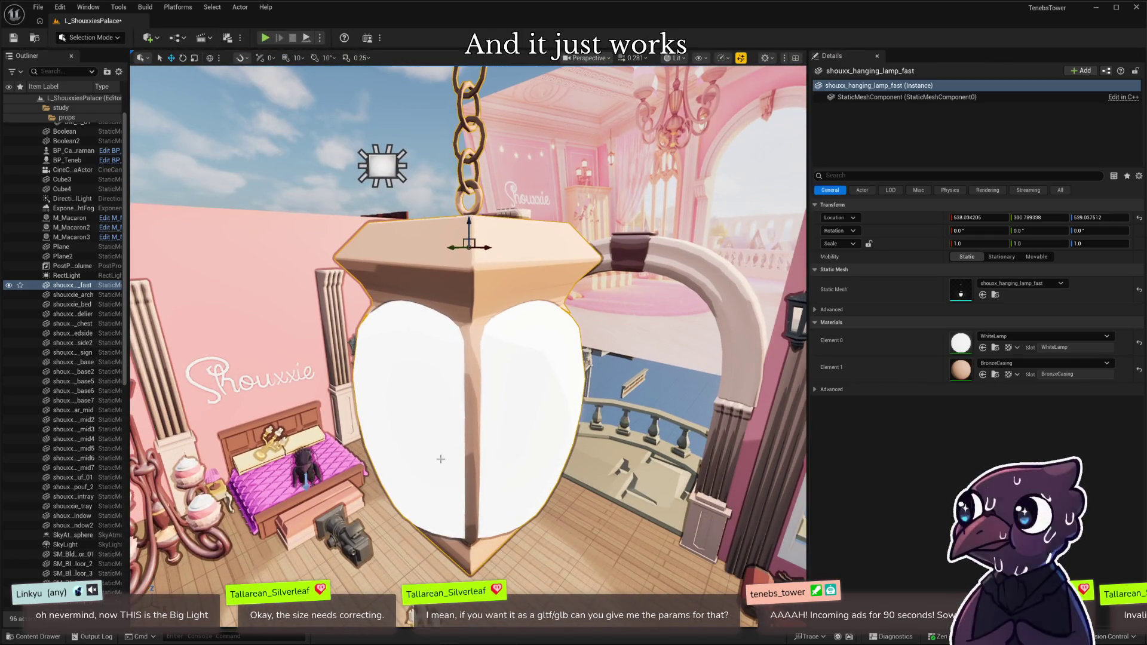
{"action": "left_click_drag", "start_coordinate": [440, 459], "coordinate": [448, 452]}
{"action": "key", "text": "e"}
{"action": "key", "text": "r"}
{"action": "mouse_move", "coordinate": [425, 353]}
{"action": "left_mouse_down"}
{"action": "mouse_move", "coordinate": [406, 388]}
{"action": "mouse_move", "coordinate": [421, 374]}
{"action": "left_mouse_up"}
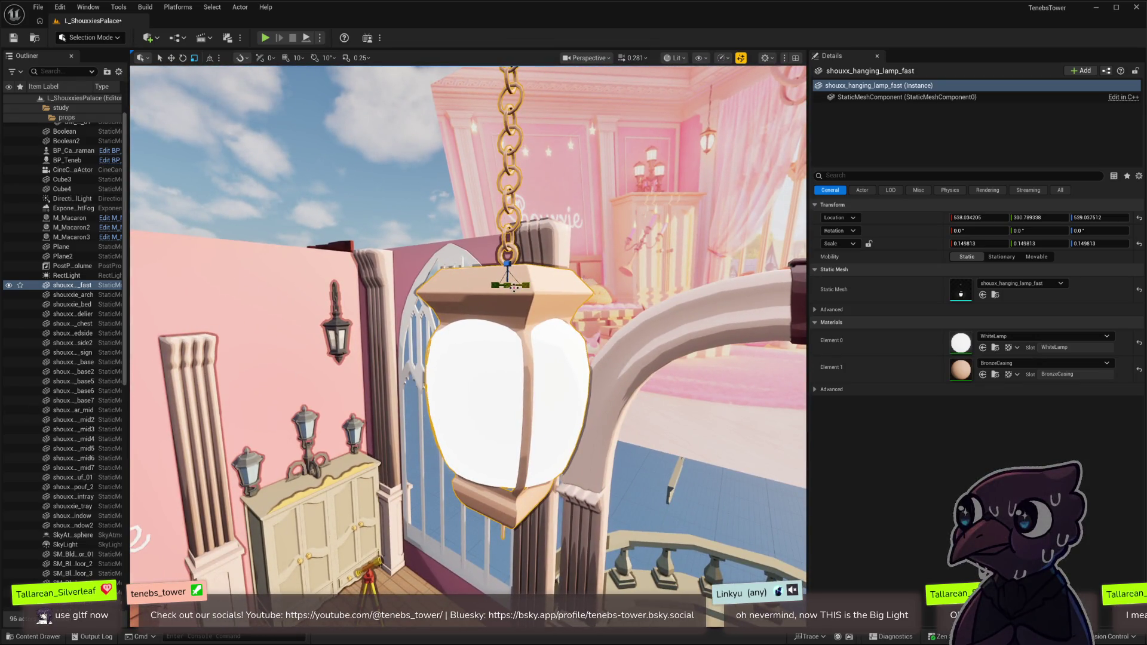
Step: Shrink the lamp to about 0.107 scale and raise it on the wall beside the arch
{"action": "left_click_drag", "start_coordinate": [508, 285], "coordinate": [484, 340]}
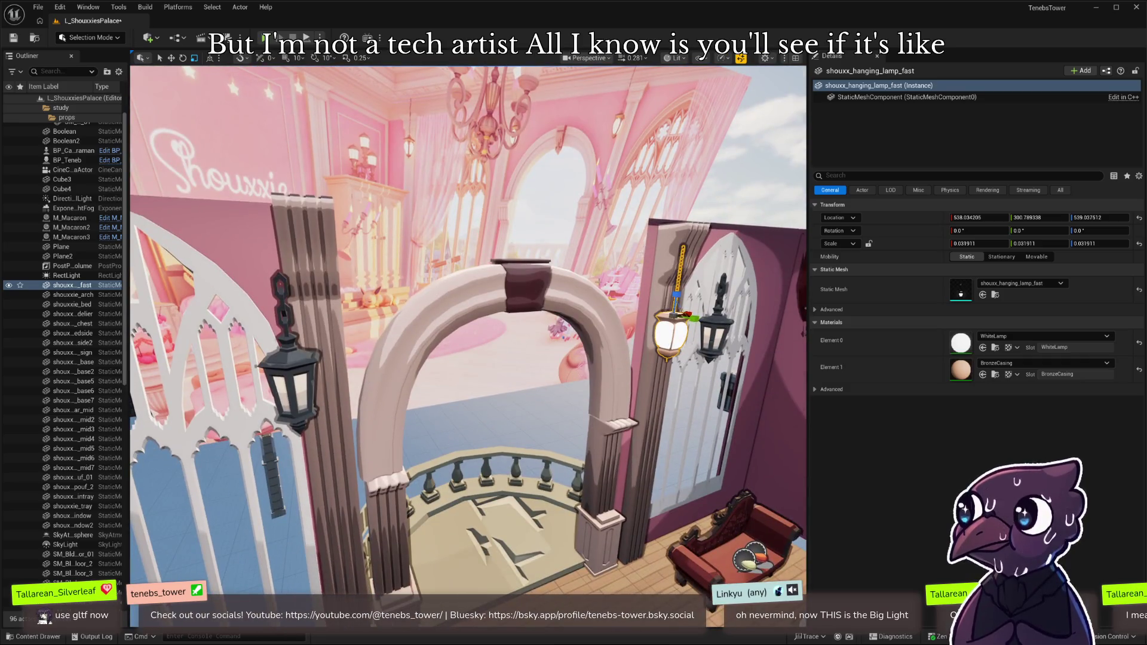
{"action": "left_click_drag", "start_coordinate": [673, 318], "coordinate": [675, 316]}
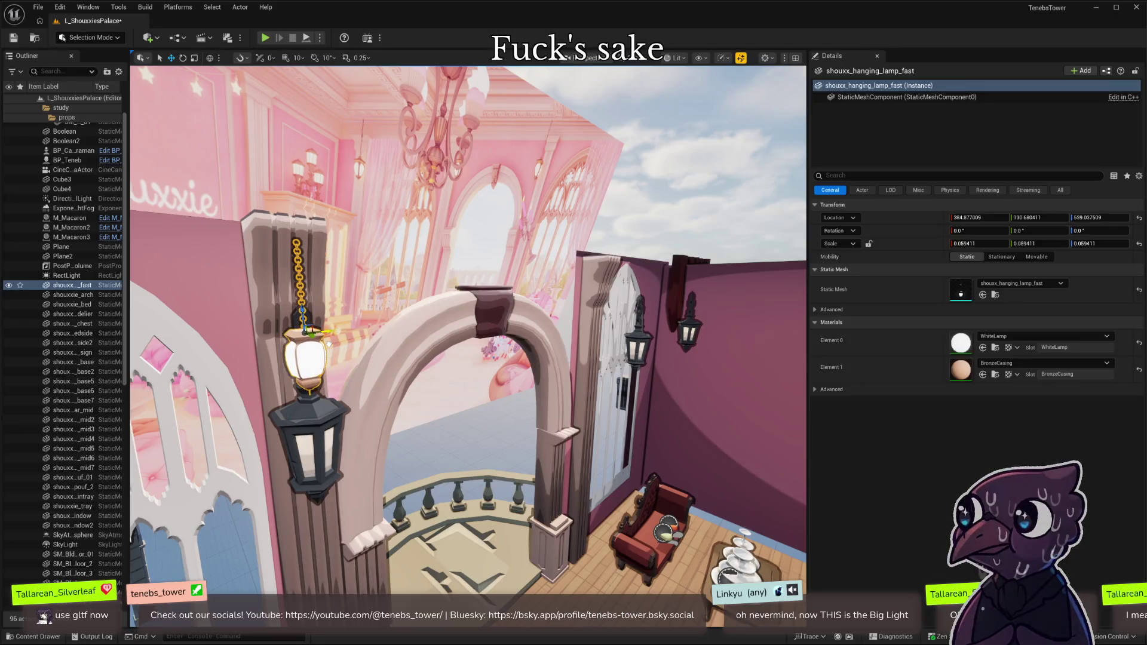
{"action": "key", "text": "w"}
{"action": "mouse_move", "coordinate": [312, 333]}
{"action": "left_mouse_down"}
{"action": "mouse_move", "coordinate": [299, 331]}
{"action": "mouse_move", "coordinate": [299, 359]}
{"action": "left_mouse_up"}
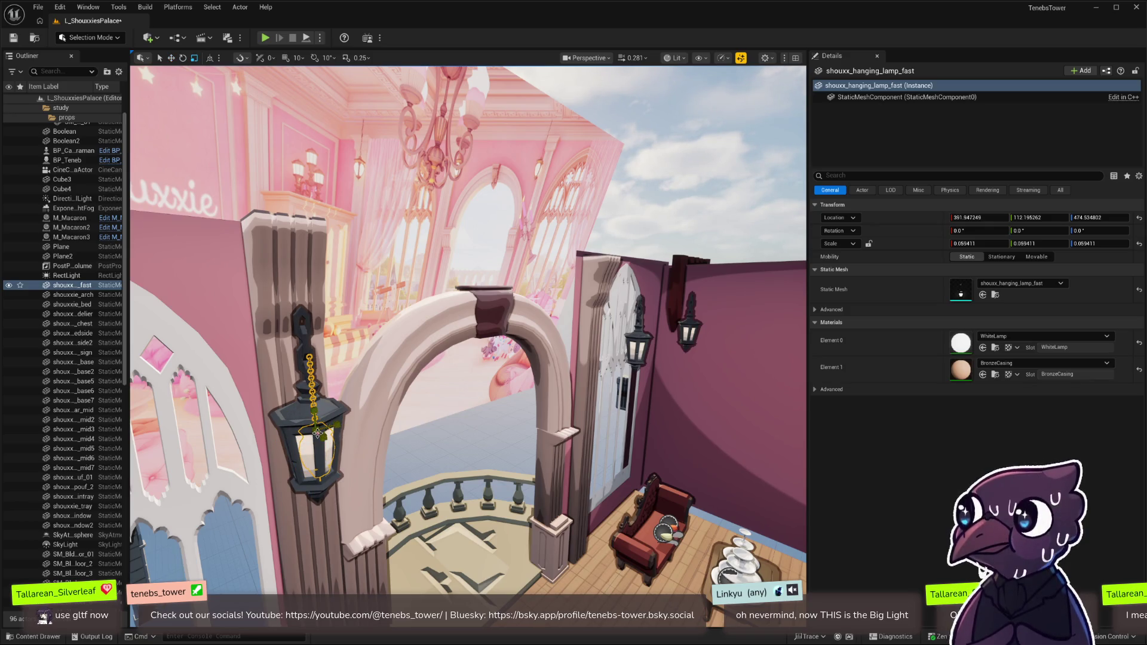
{"action": "left_click_drag", "start_coordinate": [333, 428], "coordinate": [388, 450]}
{"action": "left_click_drag", "start_coordinate": [407, 408], "coordinate": [404, 378]}
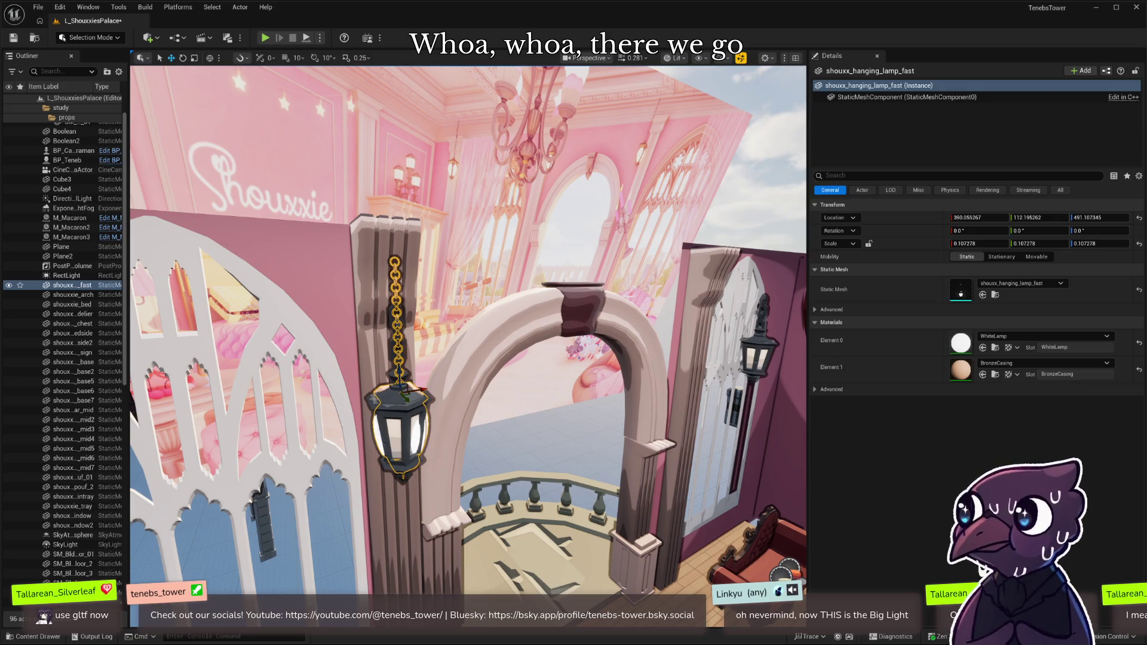
Step: Delete the old SM_Prop_Lamp_Hanging_2 lamp
{"action": "left_click", "coordinate": [374, 399]}
{"action": "key", "text": "Delete"}
{"action": "mouse_move", "coordinate": [360, 487]}
{"action": "left_mouse_down"}
{"action": "mouse_move", "coordinate": [322, 484]}
{"action": "mouse_move", "coordinate": [284, 457]}
{"action": "mouse_move", "coordinate": [276, 472]}
{"action": "mouse_move", "coordinate": [305, 448]}
{"action": "left_mouse_up"}
Step: Try a higher WhiteLamp Shininess, restore it to the 20.0 default, and close the editor
{"action": "left_click", "coordinate": [515, 470]}
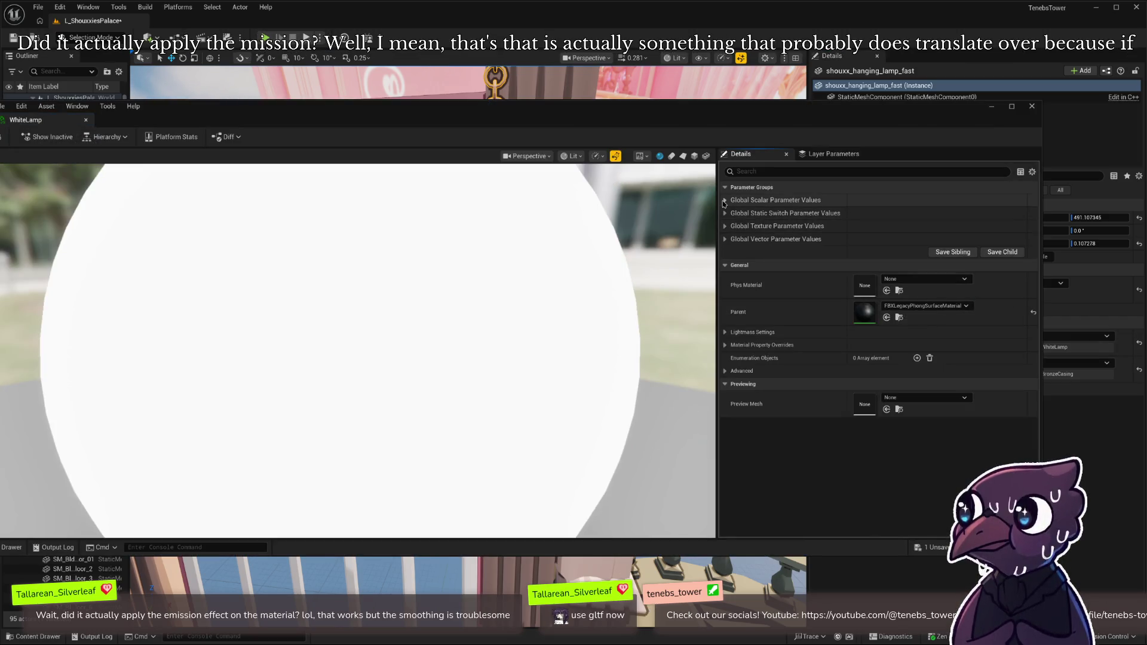
{"action": "left_click", "coordinate": [773, 200]}
{"action": "left_click_drag", "start_coordinate": [873, 317], "coordinate": [956, 316]}
{"action": "left_click", "coordinate": [1026, 318]}
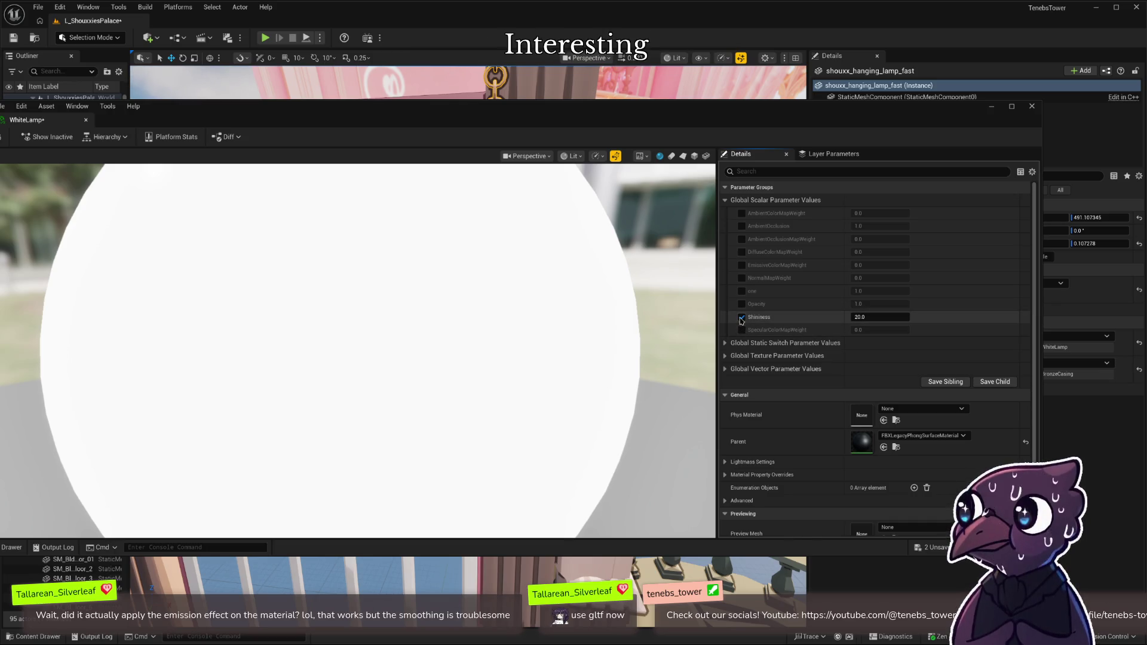
{"action": "left_click", "coordinate": [726, 200]}
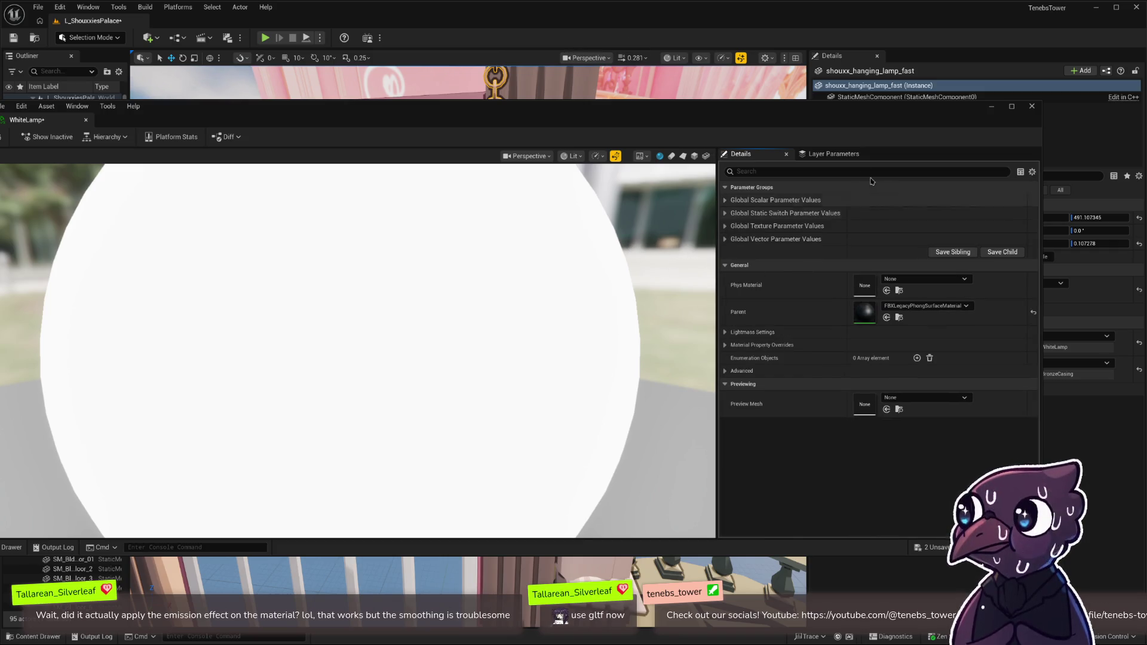
{"action": "left_click", "coordinate": [1032, 105]}
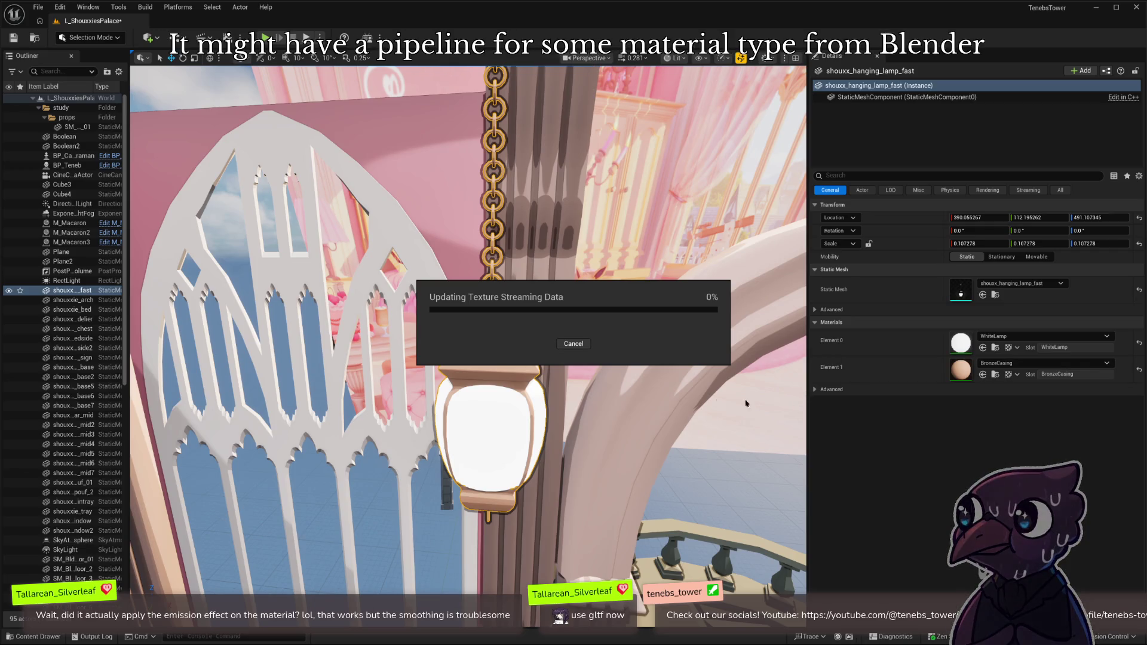
Step: Cancel texture streaming, inspect the BronzeCasing material and its parent, then close both
{"action": "left_click", "coordinate": [561, 345]}
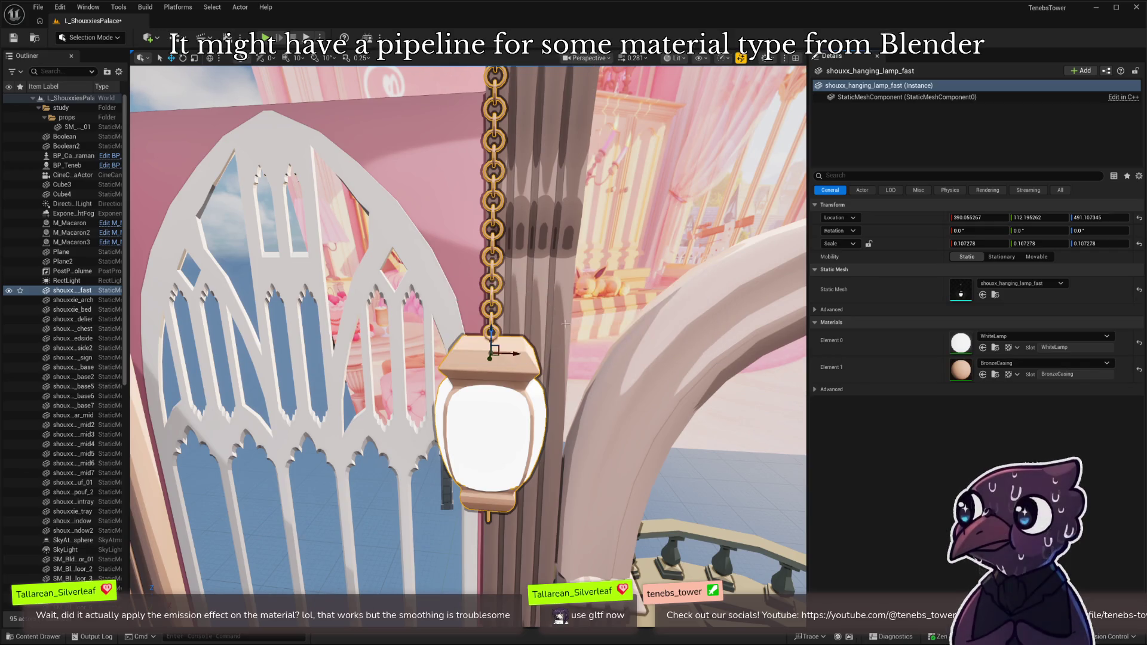
{"action": "double_click", "coordinate": [962, 371]}
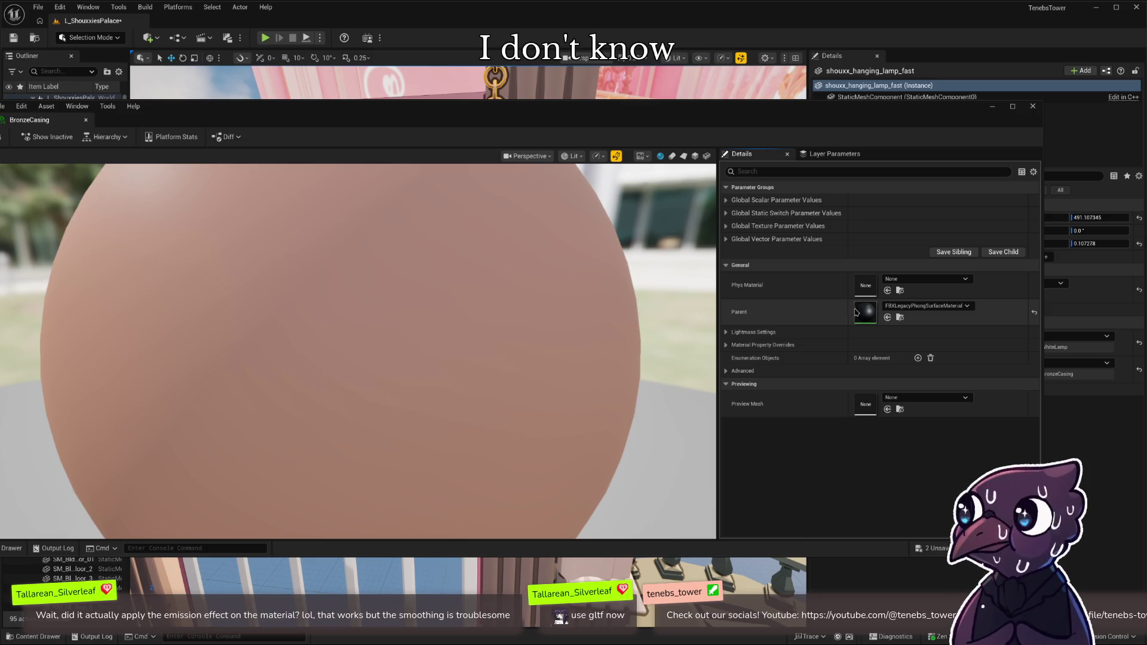
{"action": "double_click", "coordinate": [865, 310]}
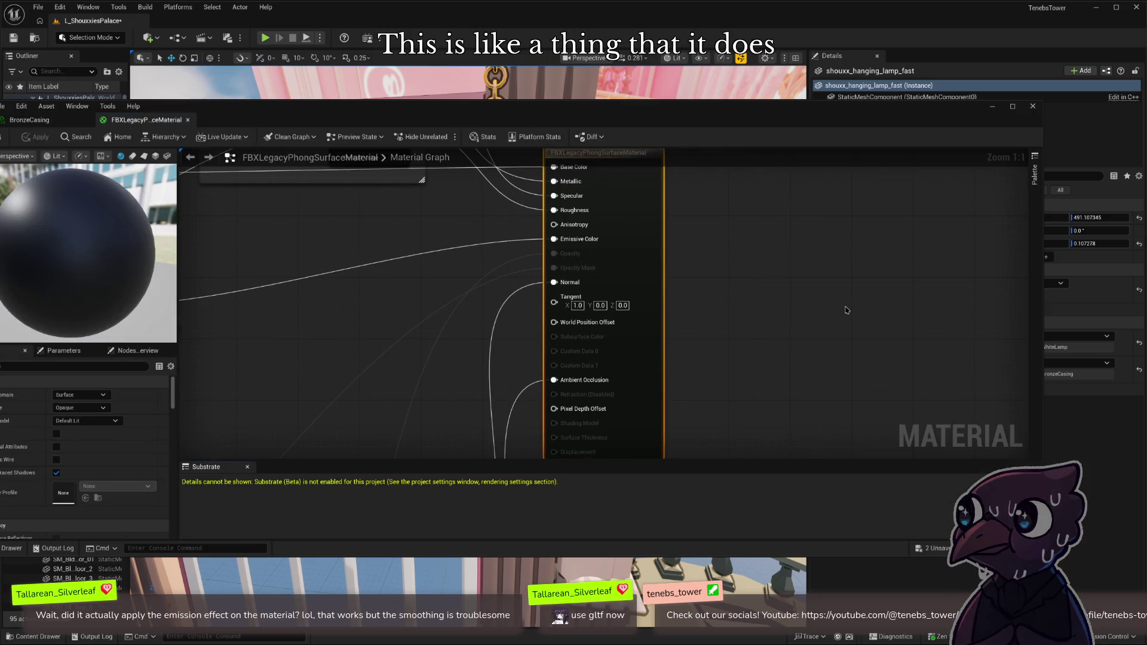
{"action": "middle_click", "coordinate": [140, 124]}
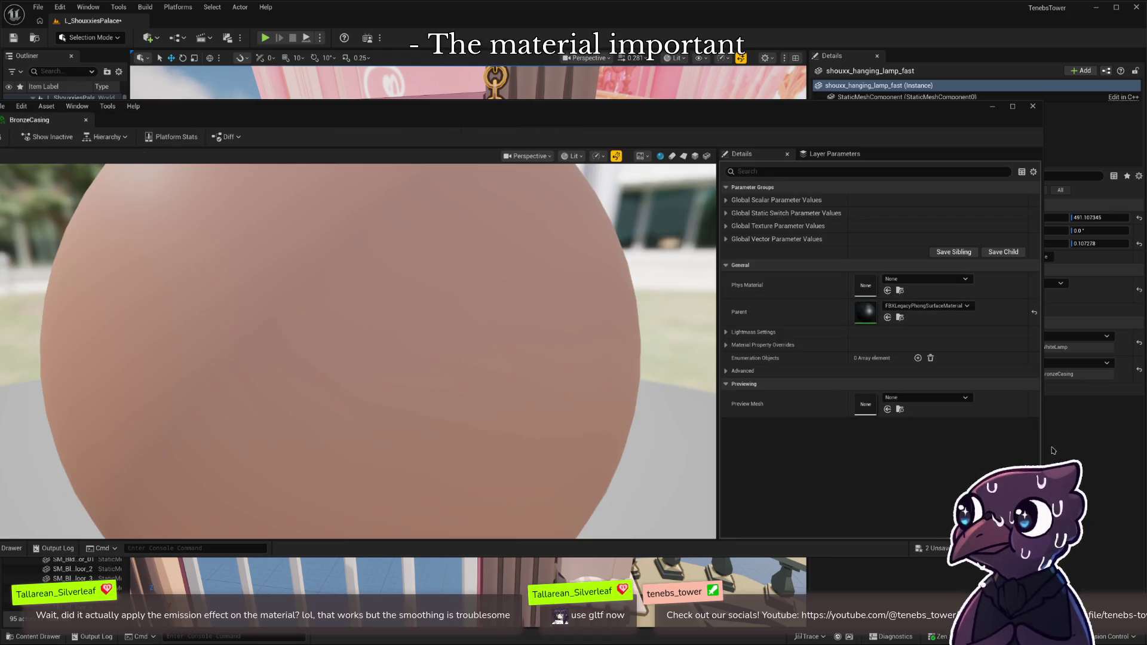
{"action": "left_click_drag", "start_coordinate": [856, 119], "coordinate": [778, 149]}
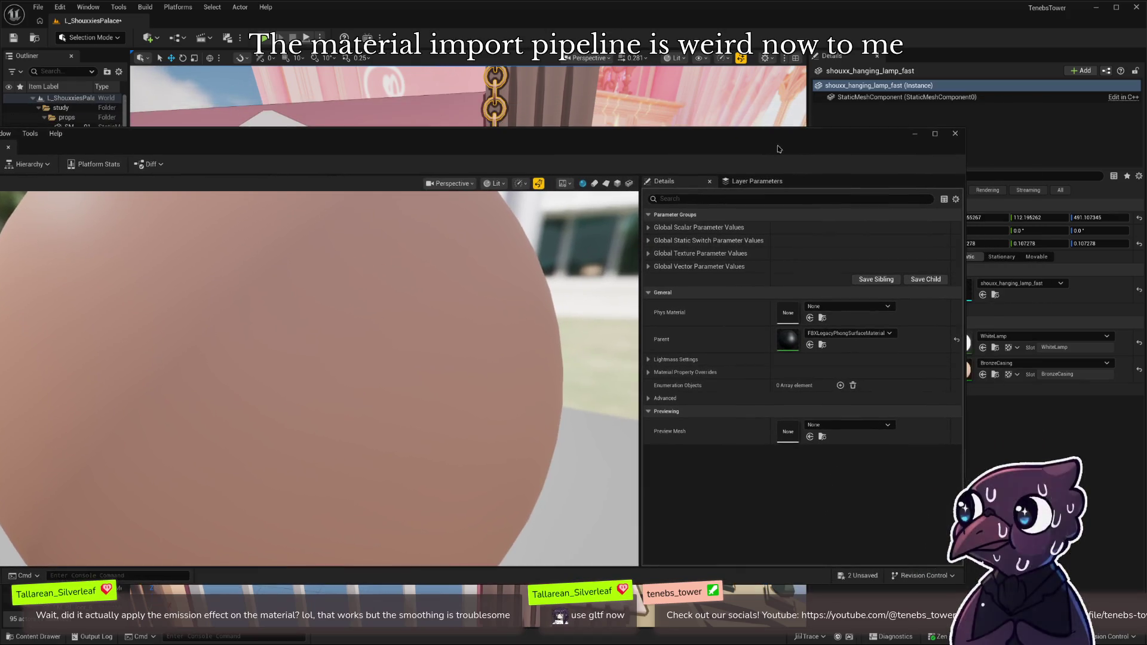
{"action": "left_click", "coordinate": [956, 135]}
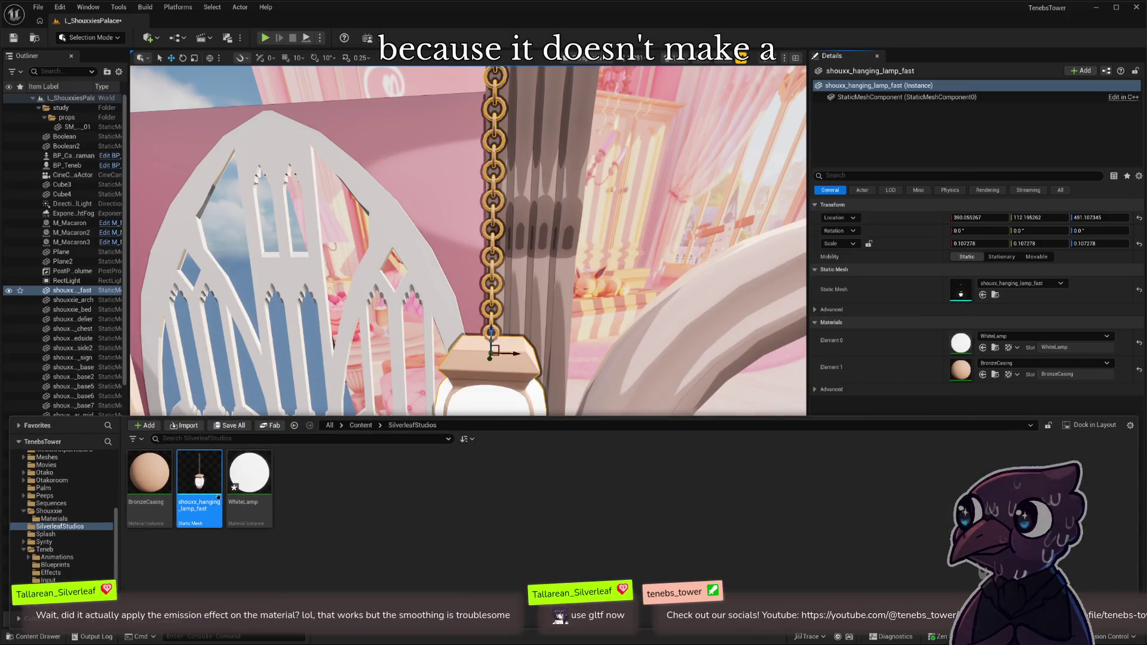
Step: Deselect BronzeCasing, save all changes with Ctrl+S, and open the WhiteLamp material instance
{"action": "left_click", "coordinate": [150, 475]}
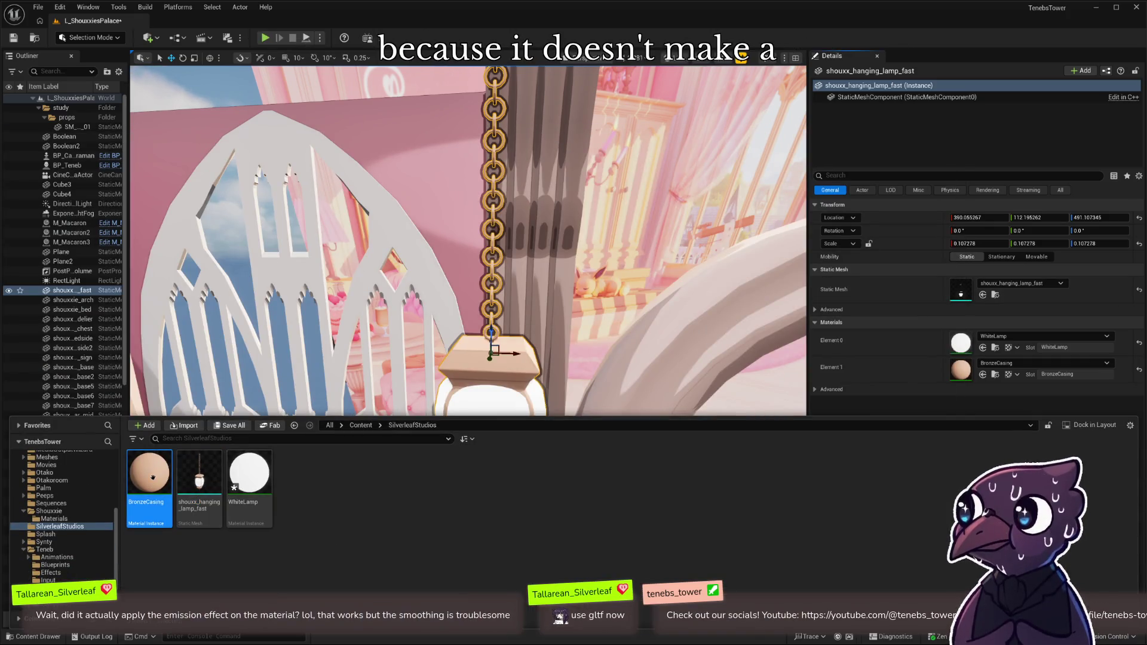
{"action": "left_click", "coordinate": [393, 499]}
{"action": "key", "text": "ctrl+s"}
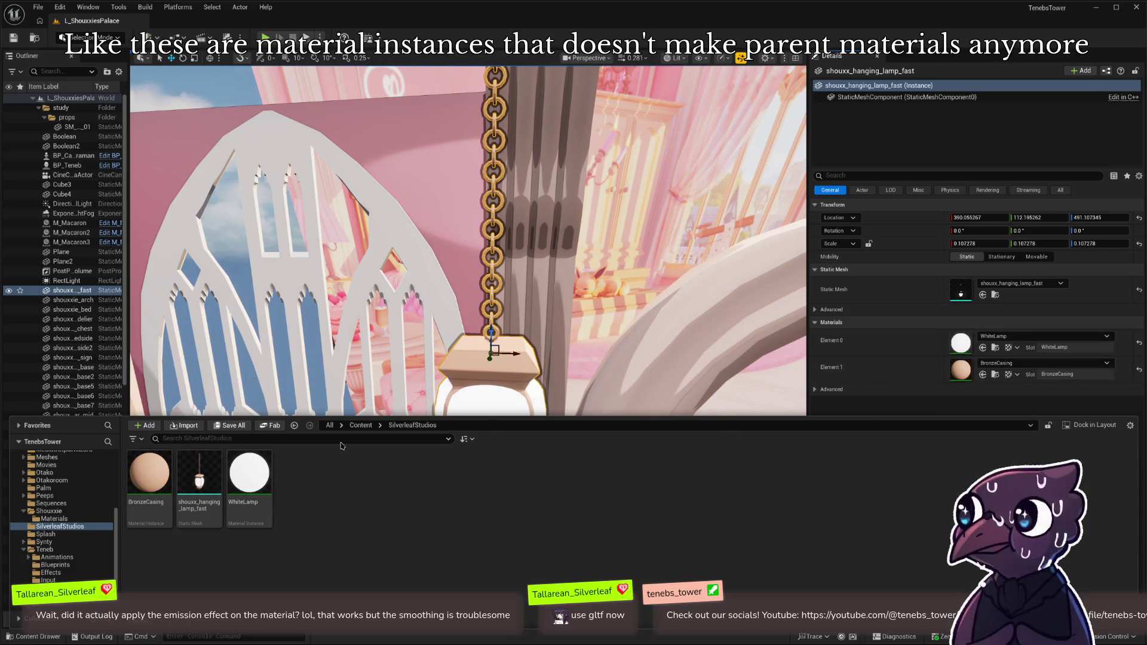
{"action": "double_click", "coordinate": [961, 343]}
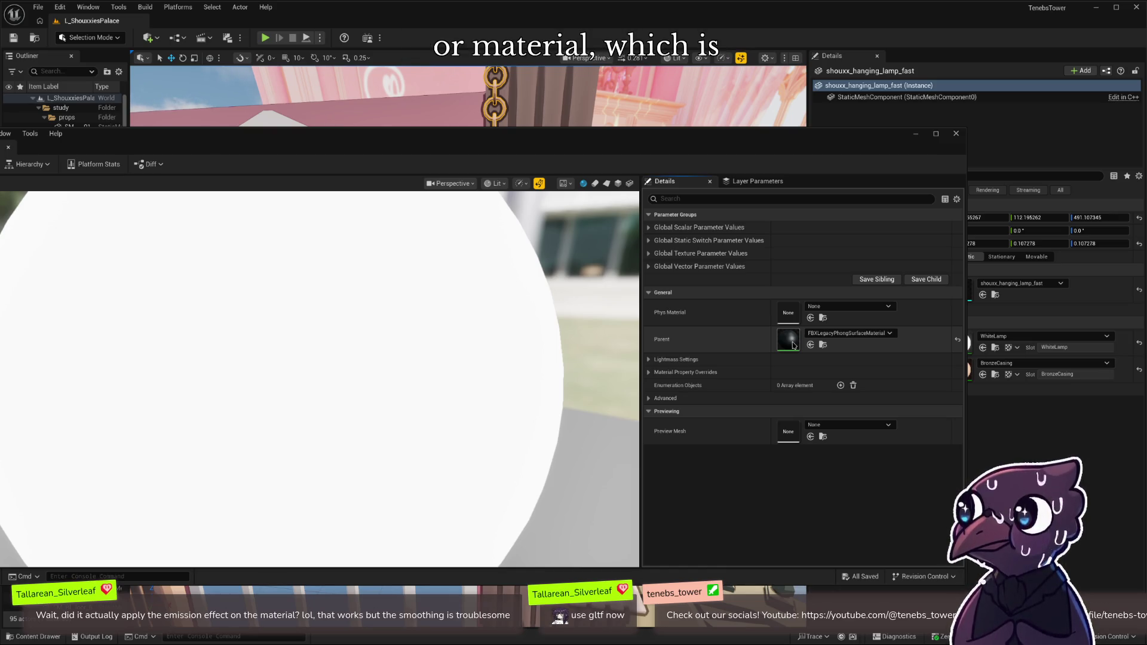
Step: Expand WhiteLamp's global scalar, static switch and texture parameter groups
{"action": "left_click", "coordinate": [650, 227]}
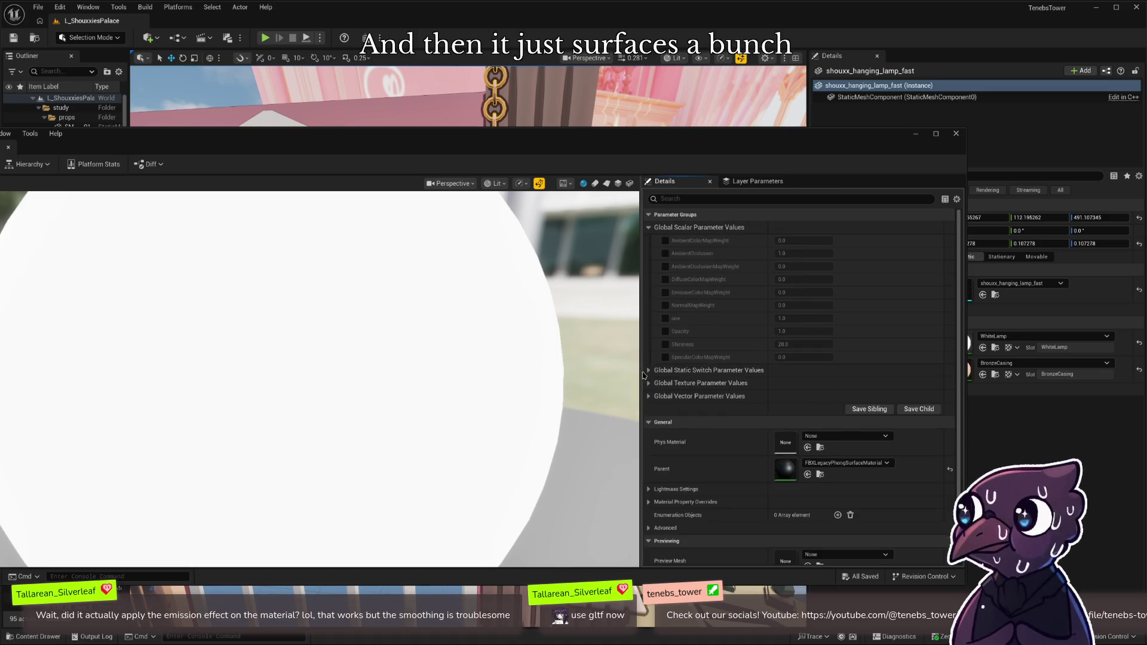
{"action": "left_click", "coordinate": [647, 371]}
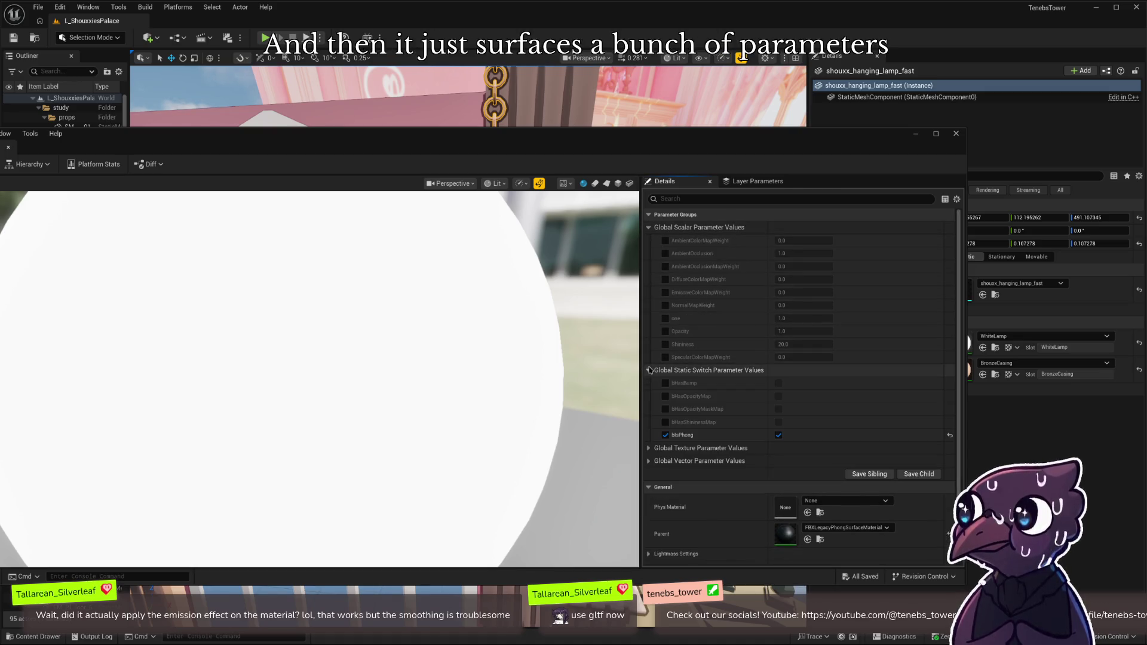
{"action": "left_click", "coordinate": [650, 449]}
{"action": "scroll", "coordinate": [655, 334], "scroll_direction": "down", "scroll_amount": 4}
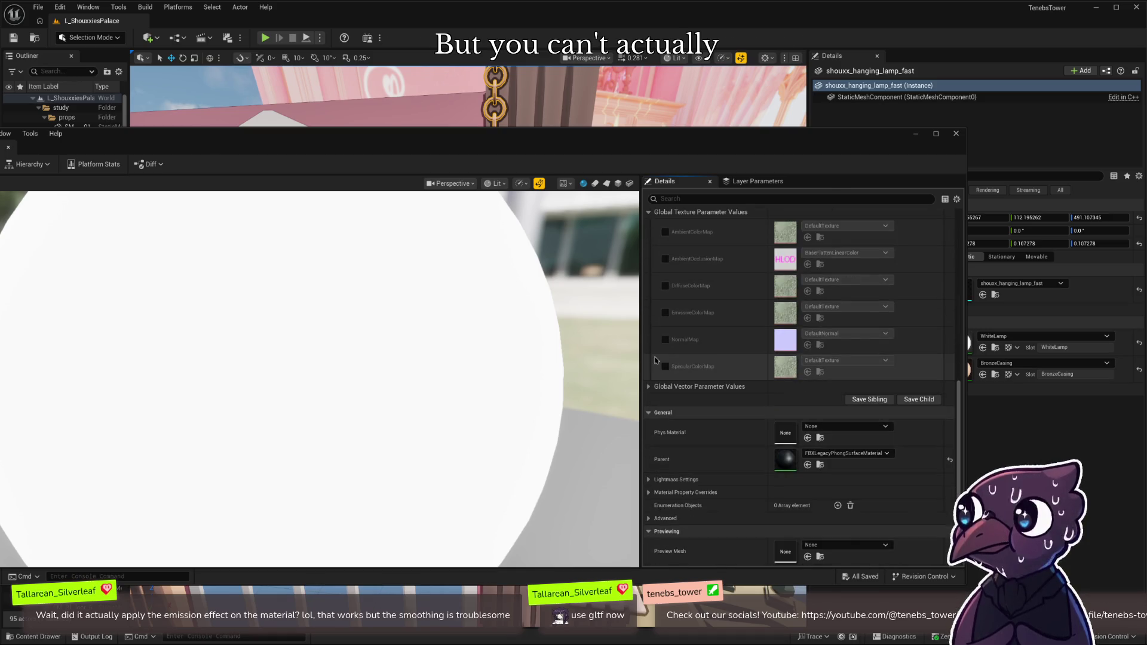
{"action": "scroll", "coordinate": [654, 335], "scroll_direction": "down", "scroll_amount": 3}
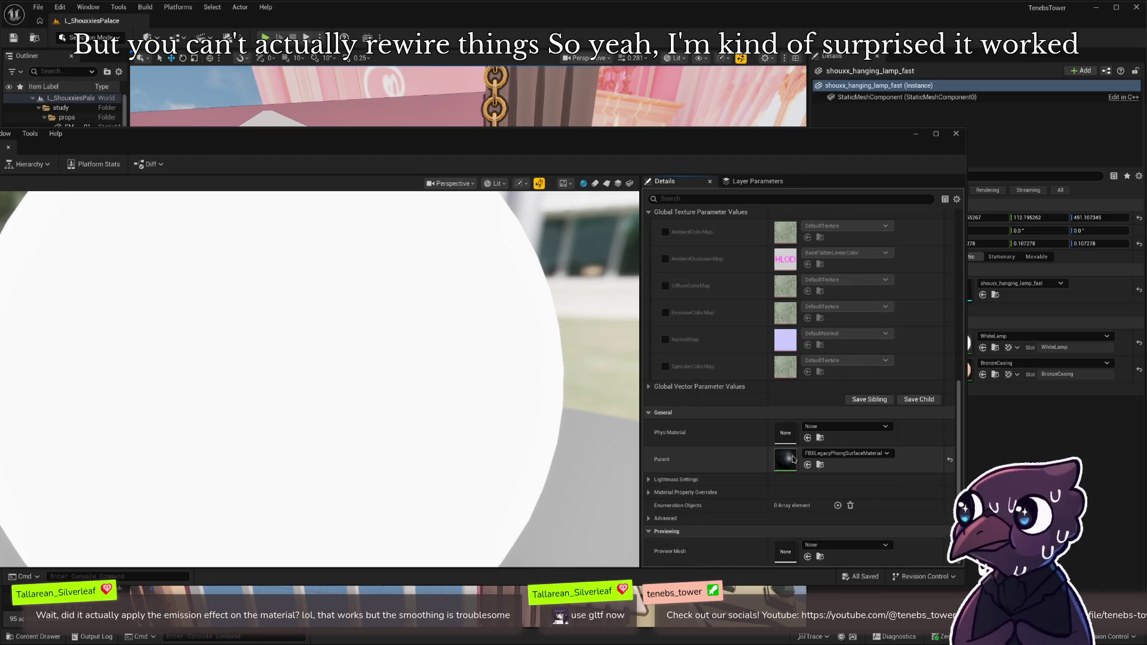
Step: In the parent FBXLegacyPhongSurfaceMaterial graph, examine the Diffuse Color, bIsPhong and Specular Color nodes
{"action": "double_click", "coordinate": [793, 459]}
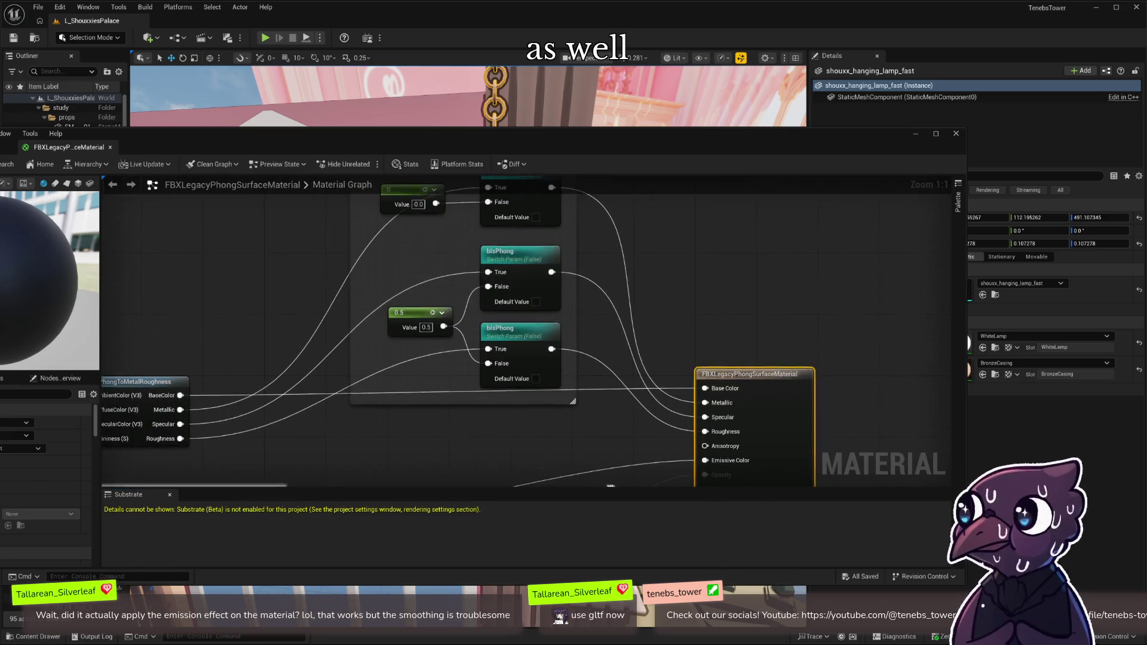
{"action": "scroll", "coordinate": [677, 410], "scroll_direction": "down", "scroll_amount": 3}
{"action": "scroll", "coordinate": [781, 281], "scroll_direction": "up", "scroll_amount": 3}
{"action": "mouse_move", "coordinate": [482, 399]}
{"action": "left_mouse_down"}
{"action": "mouse_move", "coordinate": [478, 409]}
{"action": "mouse_move", "coordinate": [478, 358]}
{"action": "mouse_move", "coordinate": [520, 282]}
{"action": "mouse_move", "coordinate": [466, 436]}
{"action": "mouse_move", "coordinate": [292, 327]}
{"action": "mouse_move", "coordinate": [325, 476]}
{"action": "mouse_move", "coordinate": [646, 484]}
{"action": "mouse_move", "coordinate": [403, 343]}
{"action": "mouse_move", "coordinate": [490, 296]}
{"action": "mouse_move", "coordinate": [538, 370]}
{"action": "left_mouse_up"}
{"action": "scroll", "coordinate": [666, 428], "scroll_direction": "up", "scroll_amount": 2}
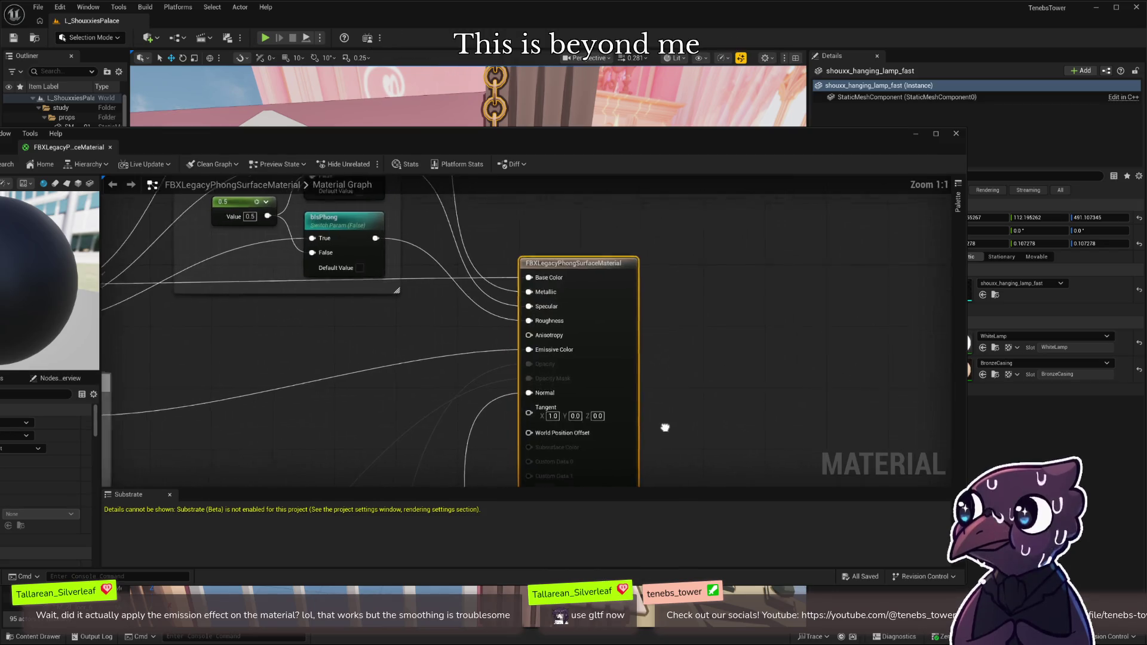
{"action": "mouse_move", "coordinate": [730, 376]}
{"action": "left_mouse_down"}
{"action": "mouse_move", "coordinate": [779, 402]}
{"action": "mouse_move", "coordinate": [758, 328]}
{"action": "mouse_move", "coordinate": [781, 317]}
{"action": "left_mouse_up"}
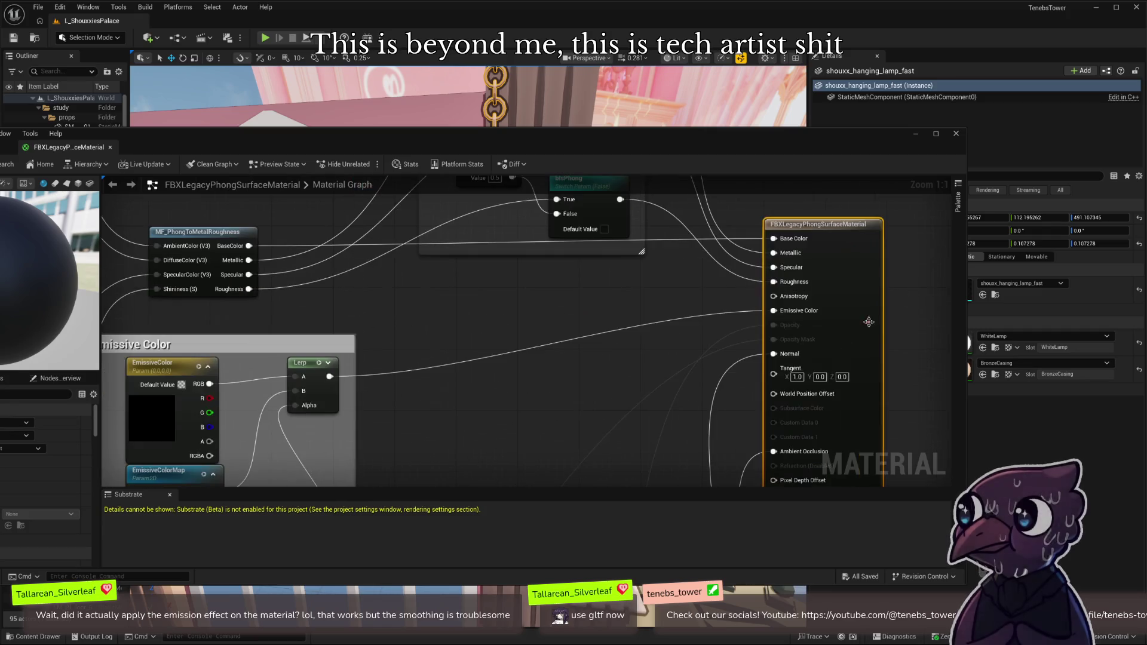
{"action": "mouse_move", "coordinate": [567, 363]}
{"action": "left_mouse_down"}
{"action": "mouse_move", "coordinate": [788, 297]}
{"action": "mouse_move", "coordinate": [761, 217]}
{"action": "mouse_move", "coordinate": [817, 314]}
{"action": "mouse_move", "coordinate": [786, 157]}
{"action": "mouse_move", "coordinate": [845, 249]}
{"action": "left_mouse_up"}
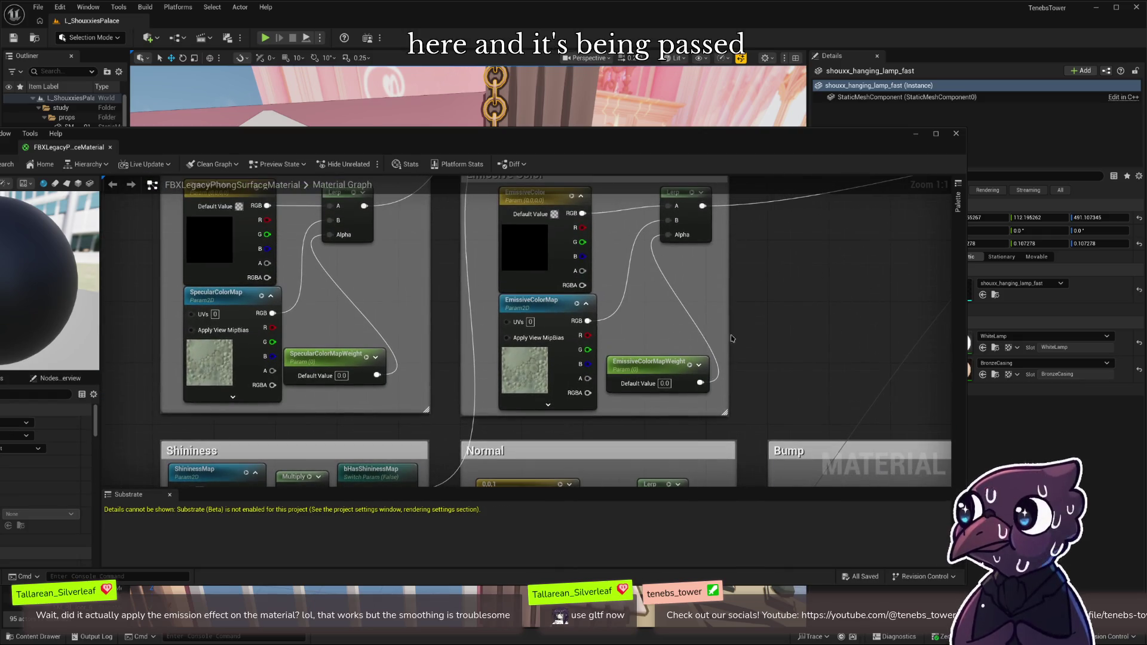
Step: Check the EmissiveColorMap parameter and output node, then close the graph and instance editor
{"action": "left_click", "coordinate": [540, 376]}
{"action": "mouse_move", "coordinate": [753, 306]}
{"action": "left_mouse_down"}
{"action": "mouse_move", "coordinate": [402, 423]}
{"action": "mouse_move", "coordinate": [142, 481]}
{"action": "left_mouse_up"}
{"action": "scroll", "coordinate": [886, 392], "scroll_direction": "down", "scroll_amount": 3}
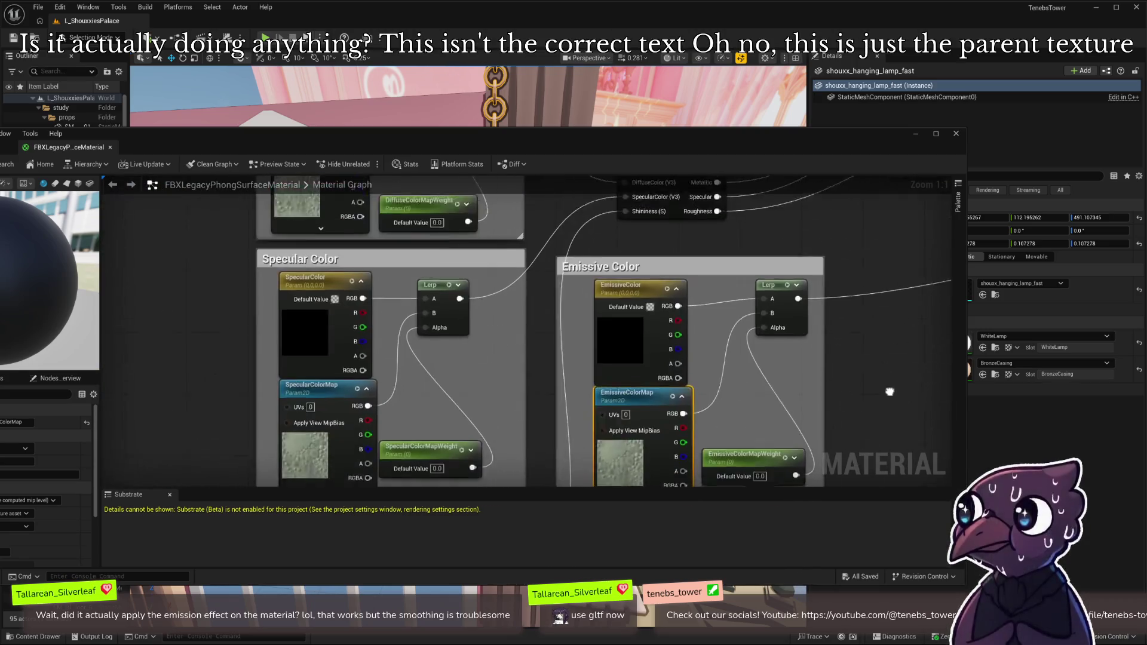
{"action": "left_click_drag", "start_coordinate": [538, 422], "coordinate": [433, 454]}
{"action": "left_click", "coordinate": [110, 148]}
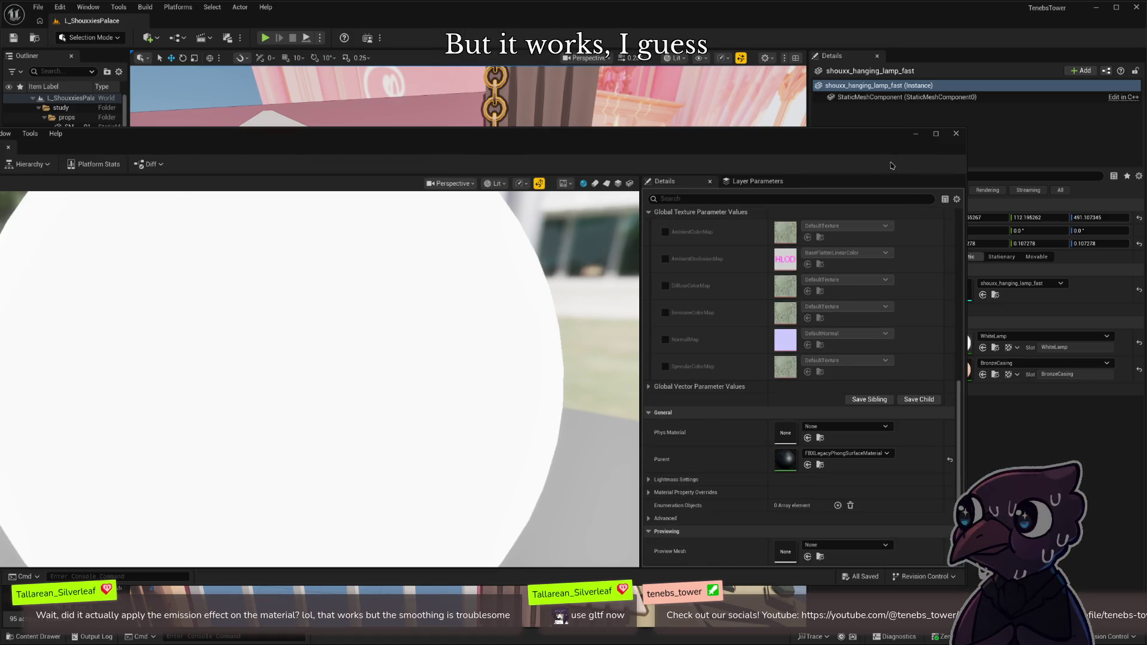
{"action": "left_click", "coordinate": [956, 134]}
{"action": "scroll", "coordinate": [490, 304], "scroll_direction": "down", "scroll_amount": 10}
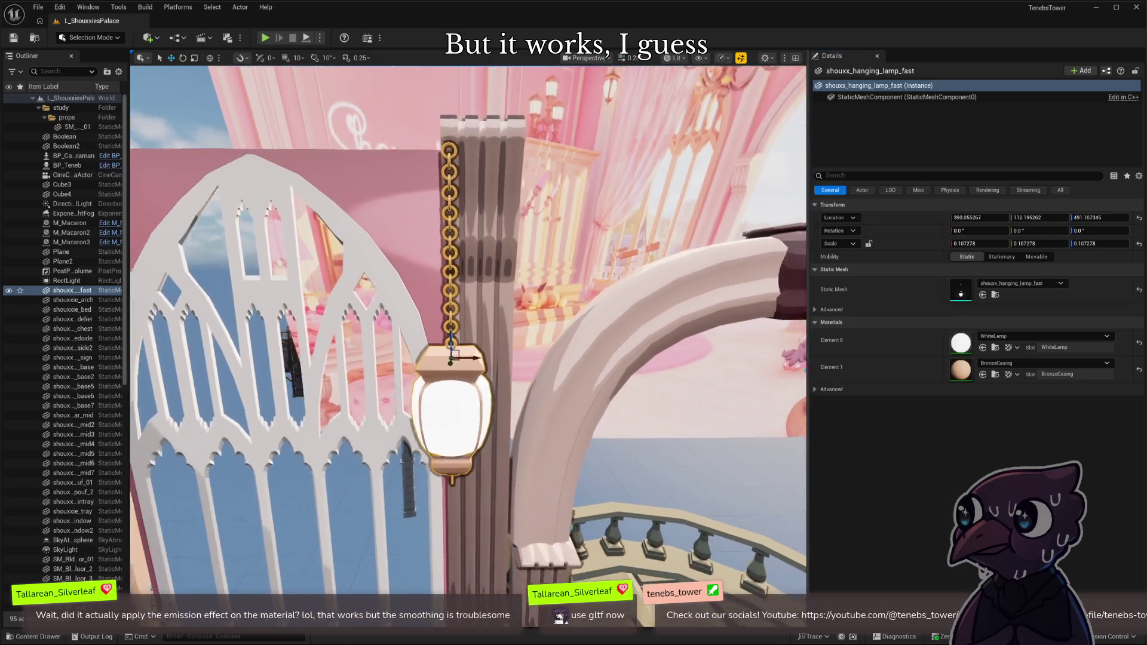
Step: Raise the viewport scalability from Low to Medium
{"action": "left_click", "coordinate": [720, 58]}
{"action": "mouse_move", "coordinate": [787, 121]}
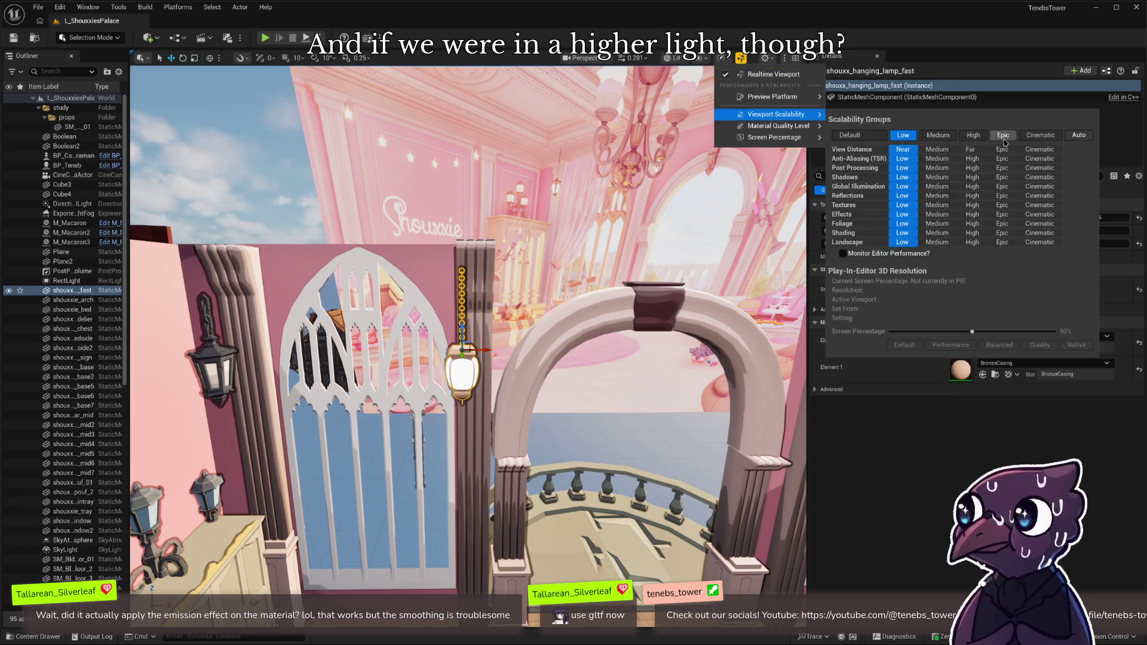
{"action": "left_click", "coordinate": [949, 135]}
{"action": "left_click", "coordinate": [611, 425]}
{"action": "mouse_move", "coordinate": [610, 424]}
{"action": "left_mouse_down"}
{"action": "mouse_move", "coordinate": [514, 377]}
{"action": "mouse_move", "coordinate": [717, 376]}
{"action": "left_mouse_up"}
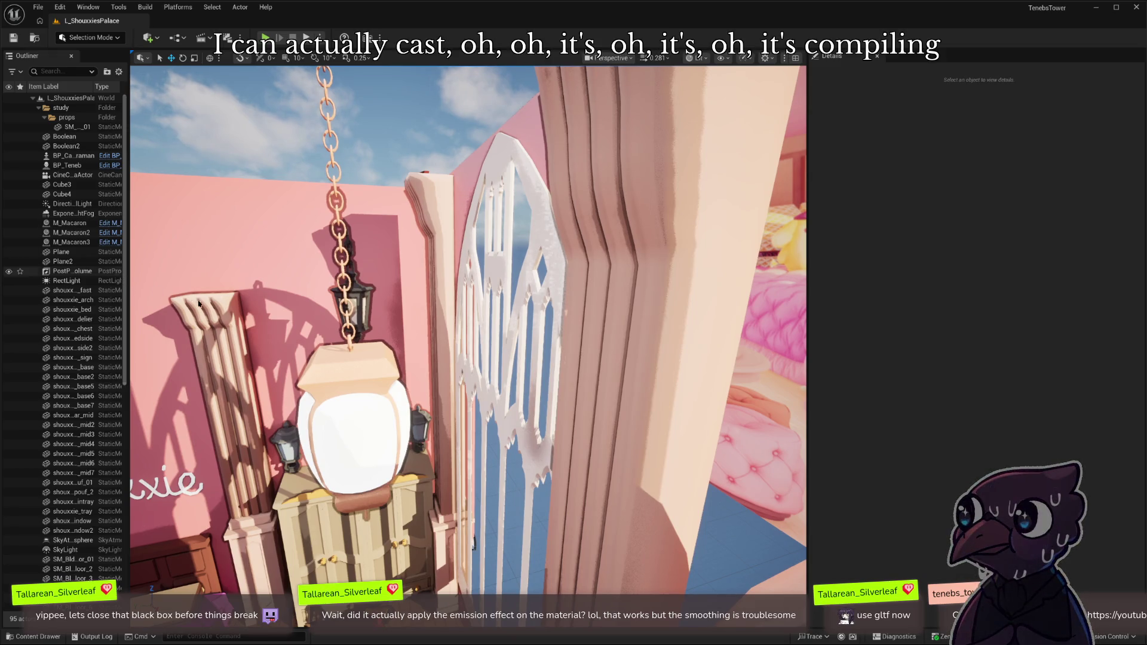
Step: Slide the hanging lamp sideways along Y and frame it within the room
{"action": "left_click", "coordinate": [347, 427]}
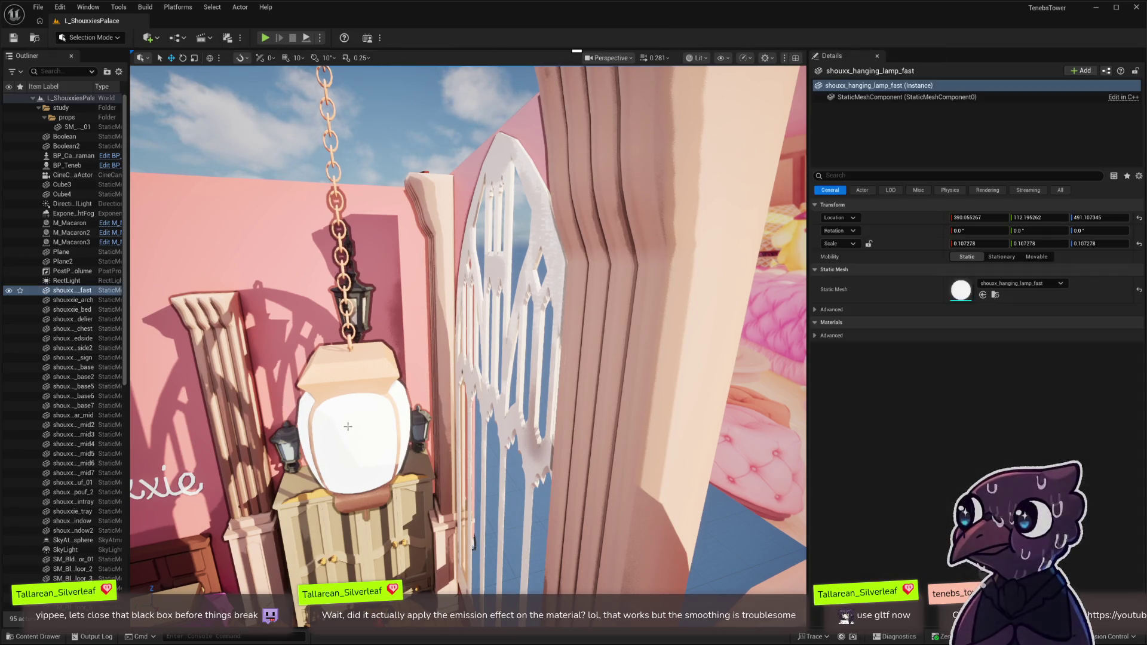
{"action": "mouse_move", "coordinate": [328, 365]}
{"action": "left_mouse_down"}
{"action": "mouse_move", "coordinate": [529, 390]}
{"action": "mouse_move", "coordinate": [335, 397]}
{"action": "left_mouse_up"}
{"action": "key", "text": "f"}
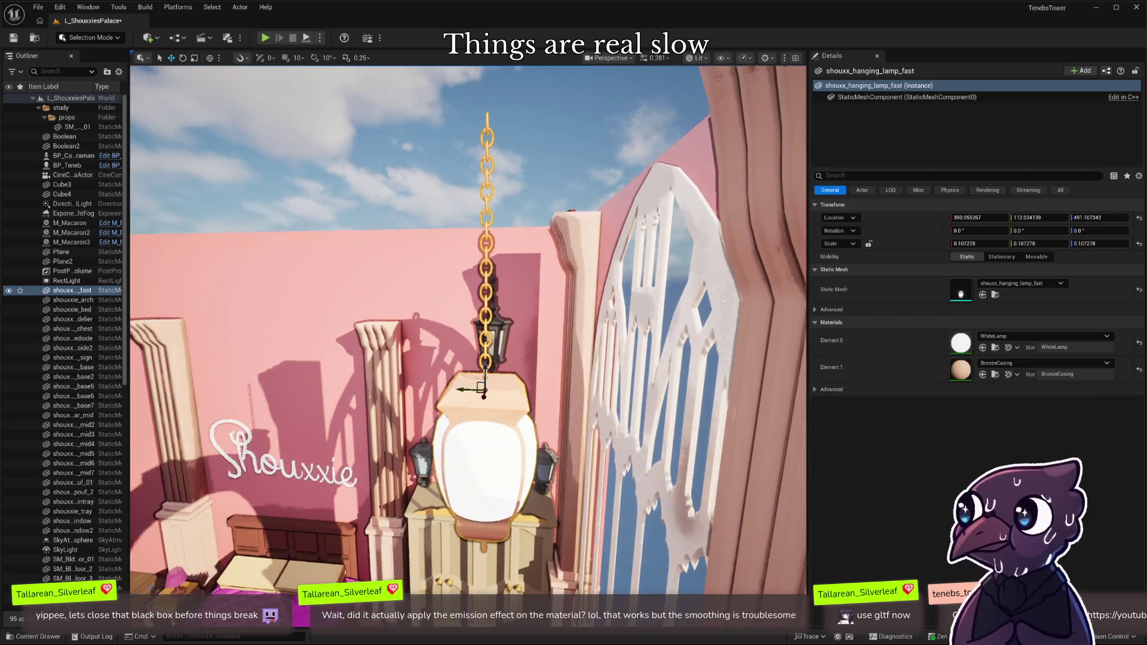
{"action": "key", "text": "w"}
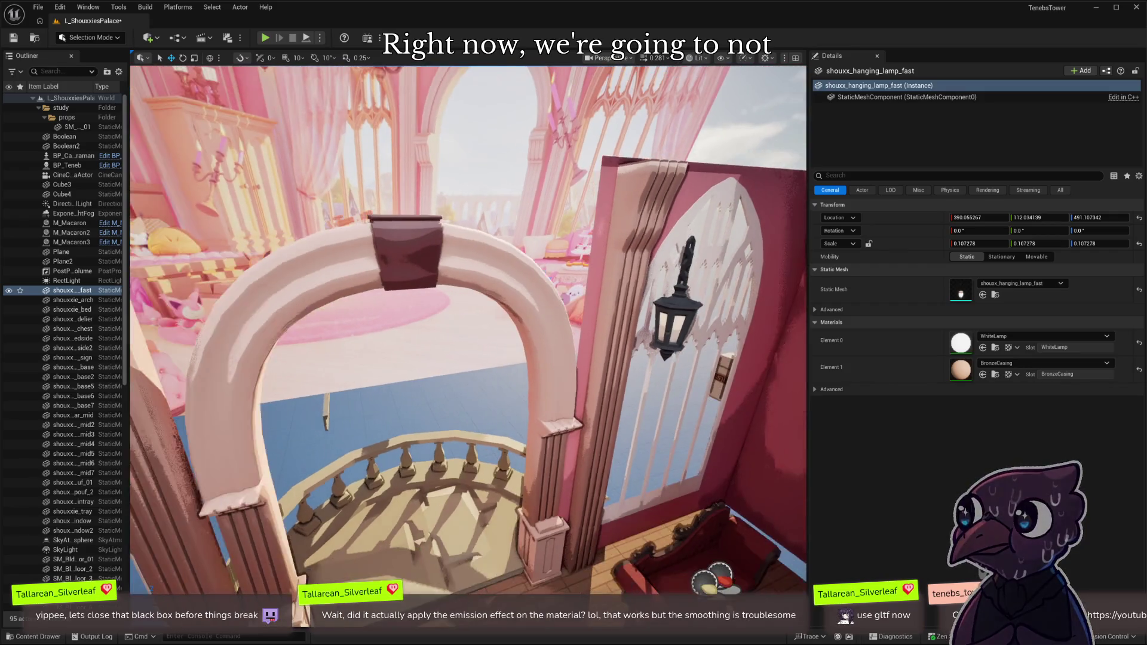
{"action": "key", "text": "w"}
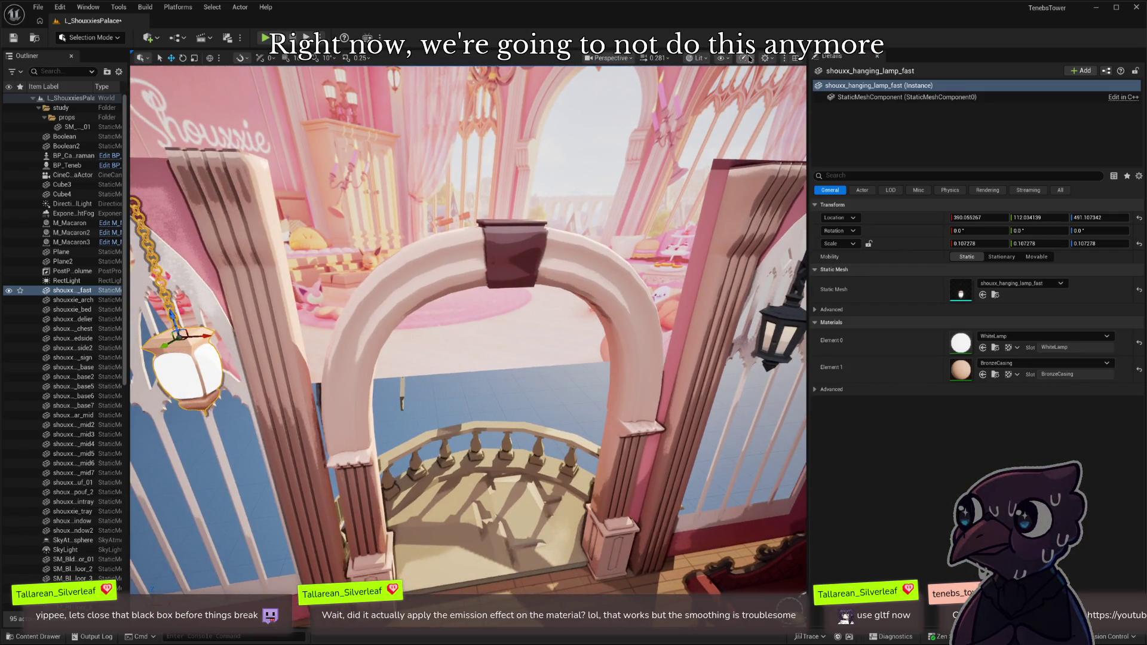
Step: Set the viewport scalability back to Low for all quality groups
{"action": "left_click", "coordinate": [748, 58]}
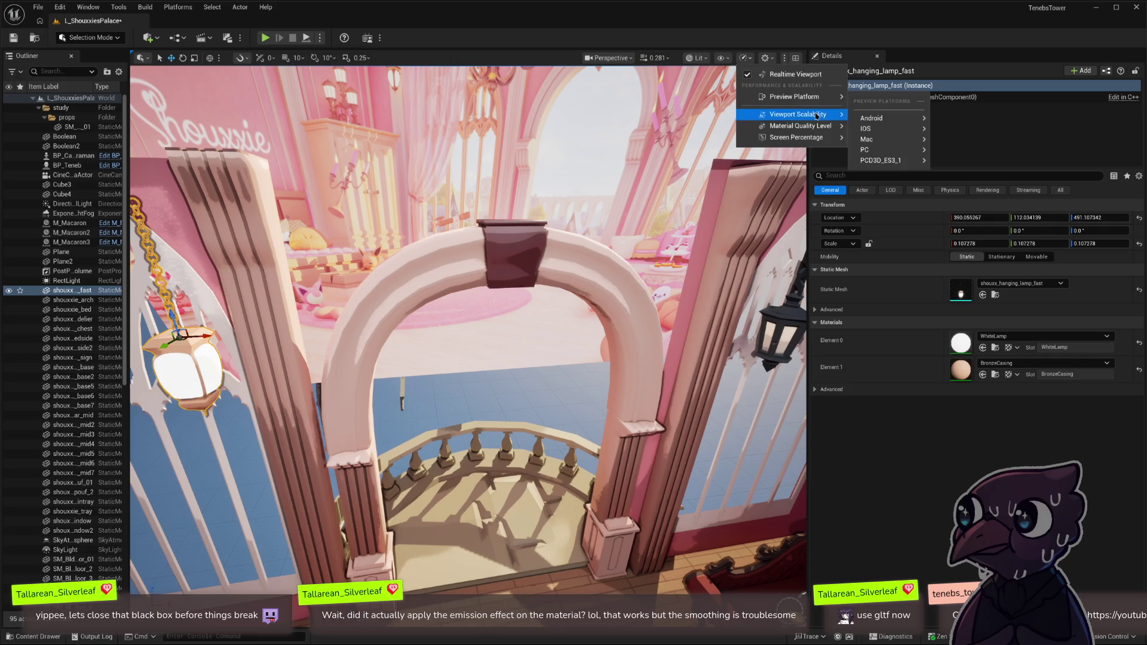
{"action": "mouse_move", "coordinate": [829, 116]}
{"action": "left_click", "coordinate": [924, 136]}
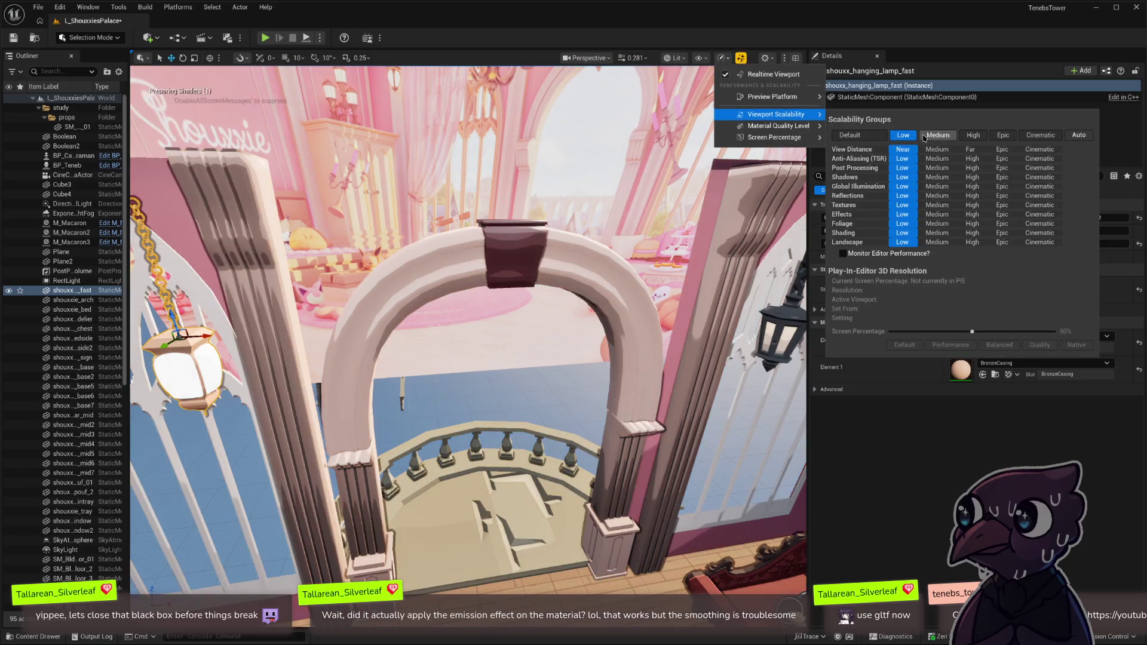
{"action": "left_click", "coordinate": [535, 411]}
{"action": "left_click", "coordinate": [534, 410]}
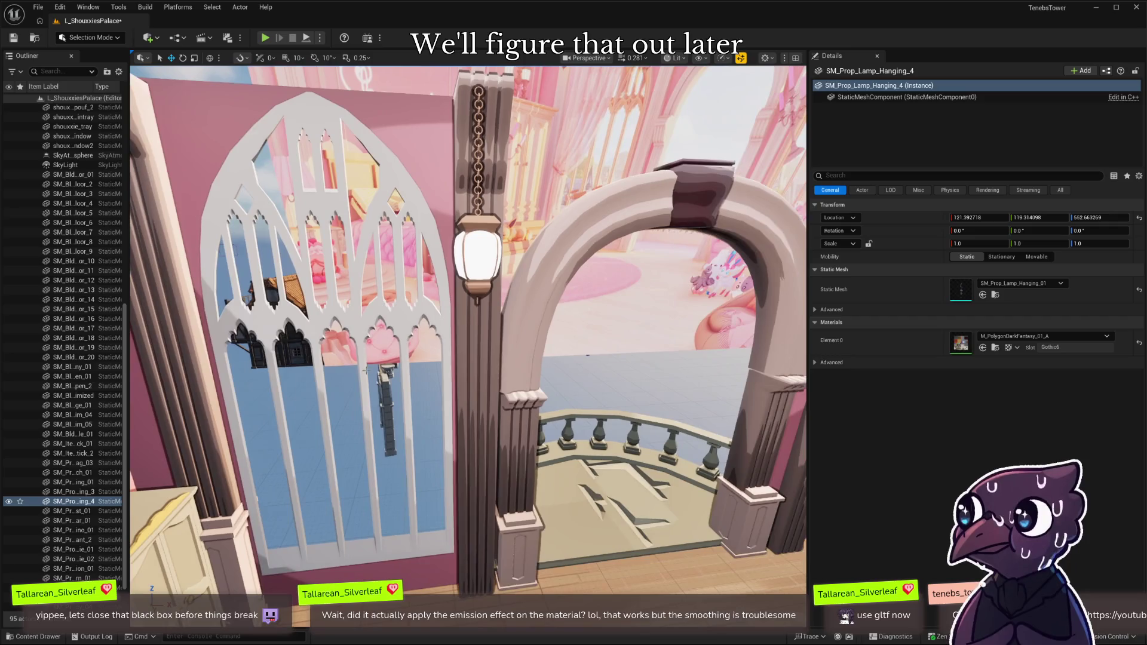
Step: Alt-drag a duplicate of the pillar lamp to the left, then delete that copy
{"action": "left_click", "coordinate": [478, 256]}
{"action": "scroll", "coordinate": [468, 346], "scroll_direction": "down", "scroll_amount": 5}
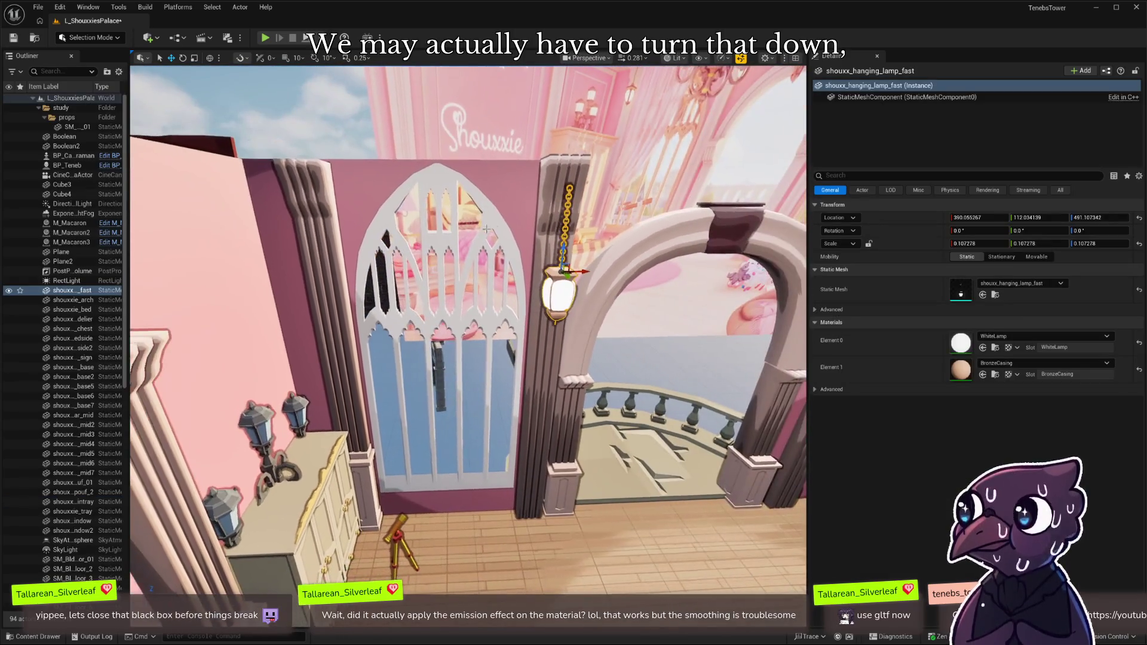
{"action": "left_click_drag", "start_coordinate": [589, 272], "coordinate": [343, 297]}
{"action": "left_click_drag", "start_coordinate": [496, 315], "coordinate": [335, 315]}
{"action": "mouse_move", "coordinate": [481, 289]}
{"action": "left_mouse_down"}
{"action": "mouse_move", "coordinate": [481, 311]}
{"action": "mouse_move", "coordinate": [482, 281]}
{"action": "mouse_move", "coordinate": [514, 289]}
{"action": "mouse_move", "coordinate": [466, 290]}
{"action": "mouse_move", "coordinate": [466, 308]}
{"action": "left_mouse_up"}
{"action": "key", "text": "Delete"}
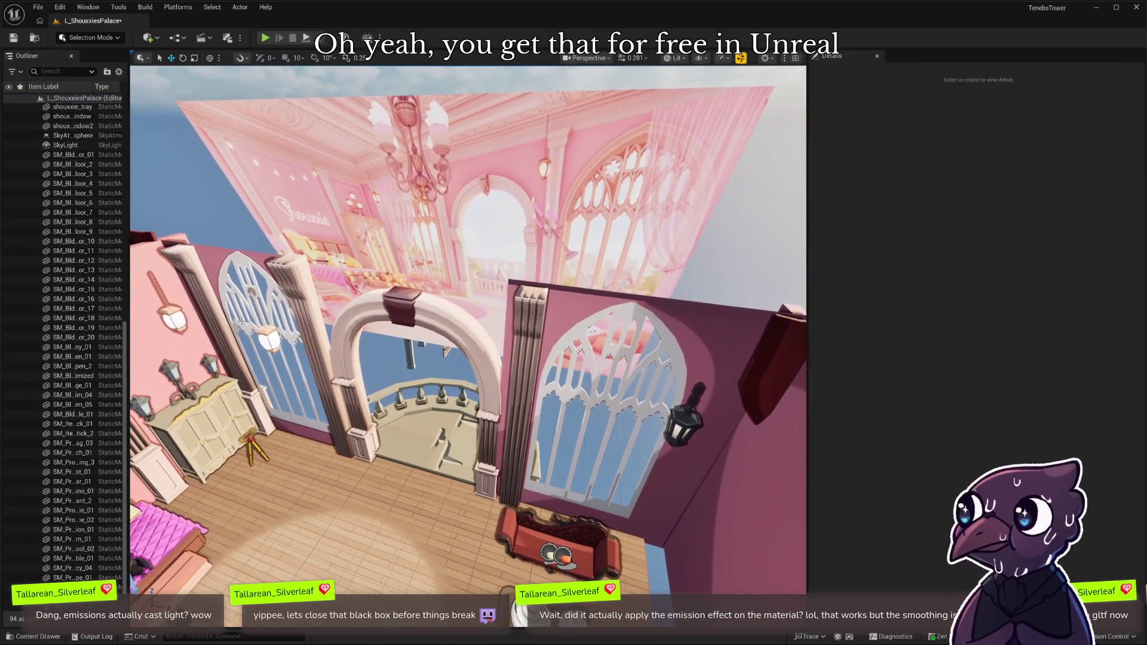
Step: Place a lamp copy at the arch, remove an unwanted copy, and select the third copy
{"action": "left_click", "coordinate": [266, 340]}
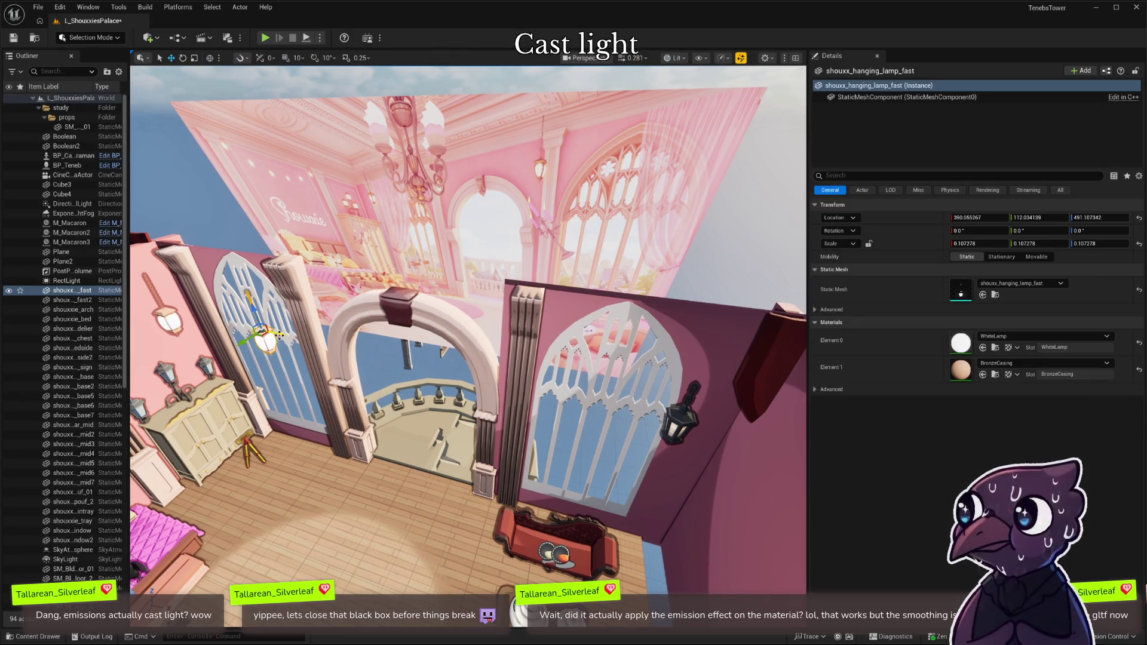
{"action": "left_click_drag", "start_coordinate": [278, 335], "coordinate": [481, 390]}
{"action": "left_click_drag", "start_coordinate": [466, 308], "coordinate": [496, 302]}
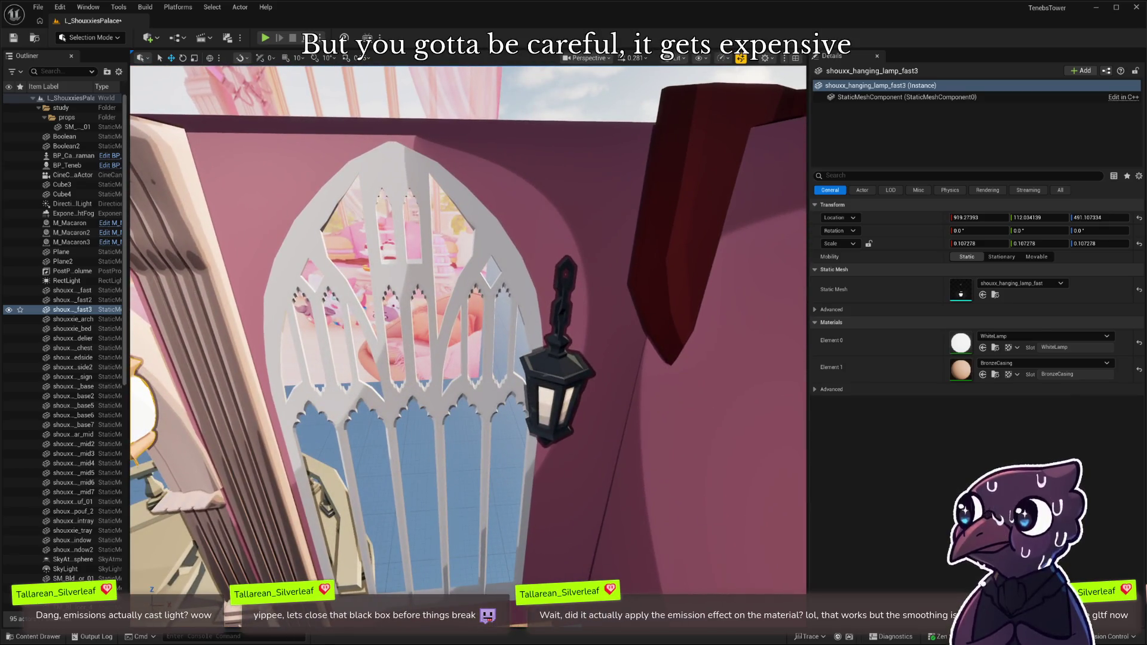
{"action": "key", "text": "Delete"}
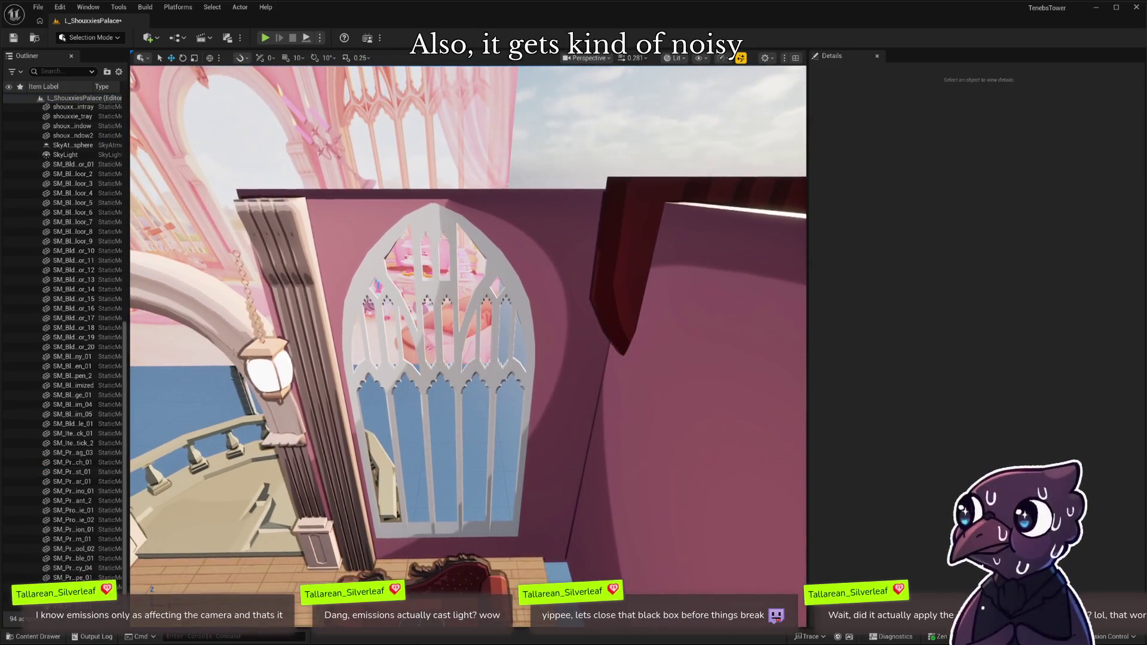
{"action": "left_click", "coordinate": [285, 358]}
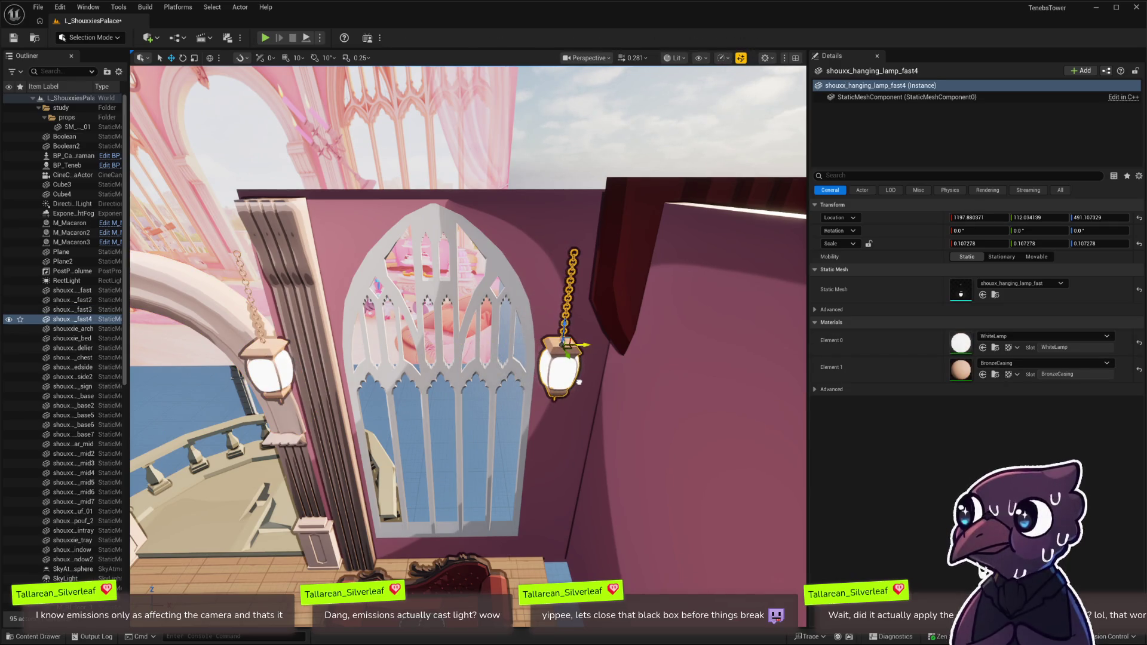
{"action": "mouse_move", "coordinate": [579, 382]}
{"action": "left_mouse_down"}
{"action": "mouse_move", "coordinate": [472, 418]}
{"action": "mouse_move", "coordinate": [472, 454]}
{"action": "mouse_move", "coordinate": [454, 454]}
{"action": "mouse_move", "coordinate": [430, 448]}
{"action": "mouse_move", "coordinate": [455, 443]}
{"action": "mouse_move", "coordinate": [466, 409]}
{"action": "mouse_move", "coordinate": [266, 377]}
{"action": "left_mouse_up"}
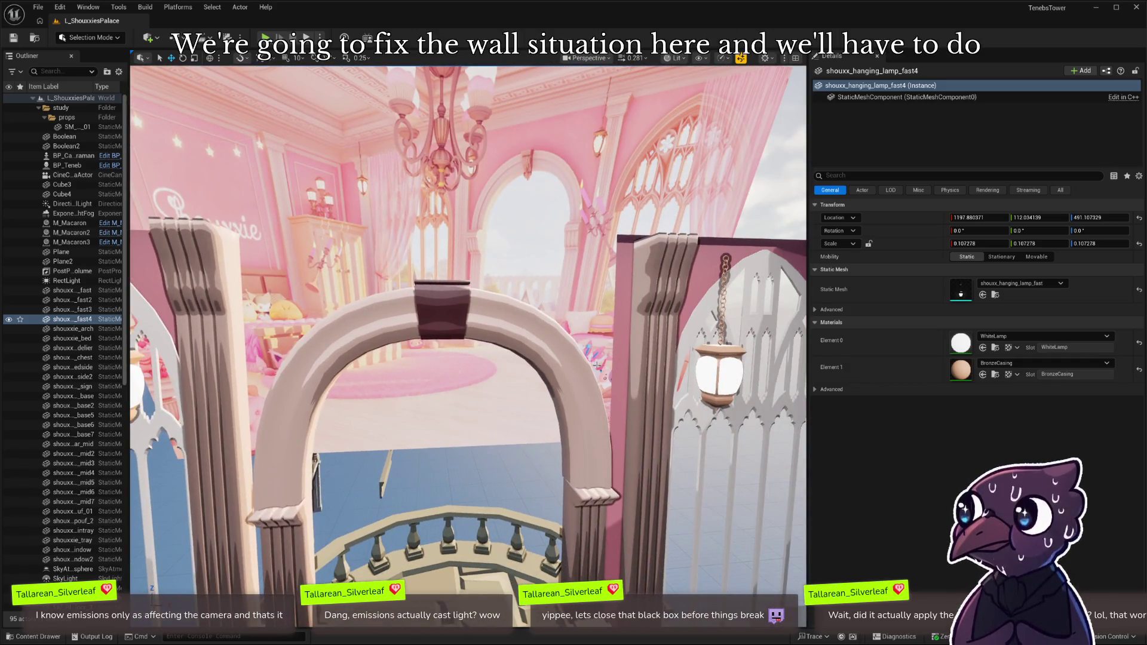
Step: Slide the left and right red curtains along X until each covers its arched window
{"action": "left_click", "coordinate": [624, 358]}
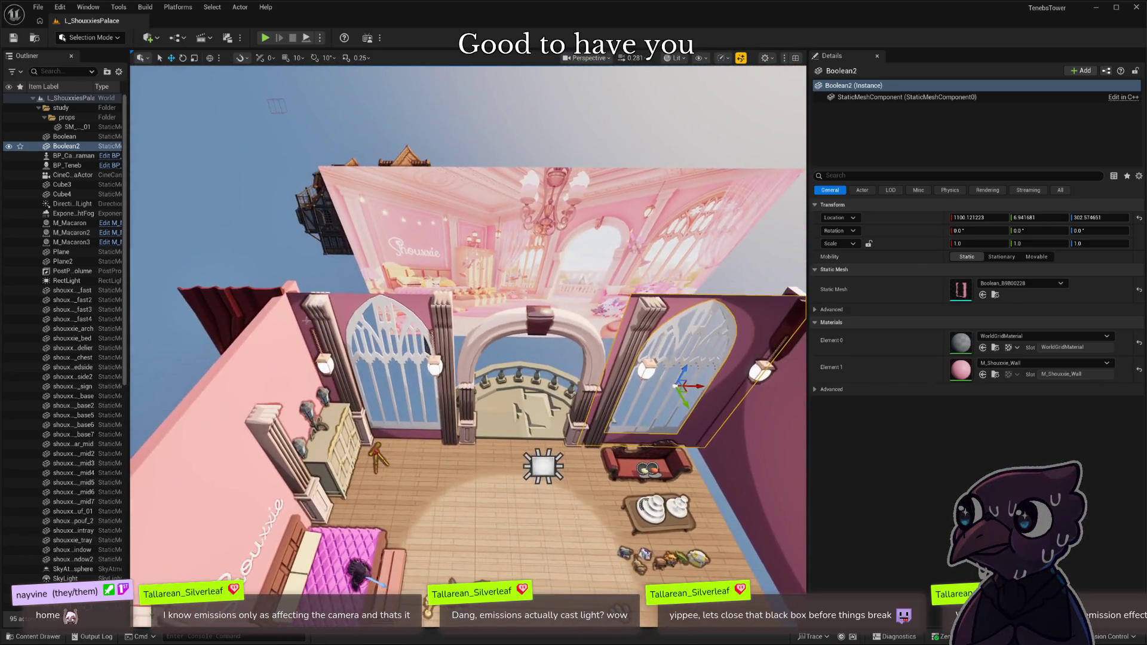
{"action": "left_click", "coordinate": [240, 373]}
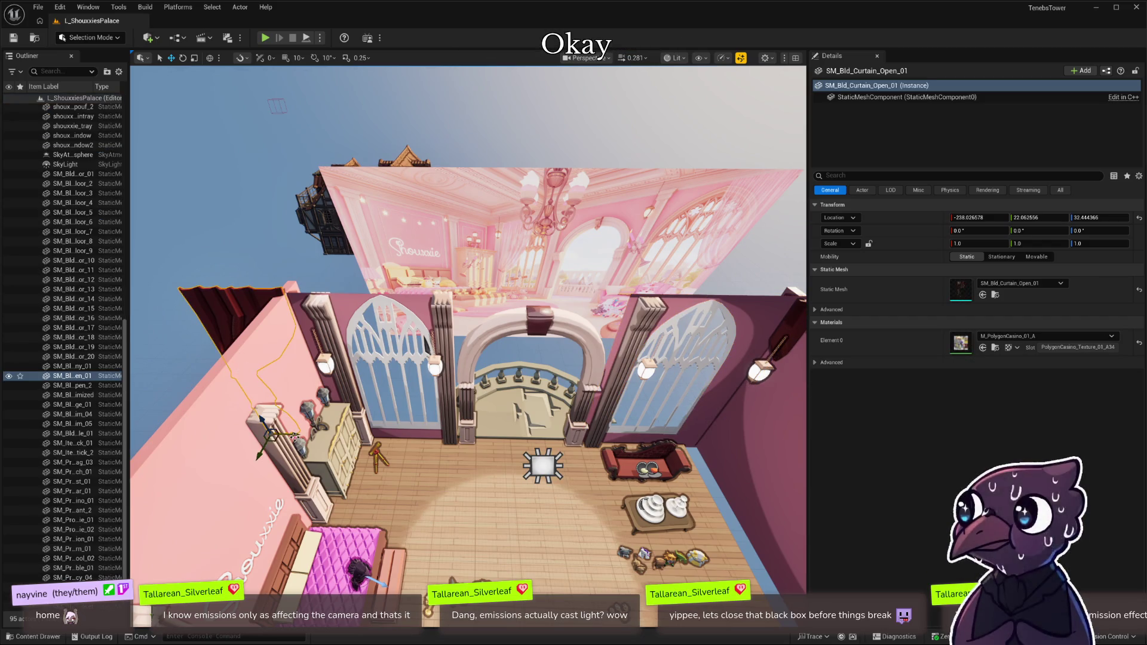
{"action": "left_click_drag", "start_coordinate": [371, 441], "coordinate": [381, 444]}
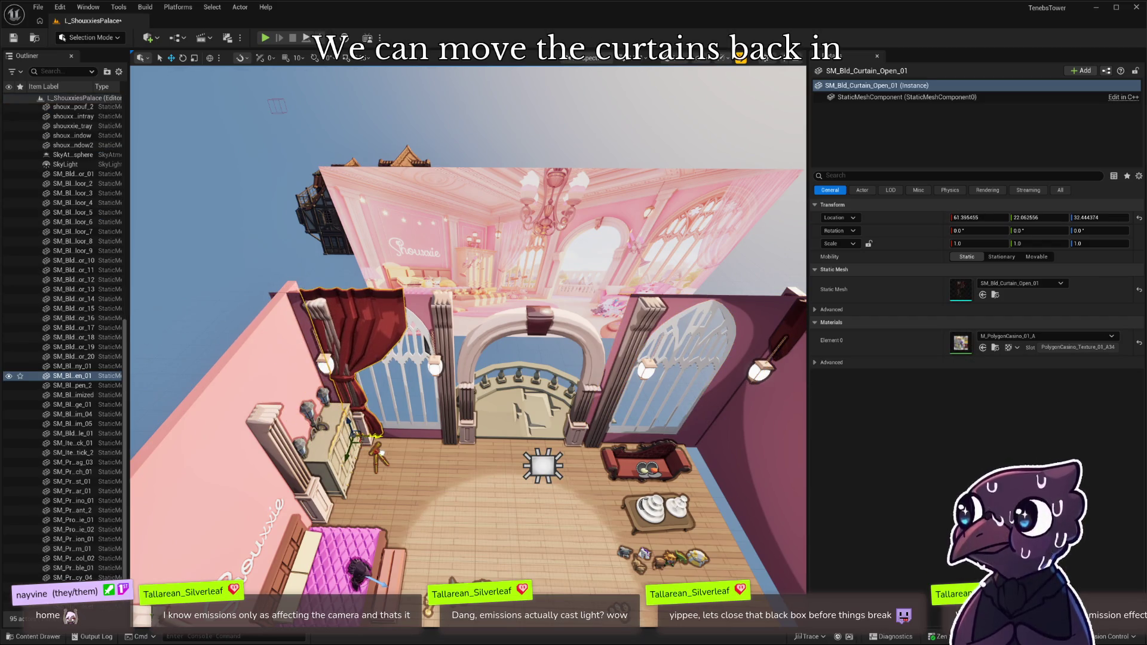
{"action": "key", "text": "f"}
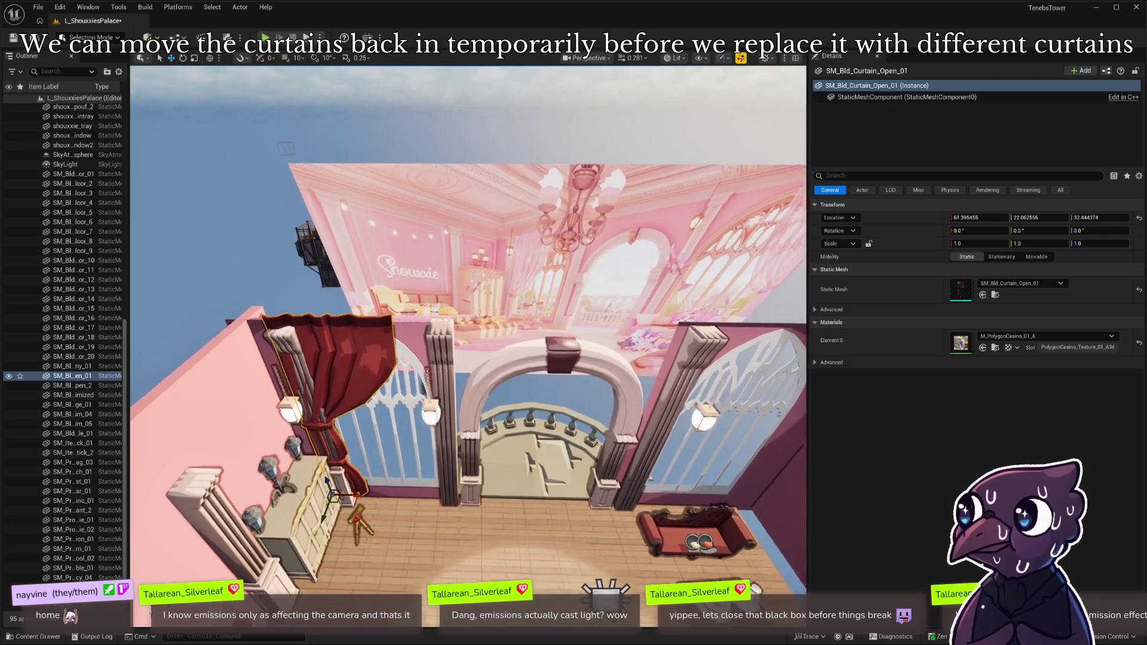
{"action": "scroll", "coordinate": [383, 478], "scroll_direction": "up", "scroll_amount": 3}
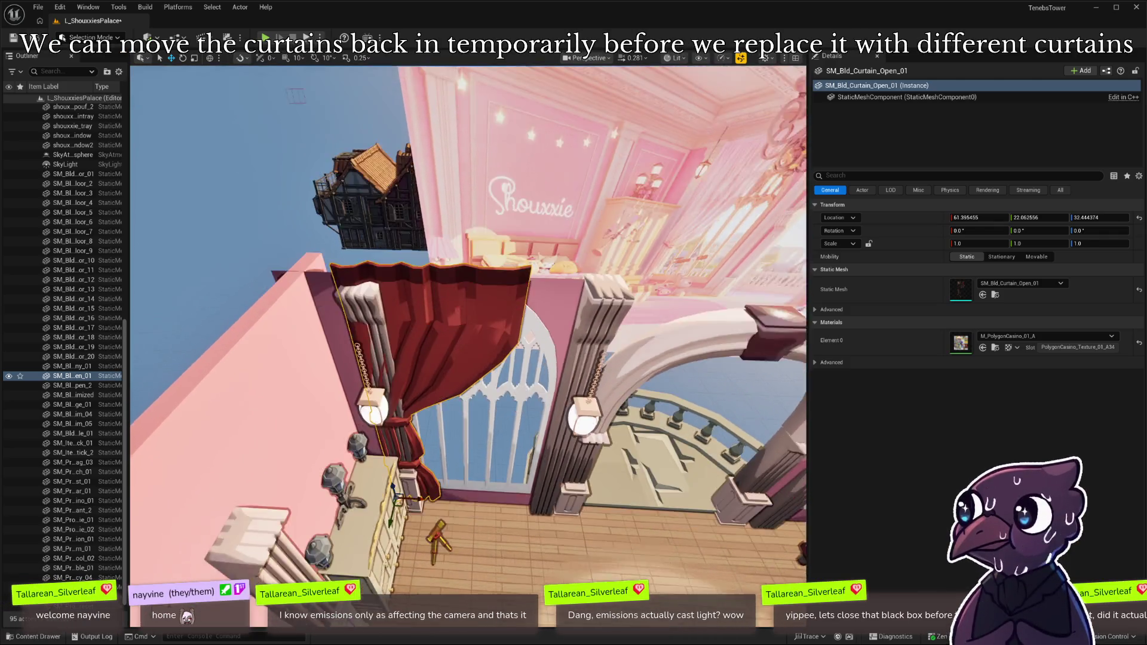
{"action": "scroll", "coordinate": [371, 447], "scroll_direction": "up", "scroll_amount": 1}
{"action": "mouse_move", "coordinate": [392, 436]}
{"action": "left_mouse_down"}
{"action": "mouse_move", "coordinate": [461, 454]}
{"action": "mouse_move", "coordinate": [418, 442]}
{"action": "mouse_move", "coordinate": [616, 408]}
{"action": "left_mouse_up"}
{"action": "left_click", "coordinate": [656, 381]}
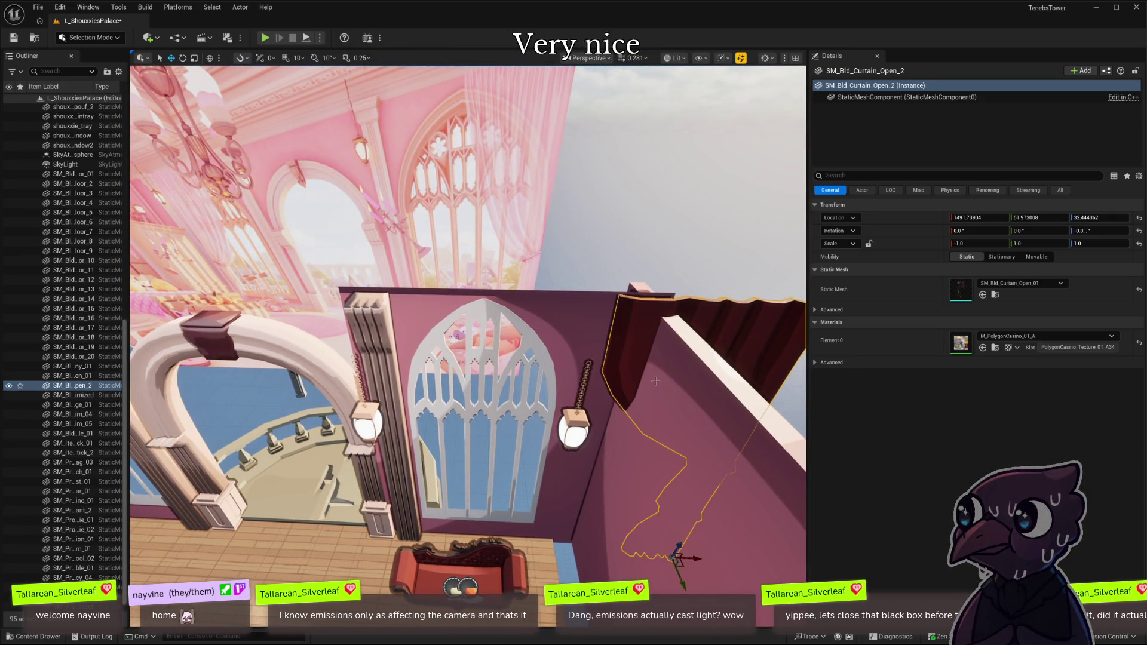
{"action": "mouse_move", "coordinate": [700, 561]}
{"action": "left_mouse_down"}
{"action": "mouse_move", "coordinate": [513, 556]}
{"action": "mouse_move", "coordinate": [581, 538]}
{"action": "mouse_move", "coordinate": [514, 505]}
{"action": "left_mouse_up"}
Step: Alt-drag shouxxie_pillar_mid4 to place a duplicate pillar right of the right curtain
{"action": "left_click", "coordinate": [415, 418]}
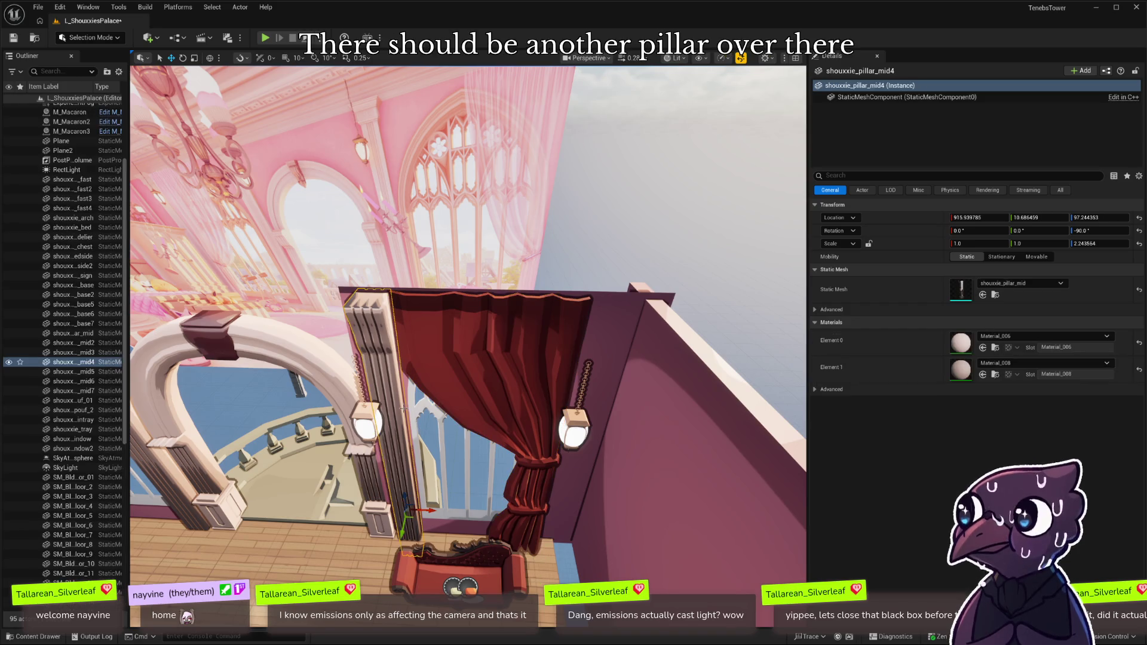
{"action": "left_click_drag", "start_coordinate": [431, 511], "coordinate": [581, 524]}
{"action": "left_click_drag", "start_coordinate": [382, 555], "coordinate": [366, 564]}
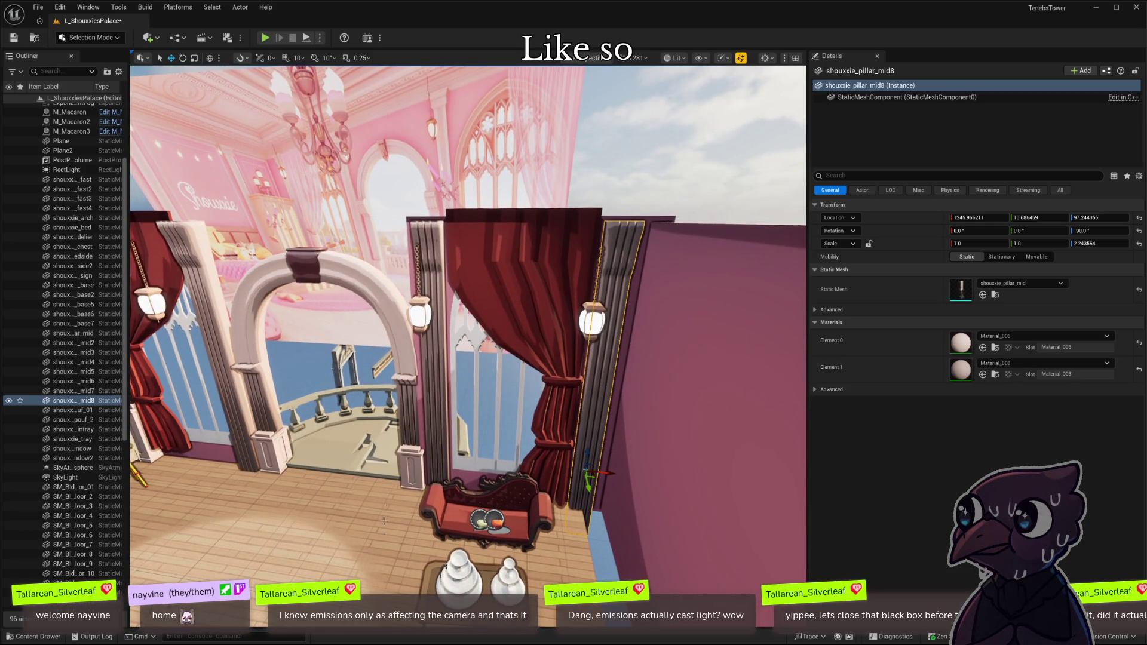
Step: Frame the room and orbit around to check the right curtain and new pillar
{"action": "left_click", "coordinate": [309, 500]}
{"action": "key", "text": "f"}
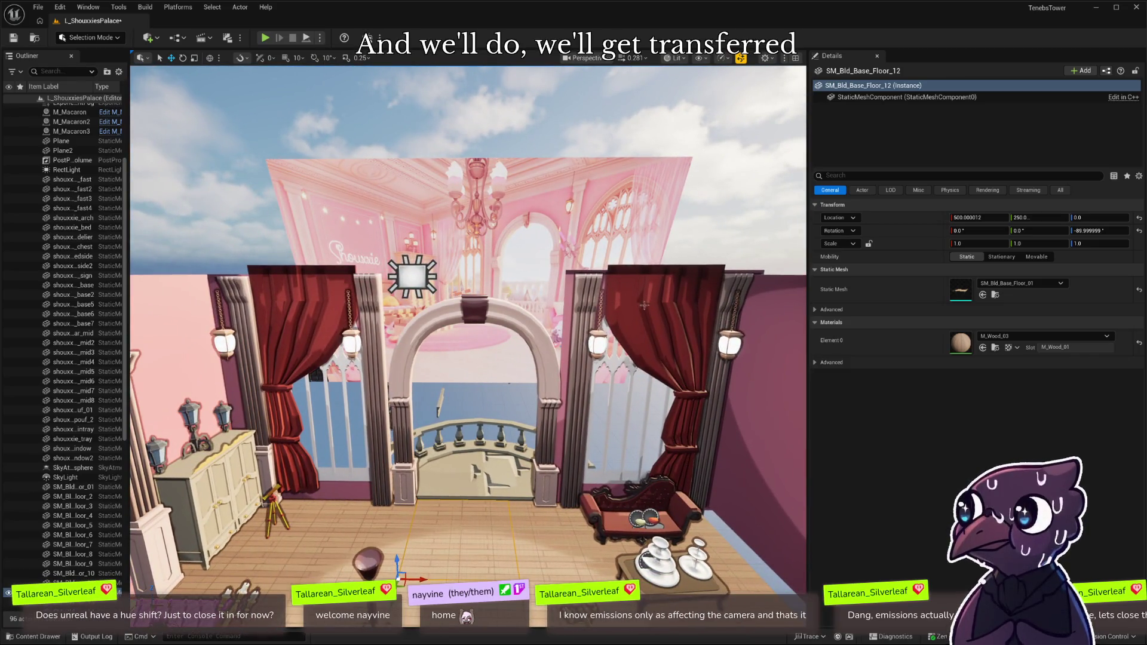
{"action": "left_click", "coordinate": [665, 324]}
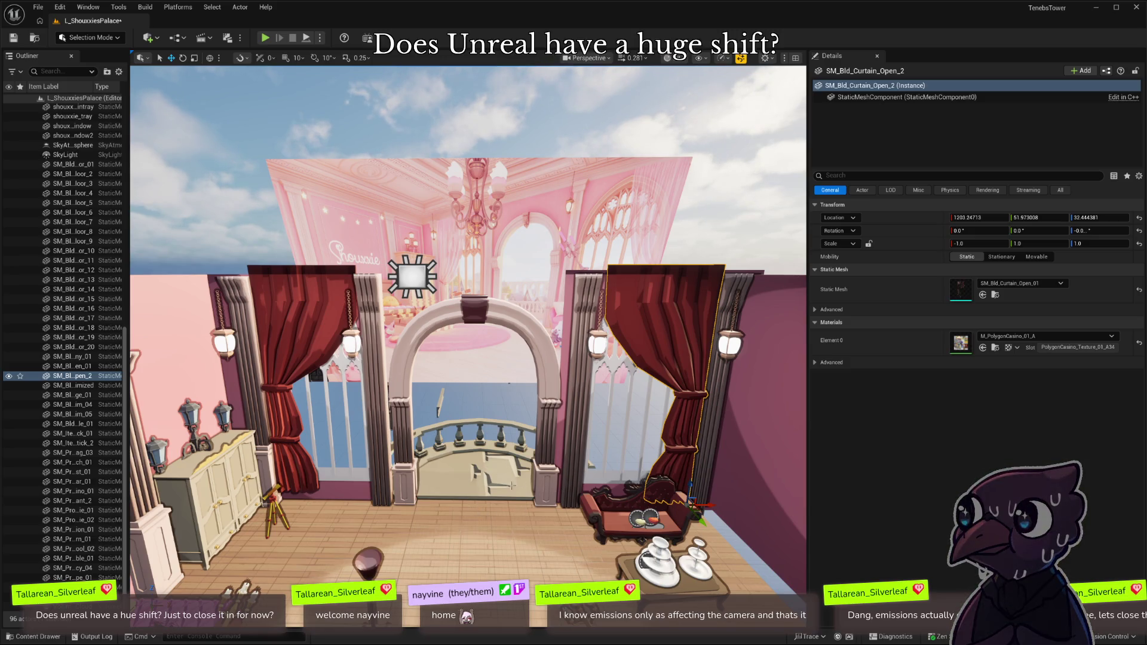
{"action": "scroll", "coordinate": [453, 467], "scroll_direction": "up", "scroll_amount": 10}
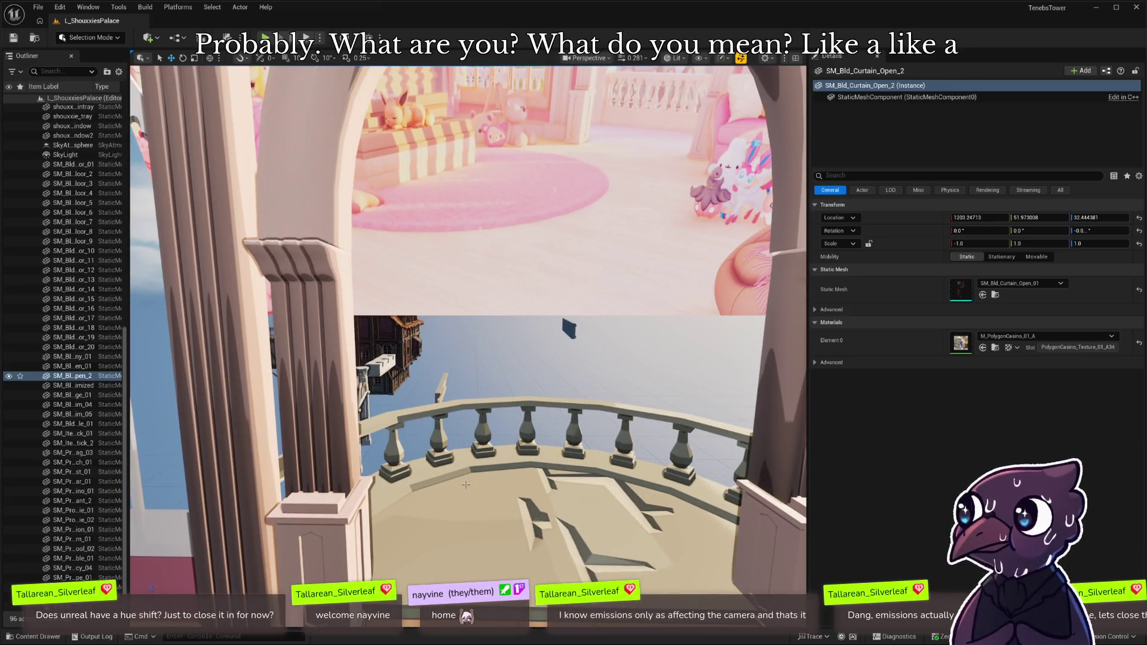
{"action": "scroll", "coordinate": [468, 346], "scroll_direction": "down", "scroll_amount": 3}
{"action": "scroll", "coordinate": [468, 345], "scroll_direction": "down", "scroll_amount": 8}
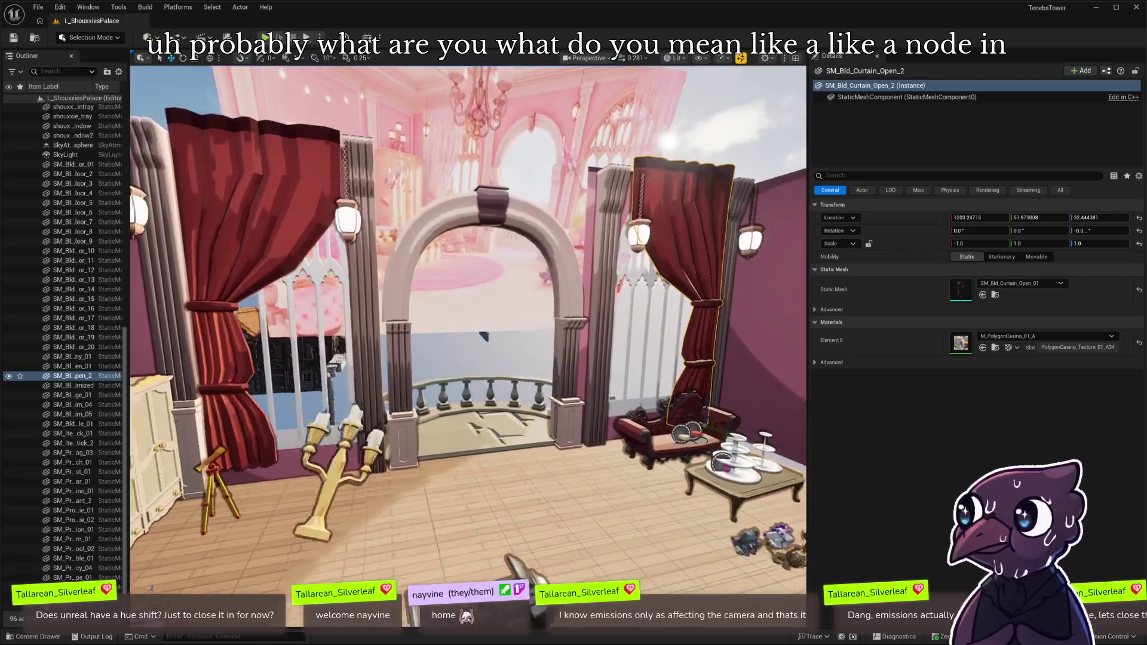
{"action": "mouse_move", "coordinate": [468, 346]}
{"action": "left_mouse_down"}
{"action": "mouse_move", "coordinate": [538, 346]}
{"action": "mouse_move", "coordinate": [466, 345]}
{"action": "left_mouse_up"}
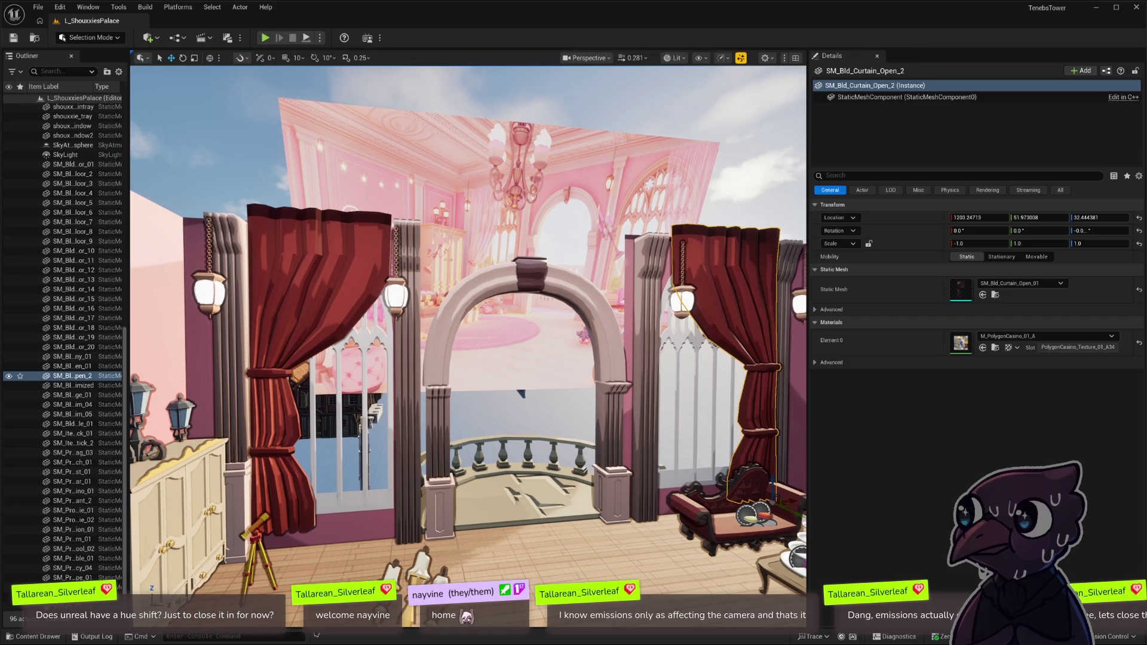
{"action": "key", "text": "ctrl+space"}
{"action": "right_click", "coordinate": [477, 504]}
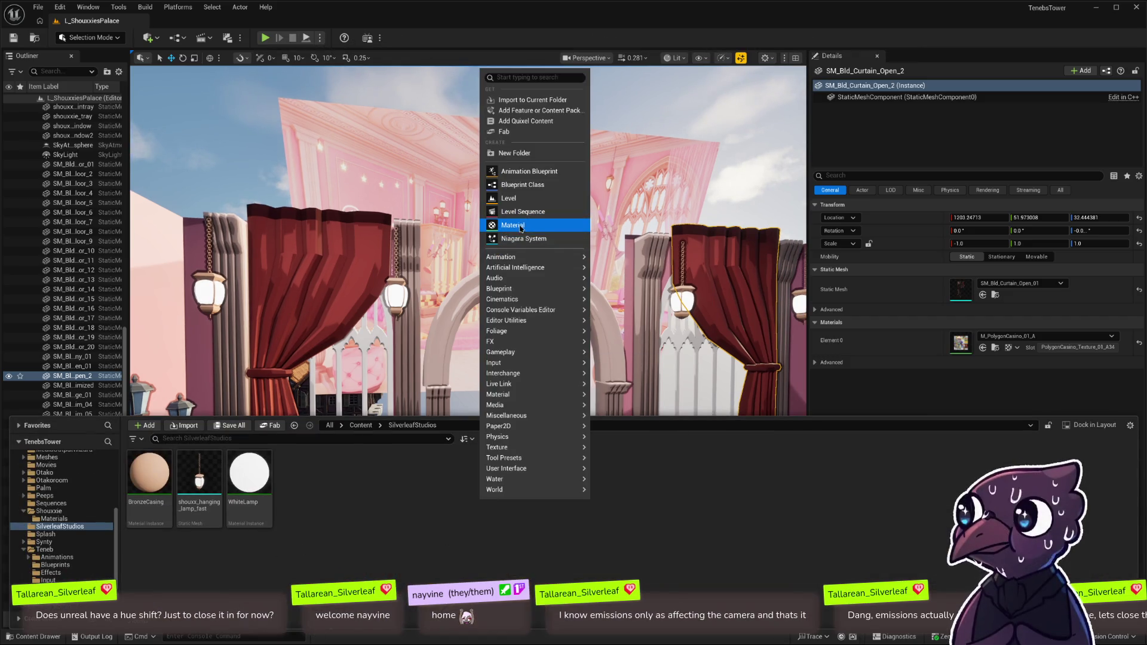
{"action": "left_click", "coordinate": [524, 228]}
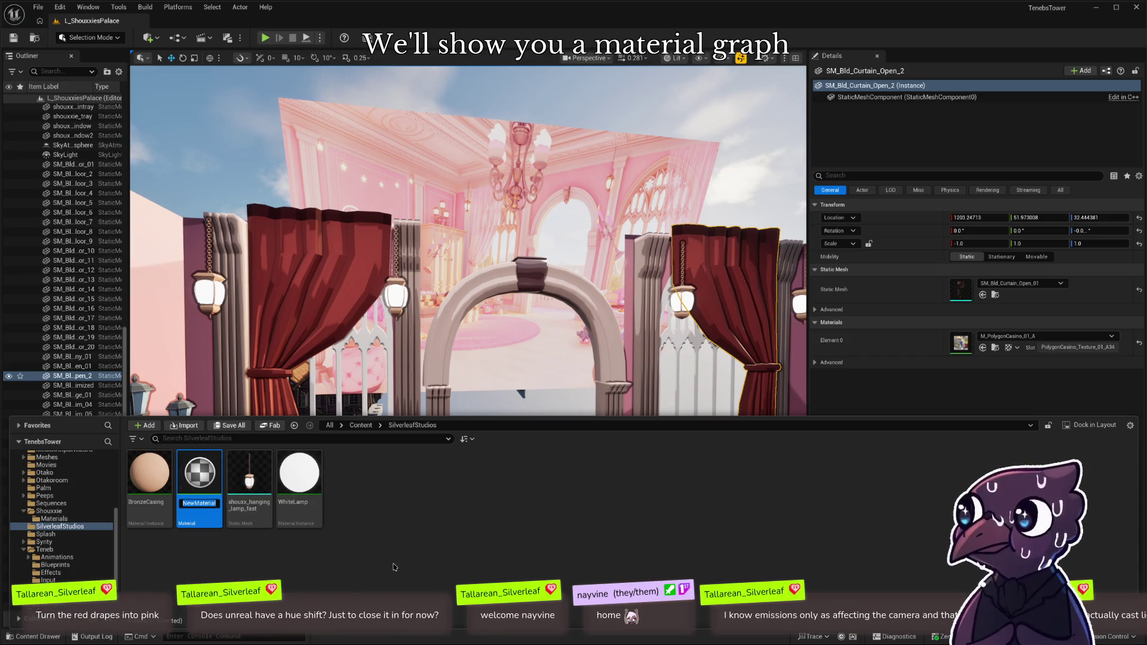
{"action": "left_click", "coordinate": [226, 486]}
{"action": "key", "text": "Delete"}
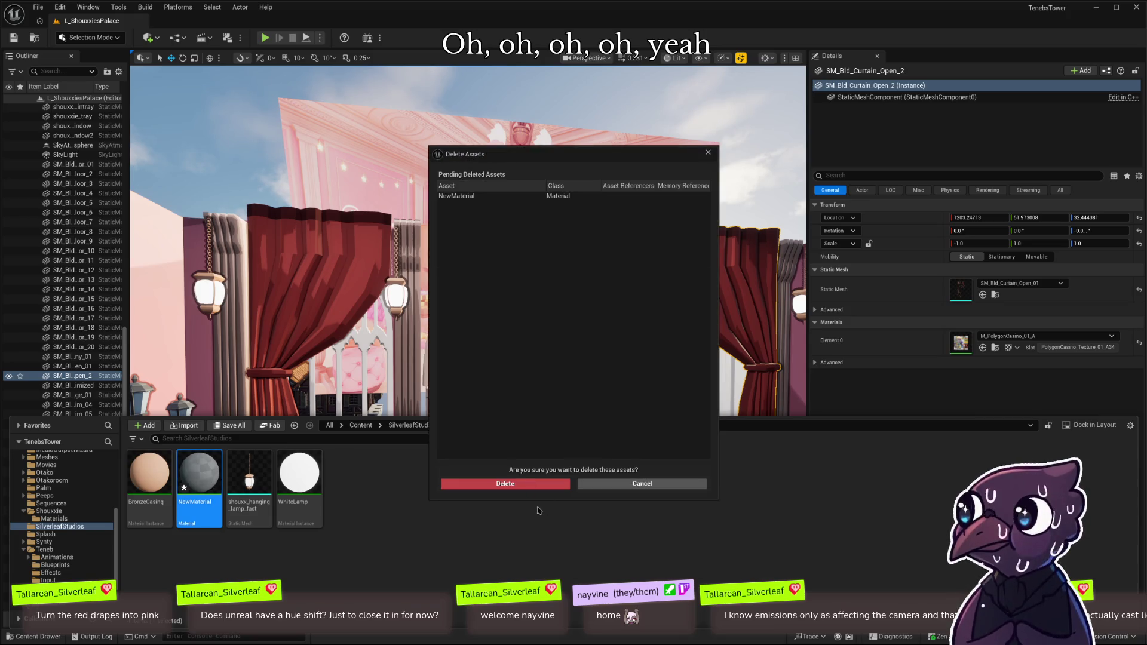
{"action": "left_click", "coordinate": [527, 483]}
{"action": "left_click", "coordinate": [290, 290]}
{"action": "double_click", "coordinate": [961, 343]}
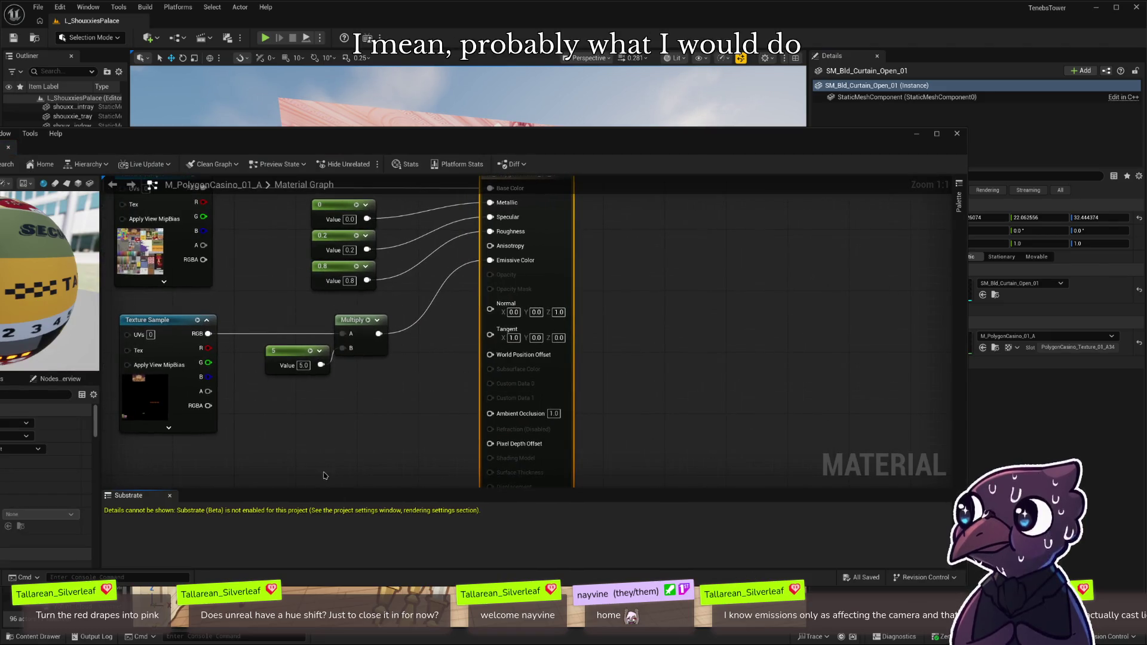
Step: Create M_PolygonCasino_01_A_Inst from M_PolygonCasino_01_A in the Alts folder, opening it briefly
{"action": "left_click_drag", "start_coordinate": [807, 144], "coordinate": [670, 117]}
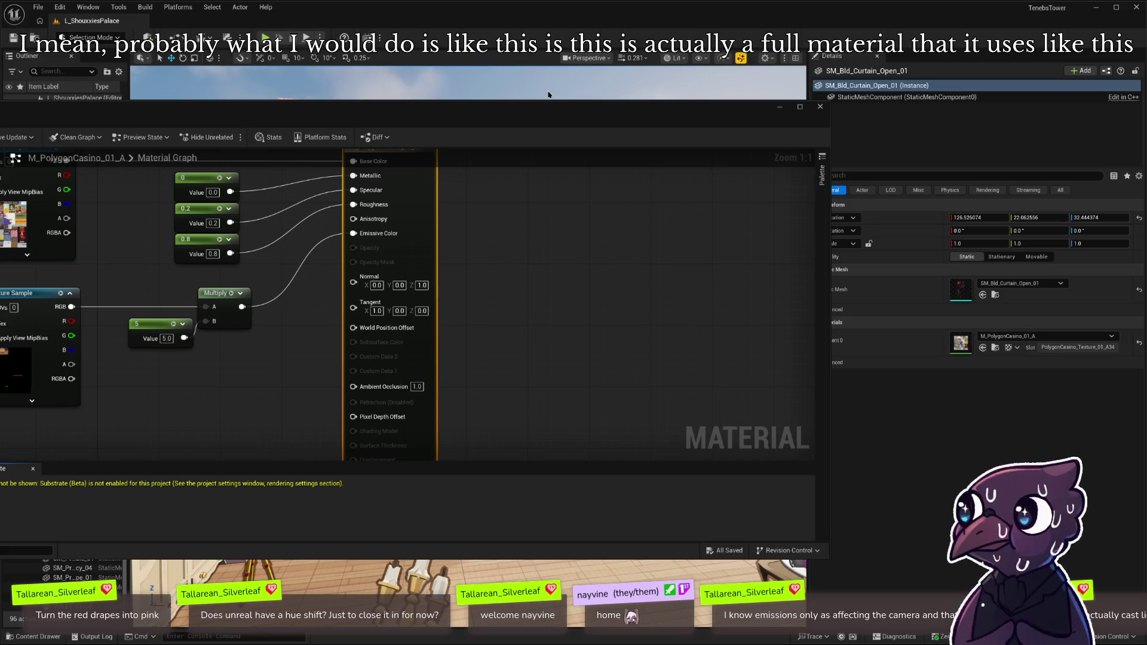
{"action": "left_click", "coordinate": [820, 107]}
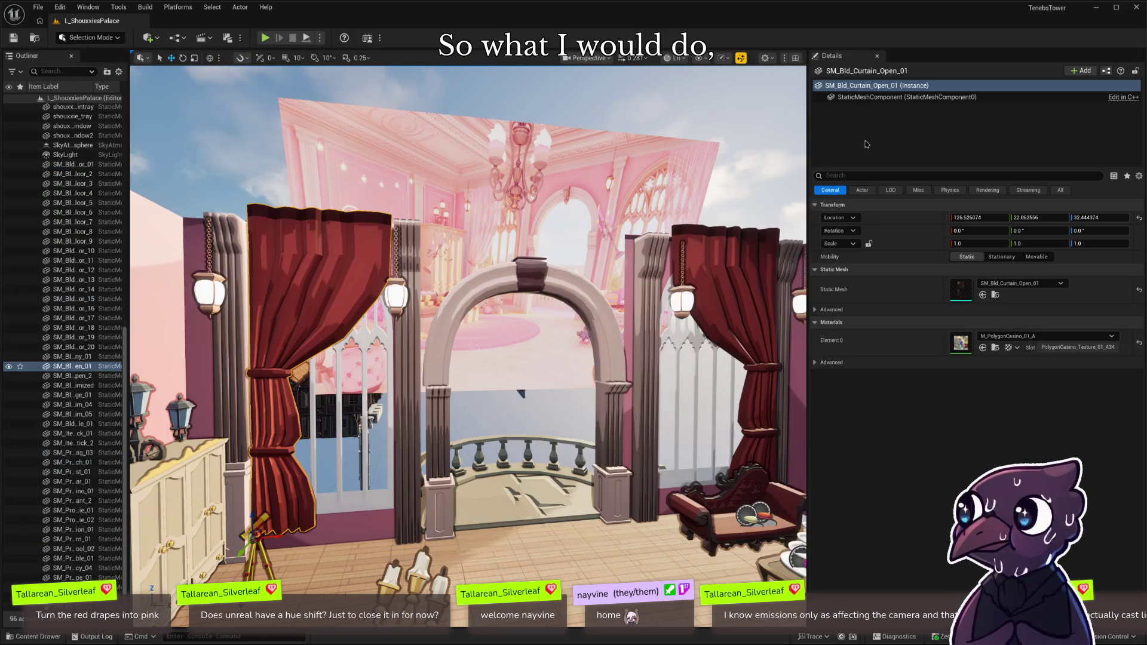
{"action": "left_click", "coordinate": [995, 347]}
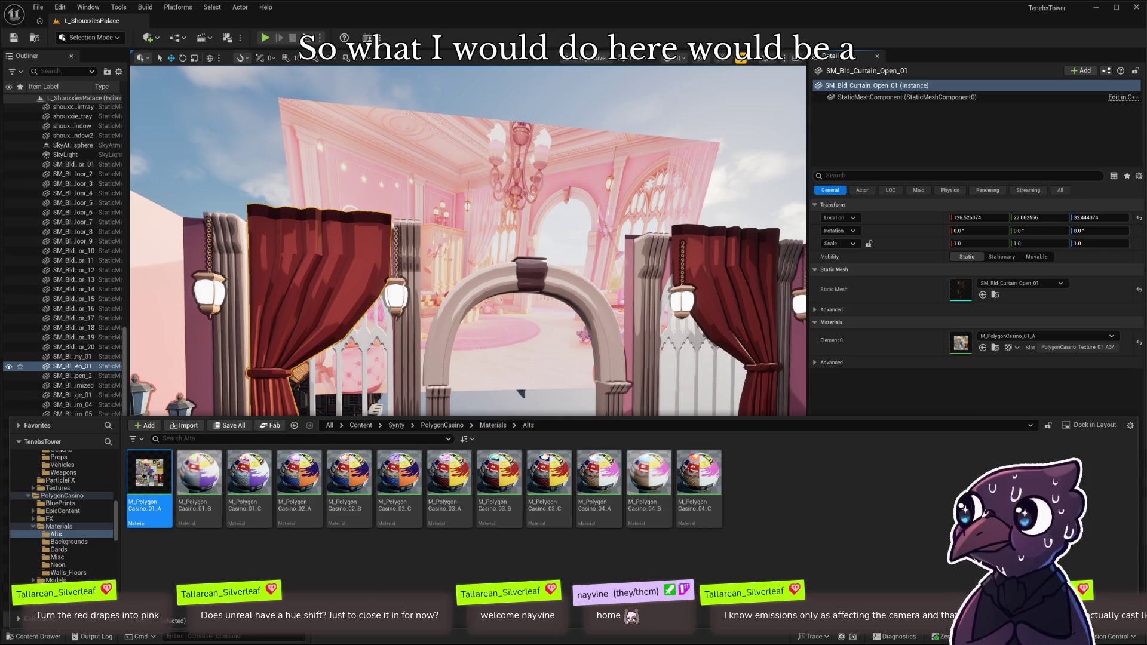
{"action": "right_click", "coordinate": [145, 475]}
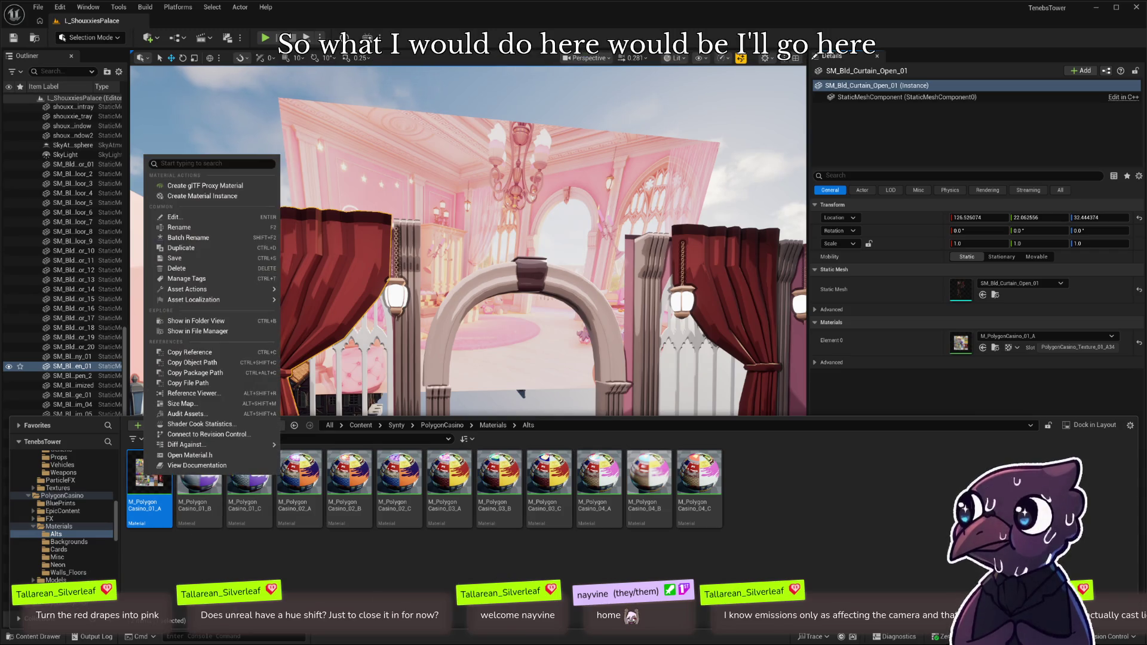
{"action": "left_click", "coordinate": [233, 199]}
{"action": "double_click", "coordinate": [188, 478]}
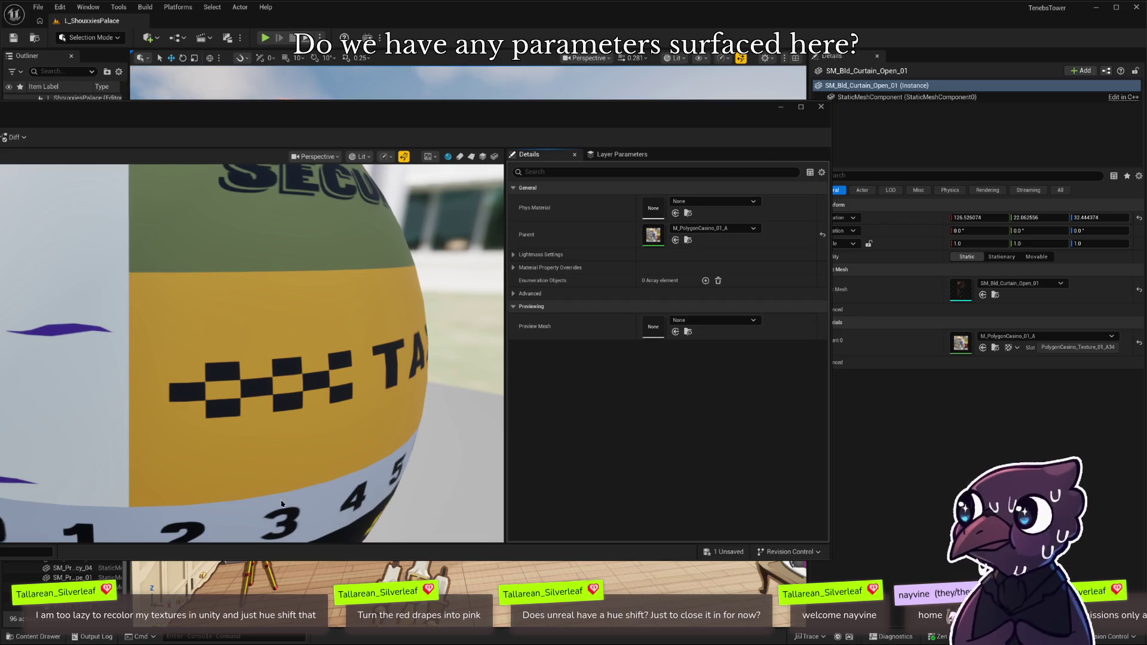
{"action": "left_click", "coordinate": [821, 106]}
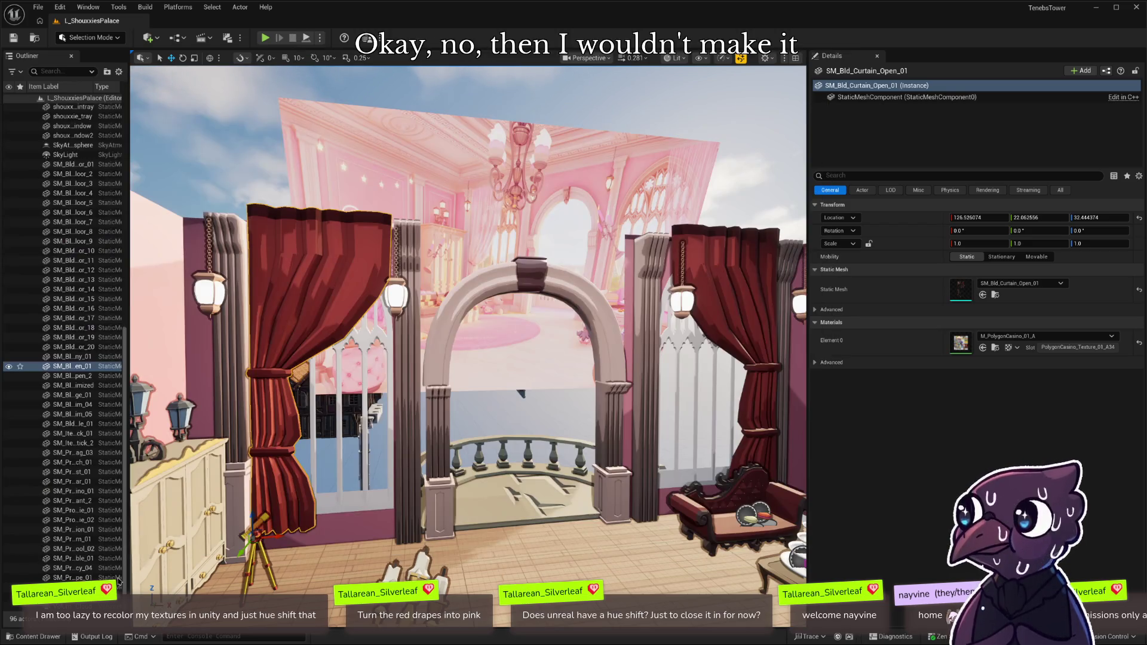
{"action": "left_click", "coordinate": [33, 639]}
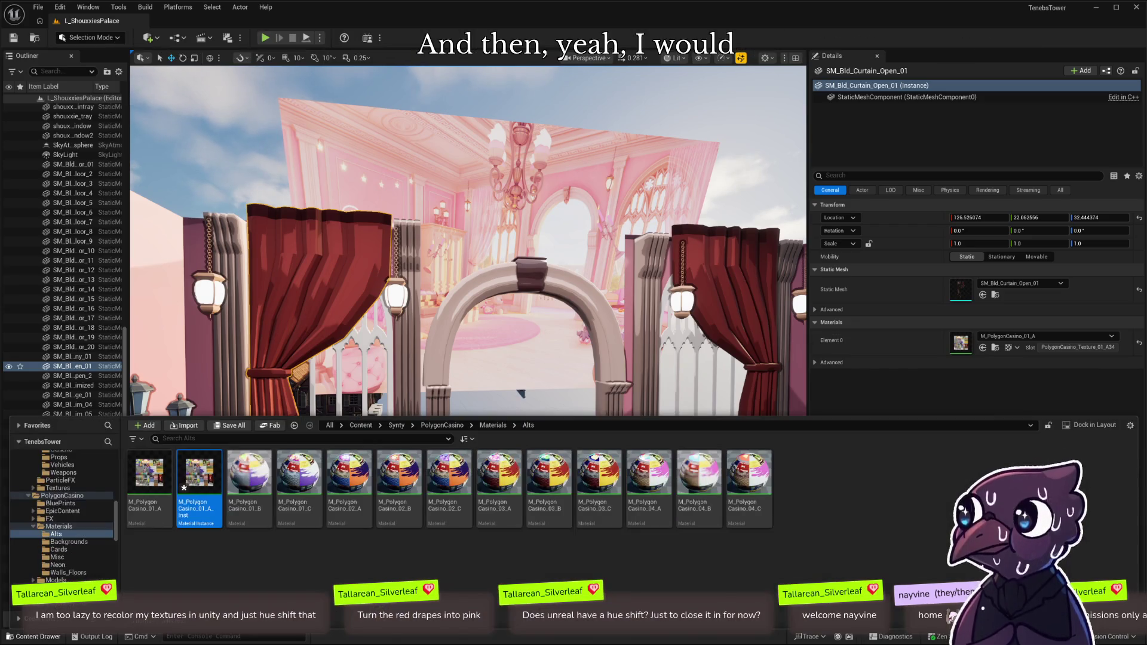
Step: Delete M_PolygonCasino_01_A_Inst and duplicate M_PolygonCasino_01_A as M_PolygonCasino_01_A1
{"action": "left_click", "coordinate": [201, 481]}
{"action": "key", "text": "Delete"}
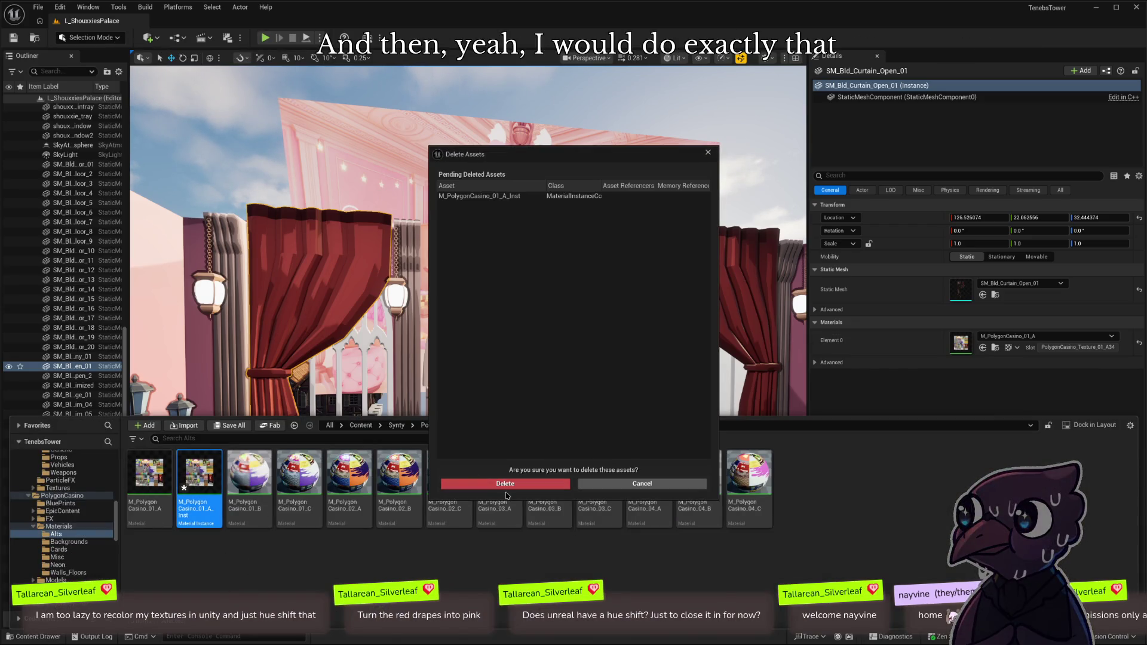
{"action": "left_click", "coordinate": [505, 484]}
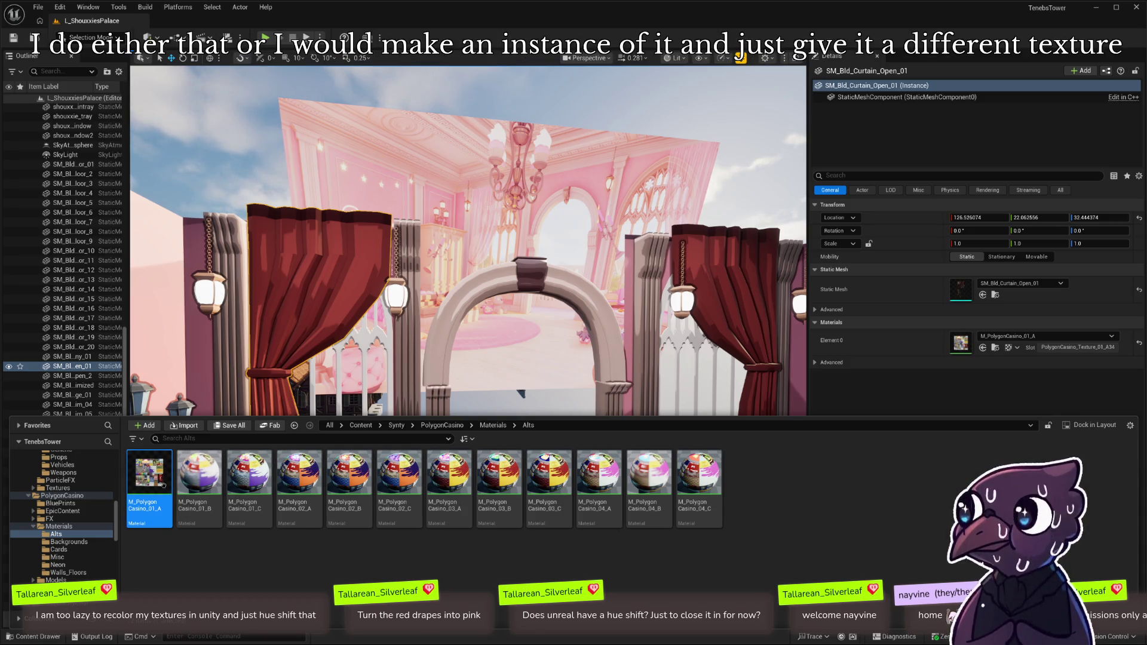
{"action": "key", "text": "ctrl+d"}
Step: Open M_PolygonCasino_01_A1 full-screen and route the texture RGB through a new HueShift node into Base Color
{"action": "double_click", "coordinate": [200, 478]}
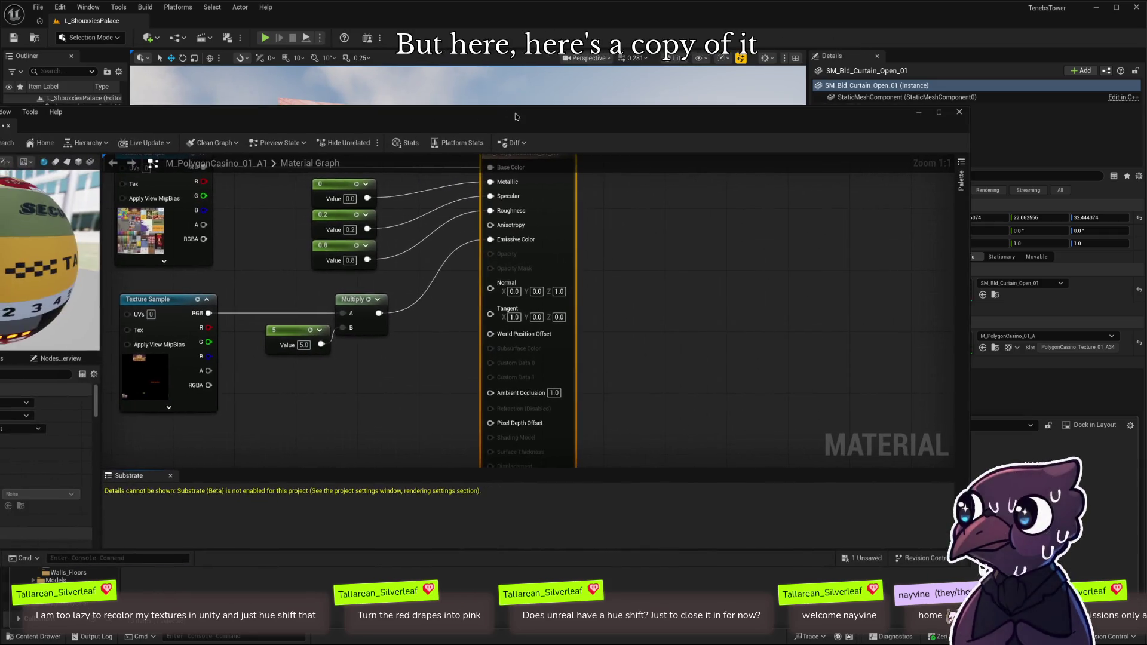
{"action": "double_click", "coordinate": [516, 117]}
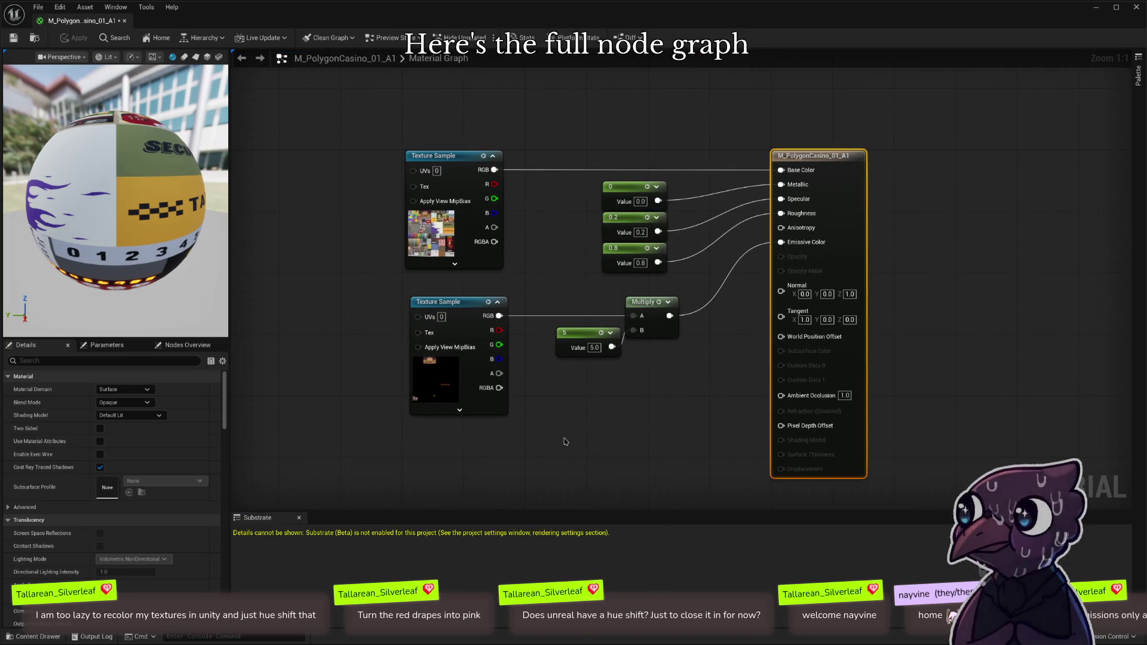
{"action": "mouse_move", "coordinate": [545, 166]}
{"action": "left_mouse_down"}
{"action": "mouse_move", "coordinate": [372, 167]}
{"action": "mouse_move", "coordinate": [518, 148]}
{"action": "left_mouse_up"}
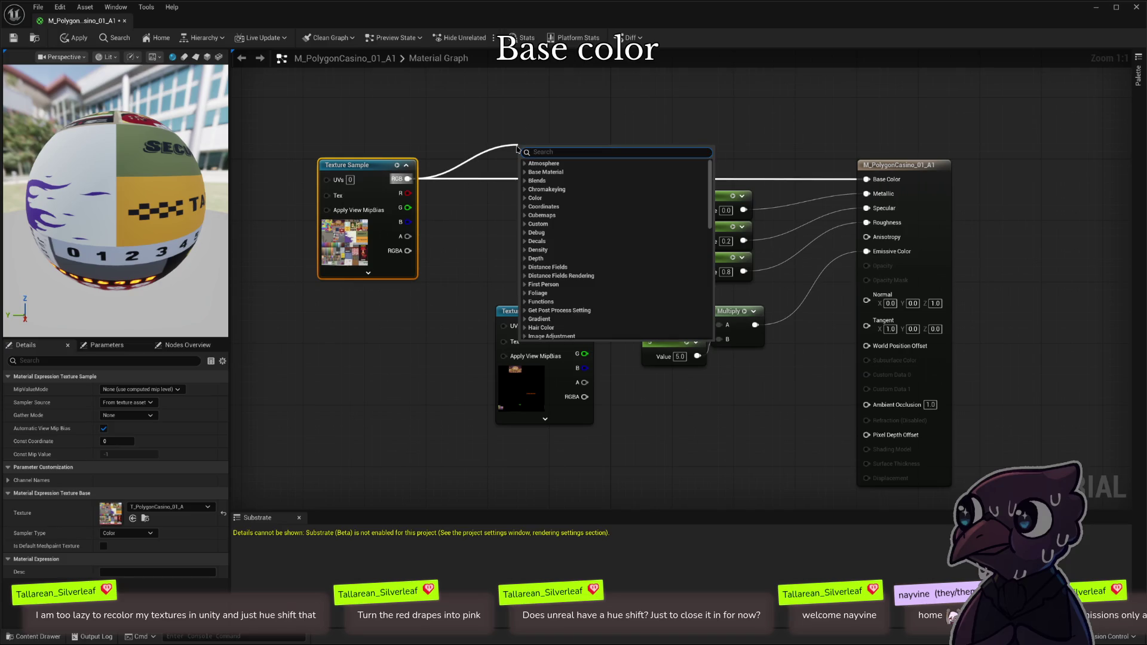
{"action": "type", "text": "hue"}
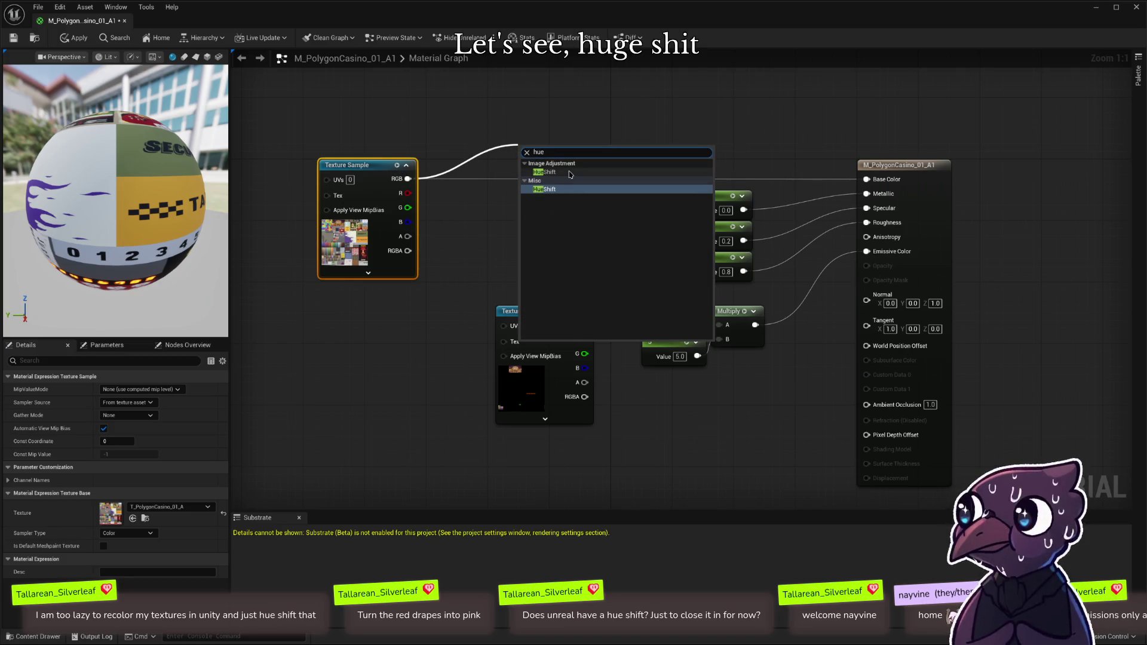
{"action": "left_click", "coordinate": [570, 173]}
{"action": "mouse_move", "coordinate": [564, 151]}
{"action": "left_mouse_down"}
{"action": "mouse_move", "coordinate": [528, 172]}
{"action": "mouse_move", "coordinate": [868, 182]}
{"action": "left_mouse_up"}
{"action": "mouse_move", "coordinate": [496, 193]}
{"action": "left_mouse_down"}
{"action": "mouse_move", "coordinate": [408, 179]}
{"action": "mouse_move", "coordinate": [640, 223]}
{"action": "left_mouse_up"}
Step: Inspect the HueShift function graph, then reposition the HueShift node in the material graph
{"action": "left_click_drag", "start_coordinate": [571, 238], "coordinate": [571, 253]}
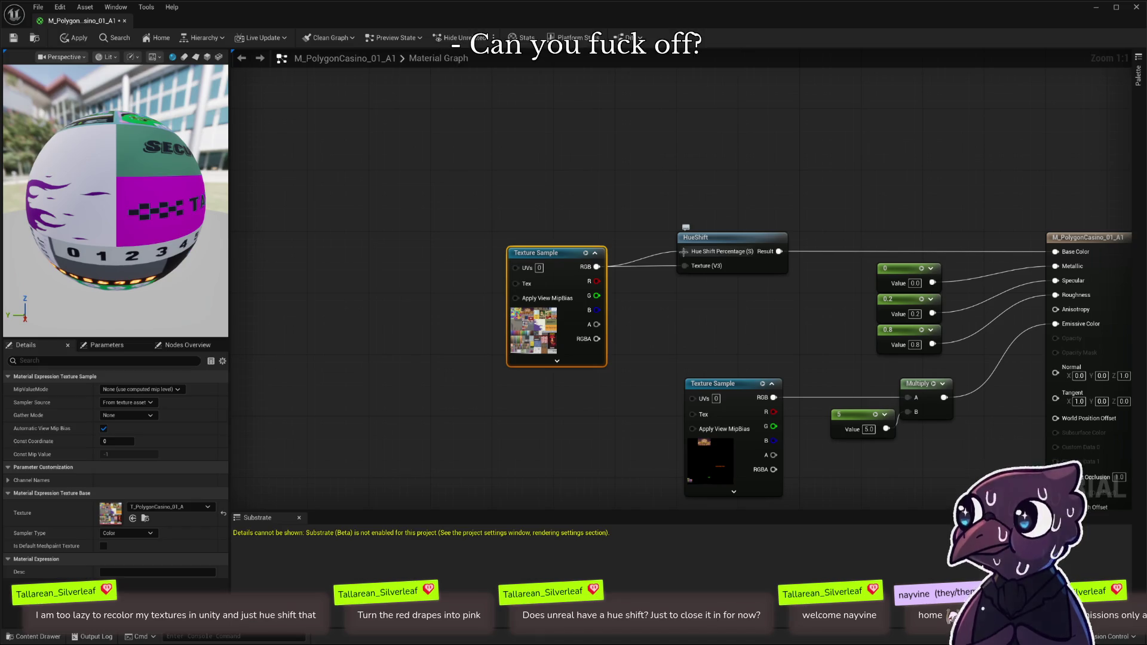
{"action": "double_click", "coordinate": [693, 238]}
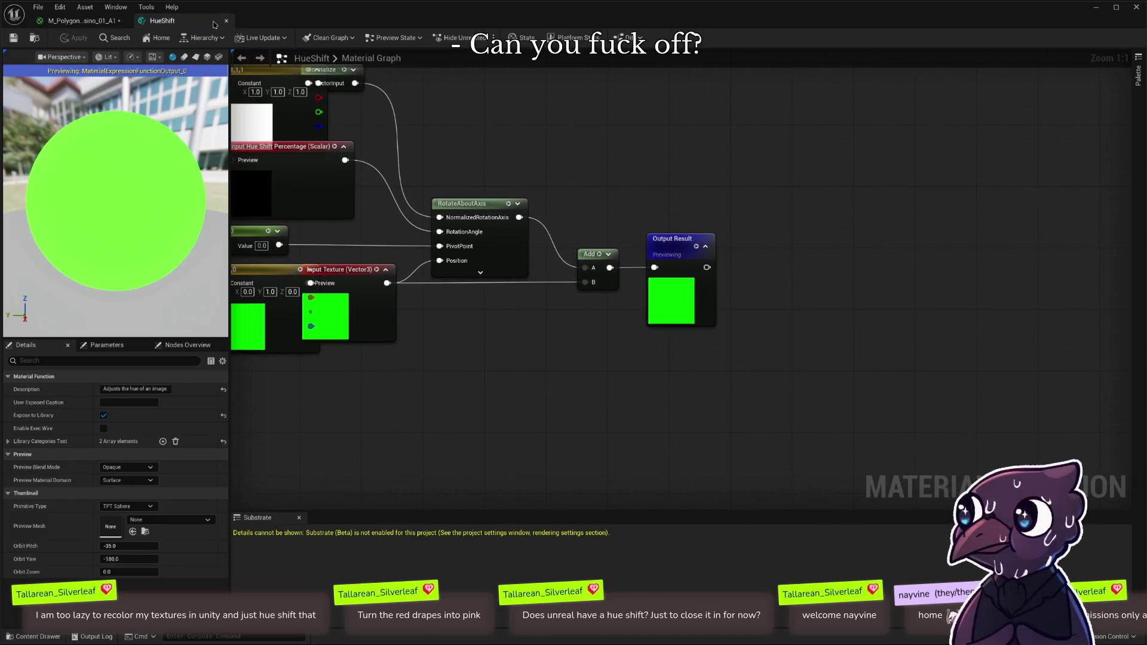
{"action": "key", "text": "ctrl+w"}
{"action": "left_click", "coordinate": [629, 201]}
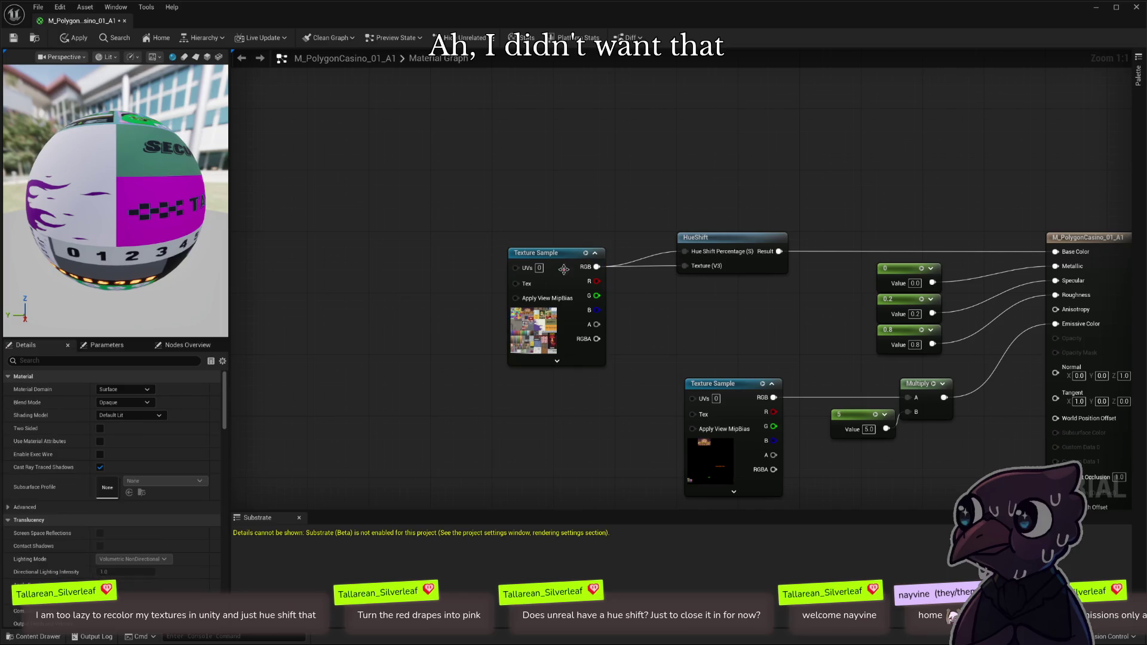
{"action": "left_click", "coordinate": [714, 245]}
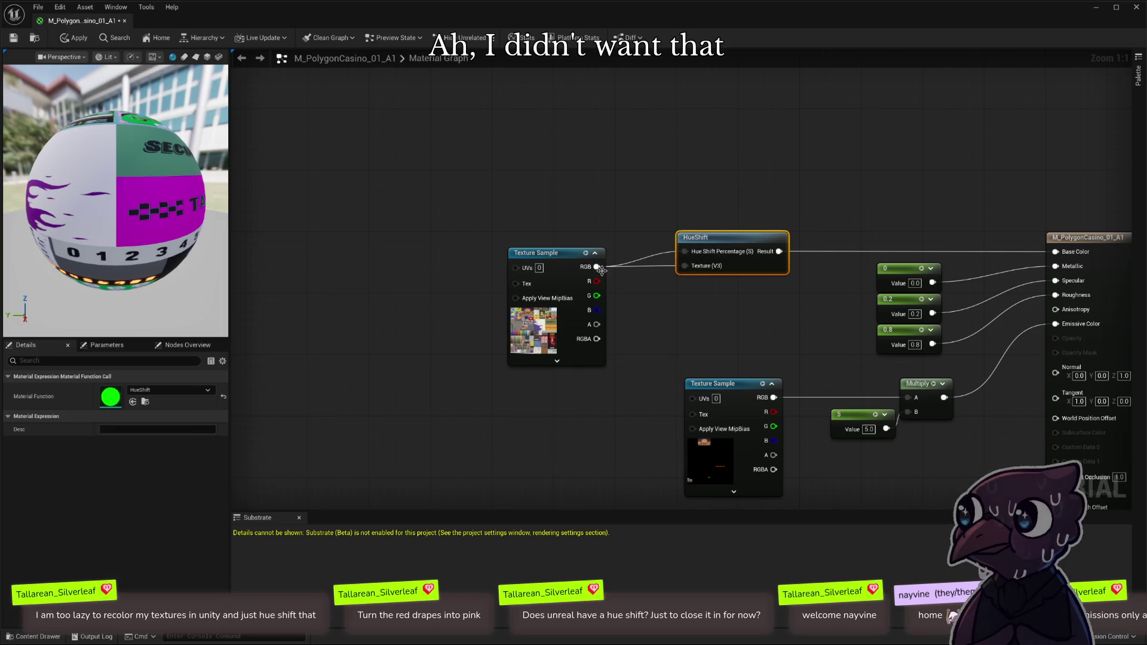
{"action": "left_click_drag", "start_coordinate": [599, 271], "coordinate": [677, 320]}
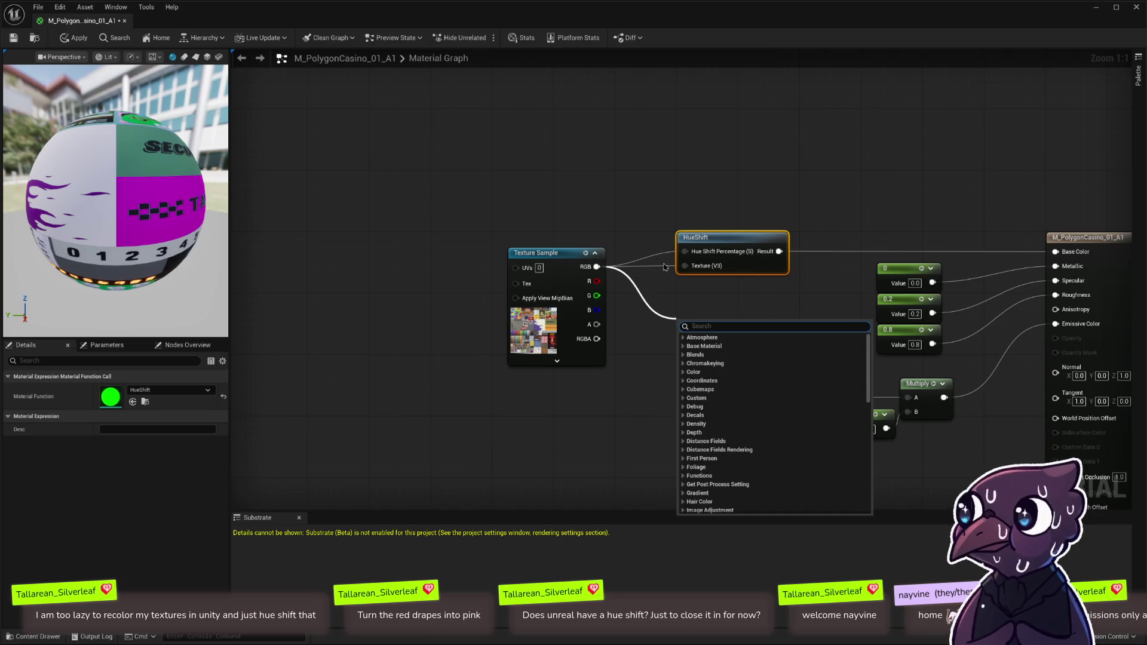
{"action": "left_click", "coordinate": [657, 232]}
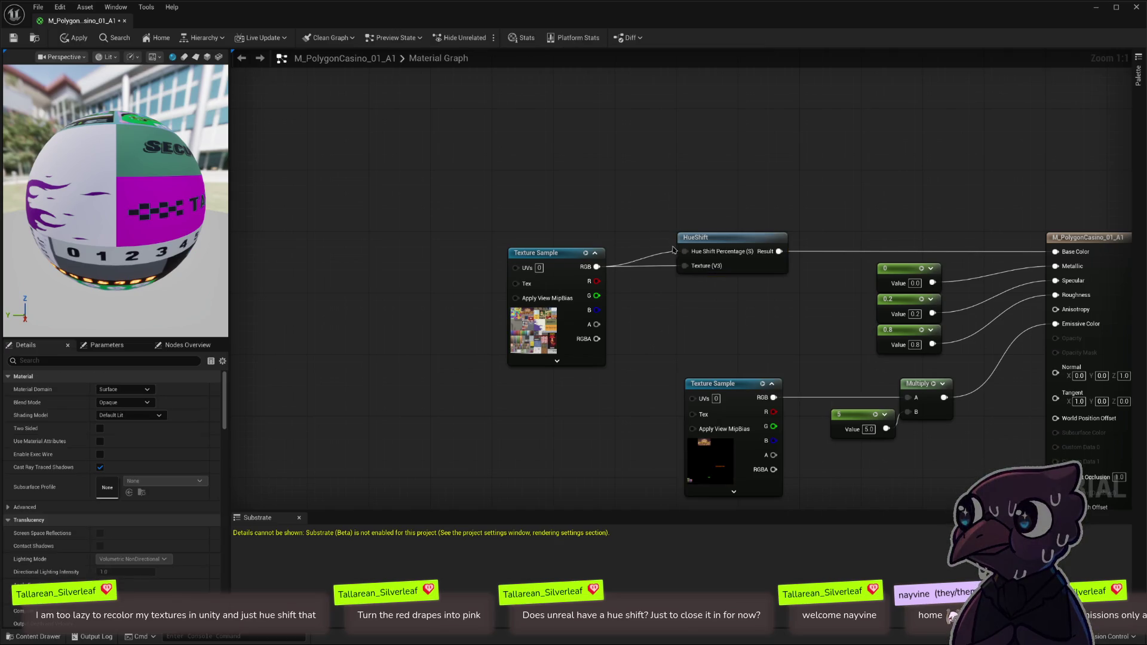
{"action": "mouse_move", "coordinate": [684, 257]}
{"action": "left_mouse_down"}
{"action": "mouse_move", "coordinate": [624, 215]}
{"action": "mouse_move", "coordinate": [598, 227]}
{"action": "mouse_move", "coordinate": [487, 193]}
{"action": "left_mouse_up"}
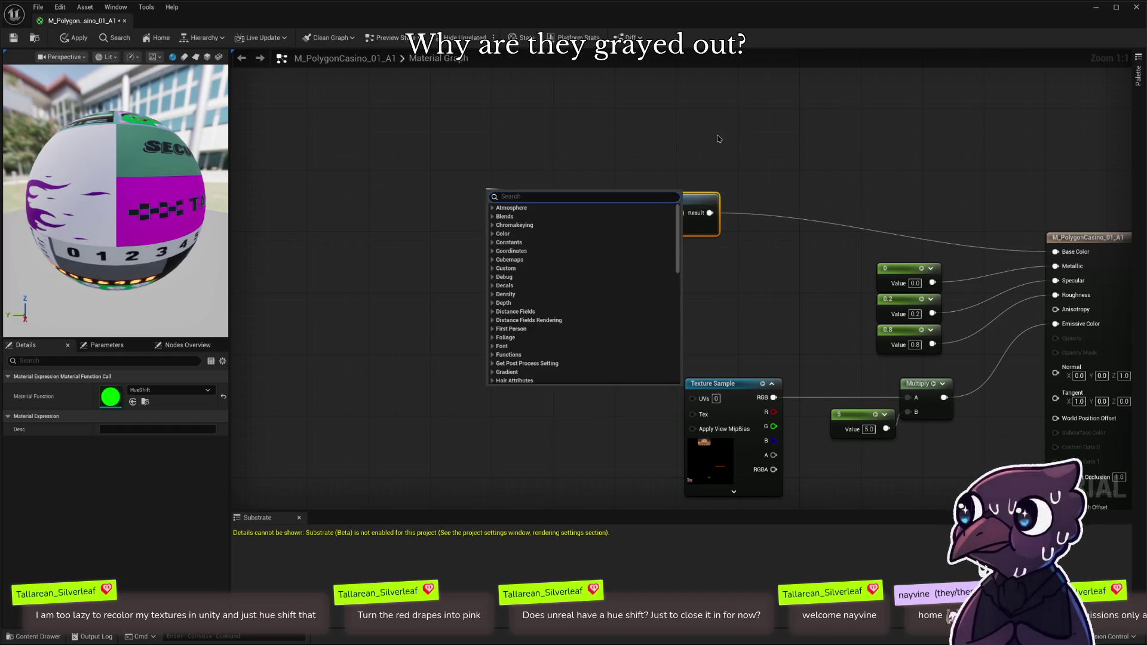
{"action": "left_click", "coordinate": [705, 194]}
Step: Replace the HueShift node, wiring texture RGB into it and its Result into Base Color
{"action": "key", "text": "Delete"}
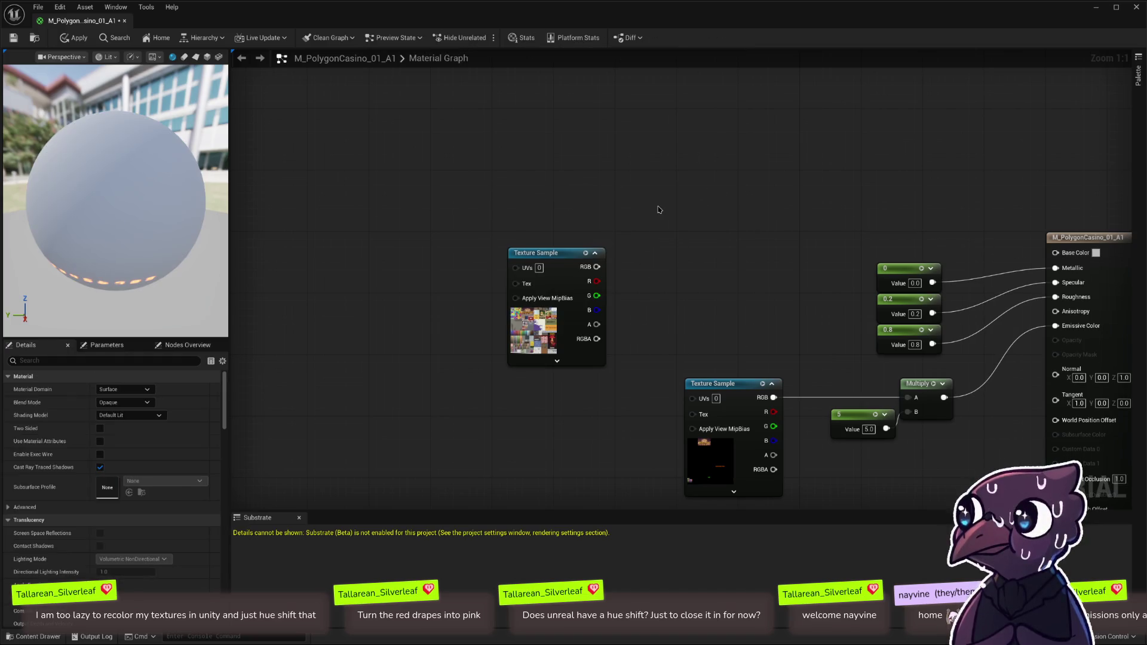
{"action": "right_click", "coordinate": [658, 209]}
{"action": "type", "text": "hue"}
{"action": "key", "text": "Return"}
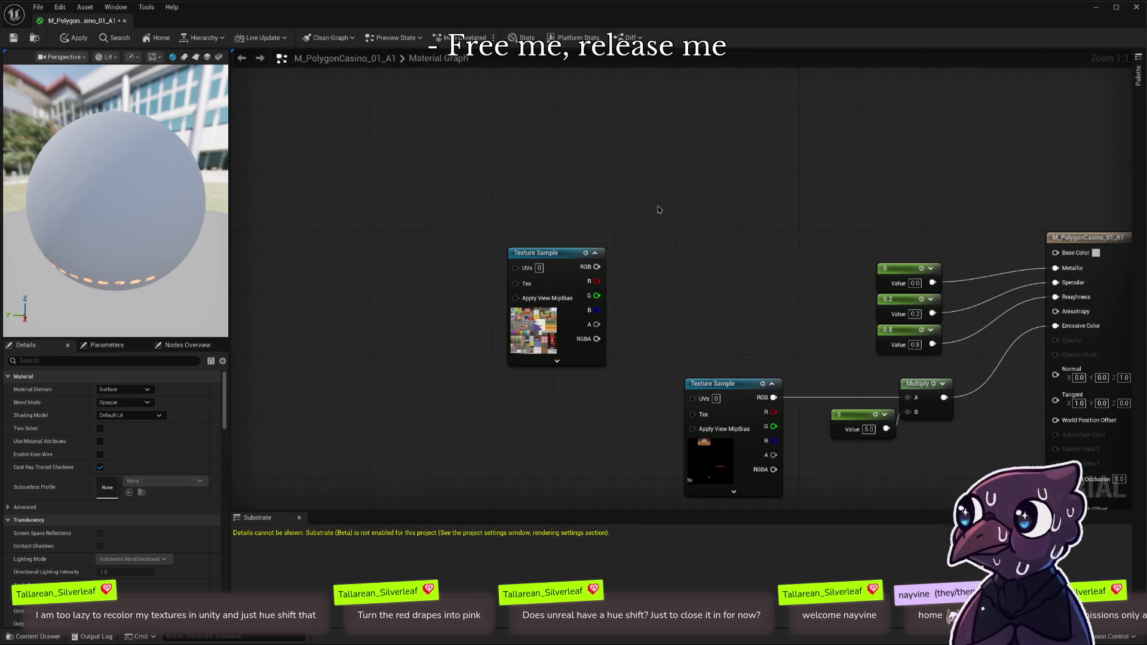
{"action": "left_click_drag", "start_coordinate": [597, 267], "coordinate": [661, 238]}
{"action": "left_click_drag", "start_coordinate": [756, 220], "coordinate": [1055, 253]}
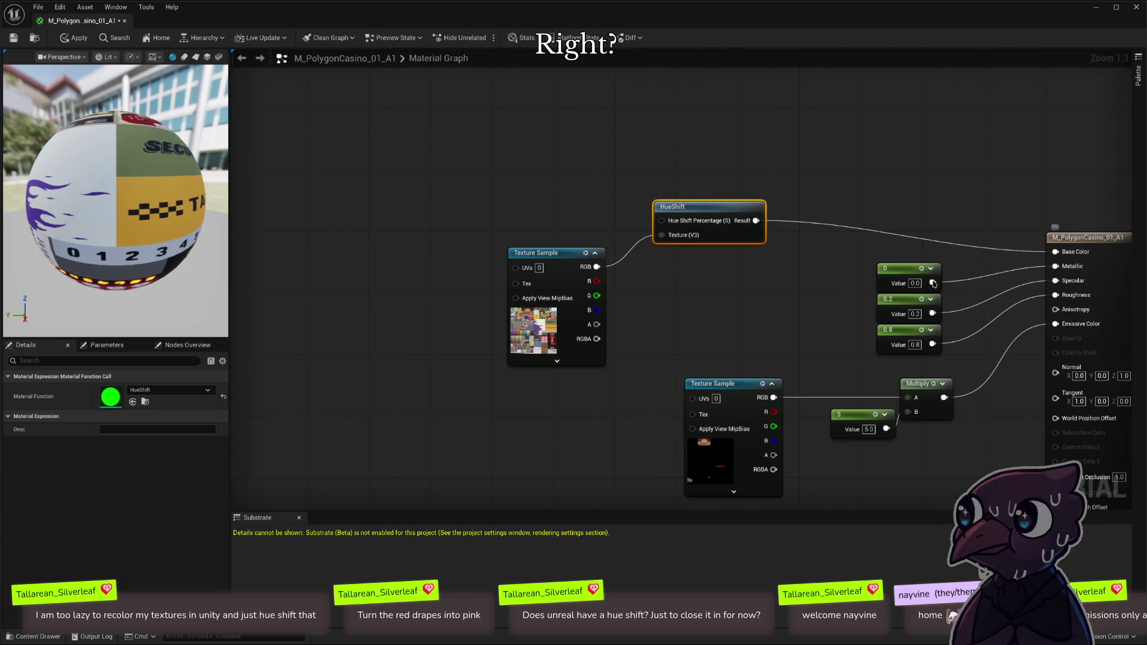
{"action": "left_click_drag", "start_coordinate": [713, 220], "coordinate": [736, 228]}
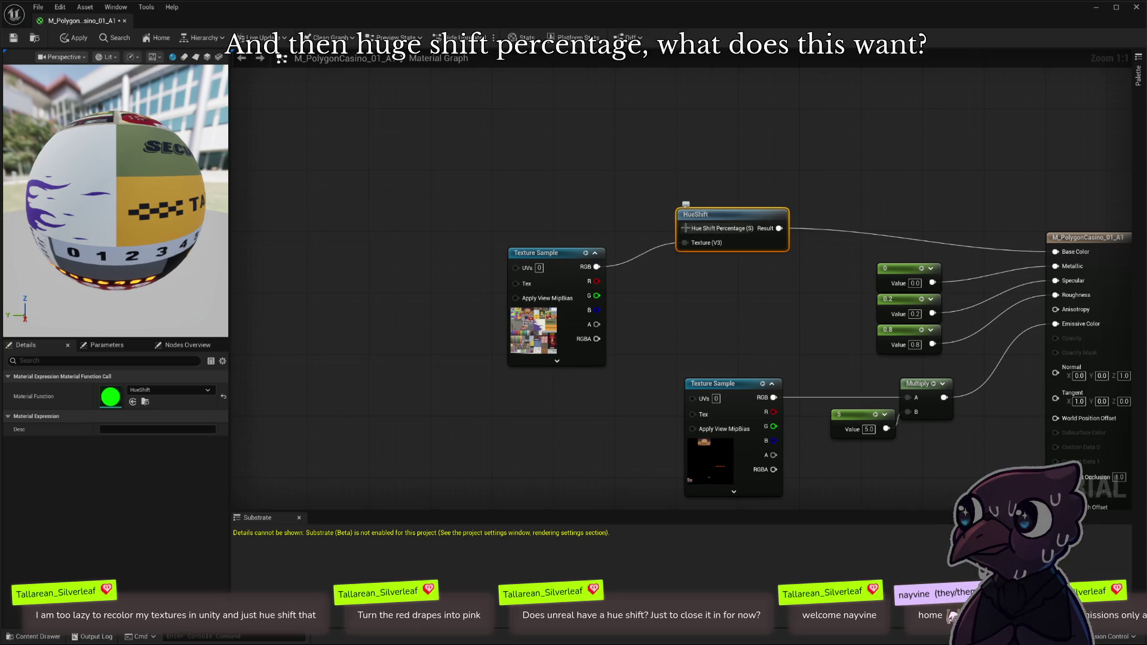
Step: Drive the HueShift percentage with a Scalar Parameter 'Param' set to 5000
{"action": "right_click", "coordinate": [686, 228]}
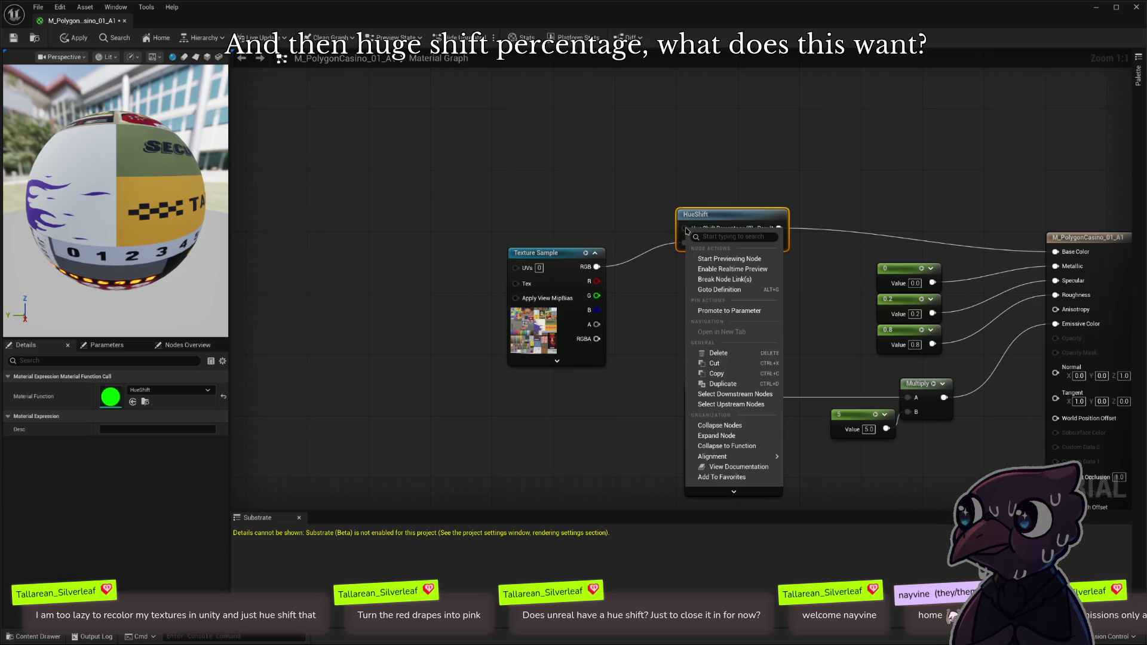
{"action": "left_click", "coordinate": [732, 189]}
{"action": "left_click_drag", "start_coordinate": [686, 228], "coordinate": [551, 179]}
{"action": "type", "text": "scar"}
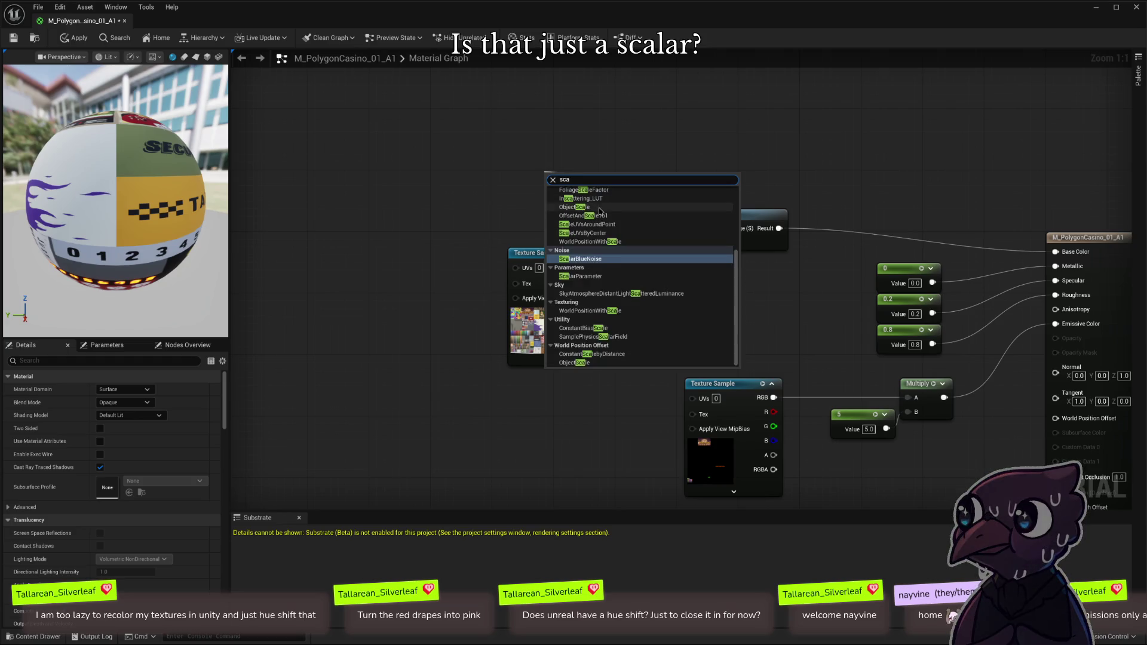
{"action": "key", "text": "BackSpace"}
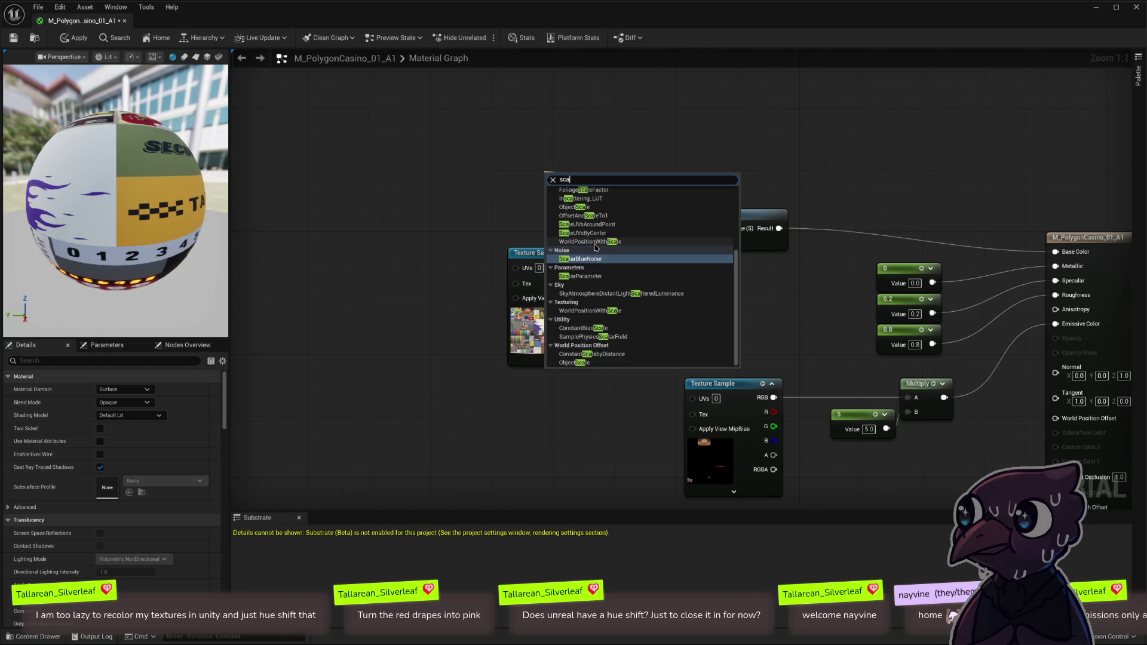
{"action": "left_click", "coordinate": [580, 277]}
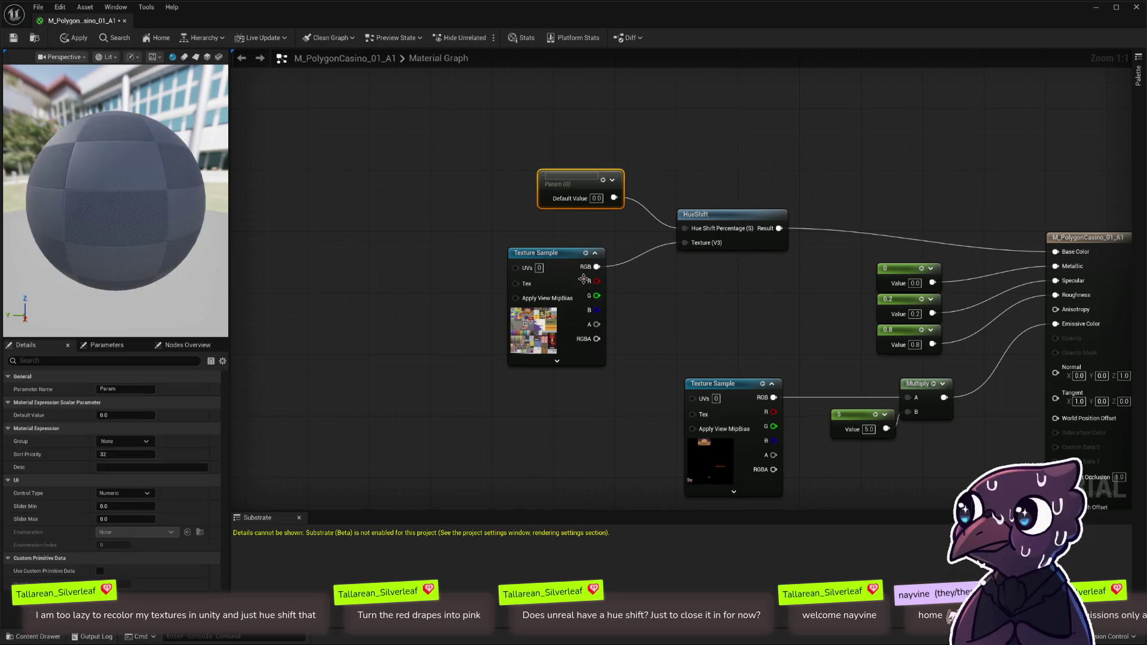
{"action": "left_click", "coordinate": [597, 202]}
{"action": "type", "text": "1"}
{"action": "key", "text": "Return"}
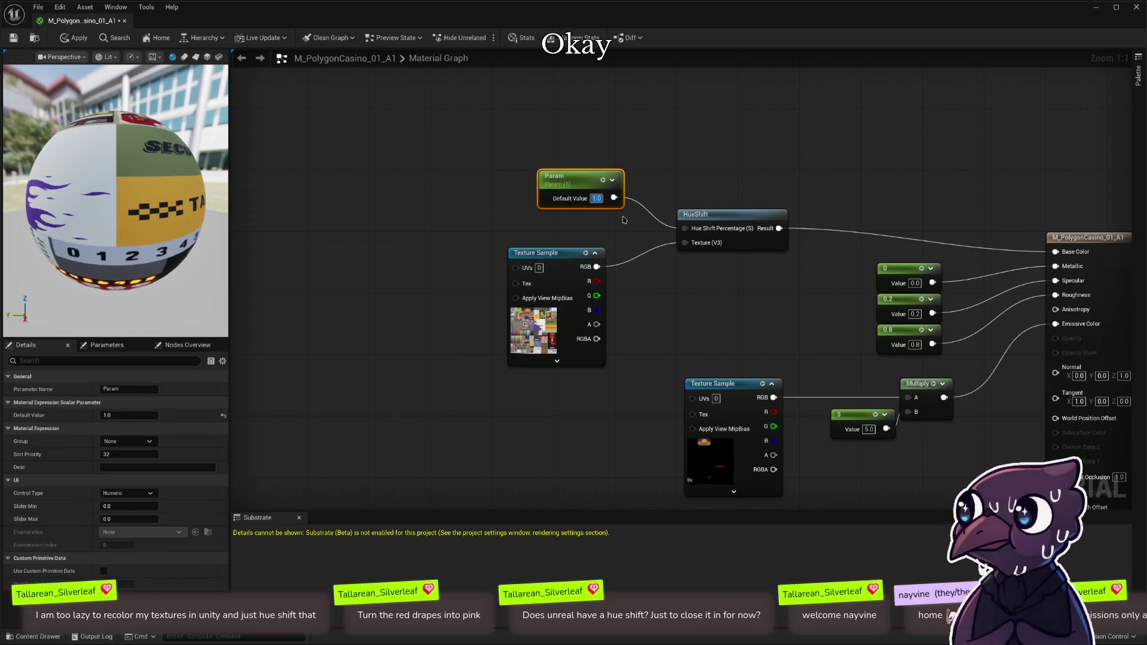
{"action": "type", "text": "50"}
{"action": "key", "text": "Return"}
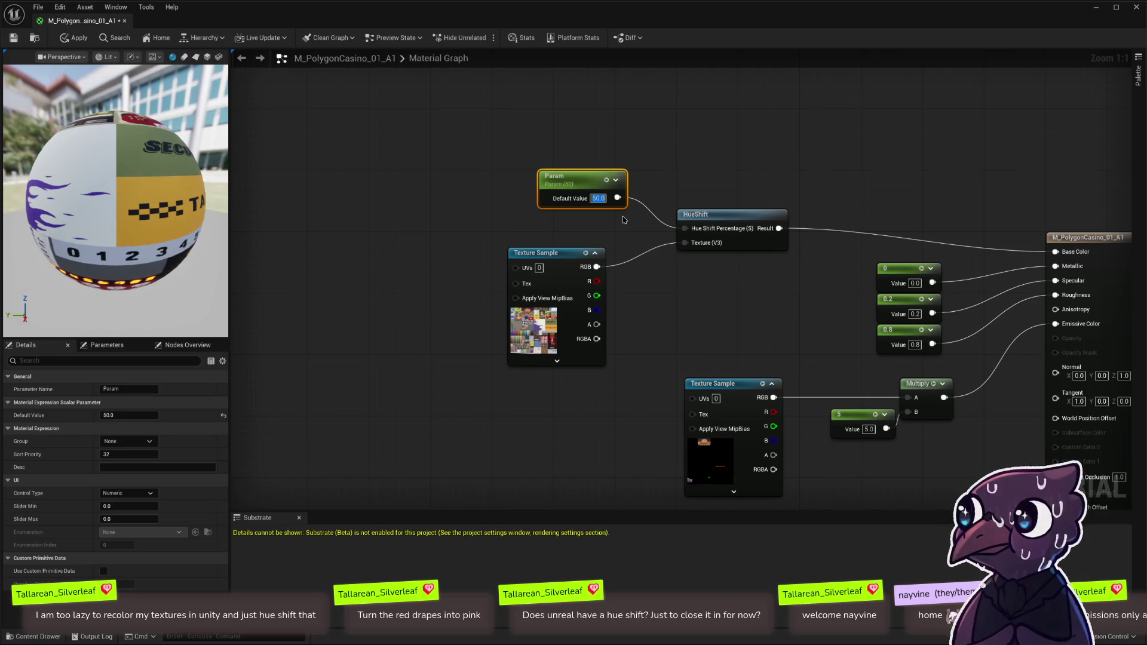
{"action": "type", "text": "5000"}
{"action": "key", "text": "Return"}
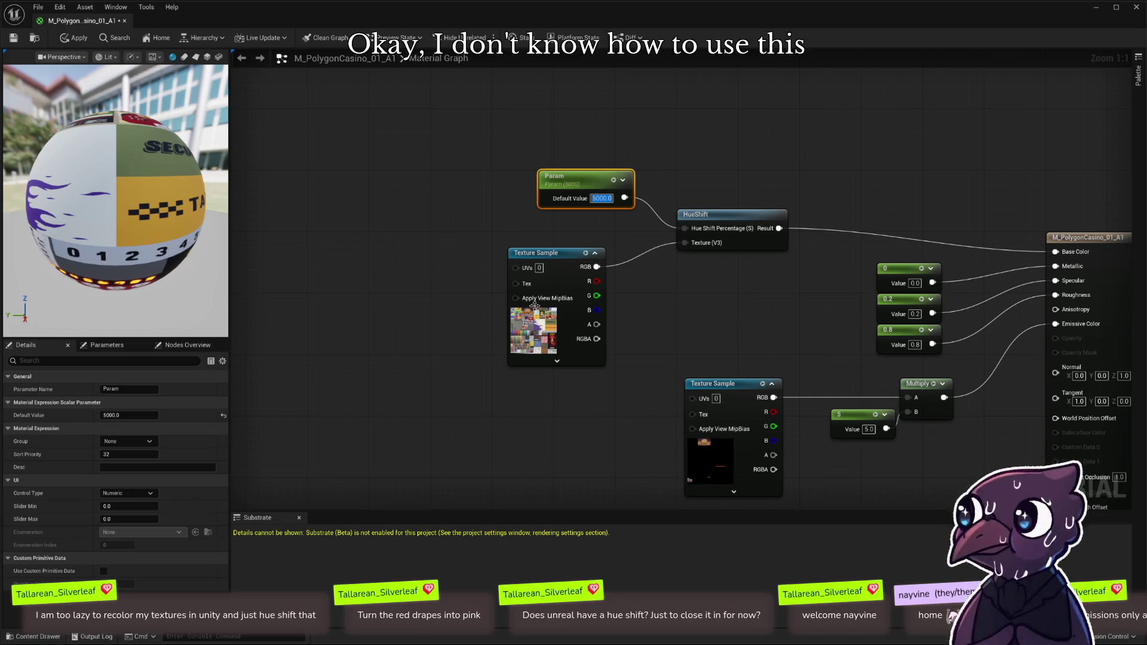
{"action": "mouse_move", "coordinate": [796, 169]}
{"action": "left_mouse_down"}
{"action": "mouse_move", "coordinate": [674, 233]}
{"action": "mouse_move", "coordinate": [706, 187]}
{"action": "mouse_move", "coordinate": [720, 197]}
{"action": "left_mouse_up"}
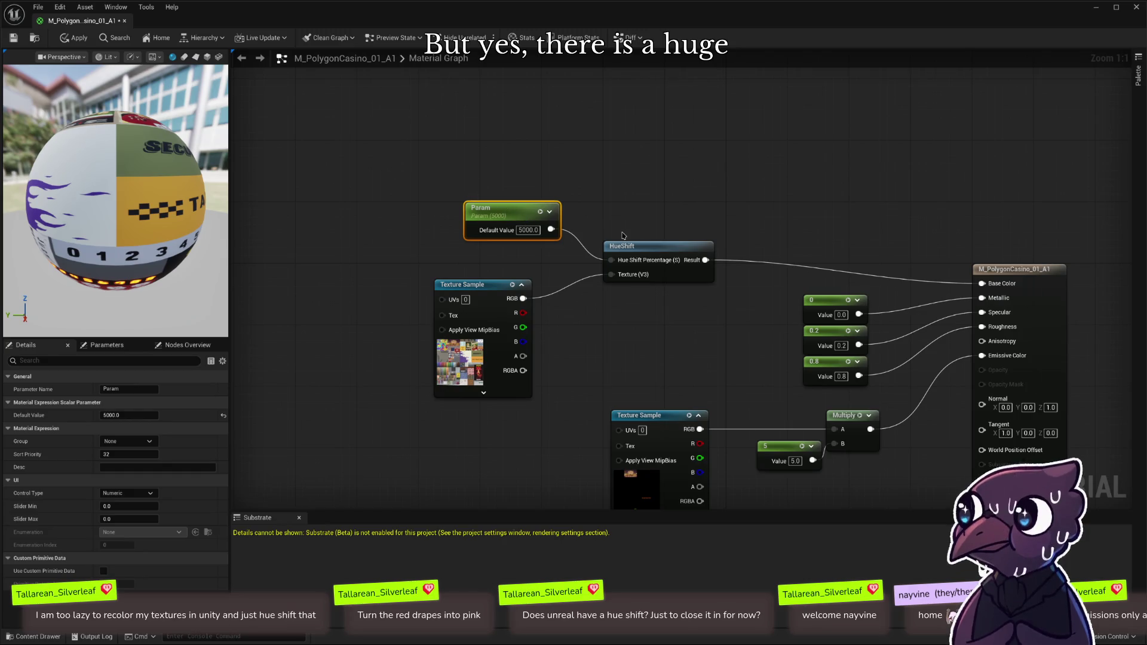
Step: Delete the Param and HueShift nodes and wire the texture RGB straight into Base Color
{"action": "double_click", "coordinate": [481, 208]}
{"action": "key", "text": "Return"}
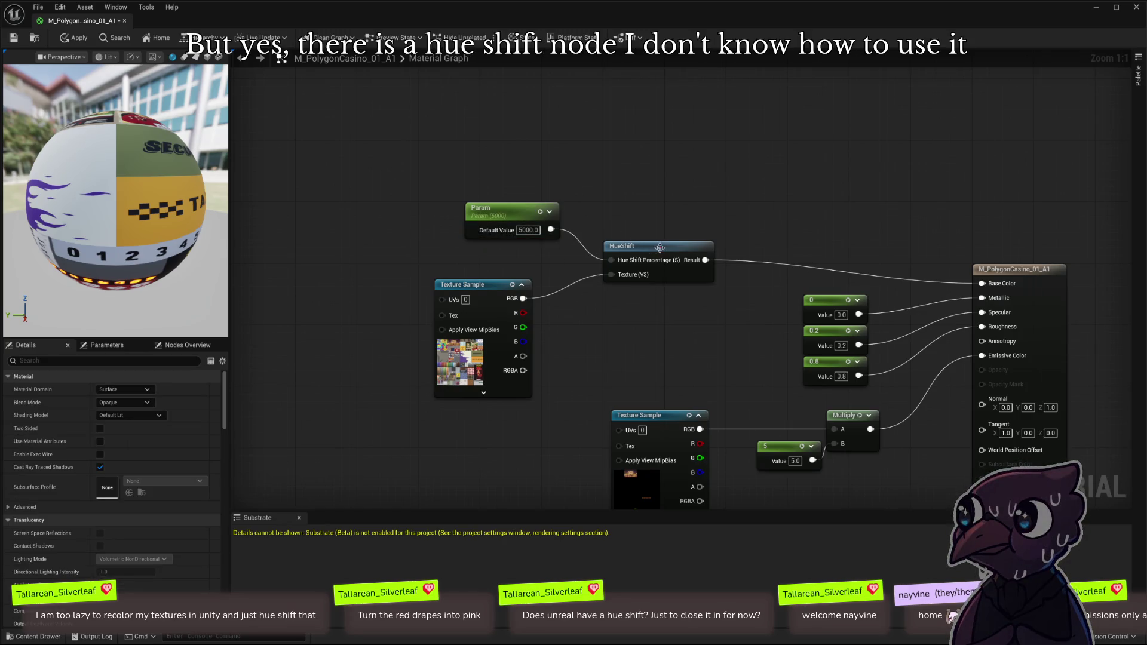
{"action": "key", "text": "Delete"}
{"action": "left_click", "coordinate": [658, 246]}
{"action": "key", "text": "Delete"}
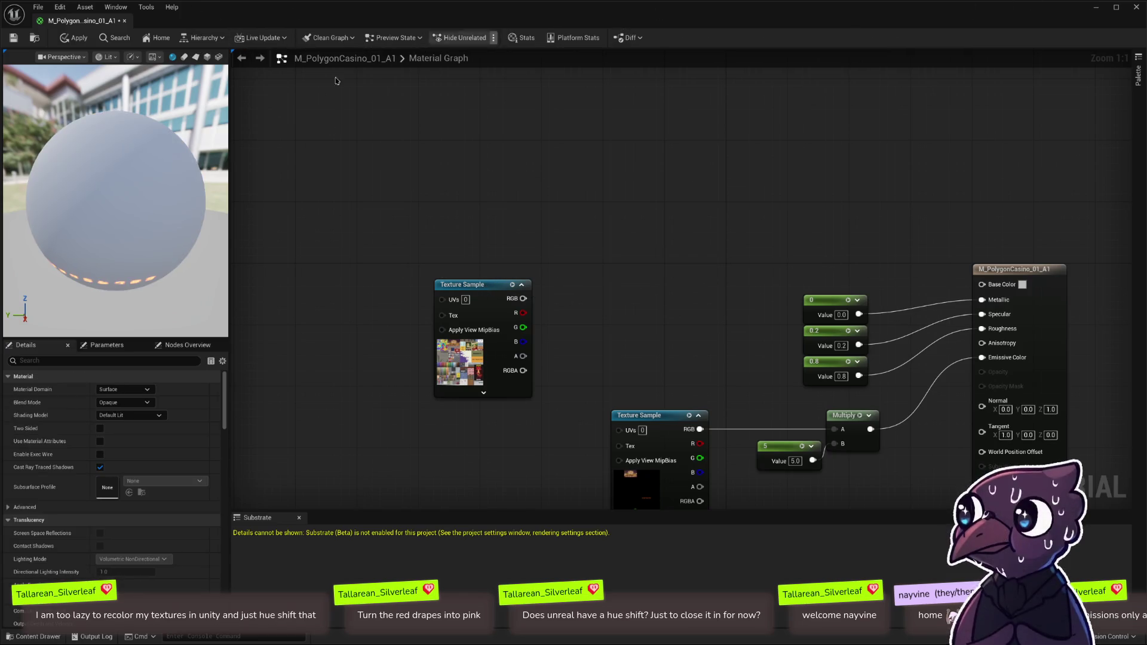
{"action": "left_click_drag", "start_coordinate": [523, 298], "coordinate": [981, 284]}
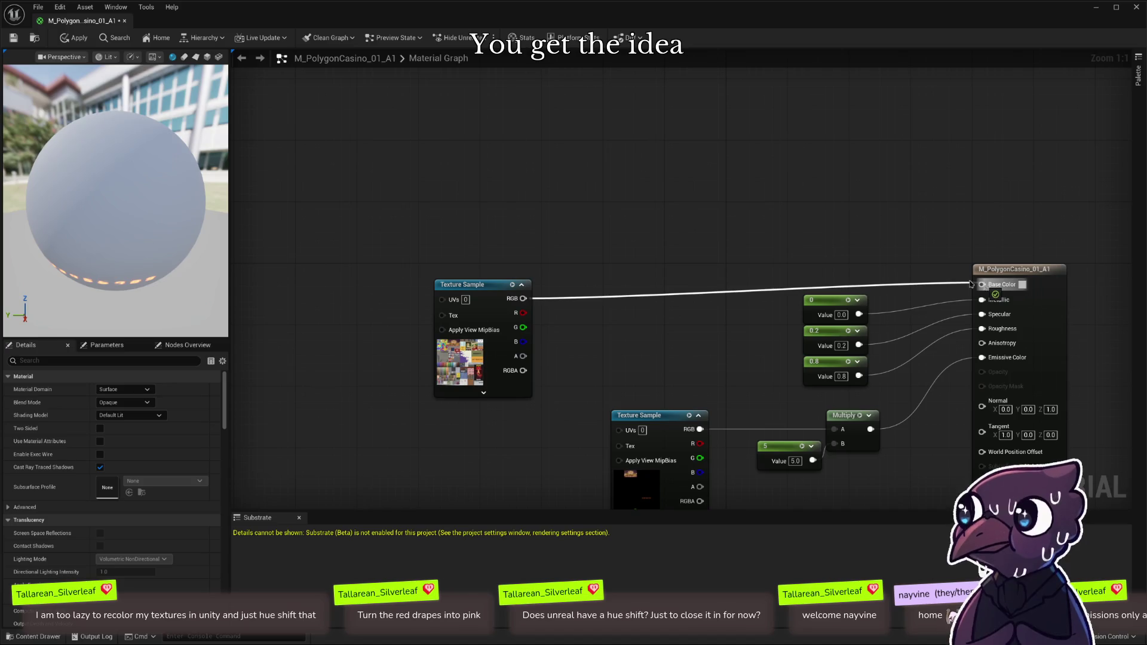
Step: Save M_PolygonCasino_01_A1 and close its material editor tab
{"action": "key", "text": "ctrl+s"}
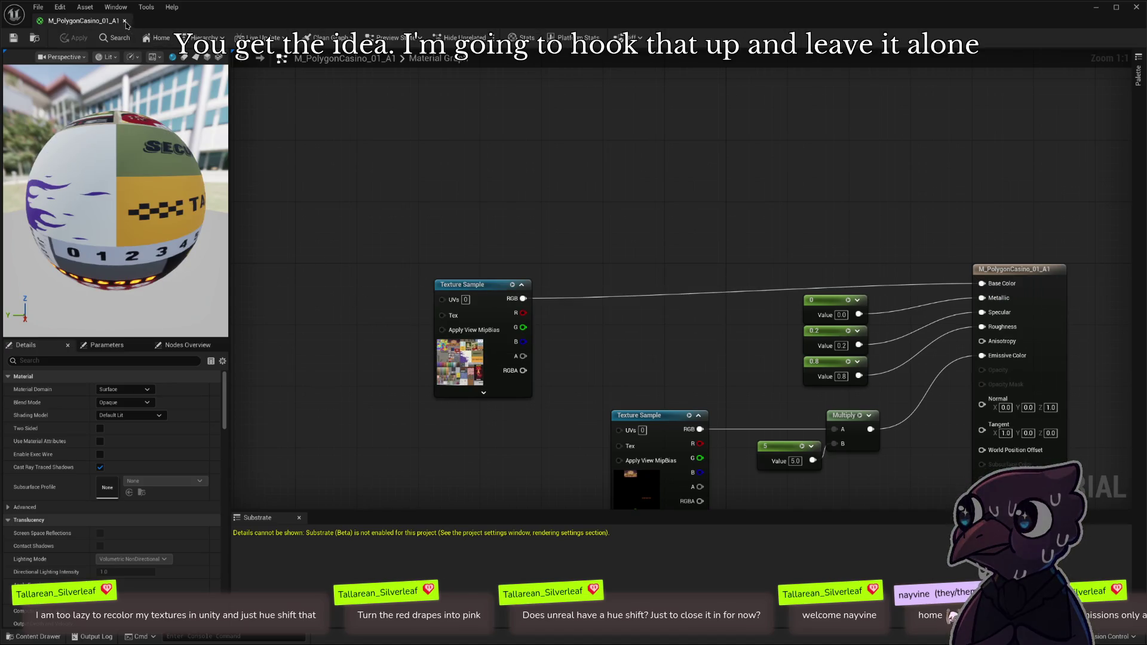
{"action": "left_click", "coordinate": [125, 21]}
{"action": "scroll", "coordinate": [430, 461], "scroll_direction": "up", "scroll_amount": 5}
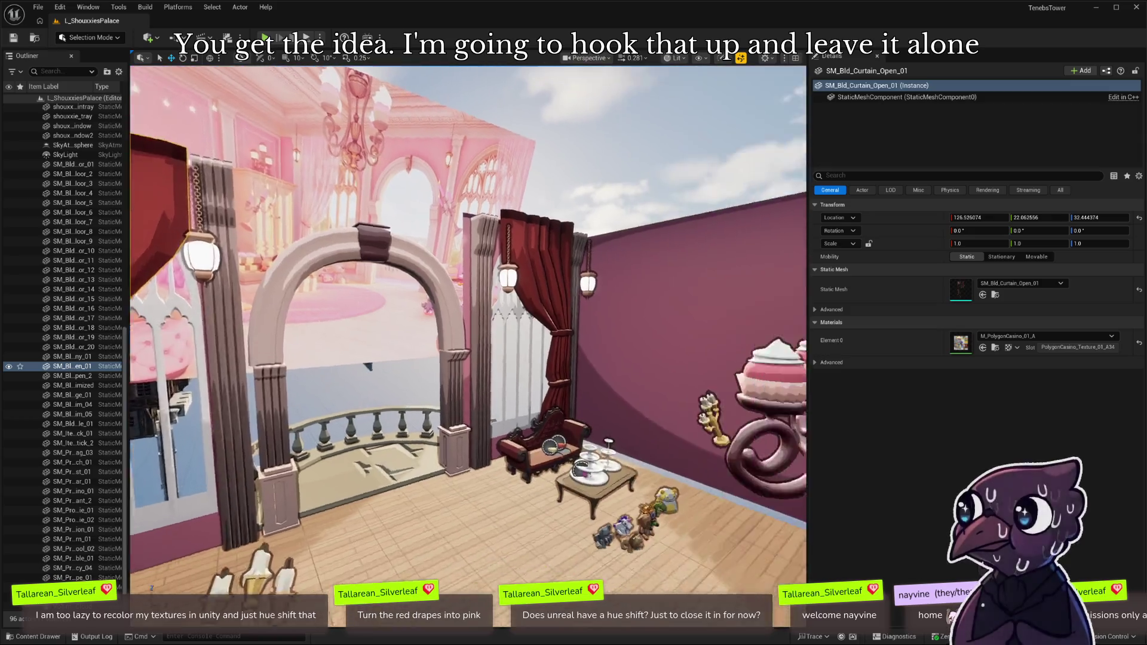
{"action": "scroll", "coordinate": [468, 346], "scroll_direction": "up", "scroll_amount": 5}
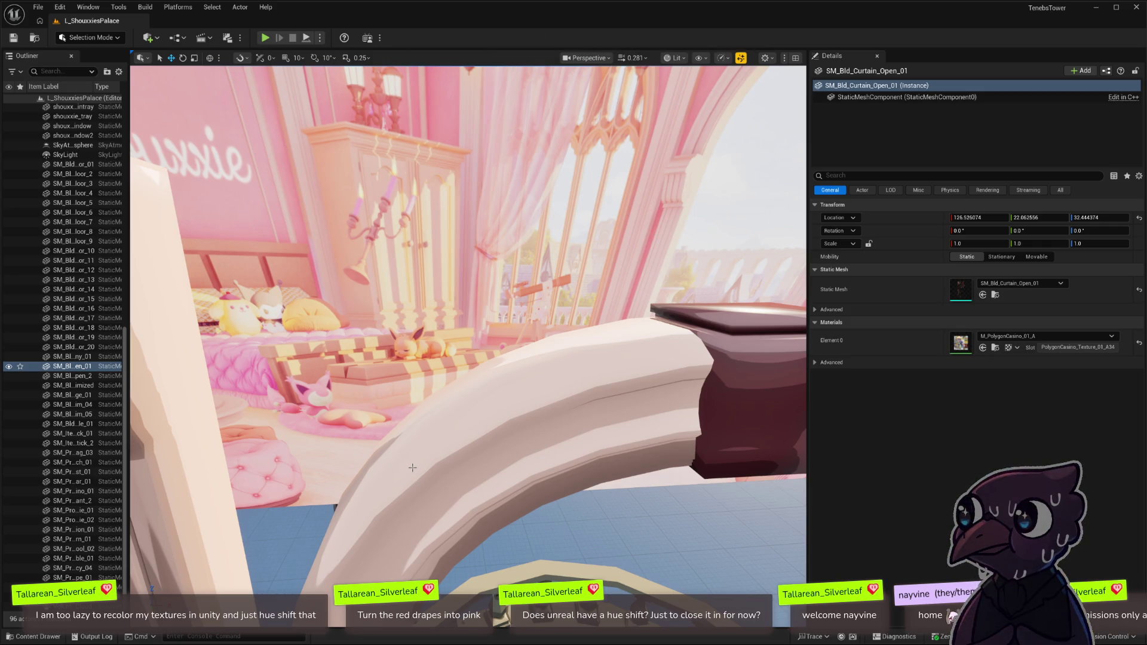
{"action": "left_click_drag", "start_coordinate": [614, 488], "coordinate": [583, 475]}
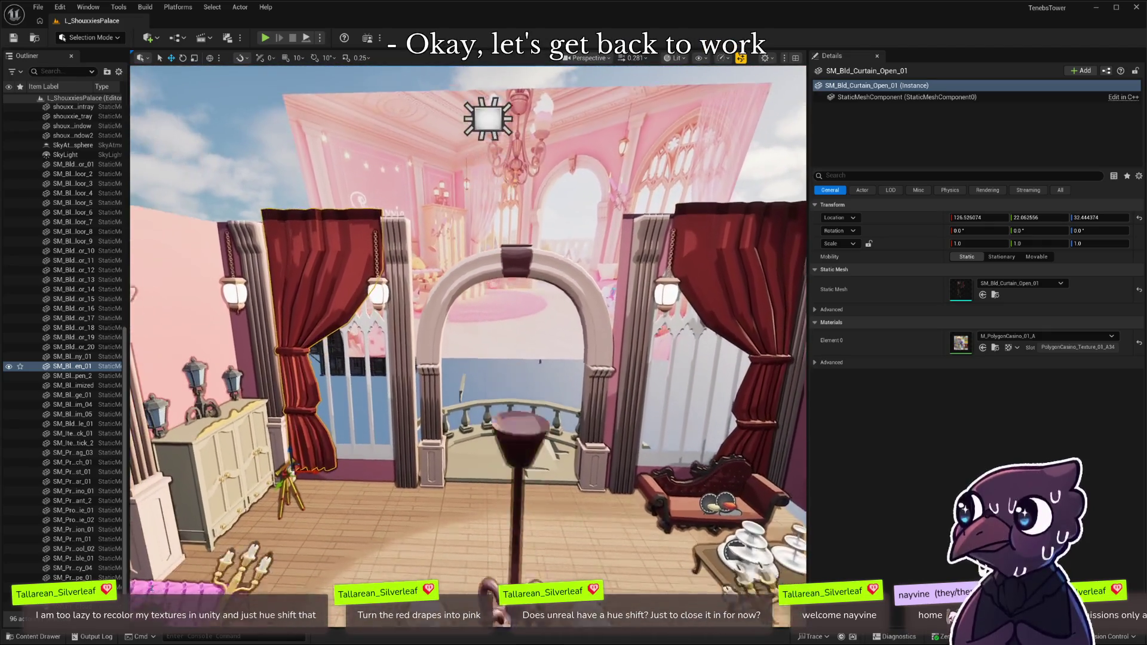
{"action": "left_click_drag", "start_coordinate": [582, 476], "coordinate": [577, 457]}
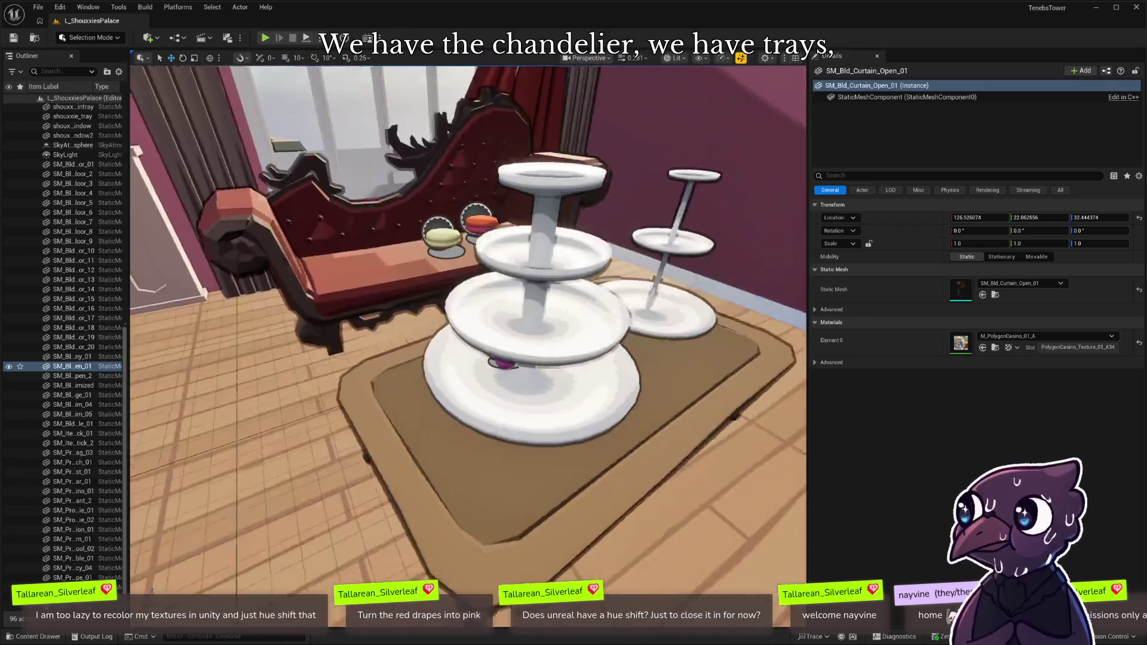
{"action": "mouse_move", "coordinate": [577, 457]}
{"action": "left_mouse_down"}
{"action": "mouse_move", "coordinate": [538, 454]}
{"action": "mouse_move", "coordinate": [538, 418]}
{"action": "mouse_move", "coordinate": [627, 419]}
{"action": "mouse_move", "coordinate": [567, 382]}
{"action": "mouse_move", "coordinate": [627, 454]}
{"action": "left_mouse_up"}
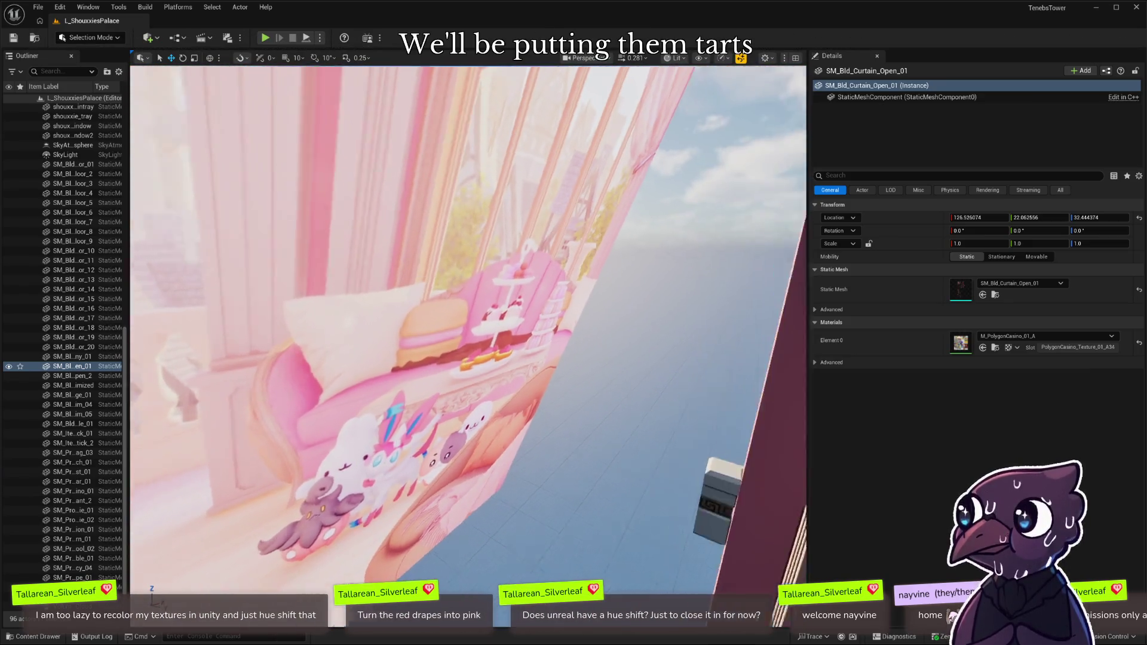
{"action": "scroll", "coordinate": [468, 347], "scroll_direction": "up", "scroll_amount": 3}
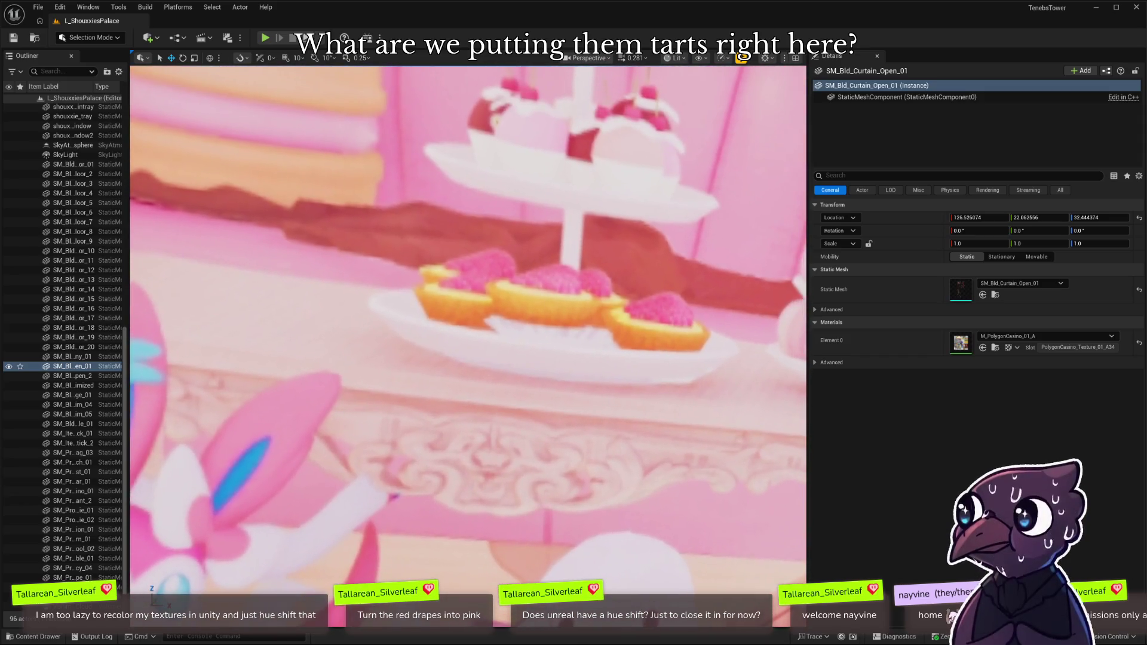
{"action": "scroll", "coordinate": [569, 371], "scroll_direction": "down", "scroll_amount": 5}
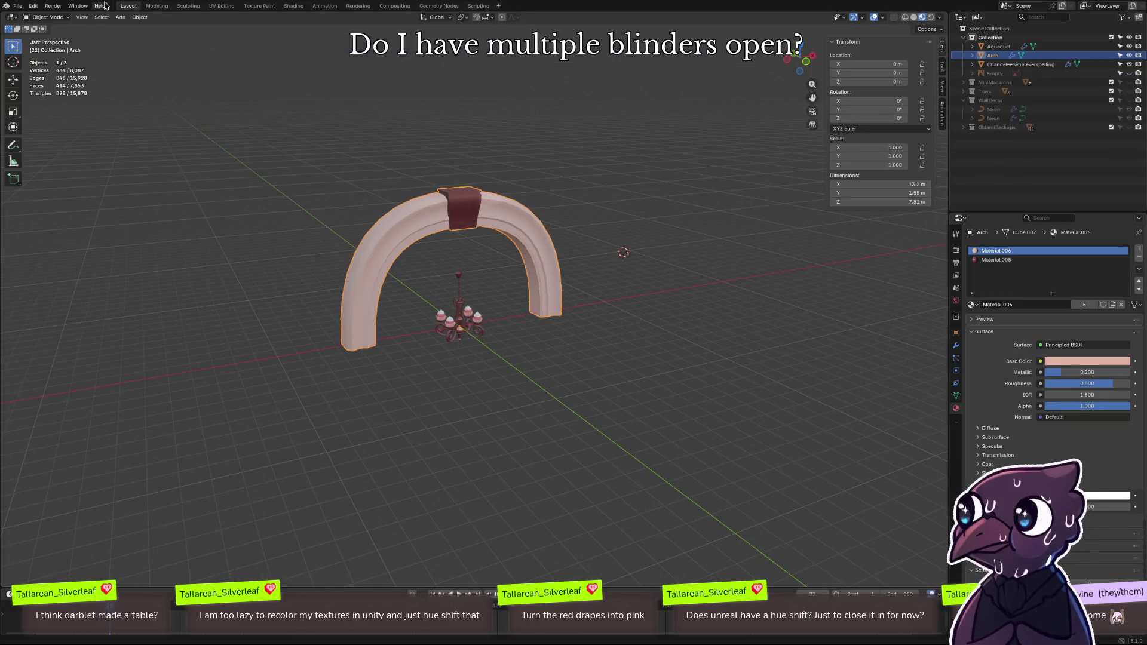
Step: Open ShouxxieAssets3.blend from Open Recent, discarding the current file's unsaved changes
{"action": "mouse_move", "coordinate": [104, 153]}
{"action": "left_mouse_down"}
{"action": "mouse_move", "coordinate": [320, 235]}
{"action": "mouse_move", "coordinate": [297, 237]}
{"action": "mouse_move", "coordinate": [468, 245]}
{"action": "mouse_move", "coordinate": [335, 235]}
{"action": "mouse_move", "coordinate": [374, 239]}
{"action": "mouse_move", "coordinate": [317, 245]}
{"action": "left_mouse_up"}
{"action": "left_click", "coordinate": [18, 5]}
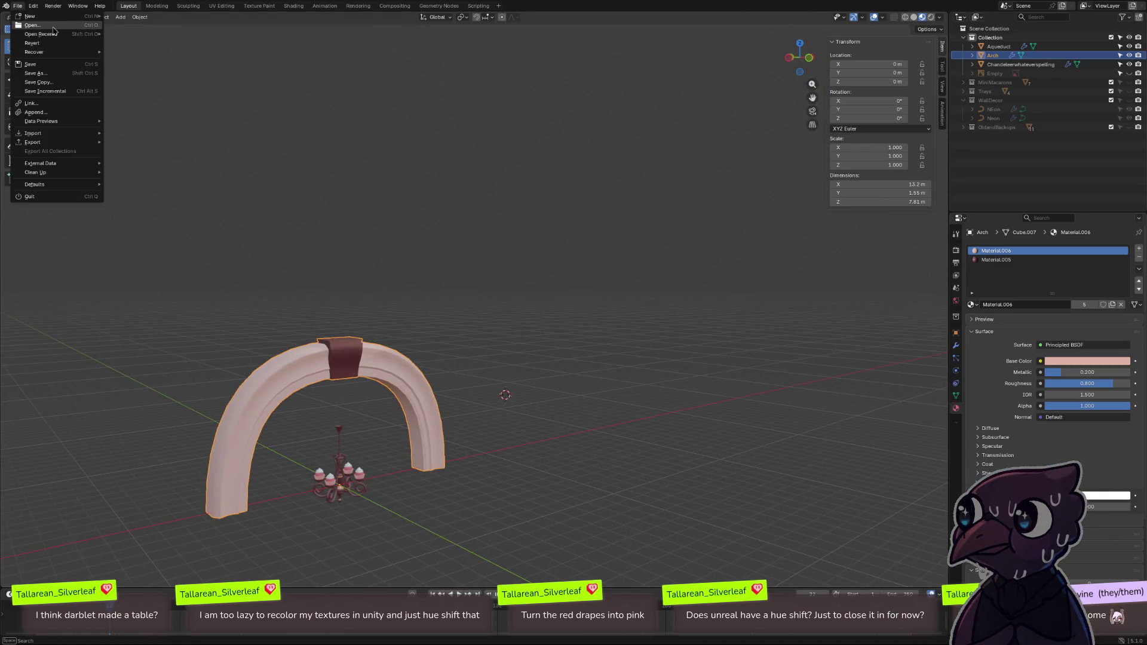
{"action": "mouse_move", "coordinate": [49, 36]}
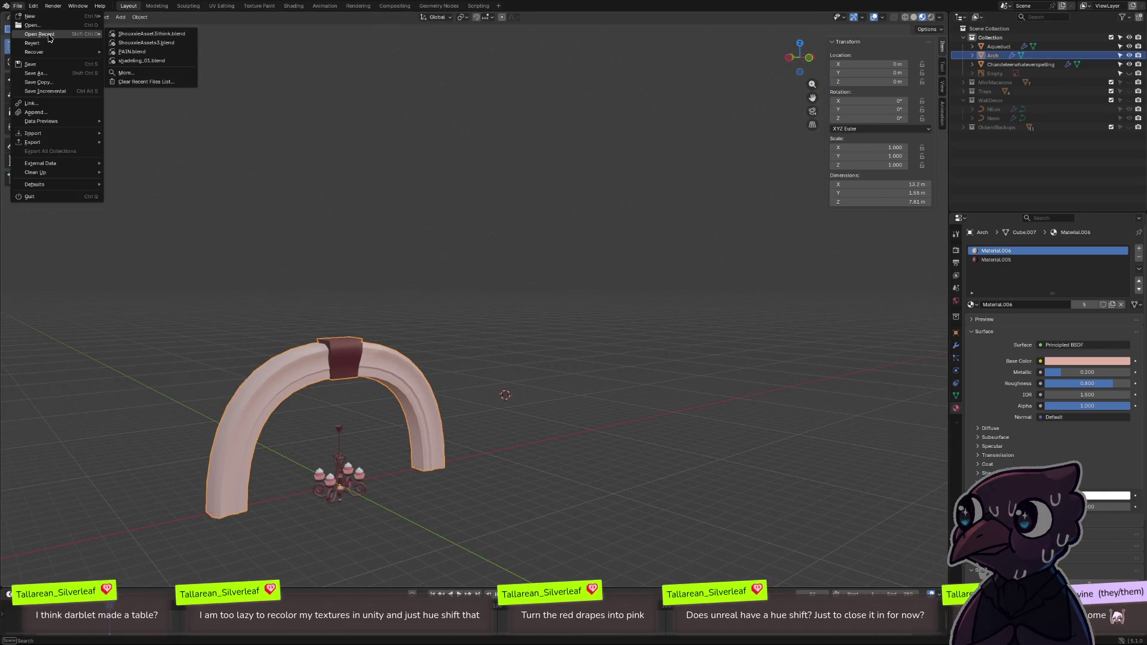
{"action": "left_click", "coordinate": [18, 6]}
{"action": "left_click", "coordinate": [146, 42]}
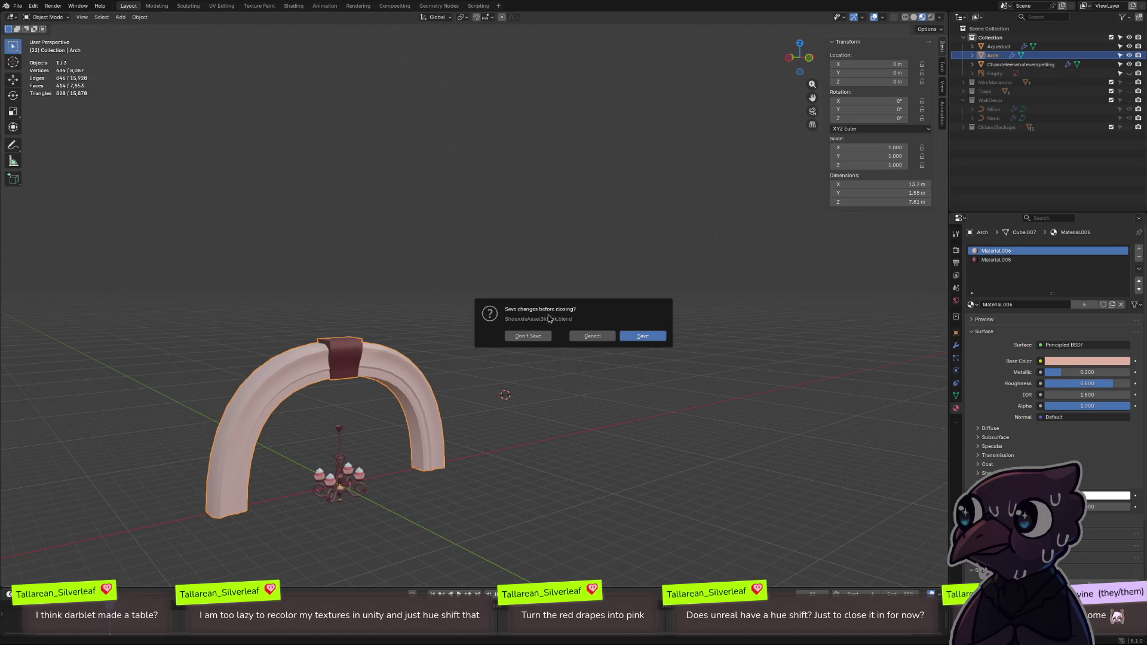
{"action": "left_click", "coordinate": [527, 337]}
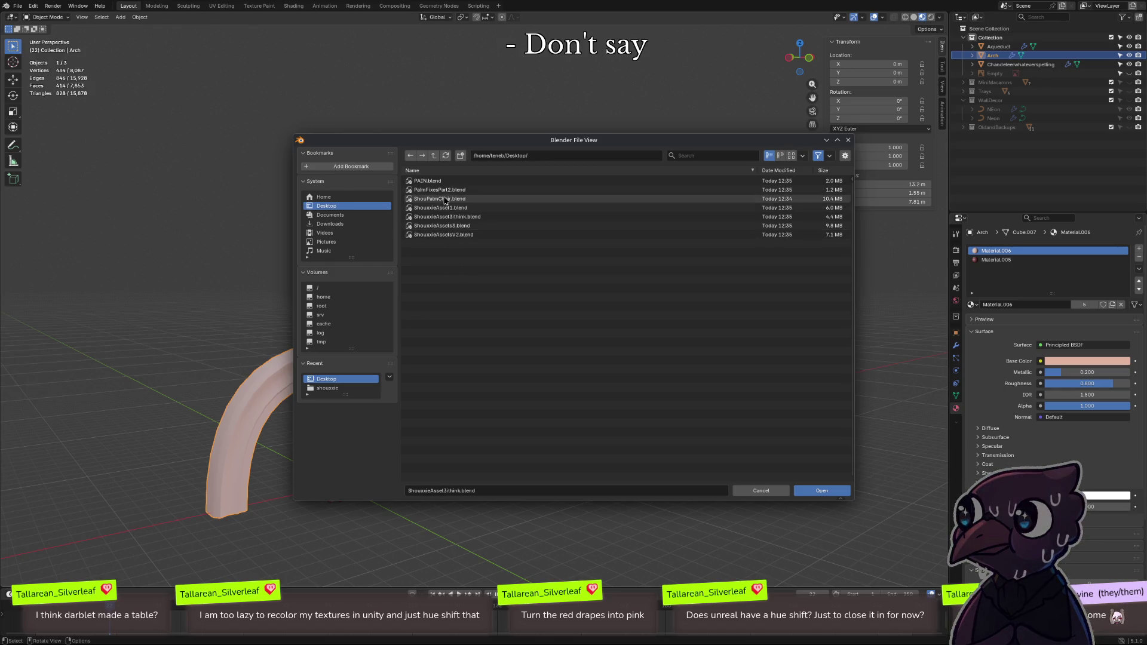
{"action": "mouse_move", "coordinate": [457, 193]}
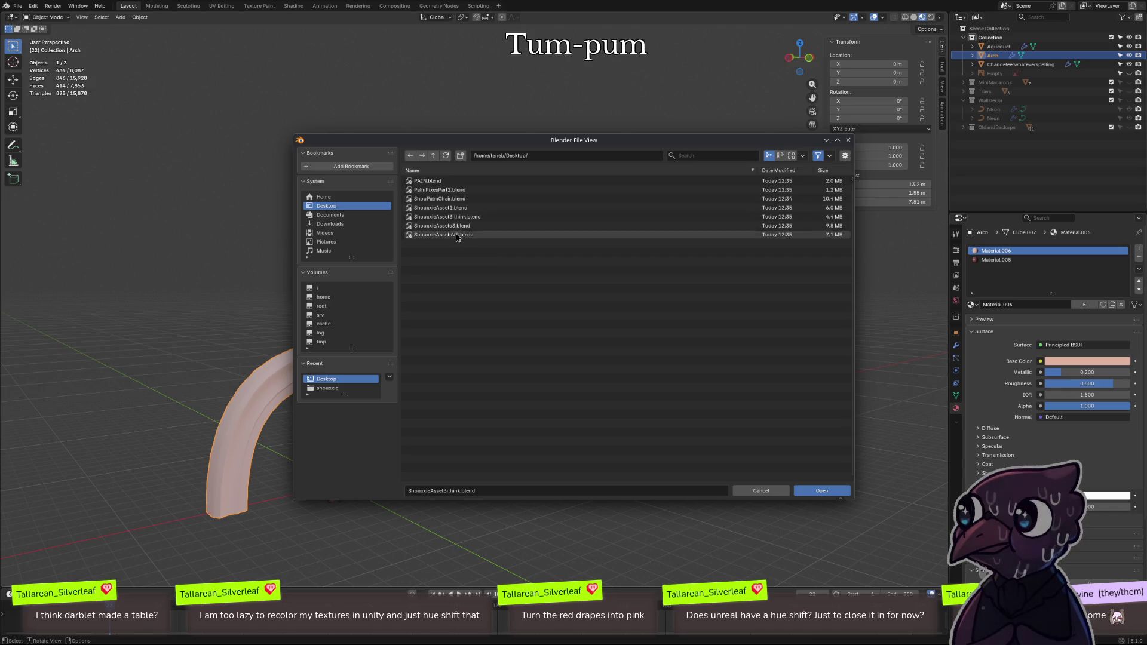
{"action": "mouse_move", "coordinate": [457, 236]}
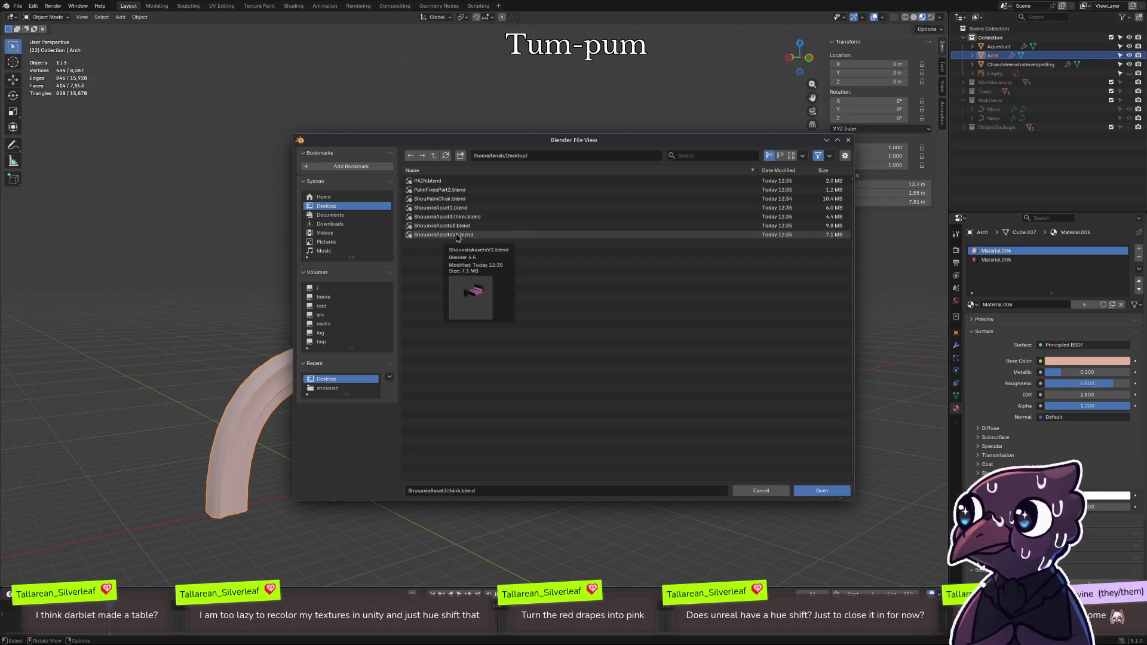
{"action": "double_click", "coordinate": [429, 227]}
{"action": "left_click_drag", "start_coordinate": [428, 230], "coordinate": [353, 418]}
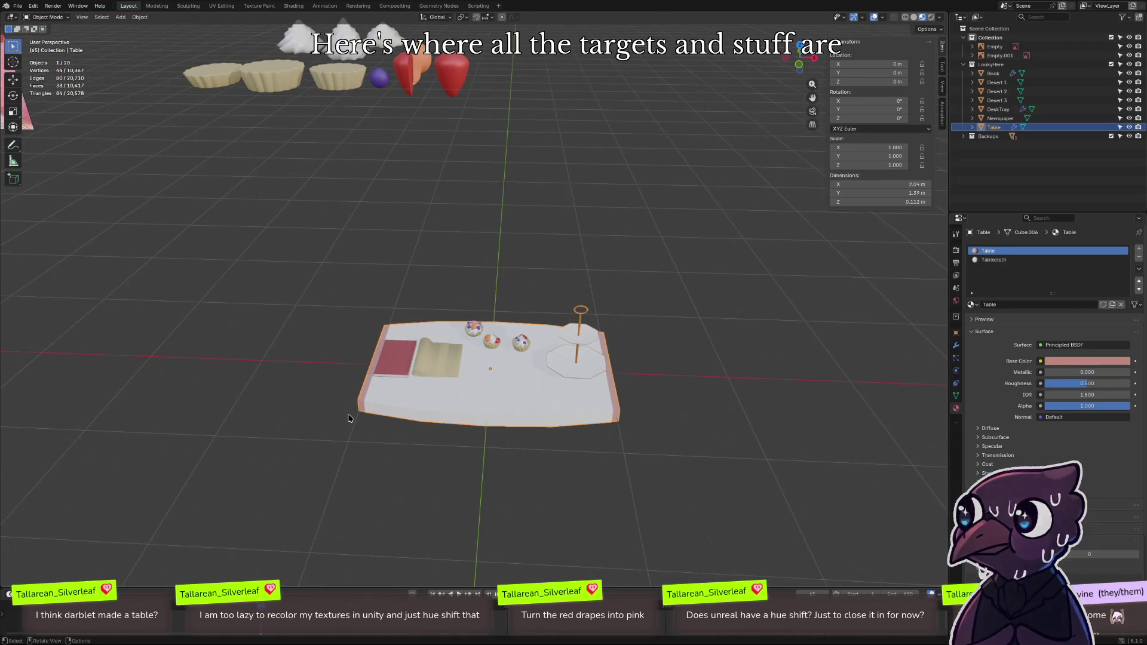
Step: Select the Desert 3 tart and clear its location to the world origin
{"action": "scroll", "coordinate": [388, 426], "scroll_direction": "down", "scroll_amount": 3}
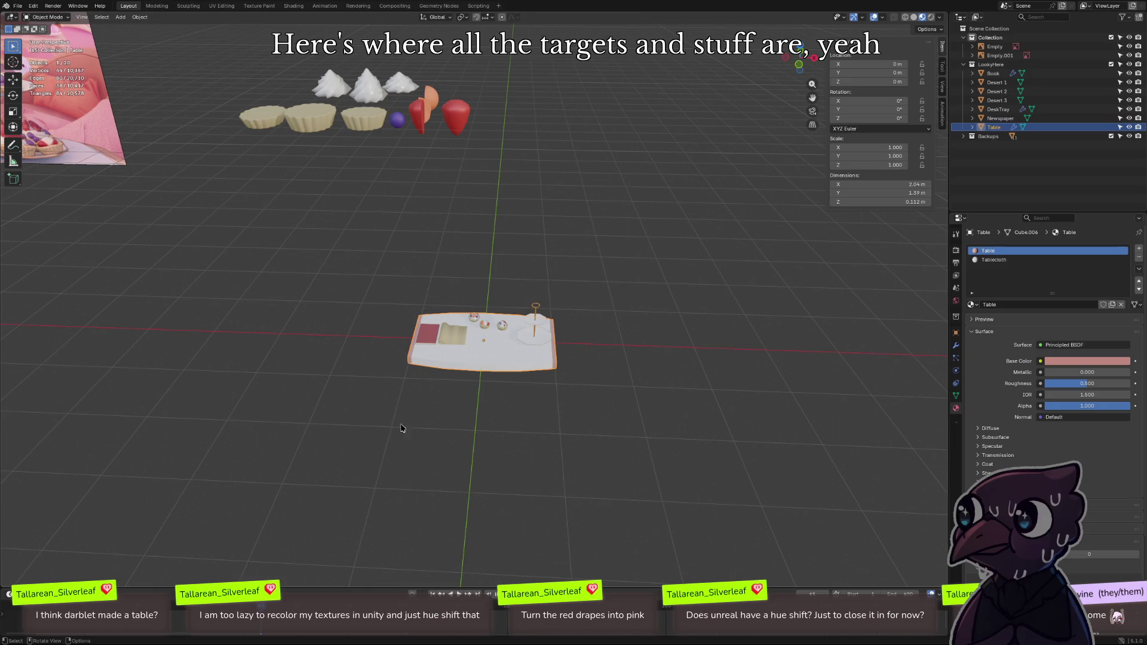
{"action": "scroll", "coordinate": [402, 428], "scroll_direction": "up", "scroll_amount": 3}
{"action": "left_click", "coordinate": [474, 336]}
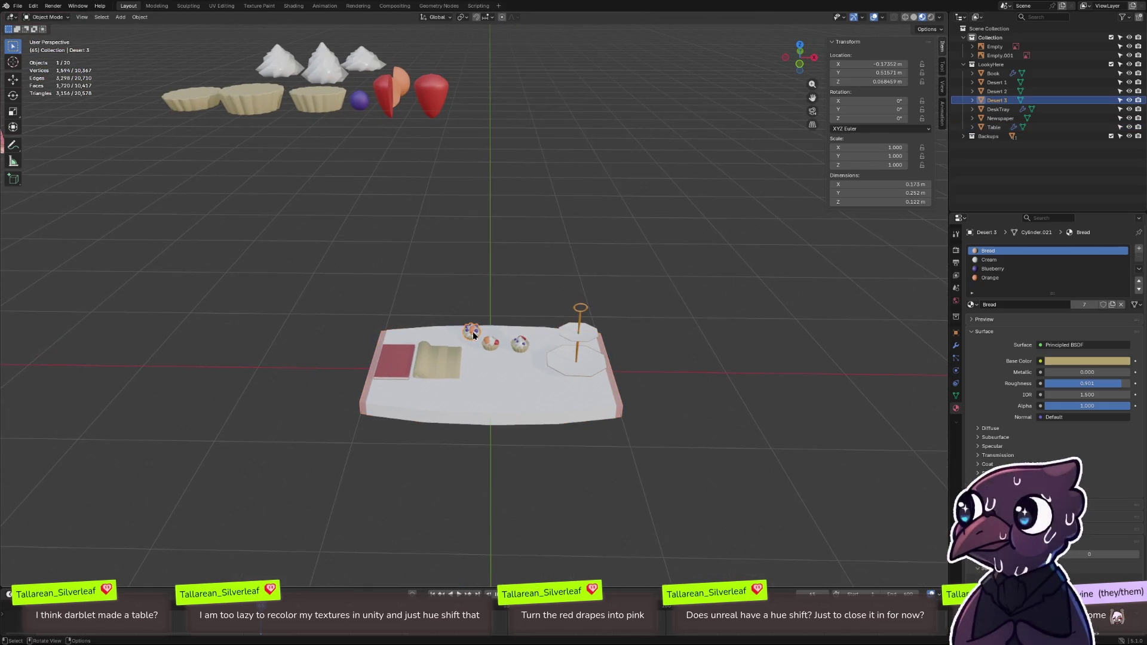
{"action": "scroll", "coordinate": [499, 314], "scroll_direction": "up", "scroll_amount": 5}
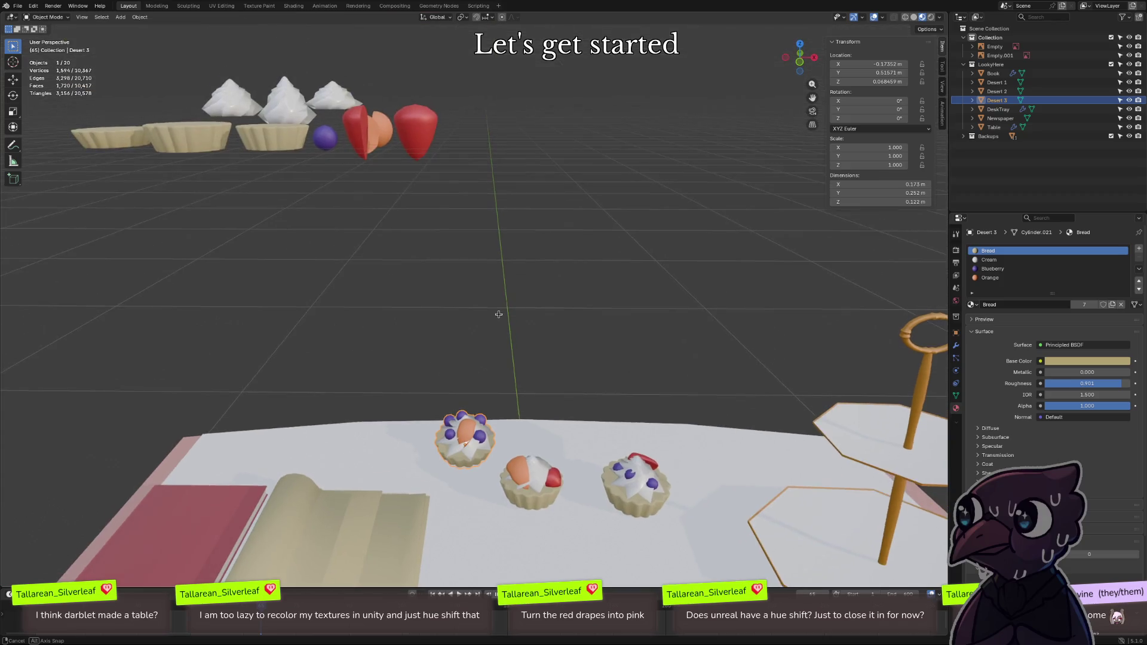
{"action": "key", "text": "alt+g"}
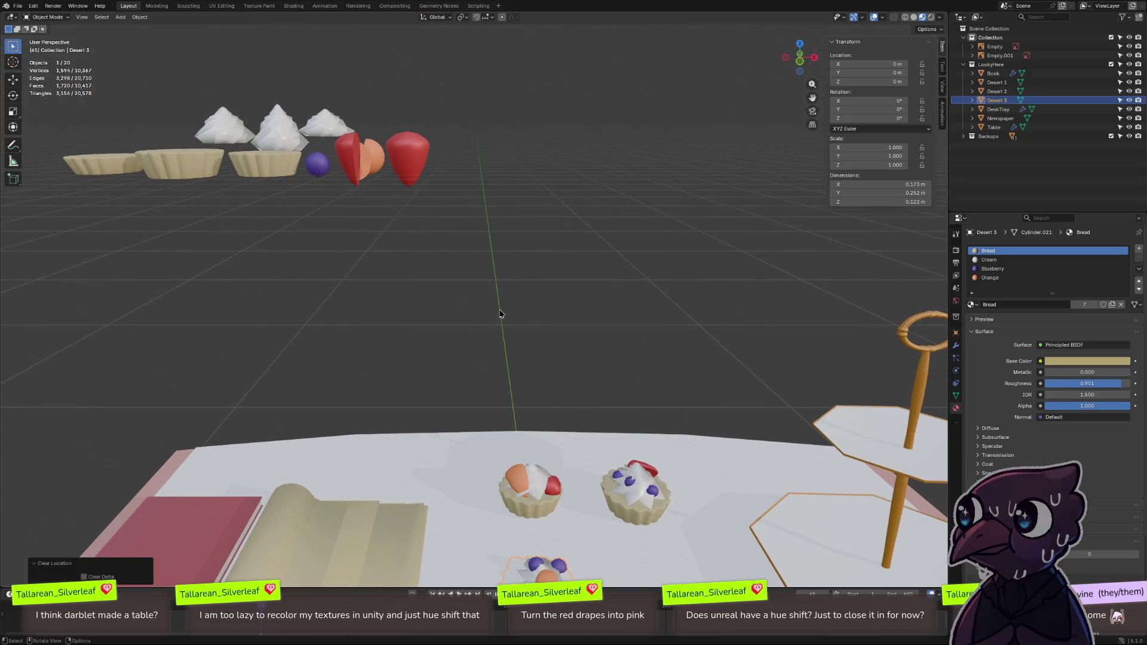
{"action": "scroll", "coordinate": [501, 314], "scroll_direction": "down", "scroll_amount": 4}
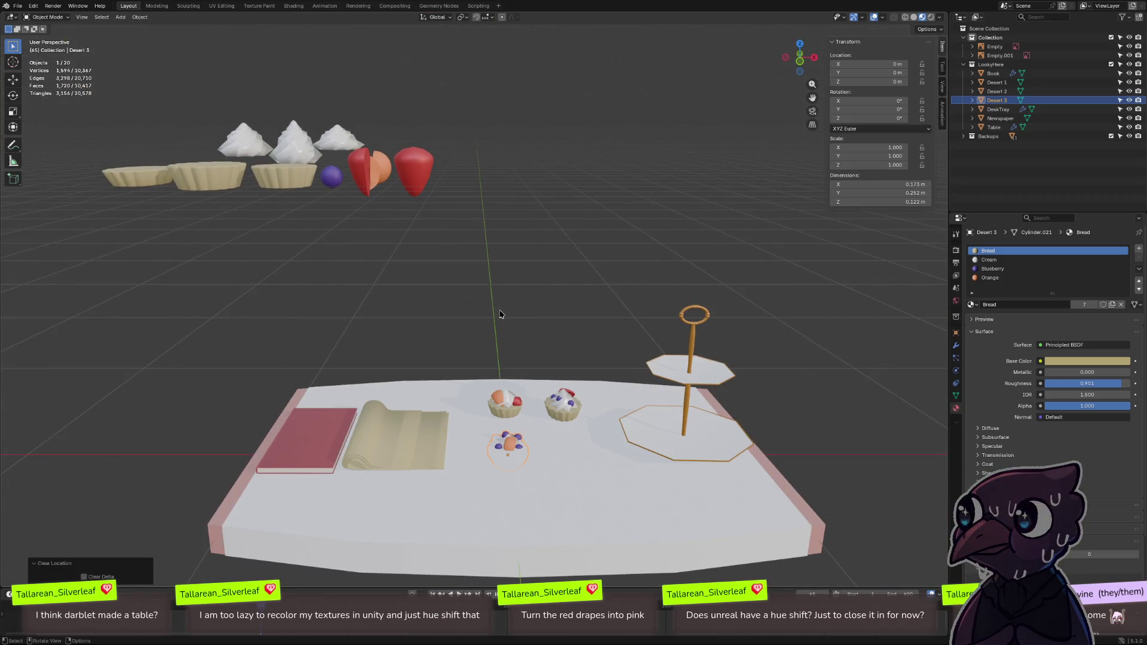
Step: Export Desert 3 as glTF binary 'shouxxie_tart', then move Desert 2 to the origin
{"action": "left_click", "coordinate": [17, 6]}
{"action": "mouse_move", "coordinate": [32, 142]}
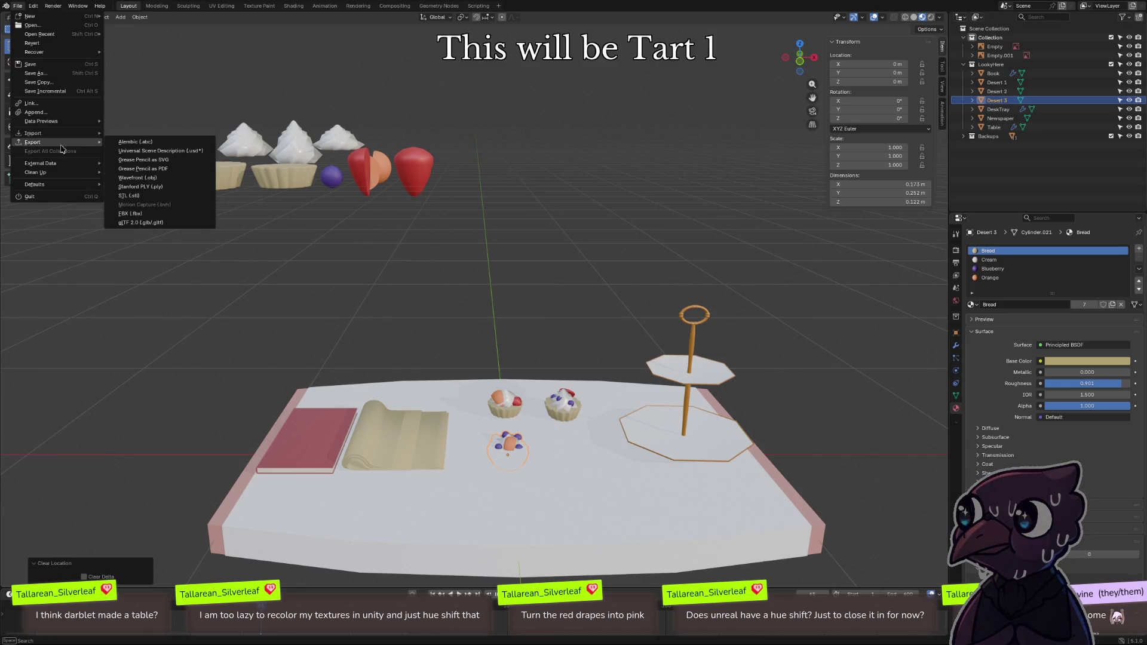
{"action": "left_click", "coordinate": [161, 227]}
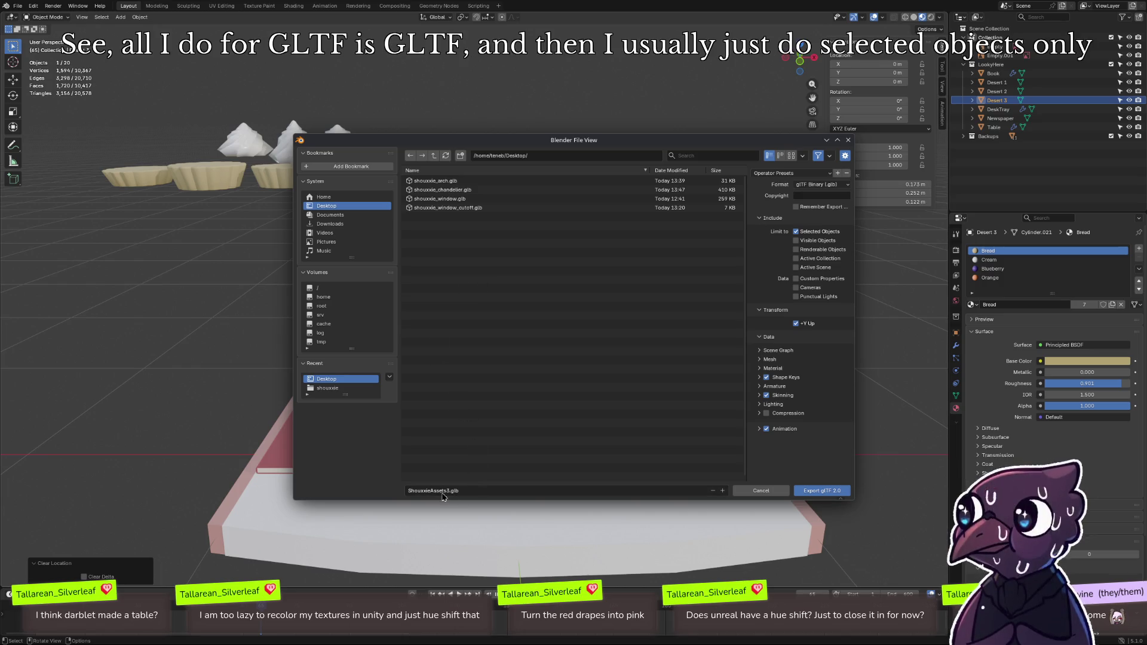
{"action": "left_click", "coordinate": [424, 491]}
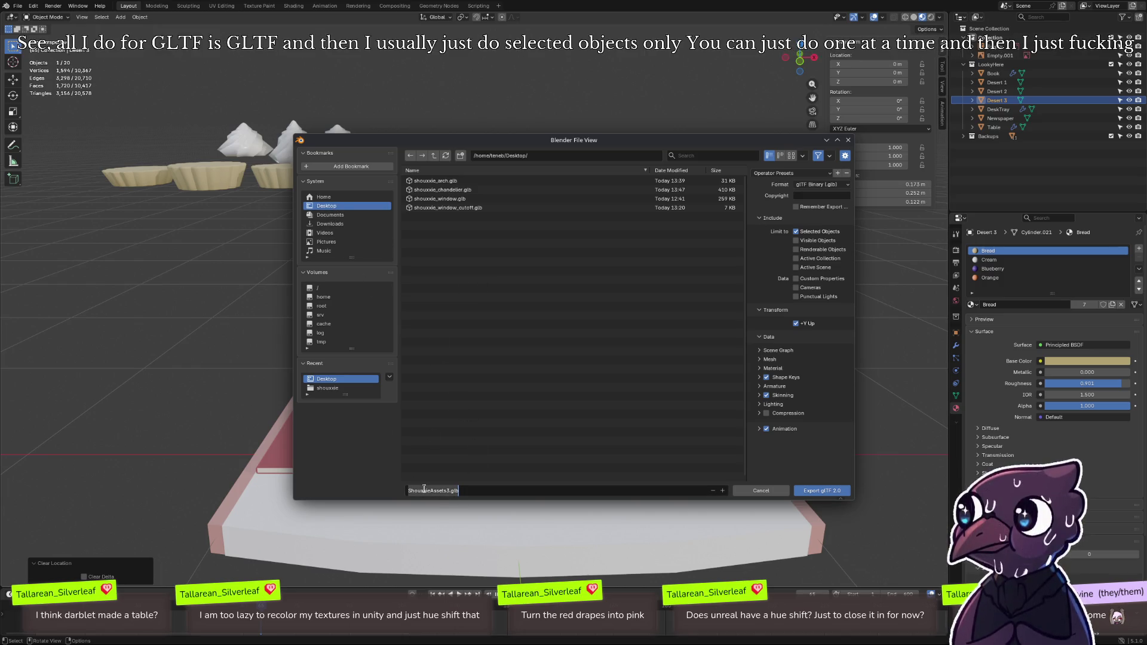
{"action": "type", "text": "shouxxie_"}
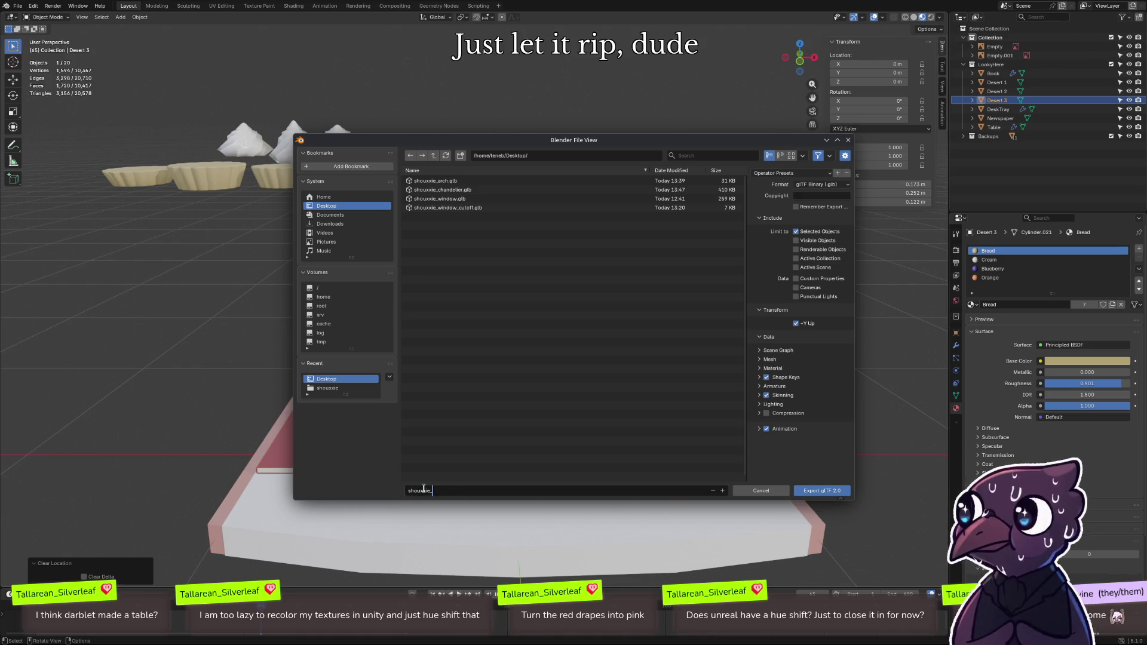
{"action": "type", "text": "tart"}
{"action": "left_click", "coordinate": [818, 491]}
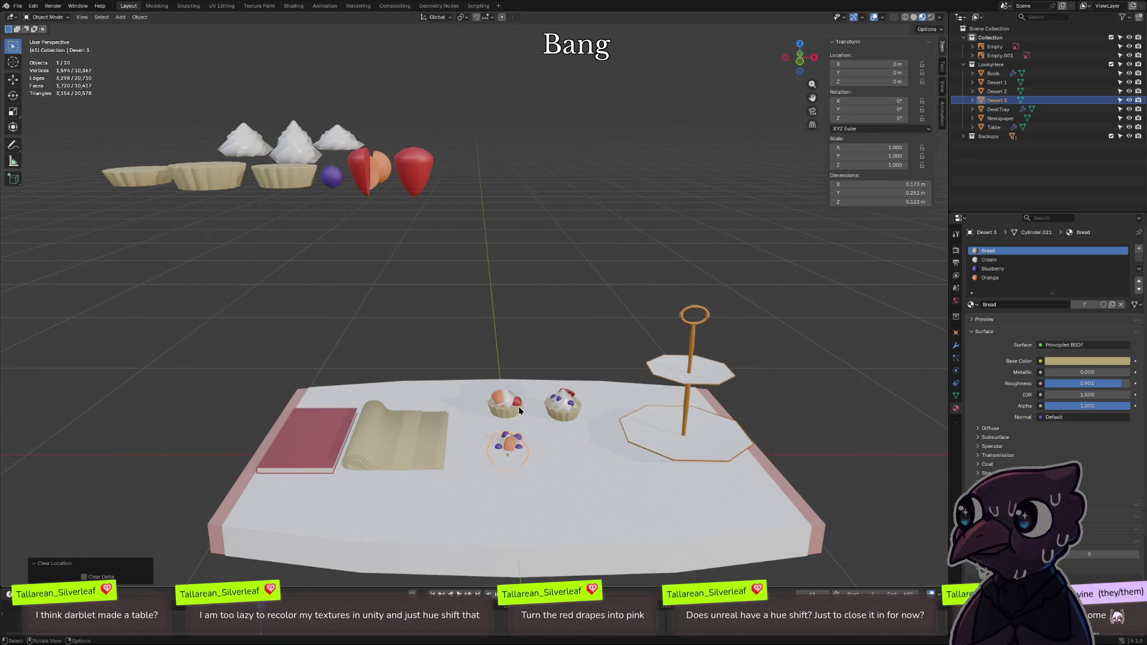
{"action": "left_click", "coordinate": [517, 410]}
{"action": "key", "text": "alt+g"}
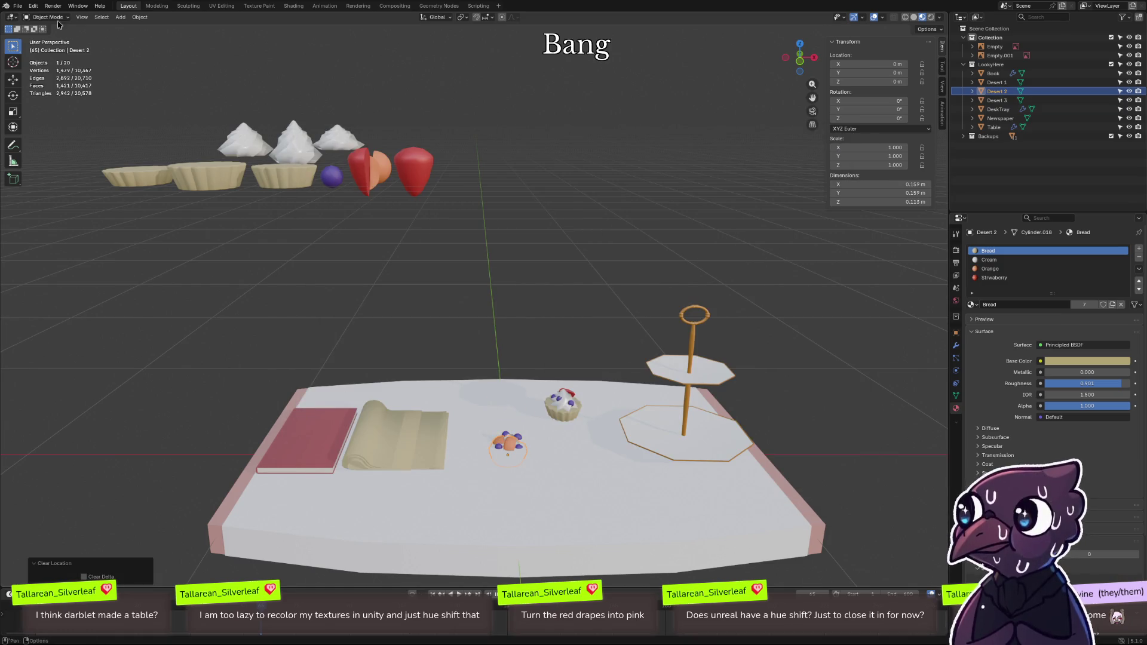
Step: Export Desert 2 to the Desktop as shouxxie_tart_02.glb and select Desert 1
{"action": "left_click", "coordinate": [18, 6]}
{"action": "mouse_move", "coordinate": [78, 143]}
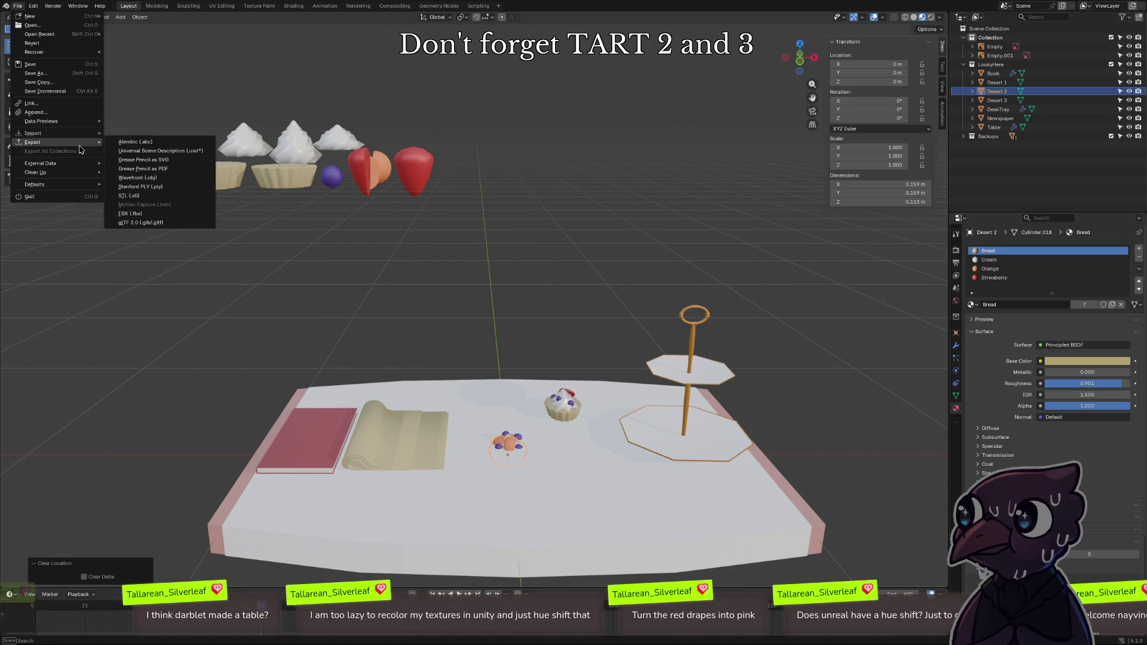
{"action": "left_click", "coordinate": [139, 222]}
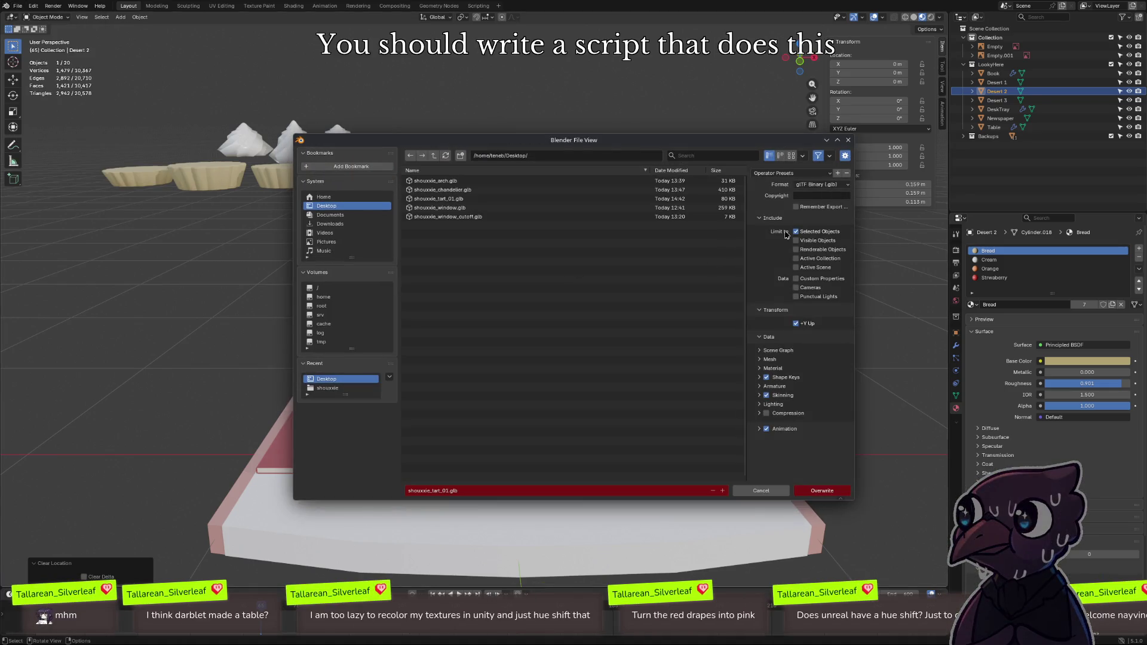
{"action": "left_click", "coordinate": [450, 494]}
{"action": "type", "text": "2"}
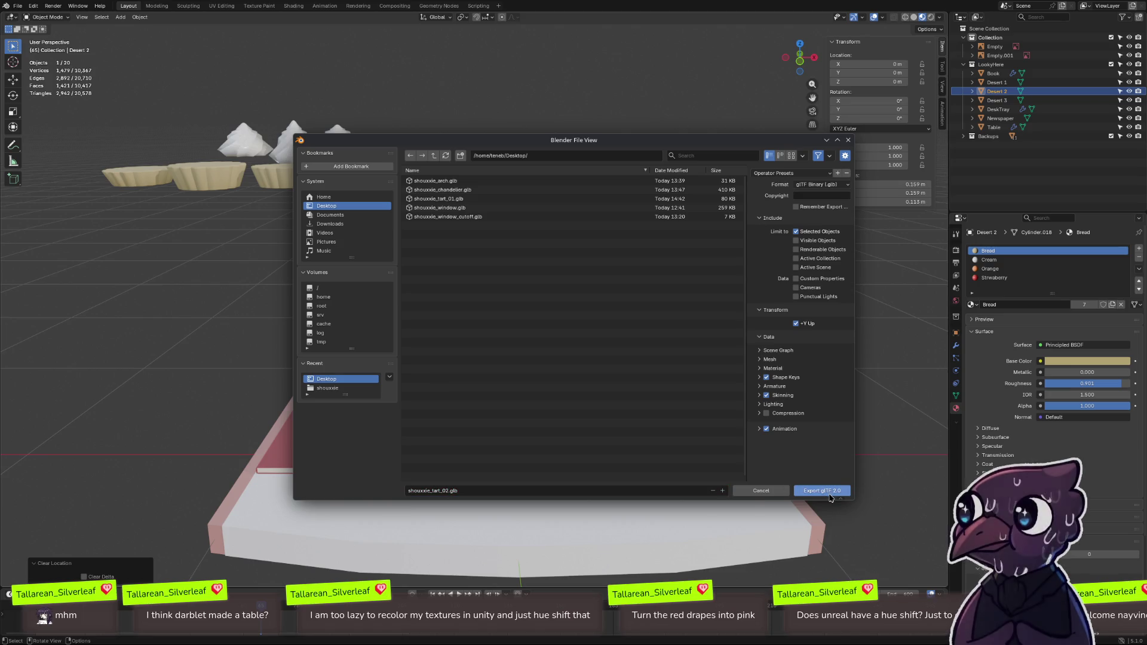
{"action": "left_click", "coordinate": [822, 490]}
{"action": "left_click", "coordinate": [561, 409]}
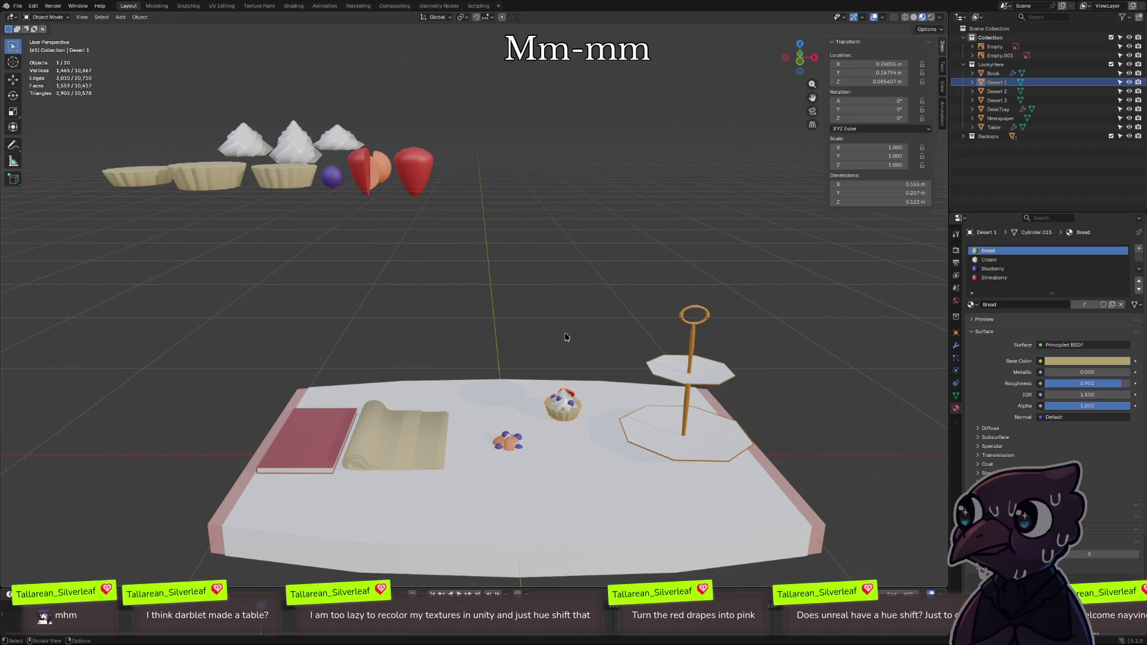
Step: Clear Desert 1's location so it sits at the world origin
{"action": "scroll", "coordinate": [515, 310], "scroll_direction": "up", "scroll_amount": 3}
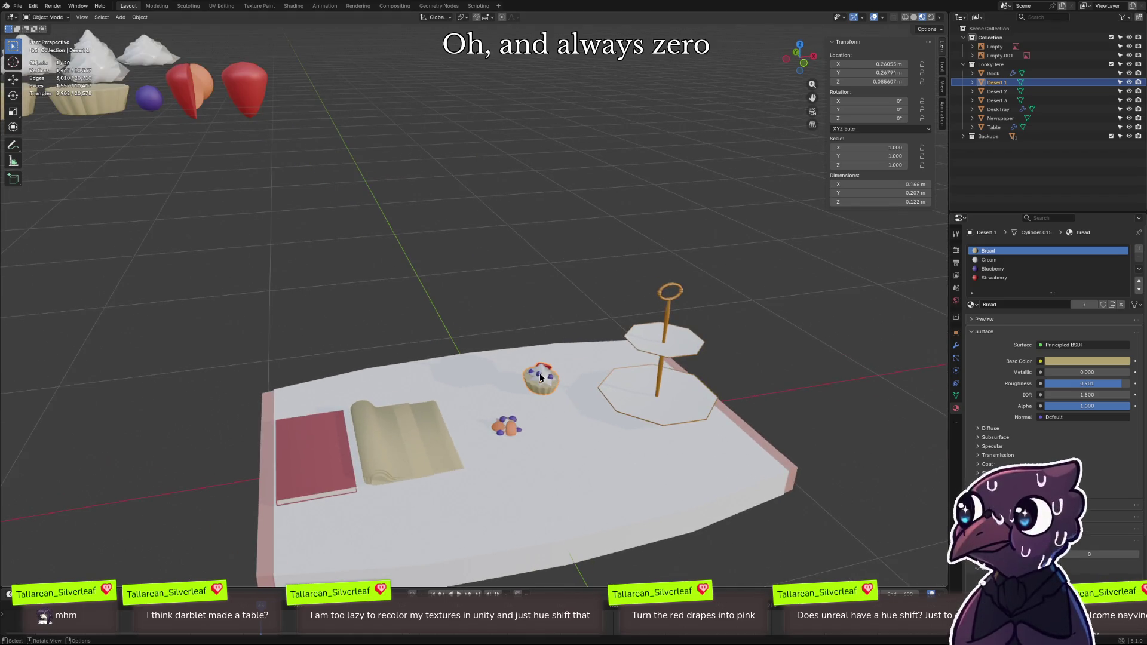
{"action": "key", "text": "alt+g"}
{"action": "mouse_move", "coordinate": [448, 375]}
{"action": "left_mouse_down"}
{"action": "mouse_move", "coordinate": [418, 335]}
{"action": "mouse_move", "coordinate": [454, 383]}
{"action": "mouse_move", "coordinate": [447, 375]}
{"action": "left_mouse_up"}
Step: Start a glTF 2.0 export of Desert 1 and review its mesh and compression settings
{"action": "left_click", "coordinate": [18, 5]}
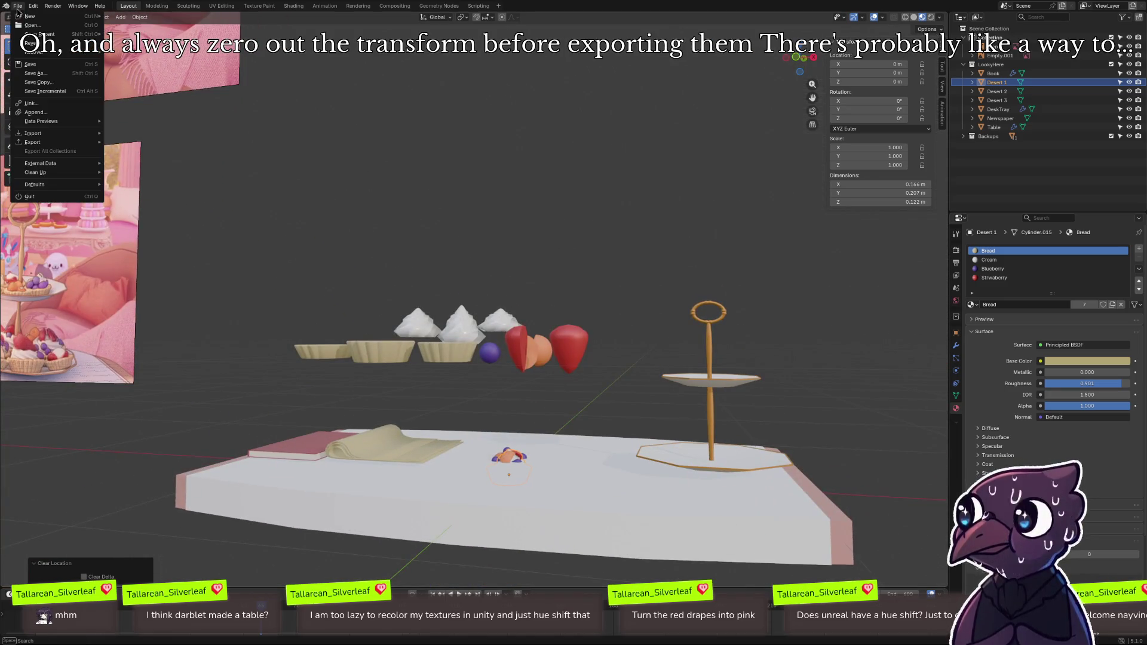
{"action": "mouse_move", "coordinate": [90, 147]}
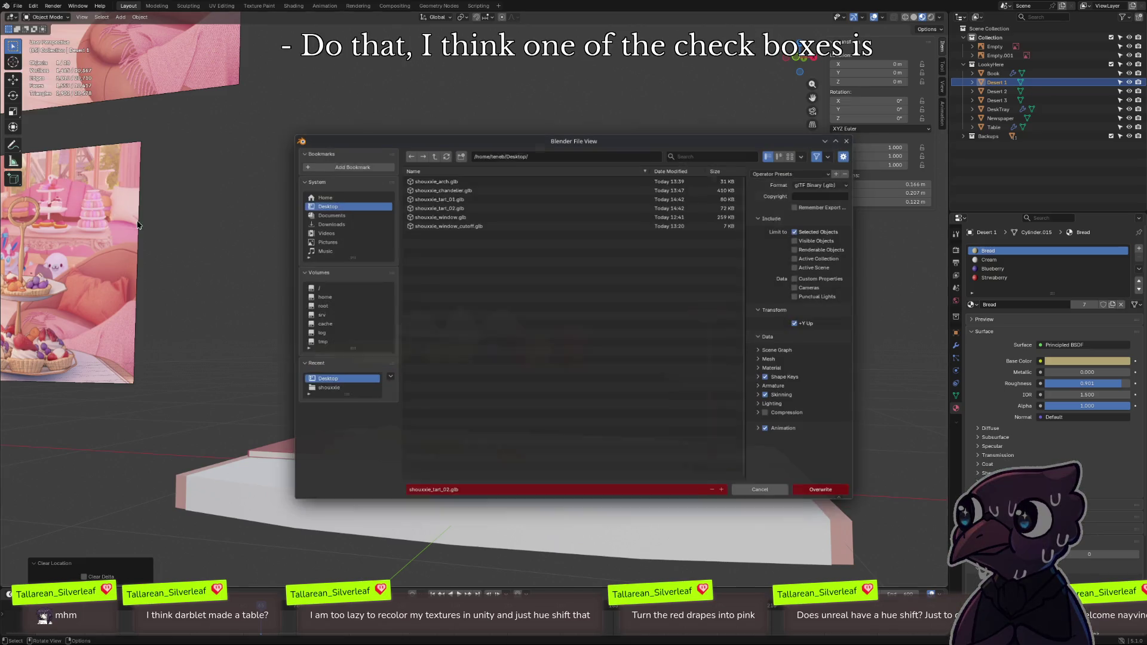
{"action": "left_click", "coordinate": [138, 222]}
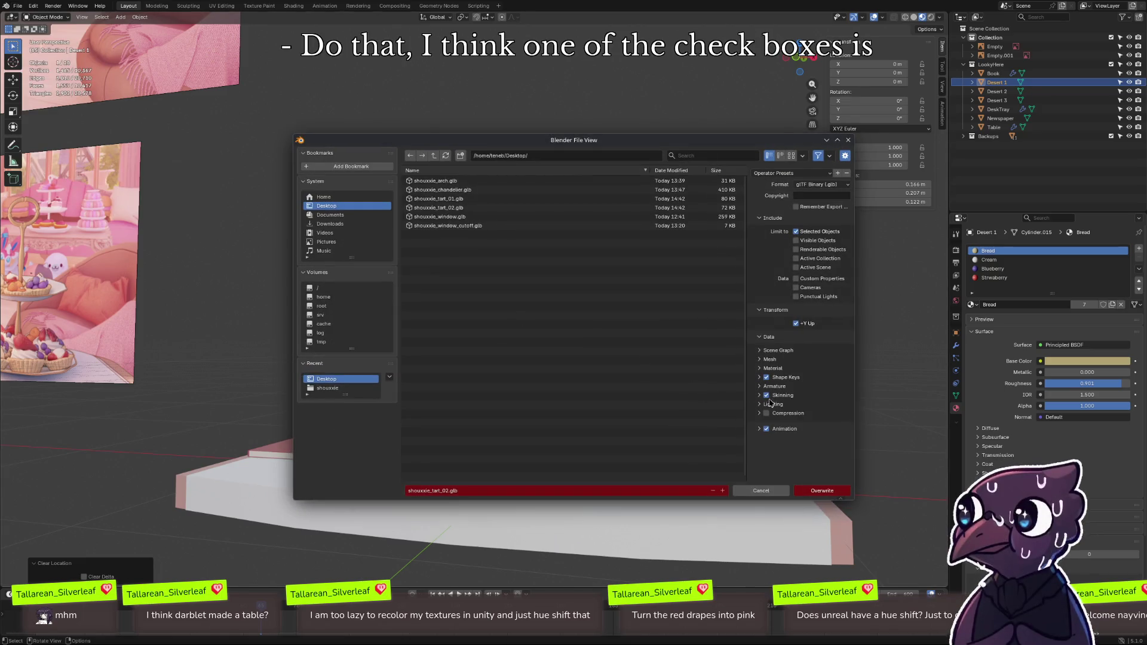
{"action": "left_click", "coordinate": [756, 361]}
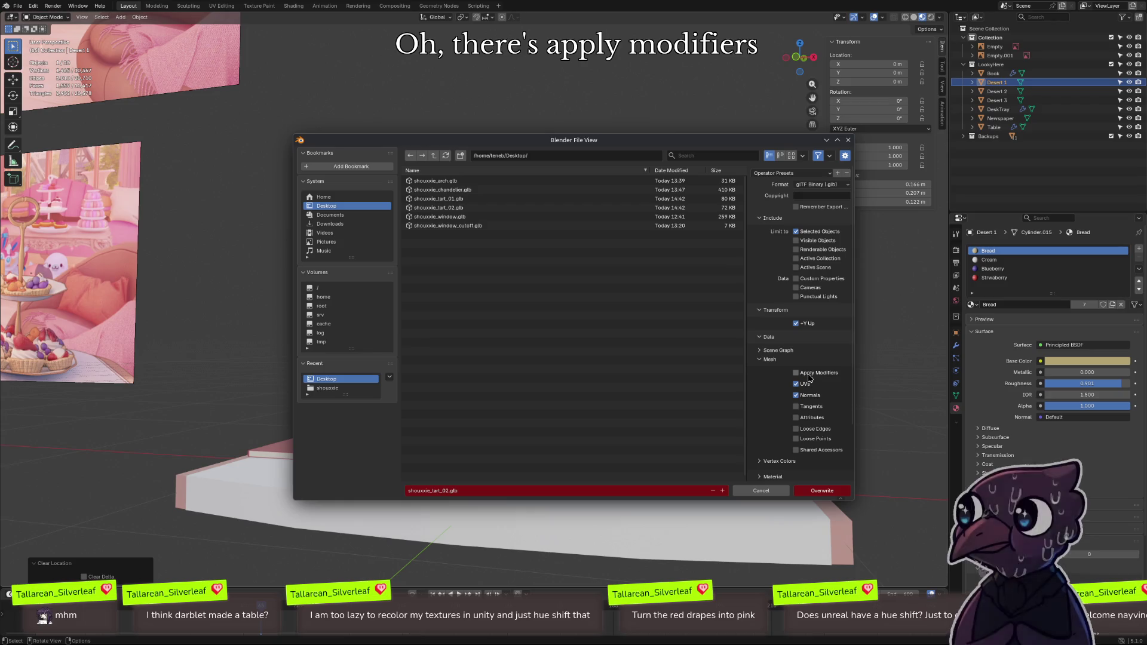
{"action": "scroll", "coordinate": [770, 389], "scroll_direction": "down", "scroll_amount": 2}
{"action": "scroll", "coordinate": [770, 389], "scroll_direction": "down", "scroll_amount": 2}
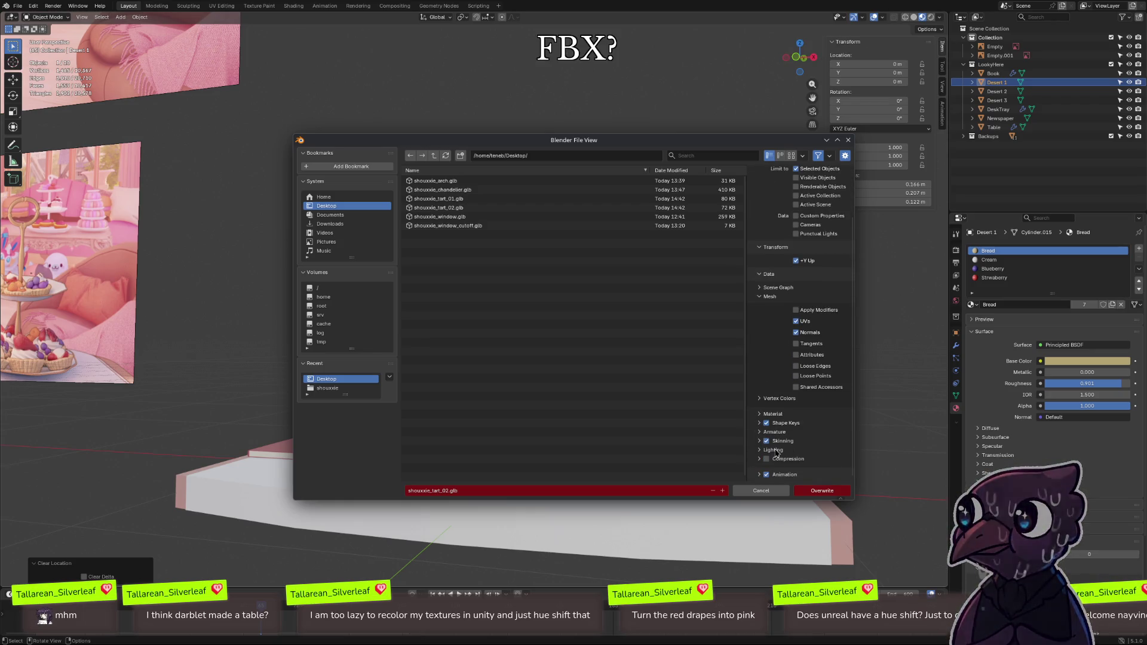
{"action": "scroll", "coordinate": [766, 338], "scroll_direction": "up", "scroll_amount": 3}
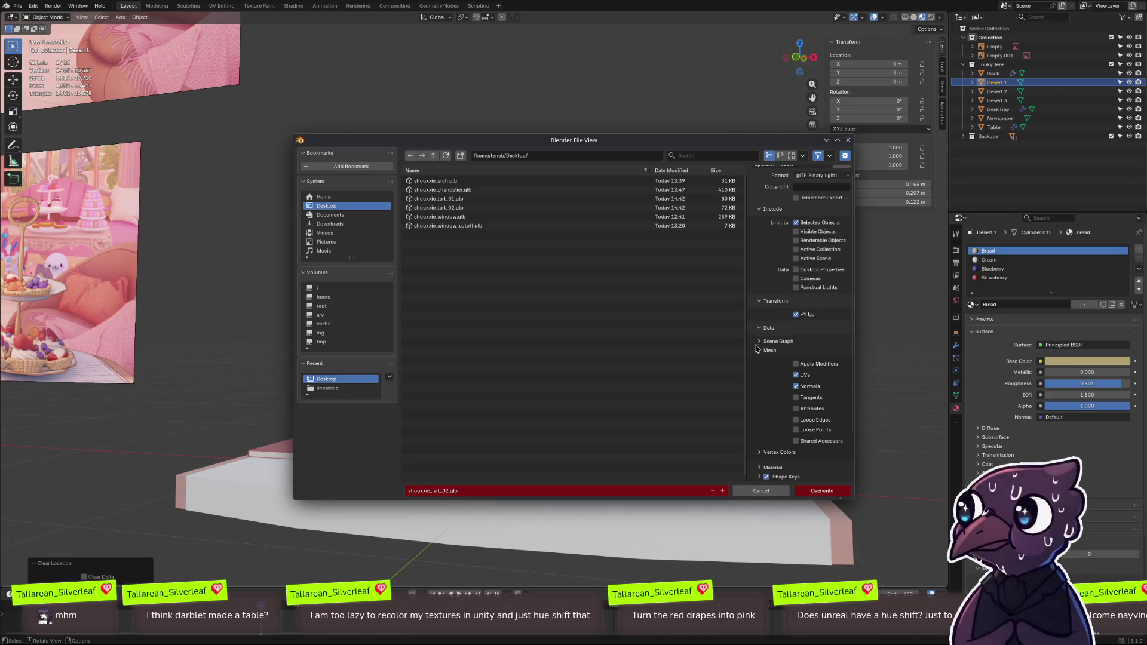
{"action": "scroll", "coordinate": [767, 399], "scroll_direction": "down", "scroll_amount": 3}
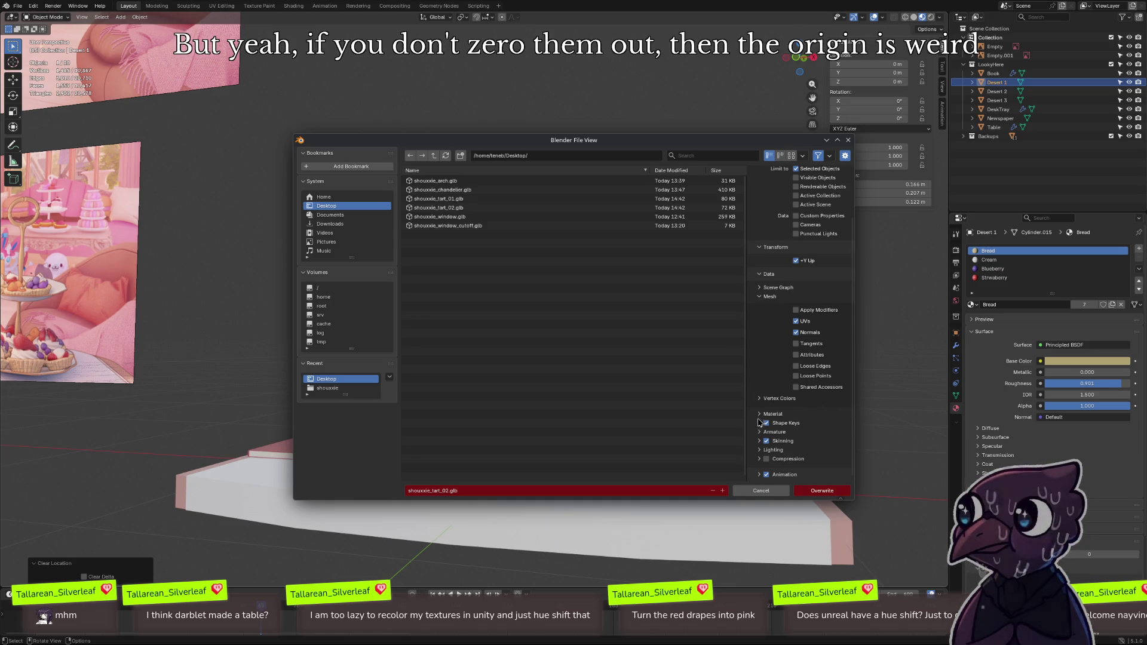
{"action": "left_click", "coordinate": [759, 459]}
{"action": "left_click", "coordinate": [759, 459]}
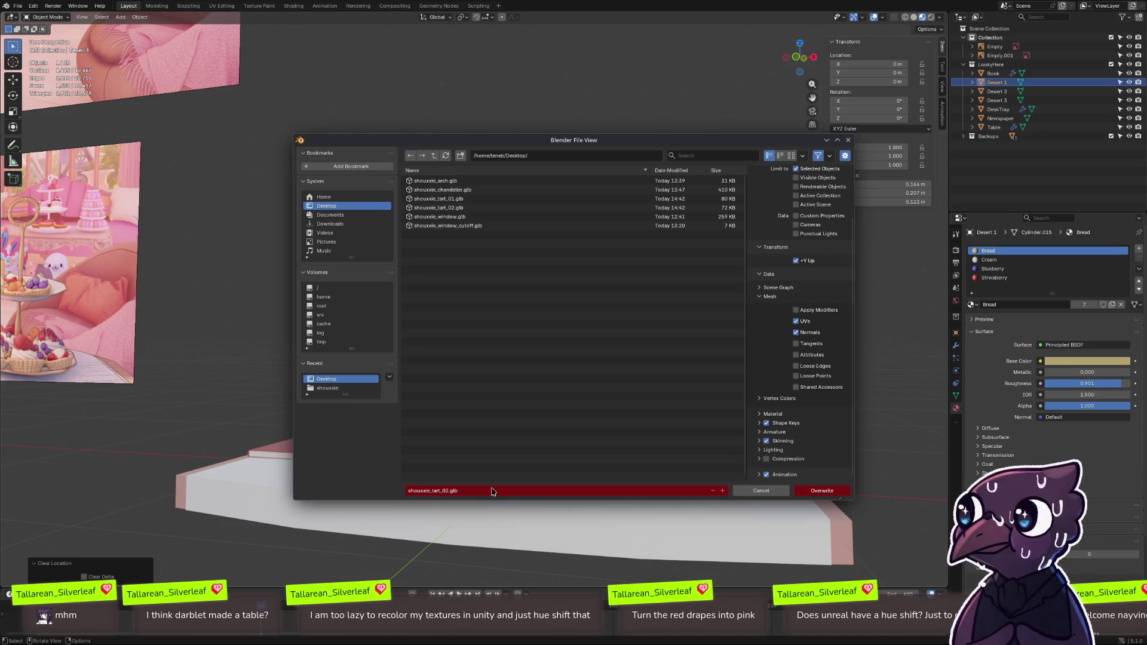
Step: Export Desert 1 as shouxxie_tart_03.glb, then move the Newspaper to the world origin
{"action": "left_click", "coordinate": [445, 491]}
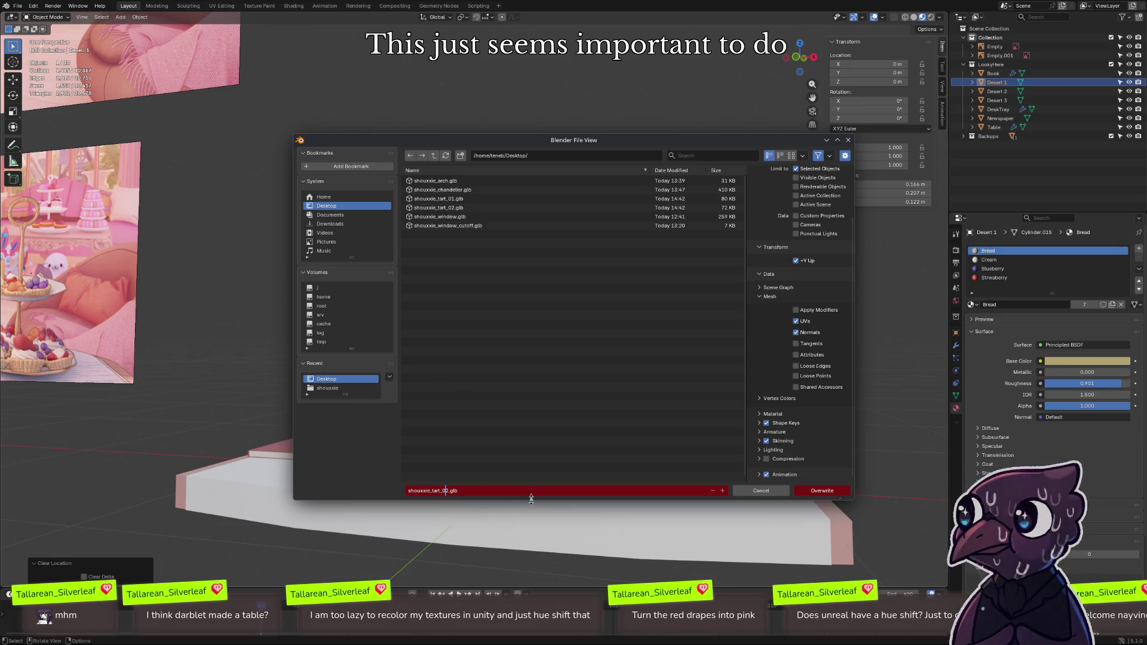
{"action": "key", "text": "Delete"}
{"action": "type", "text": "3"}
{"action": "key", "text": "Return"}
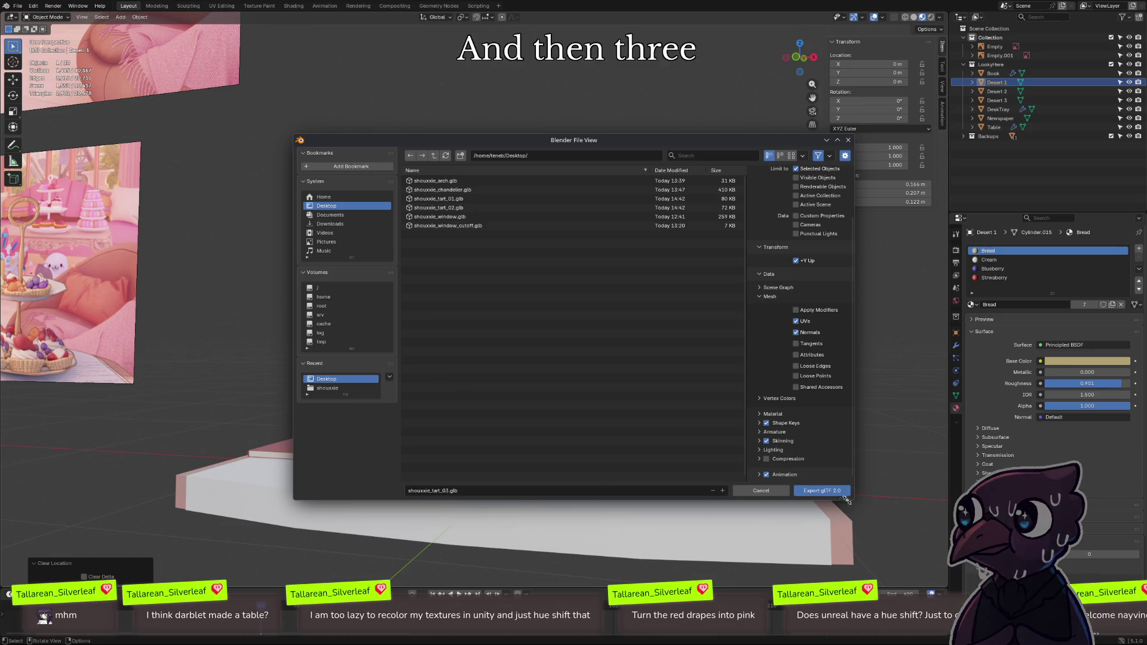
{"action": "left_click", "coordinate": [834, 491]}
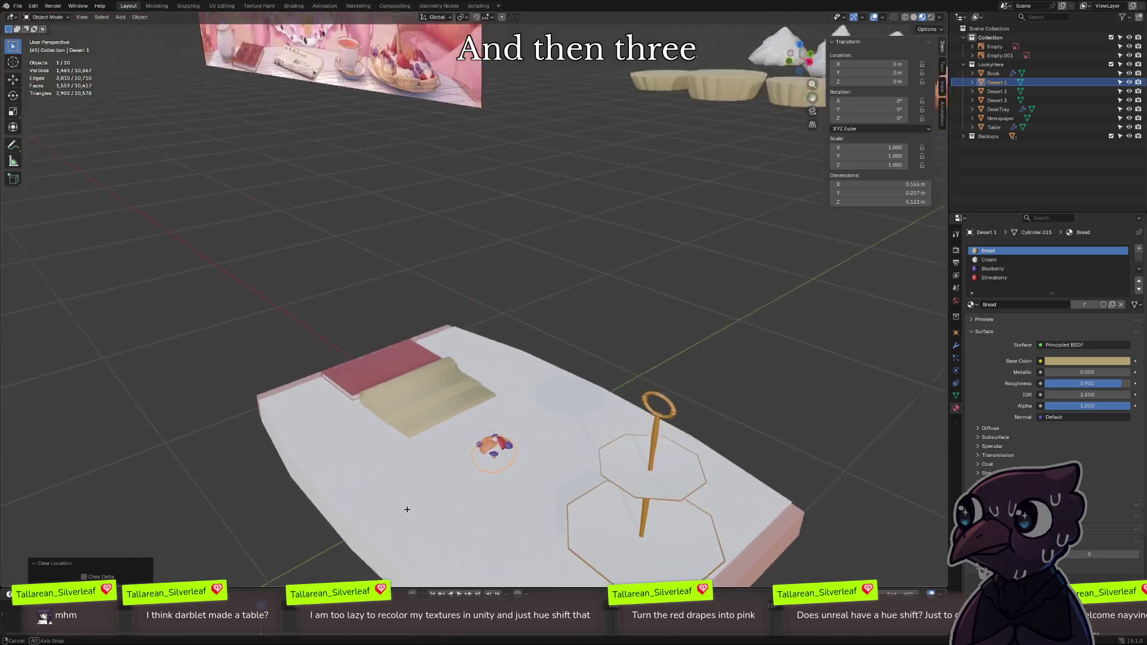
{"action": "left_click", "coordinate": [424, 441]}
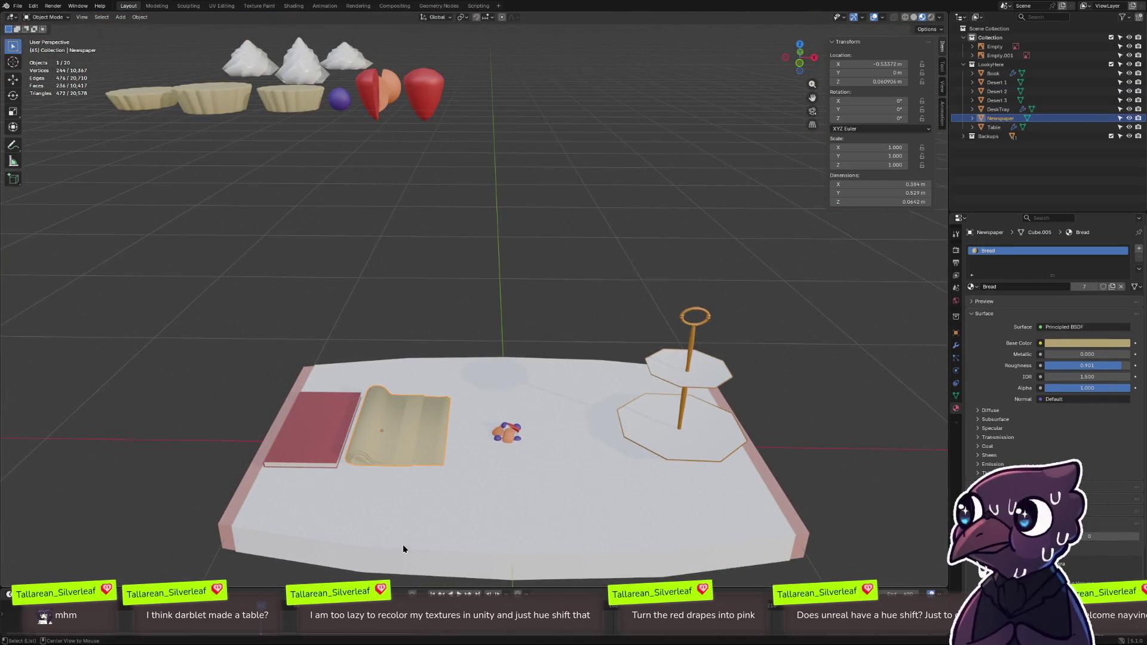
{"action": "key", "text": "alt+g"}
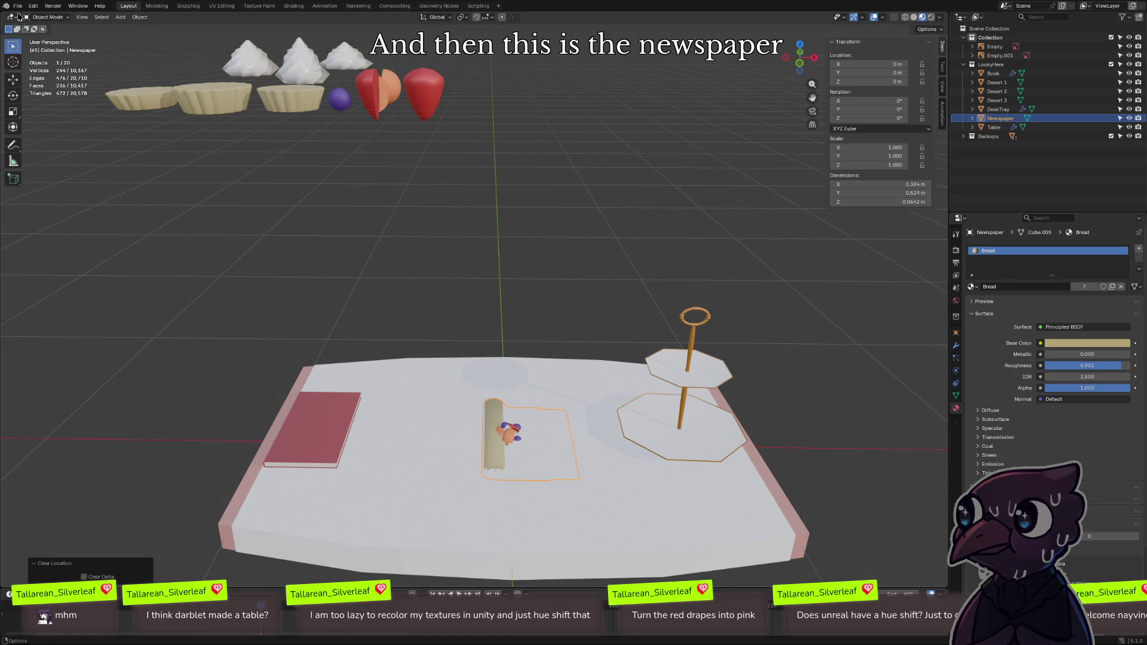
Step: Export the Newspaper as glTF 2.0 named shouxxie_newspaper.glb
{"action": "left_click", "coordinate": [17, 5]}
{"action": "mouse_move", "coordinate": [65, 144]}
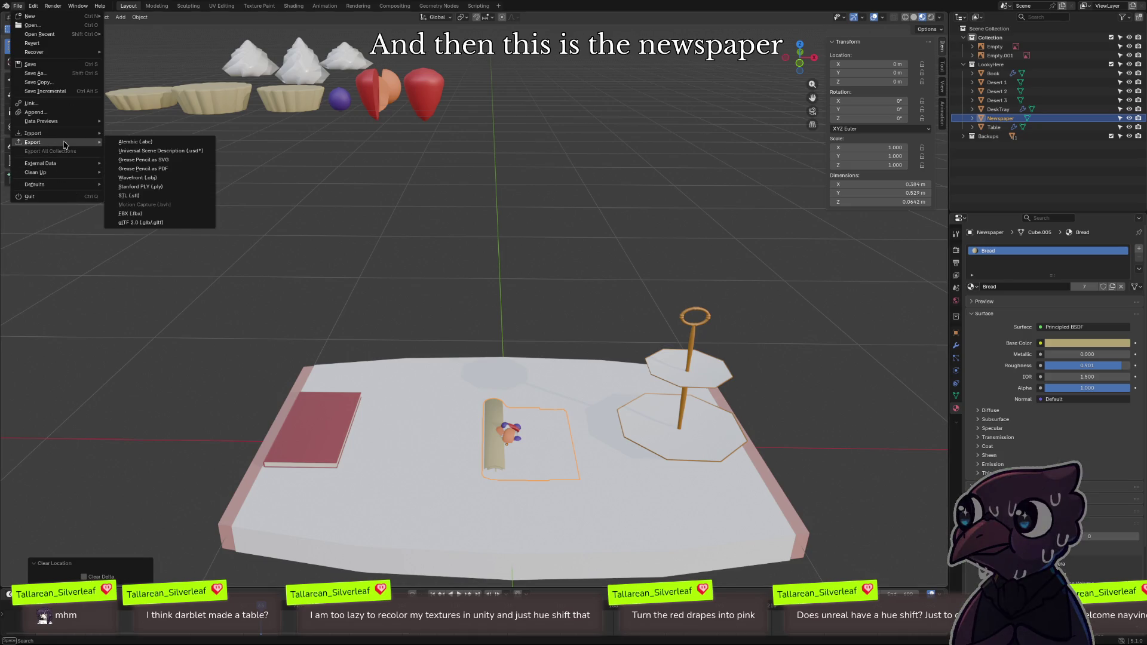
{"action": "left_click", "coordinate": [140, 222]}
{"action": "left_click", "coordinate": [442, 491]}
{"action": "left_click_drag", "start_coordinate": [440, 491], "coordinate": [448, 491]}
{"action": "key", "text": "BackSpace"}
{"action": "key", "text": "BackSpace"}
{"action": "key", "text": "BackSpace"}
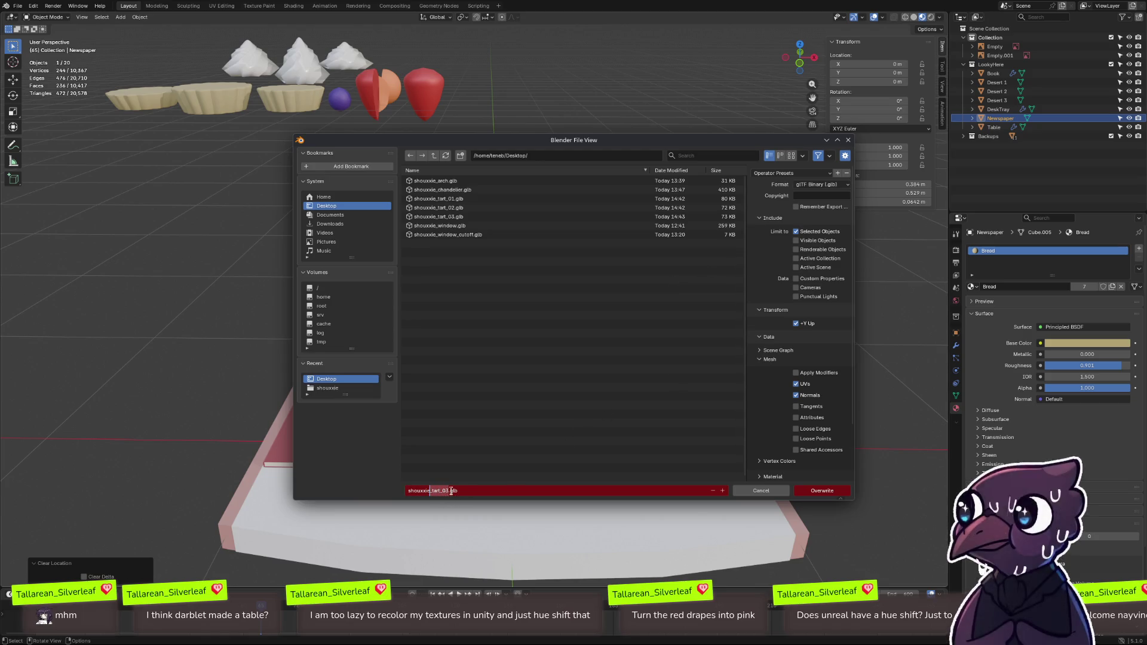
{"action": "type", "text": "newspaper"}
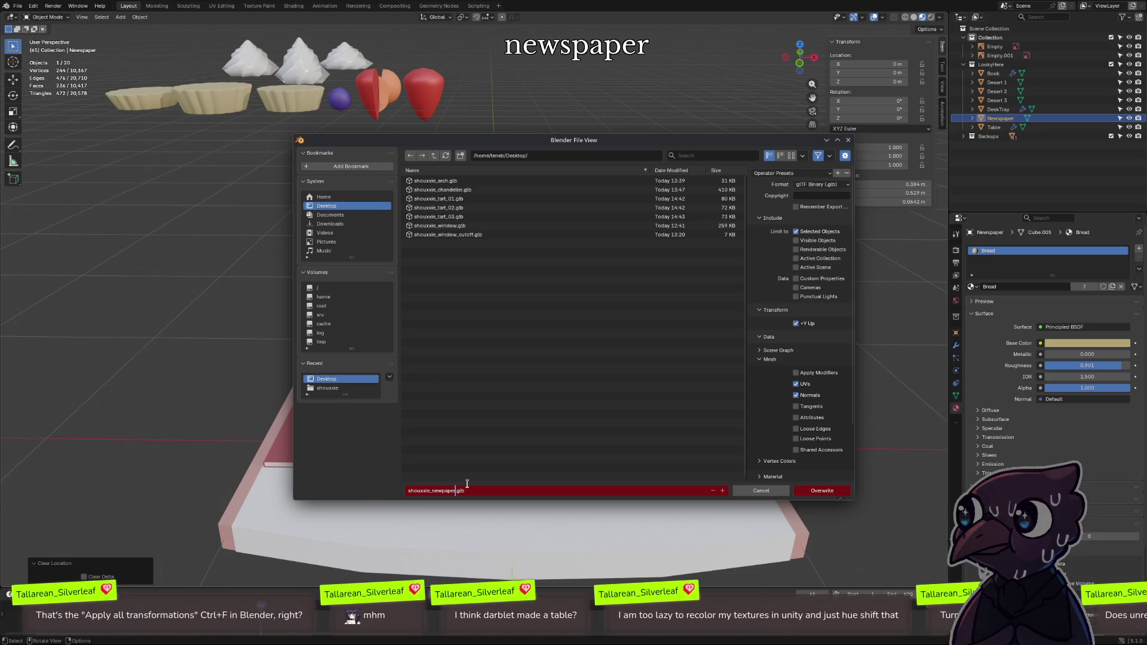
{"action": "key", "text": "Left"}
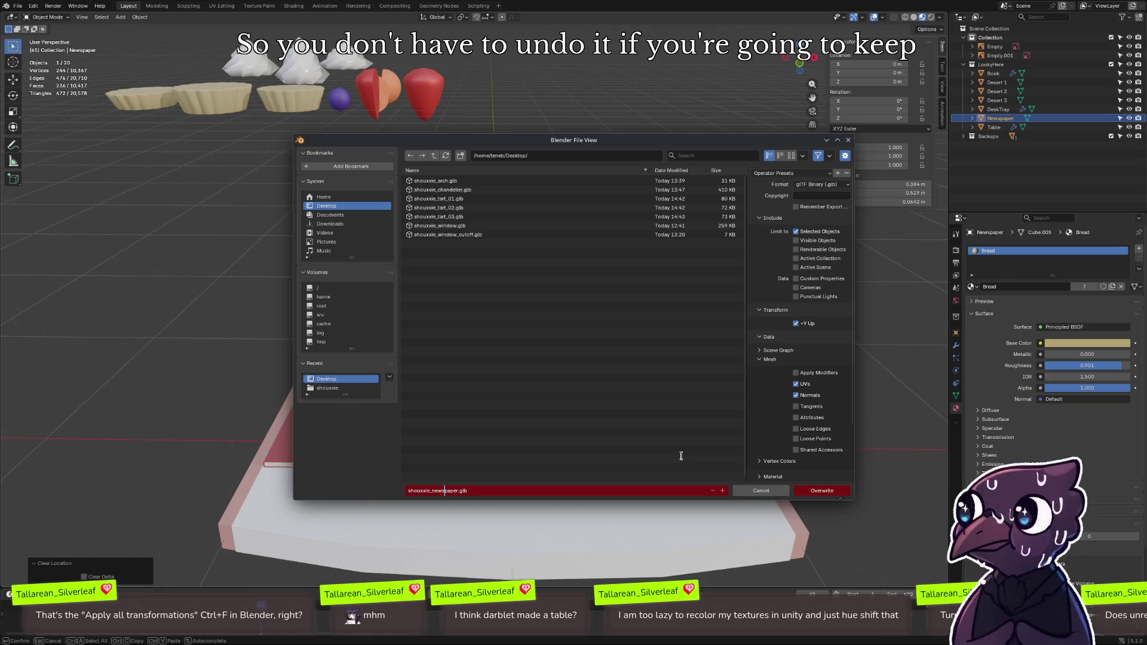
{"action": "left_click", "coordinate": [744, 453]}
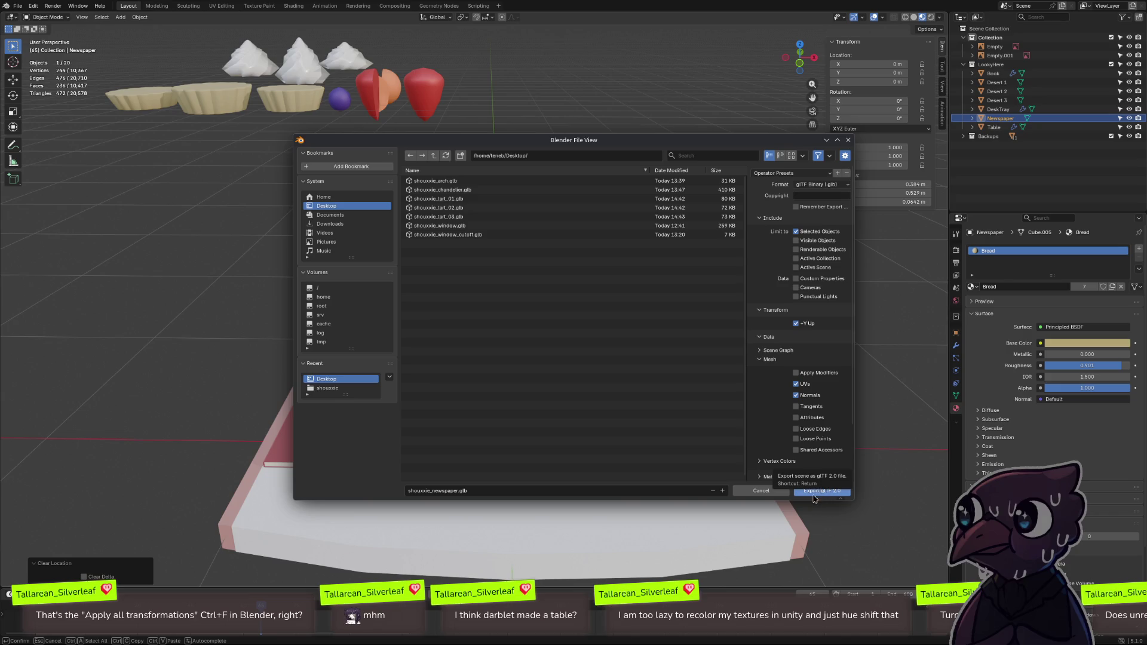
{"action": "left_click", "coordinate": [815, 493]}
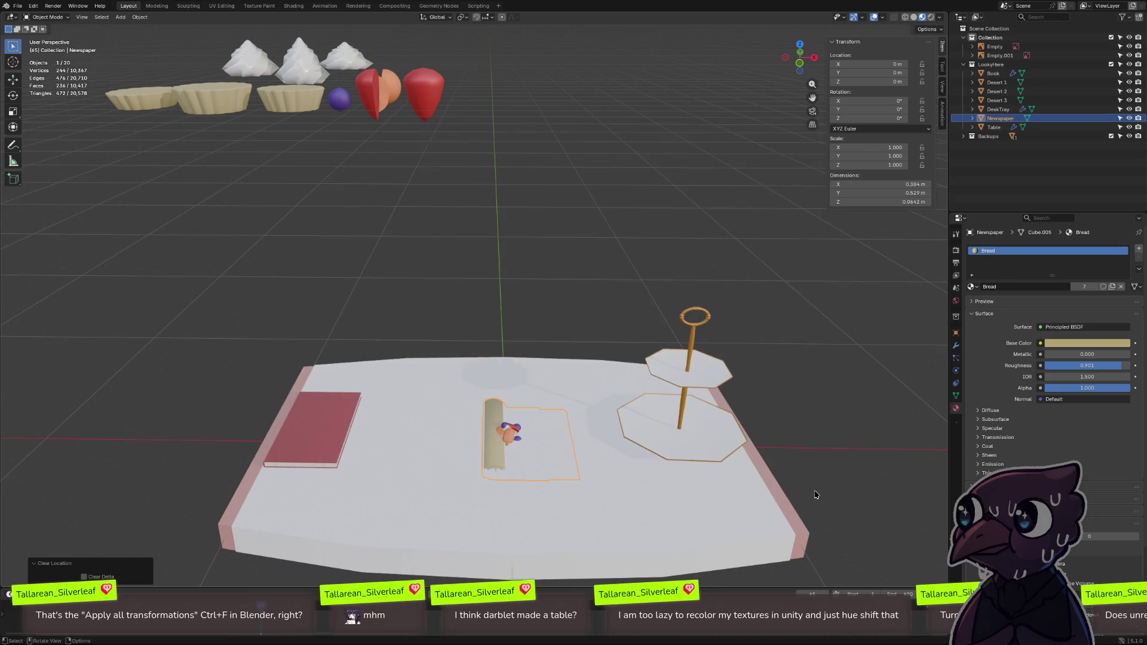
Step: Move the red Book to the world origin and start a glTF 2.0 export
{"action": "left_click", "coordinate": [320, 459]}
{"action": "key", "text": "alt+g"}
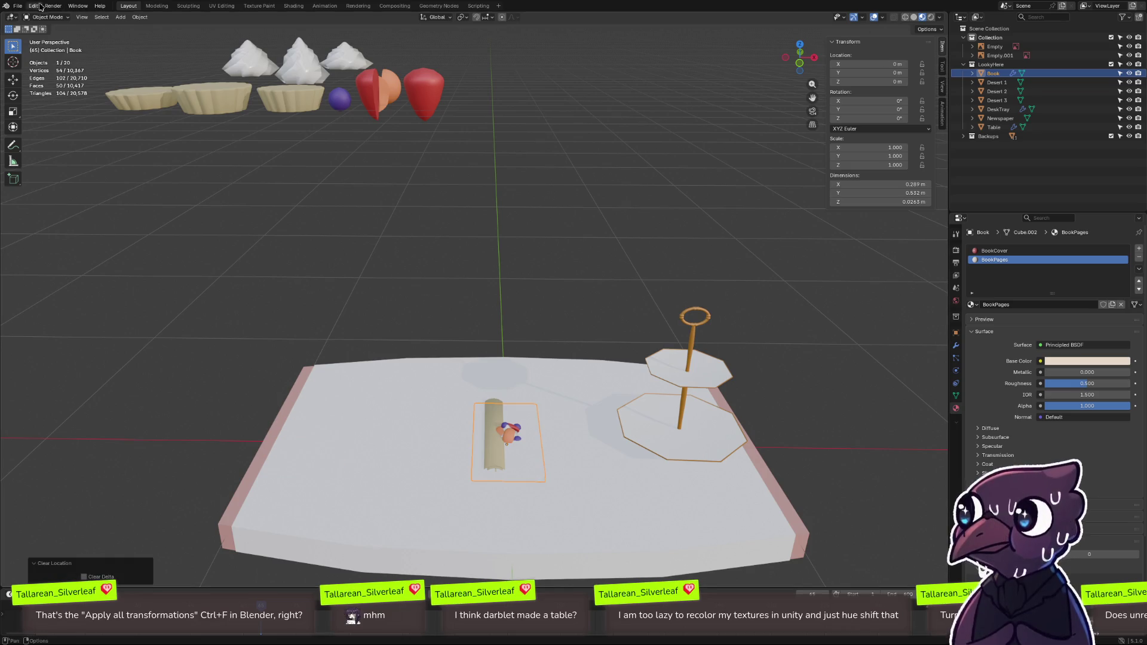
{"action": "left_click", "coordinate": [18, 6]}
{"action": "mouse_move", "coordinate": [74, 142]}
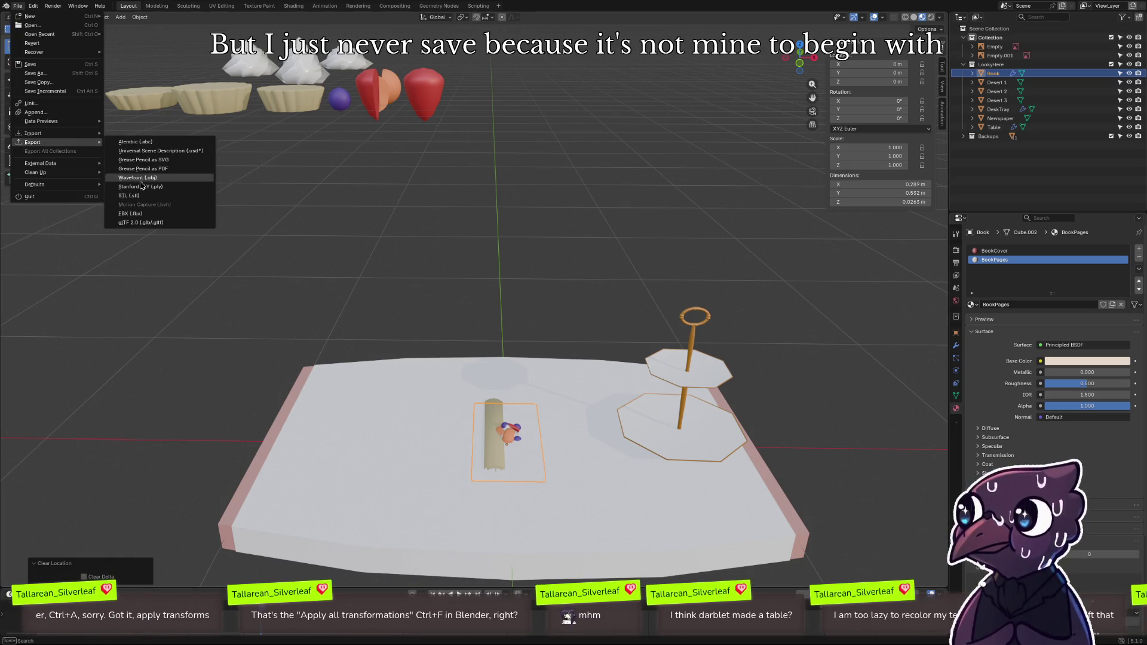
{"action": "left_click", "coordinate": [140, 222]}
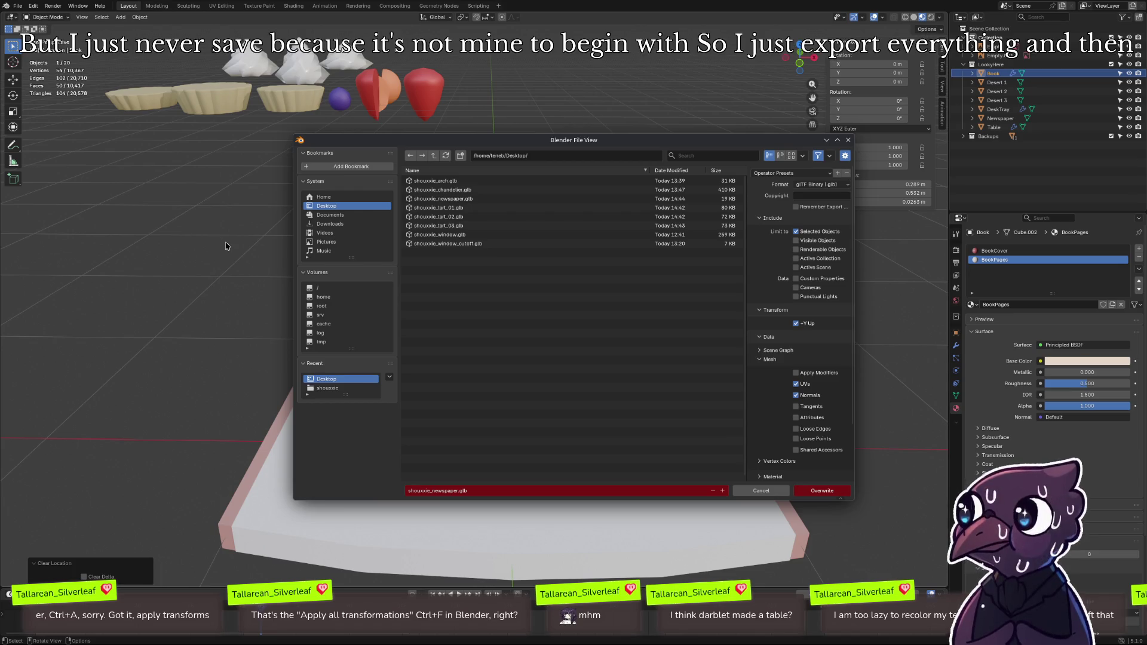
Step: Export the Book as shouxxie_book.glb, then select the Table
{"action": "left_click", "coordinate": [434, 490]}
{"action": "left_click_drag", "start_coordinate": [433, 490], "coordinate": [453, 492]}
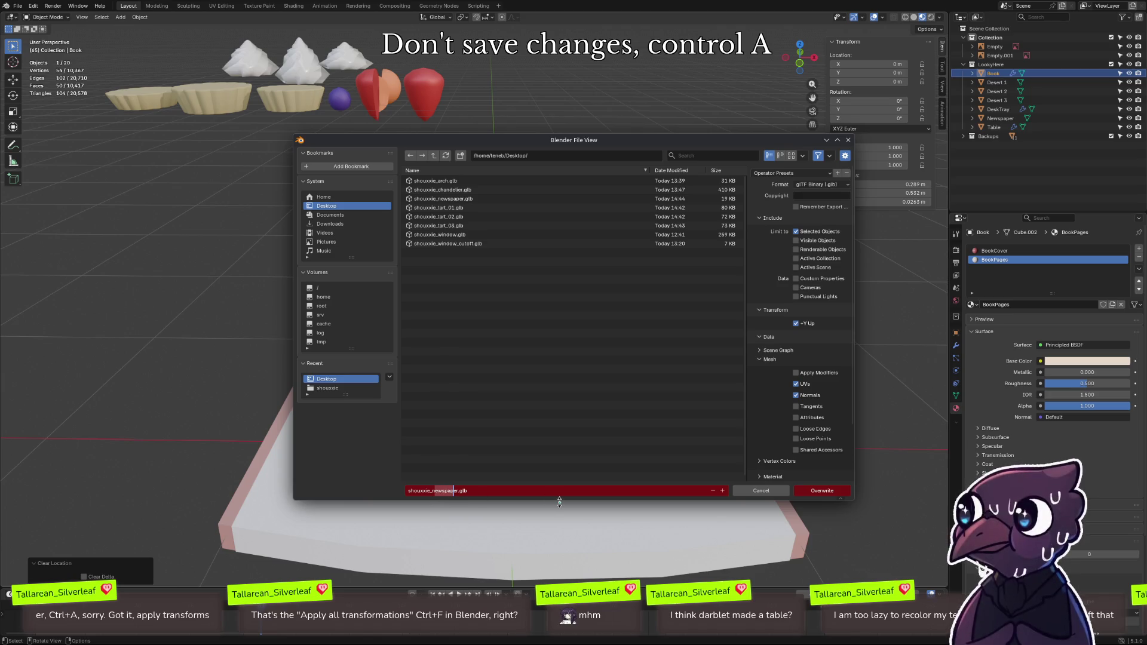
{"action": "key", "text": "BackSpace"}
{"action": "key", "text": "Delete"}
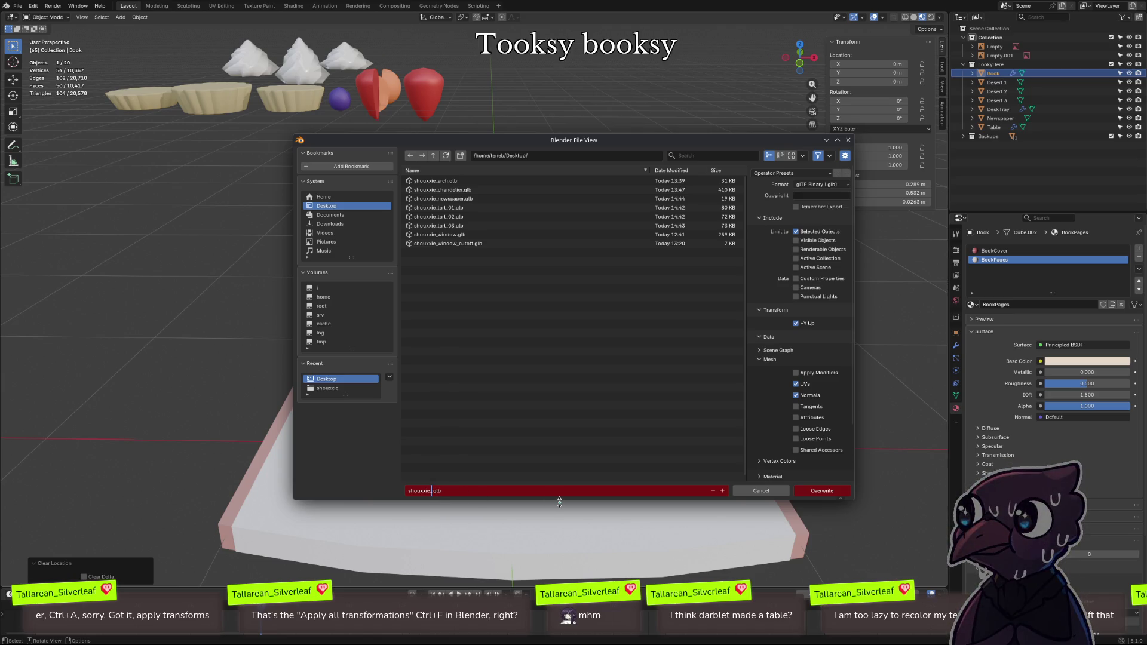
{"action": "type", "text": "book"}
{"action": "key", "text": "Return"}
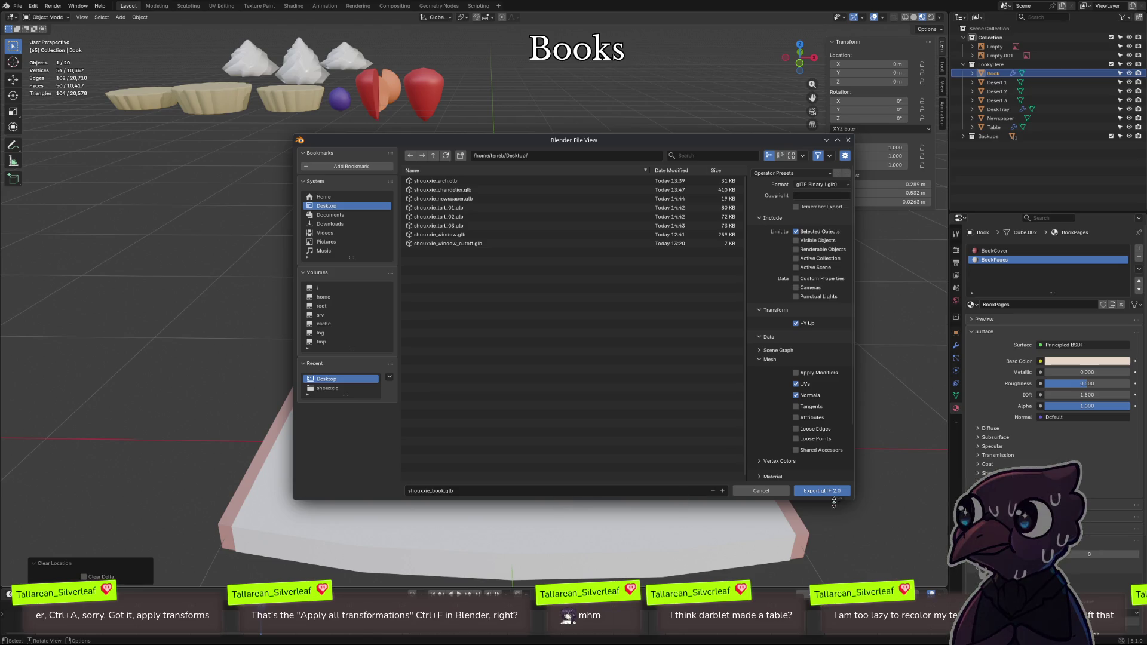
{"action": "left_click", "coordinate": [824, 493]}
{"action": "left_click", "coordinate": [645, 523]}
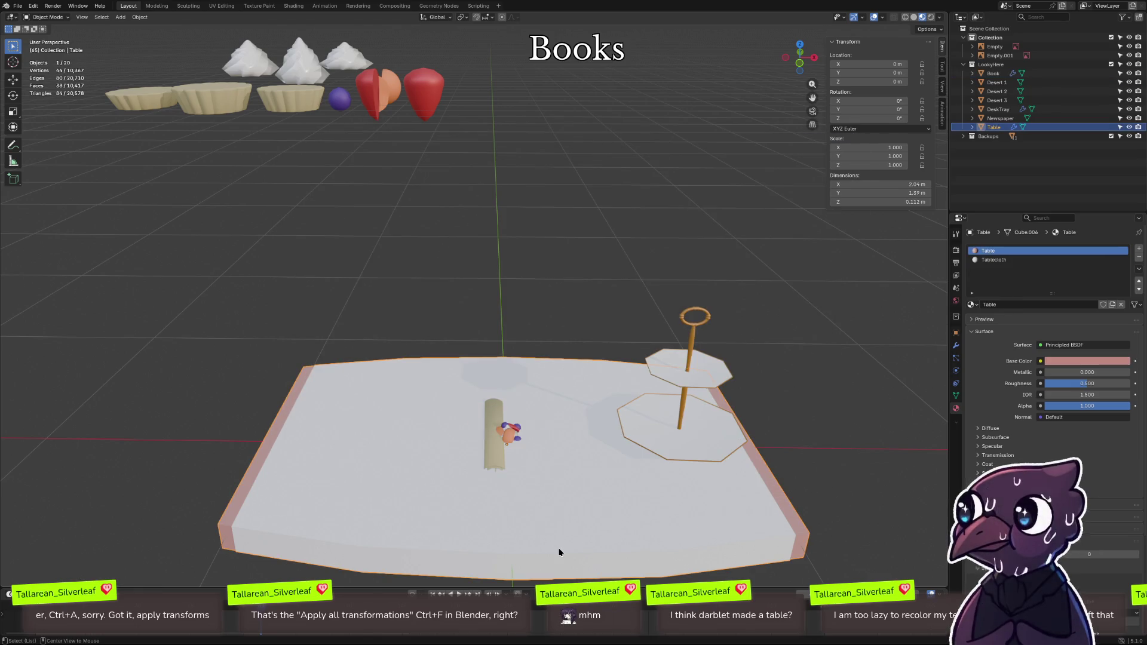
Step: Move the Table to the world origin and open its glTF 2.0 export, cancelling mistaken SVG and link dialogs
{"action": "key", "text": "alt+g"}
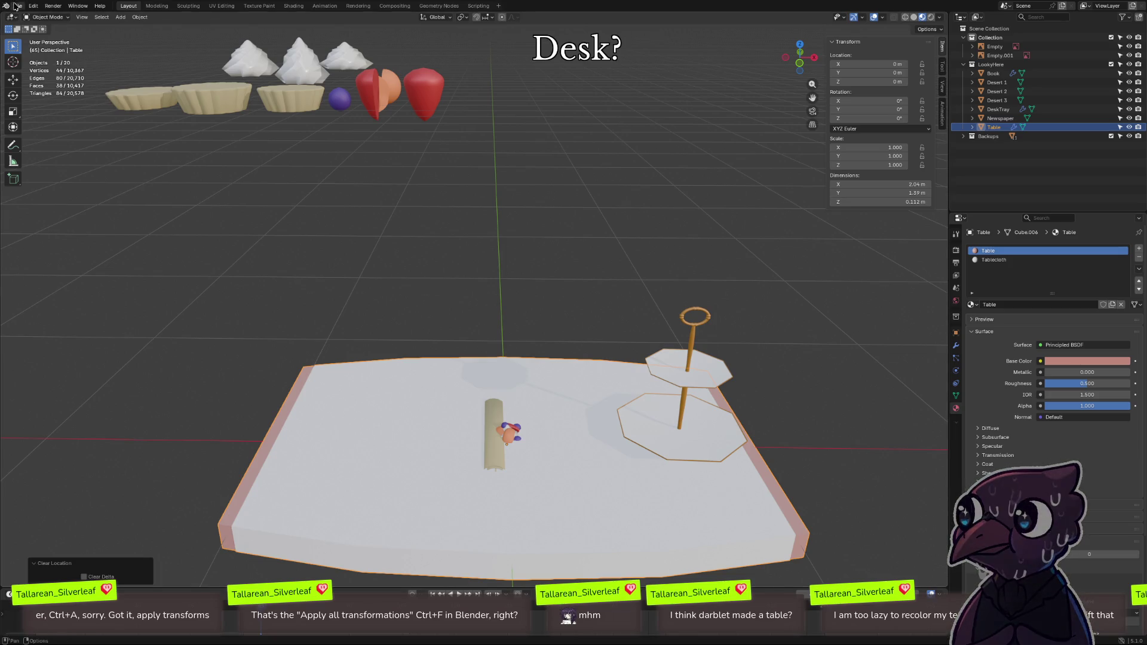
{"action": "left_click", "coordinate": [18, 5]}
{"action": "mouse_move", "coordinate": [84, 142]}
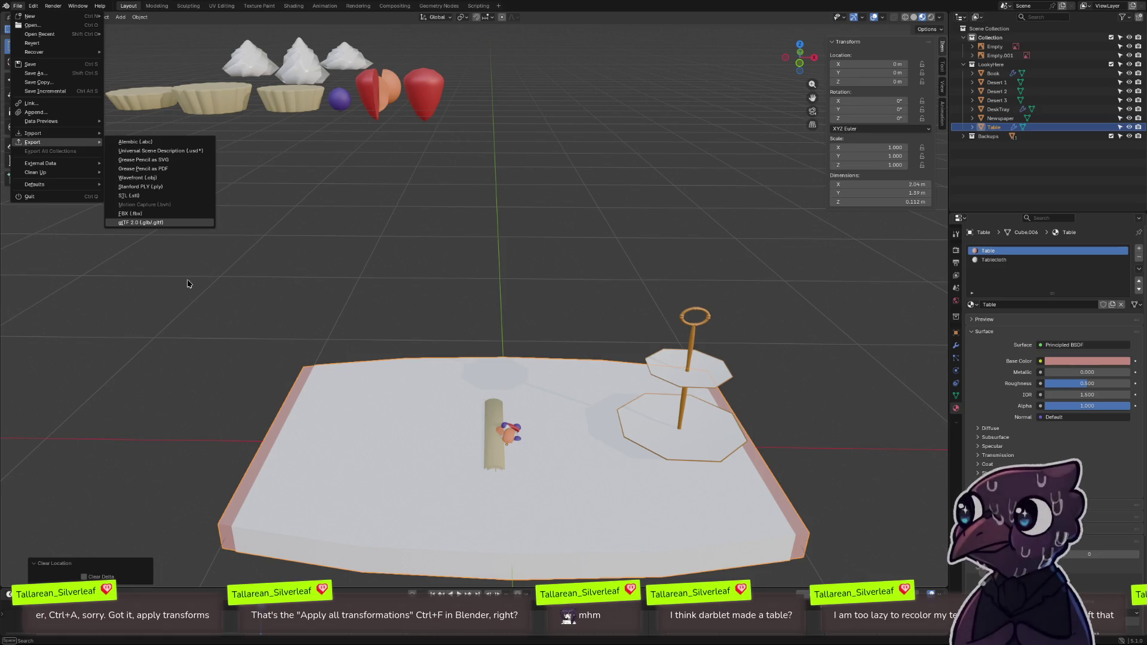
{"action": "key", "text": "g"}
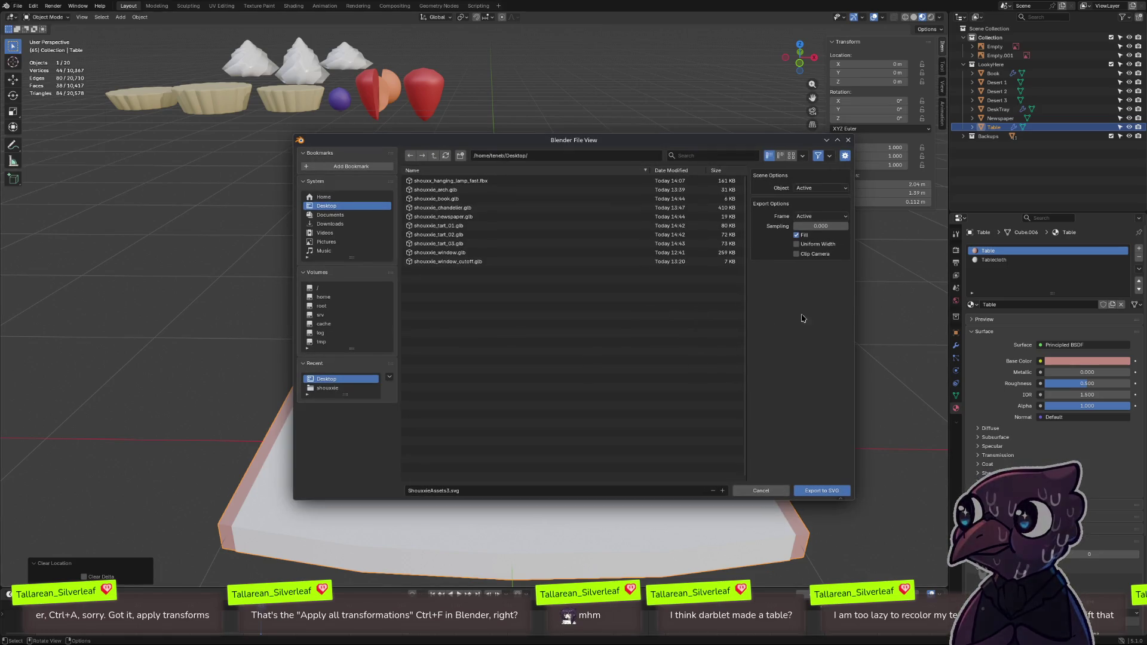
{"action": "left_click", "coordinate": [762, 493]}
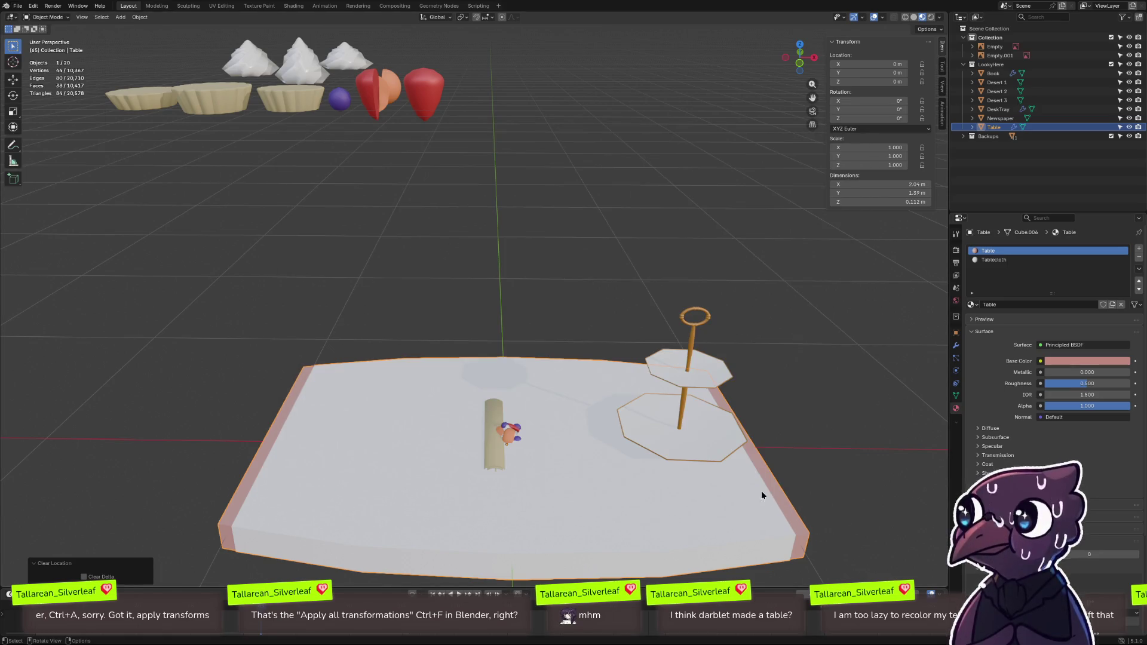
{"action": "left_click", "coordinate": [18, 6]}
{"action": "mouse_move", "coordinate": [75, 145]}
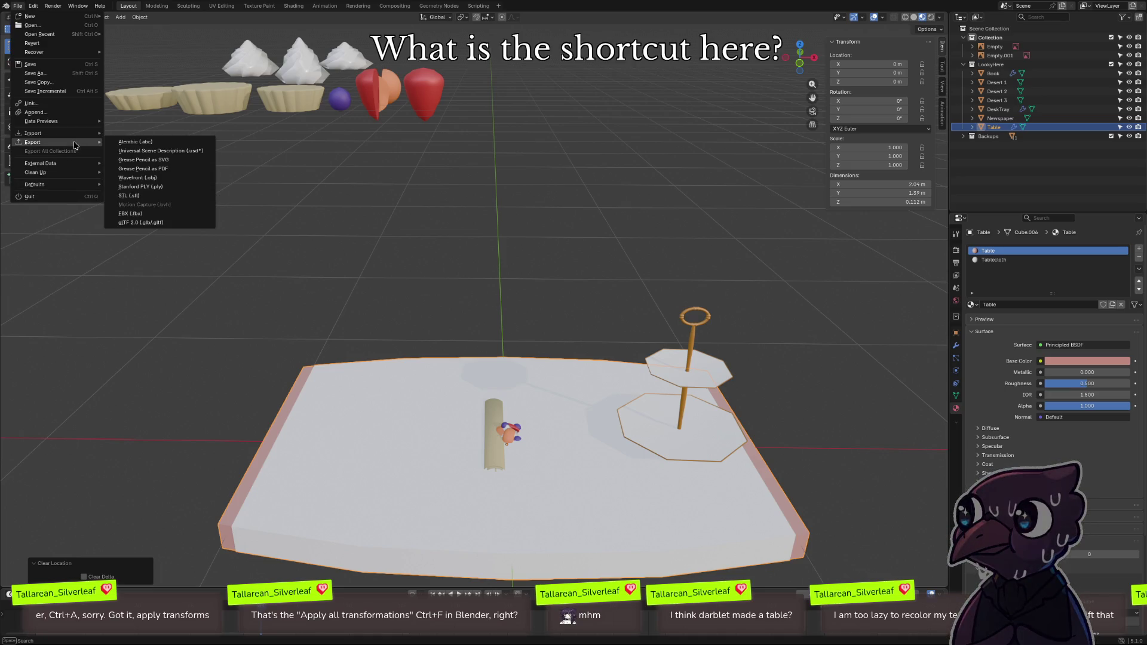
{"action": "key", "text": "l"}
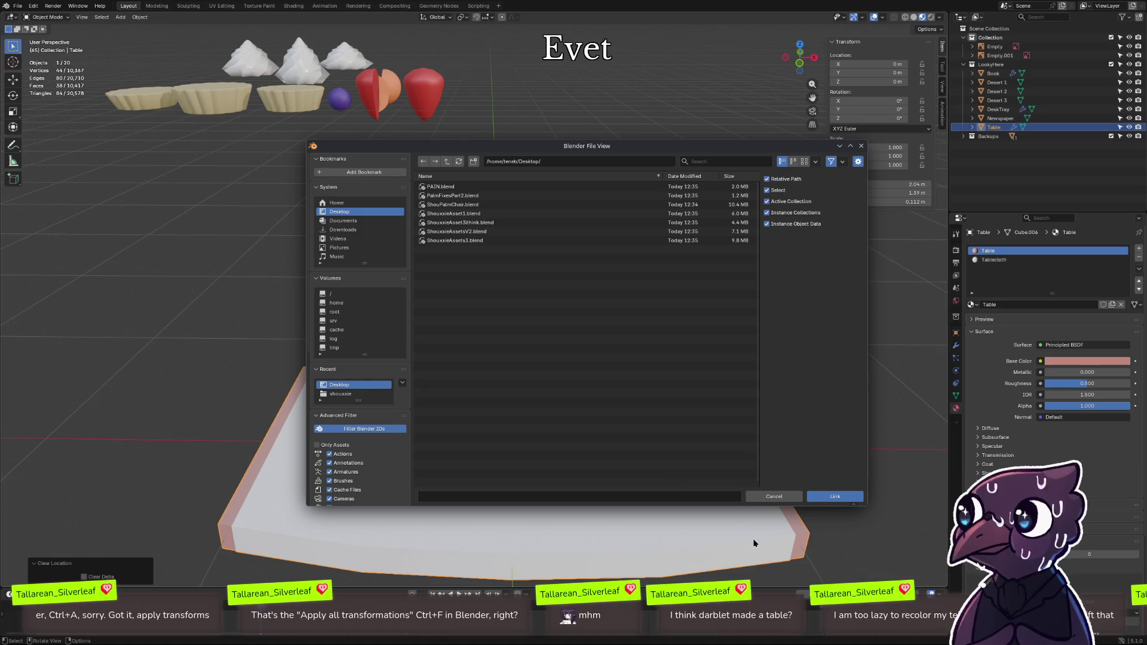
{"action": "left_click", "coordinate": [775, 496]}
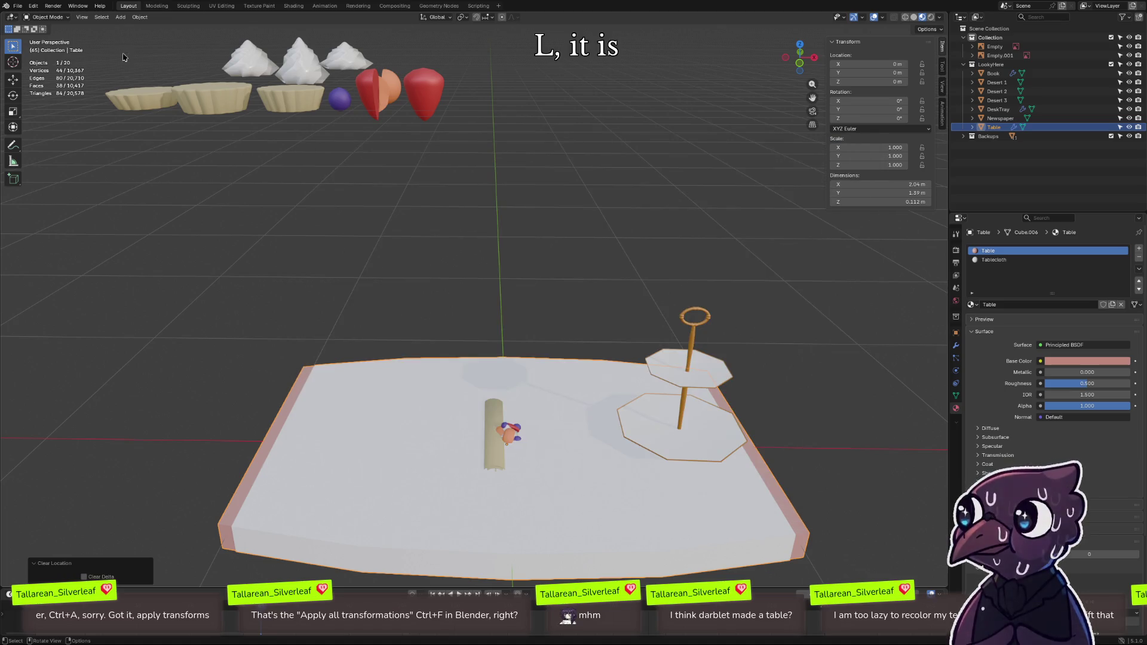
{"action": "left_click", "coordinate": [21, 6]}
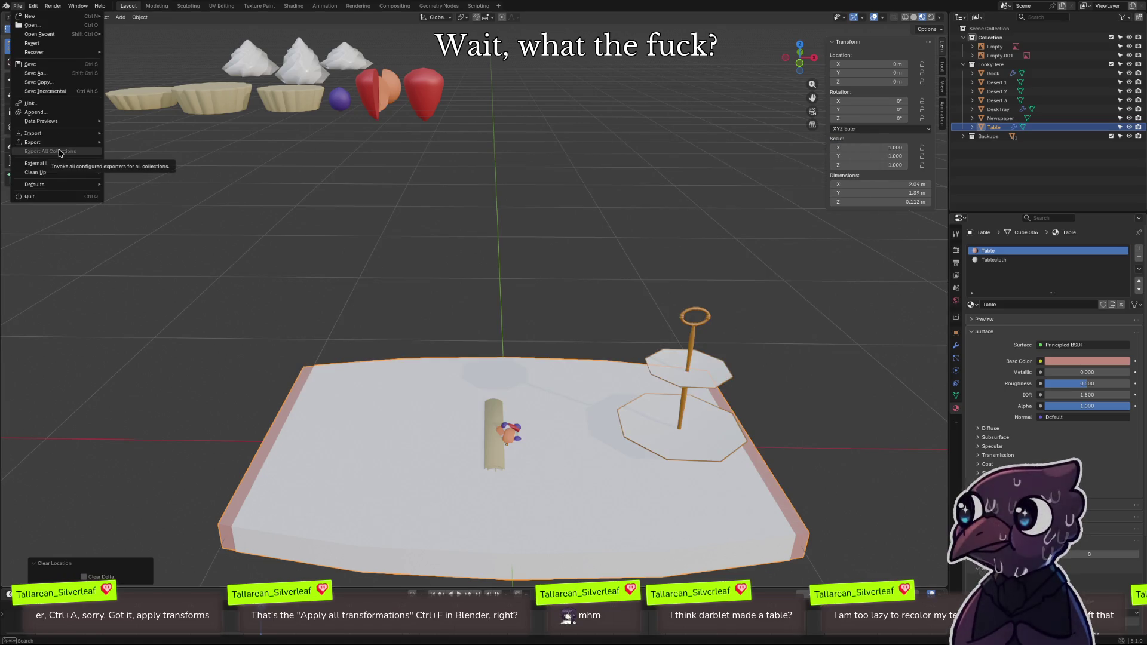
{"action": "mouse_move", "coordinate": [61, 145]}
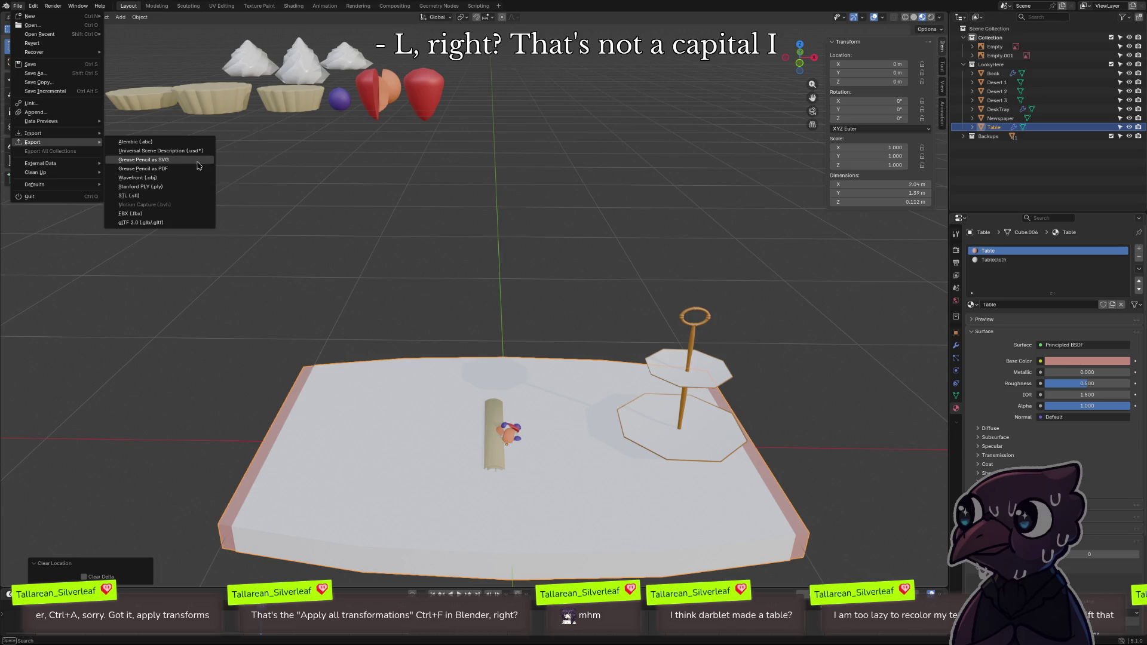
{"action": "key", "text": "l"}
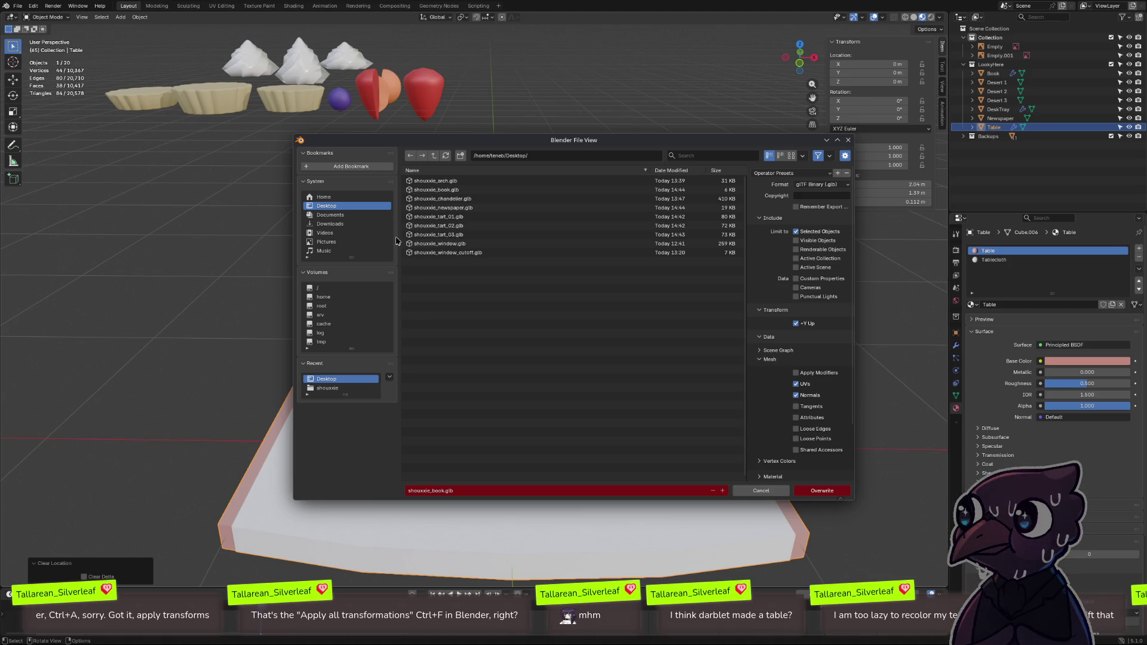
Step: Export the Table as shouxxie_desk.glb, then move the DeskTray to the world origin
{"action": "left_click", "coordinate": [442, 491]}
{"action": "left_click", "coordinate": [442, 490]}
{"action": "key", "text": "BackSpace"}
{"action": "key", "text": "BackSpace"}
{"action": "key", "text": "BackSpace"}
{"action": "type", "text": "des"}
{"action": "left_click", "coordinate": [812, 490]}
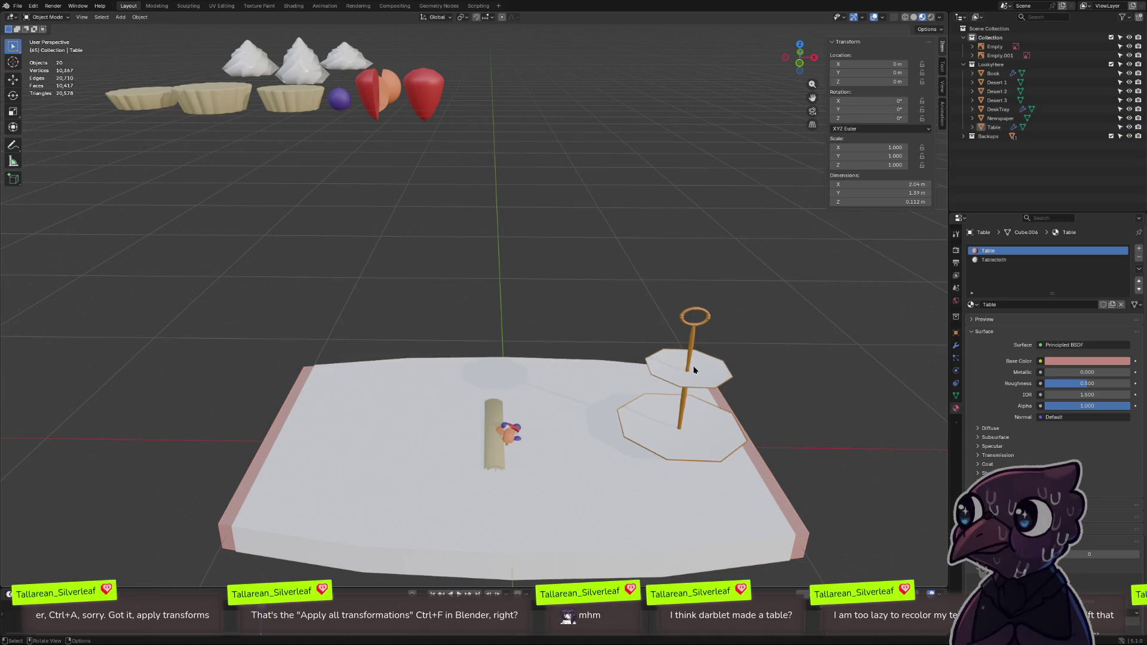
{"action": "left_click", "coordinate": [693, 369]}
{"action": "key", "text": "alt+g"}
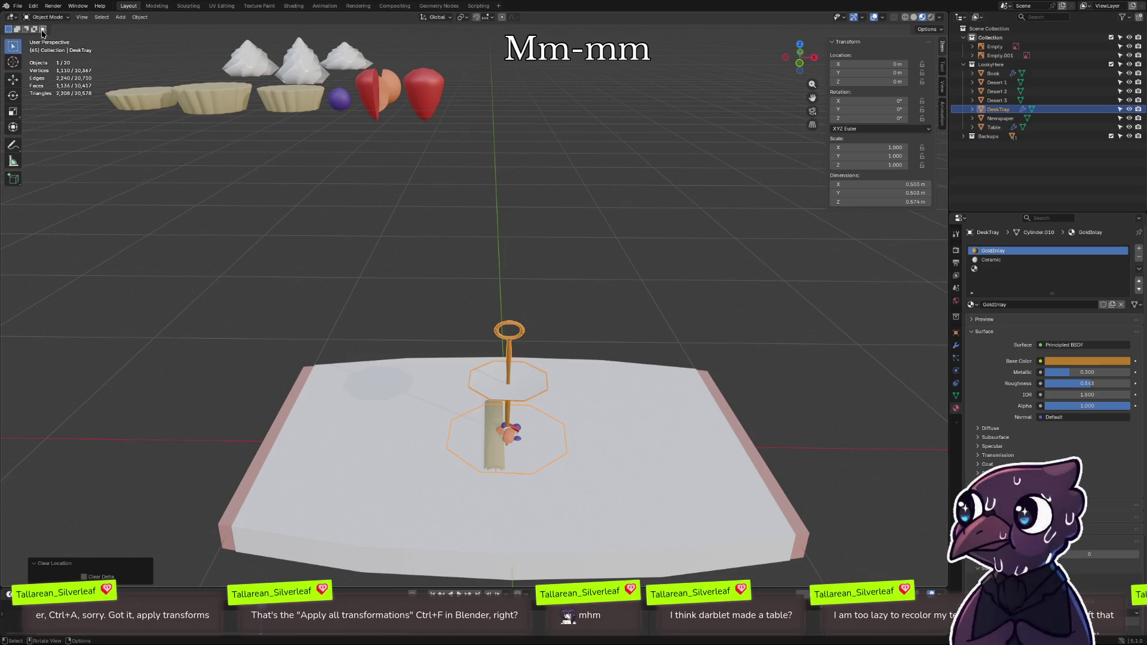
Step: Export the DeskTray as glTF 2.0 file shouxxie_desktray.glb and orbit around the table scene
{"action": "left_click", "coordinate": [18, 5]}
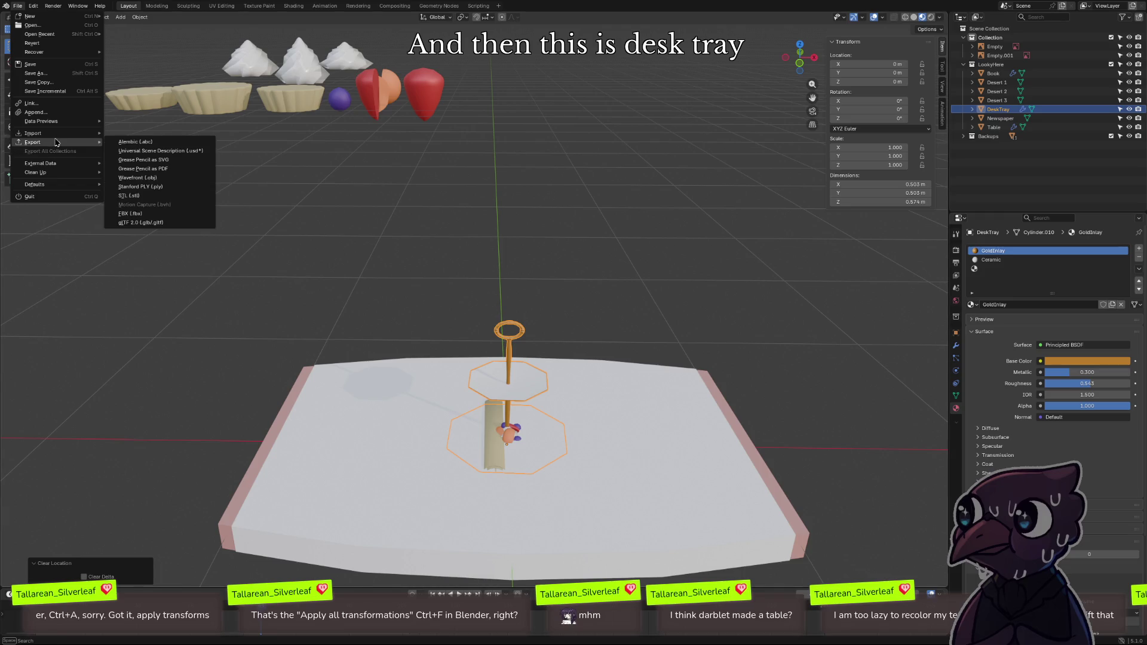
{"action": "key", "text": "g"}
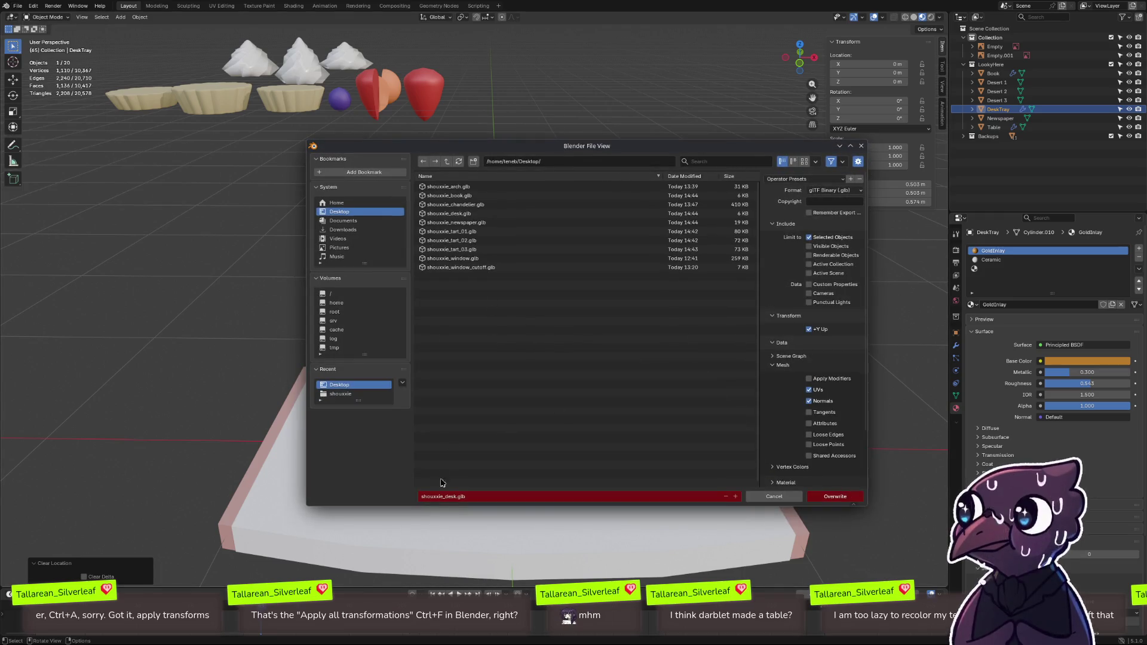
{"action": "left_click", "coordinate": [453, 496]}
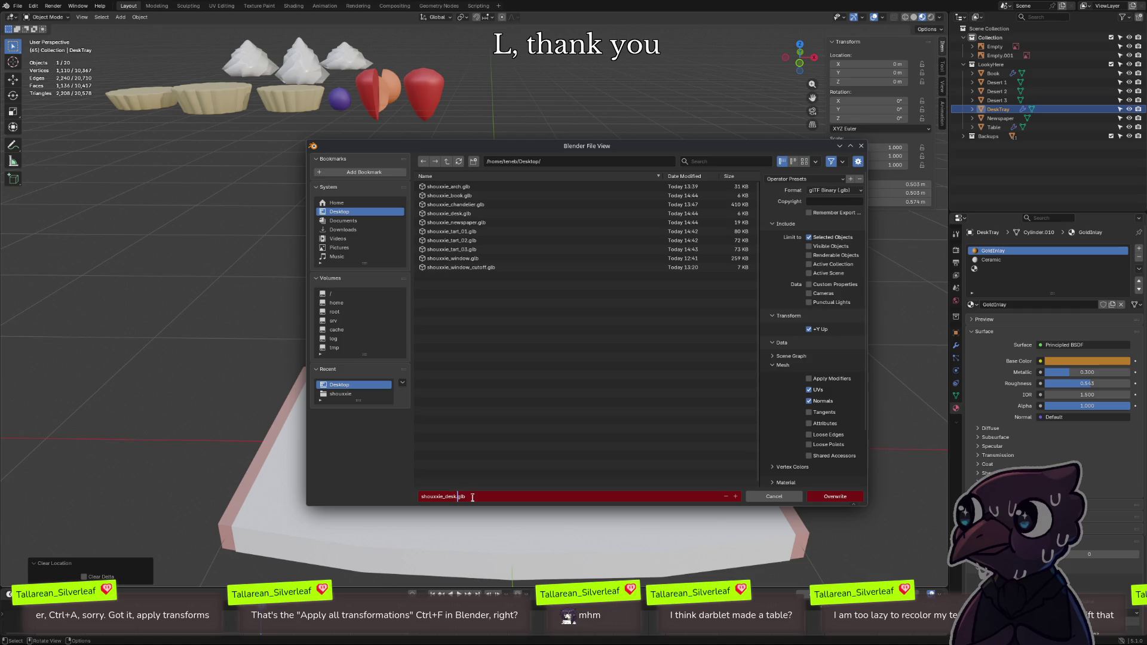
{"action": "type", "text": "tray"}
{"action": "left_click", "coordinate": [839, 499]}
{"action": "left_click_drag", "start_coordinate": [540, 299], "coordinate": [483, 257]}
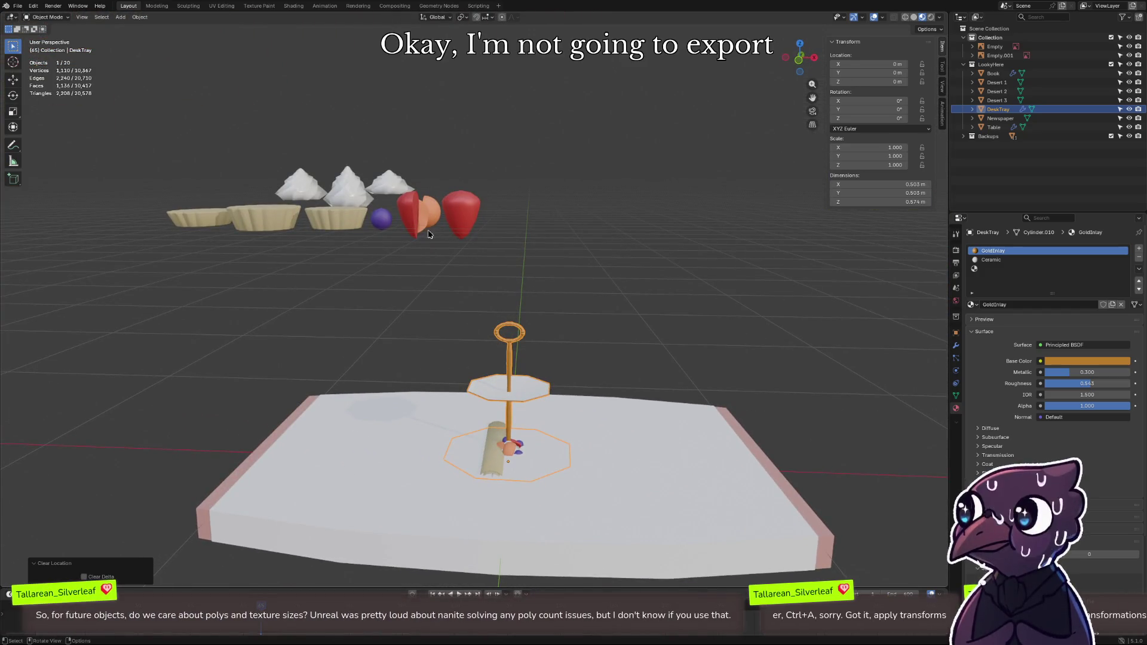
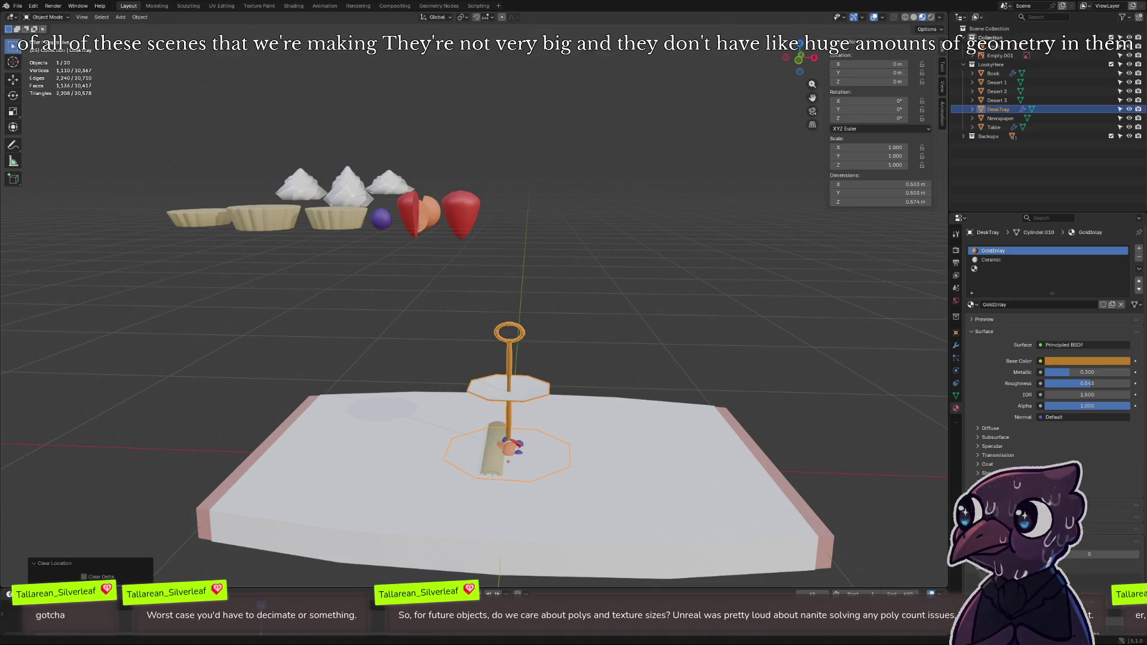
Step: Switch from Blender's DeskTray scene to the Unreal Editor's pink bedroom level
{"action": "key", "text": "alt+Tab"}
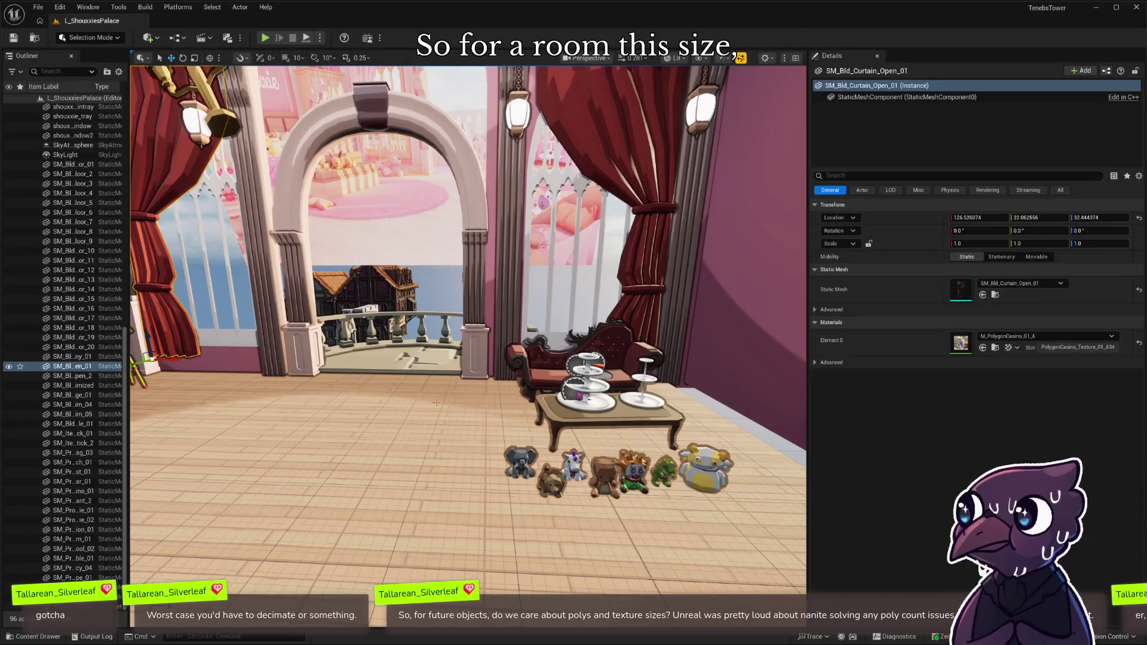
Step: Select and frame BP_Cameraman, then show its Pipe Wire Sender component settings
{"action": "key", "text": "d"}
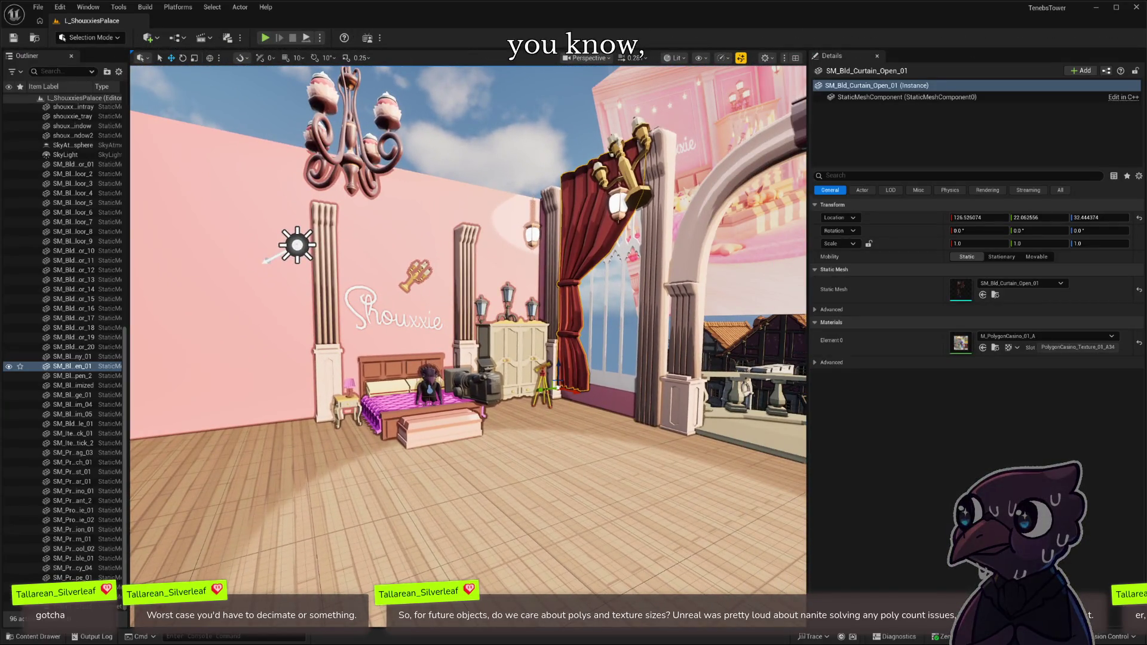
{"action": "left_click", "coordinate": [478, 386]}
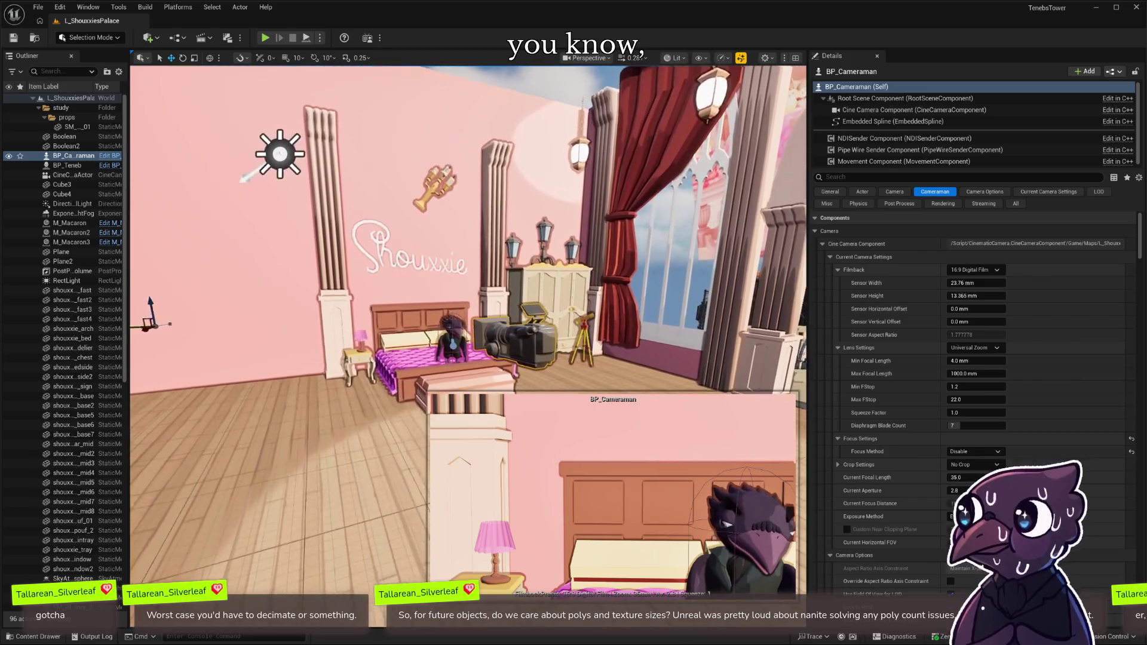
{"action": "key", "text": "f"}
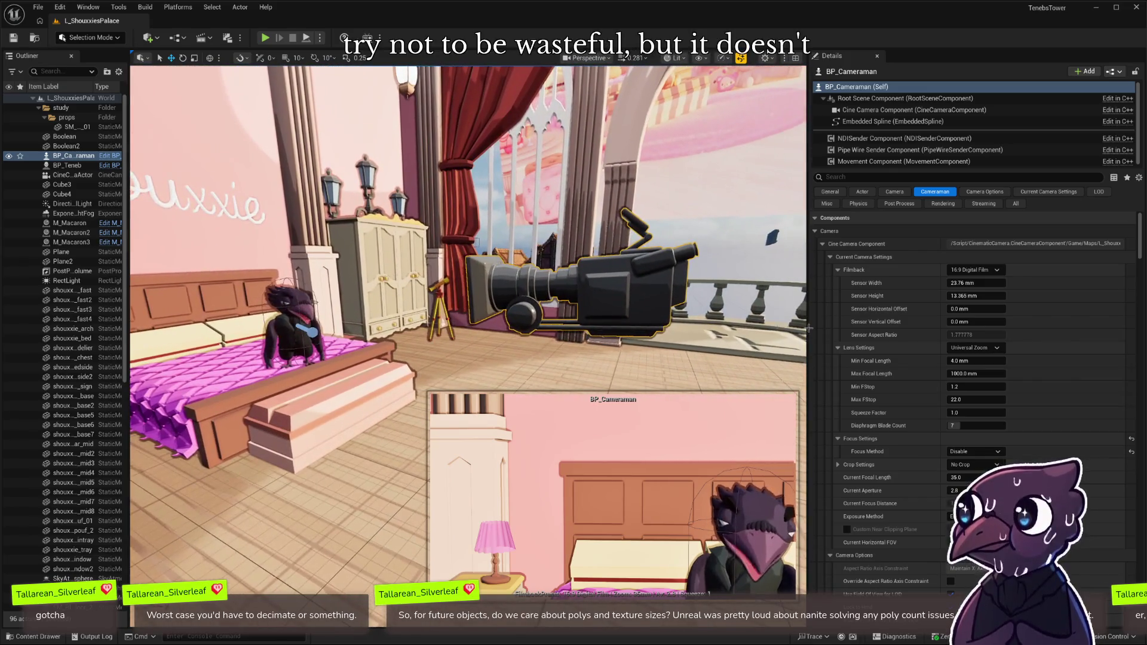
{"action": "left_click", "coordinate": [896, 150]}
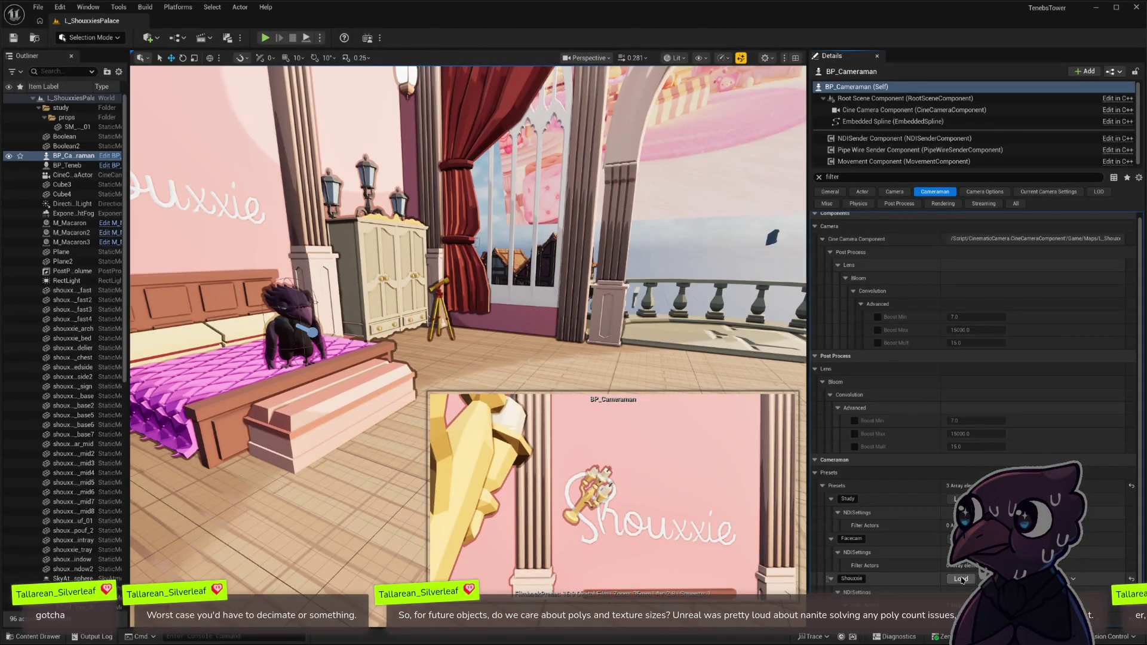
Step: Orbit the view toward the balcony and tea table, accidentally right-clicking the wall
{"action": "left_click_drag", "start_coordinate": [299, 311], "coordinate": [454, 323]}
{"action": "mouse_move", "coordinate": [536, 265]}
{"action": "left_mouse_down"}
{"action": "mouse_move", "coordinate": [526, 251]}
{"action": "mouse_move", "coordinate": [536, 265]}
{"action": "left_mouse_up"}
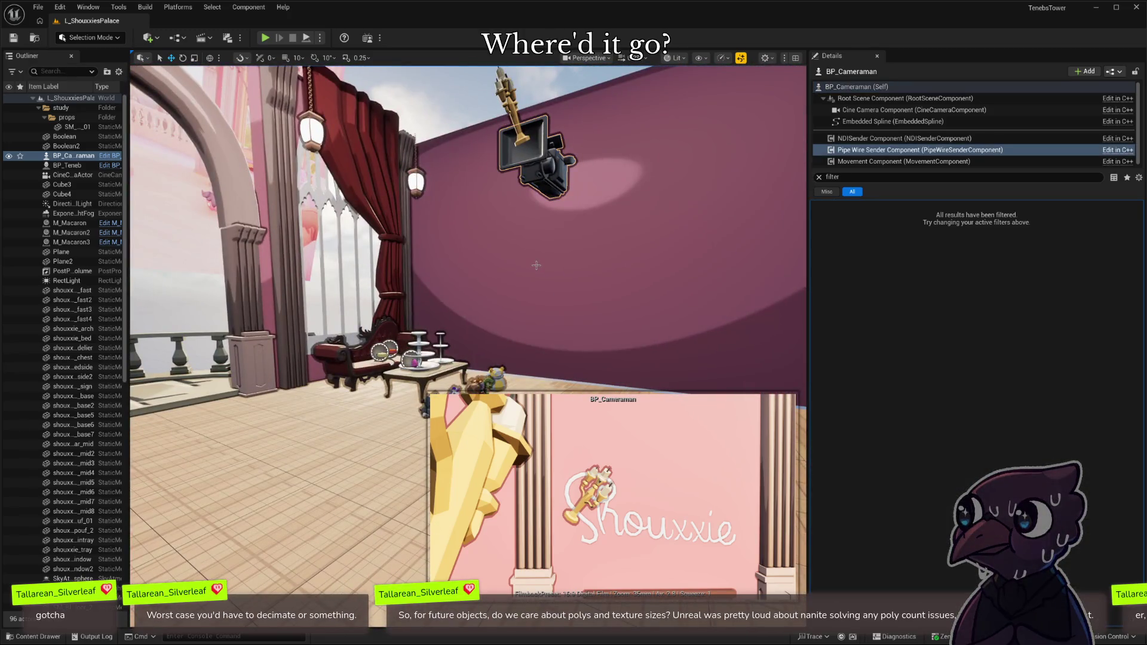
{"action": "right_click", "coordinate": [488, 275]}
Step: Undo eight recent changes to restore the cameraman's earlier position, then look through its camera
{"action": "key", "text": "ctrl+z"}
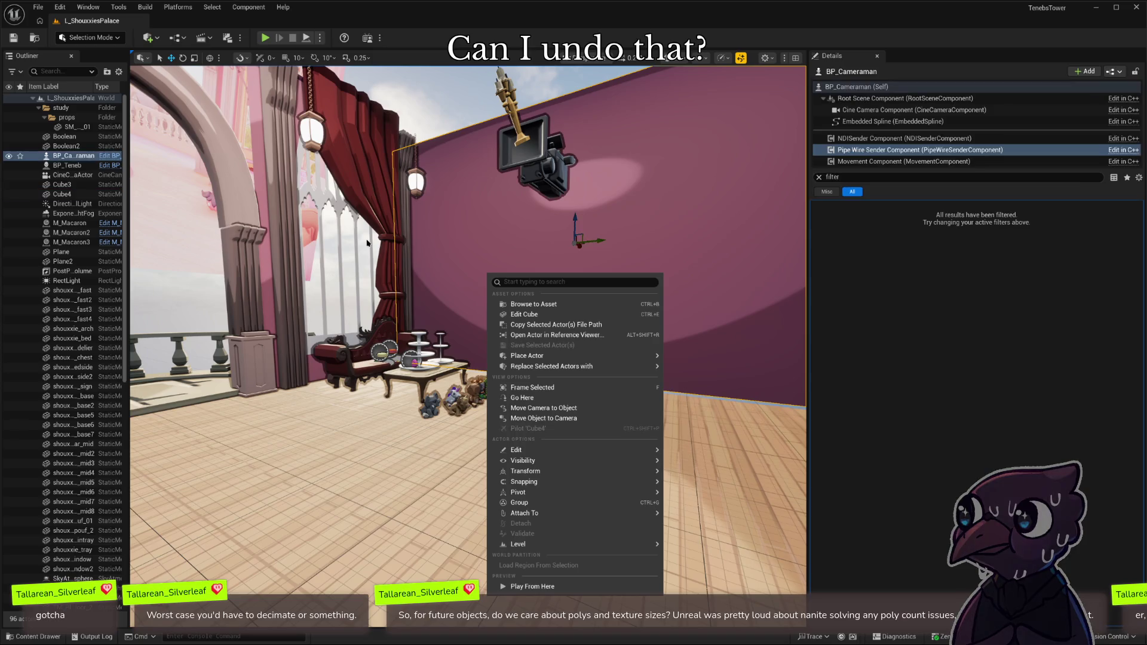
{"action": "key", "text": "ctrl+z"}
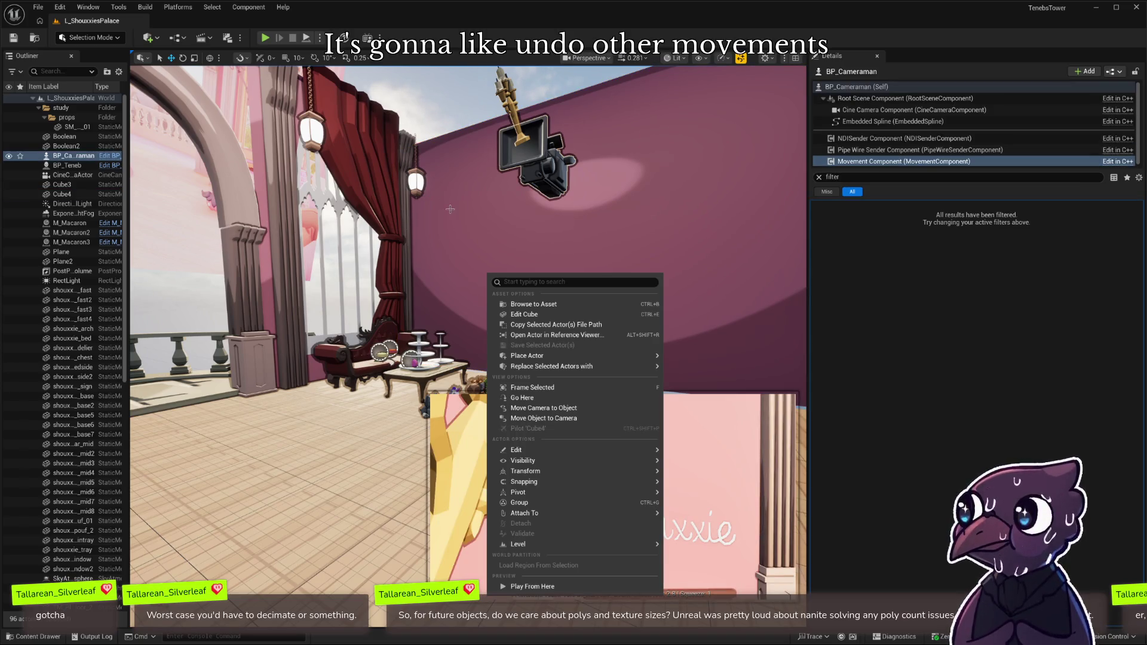
{"action": "key", "text": "ctrl+z"}
{"action": "key", "text": "ctrl+z"}
{"action": "key", "text": "ctrl+z"}
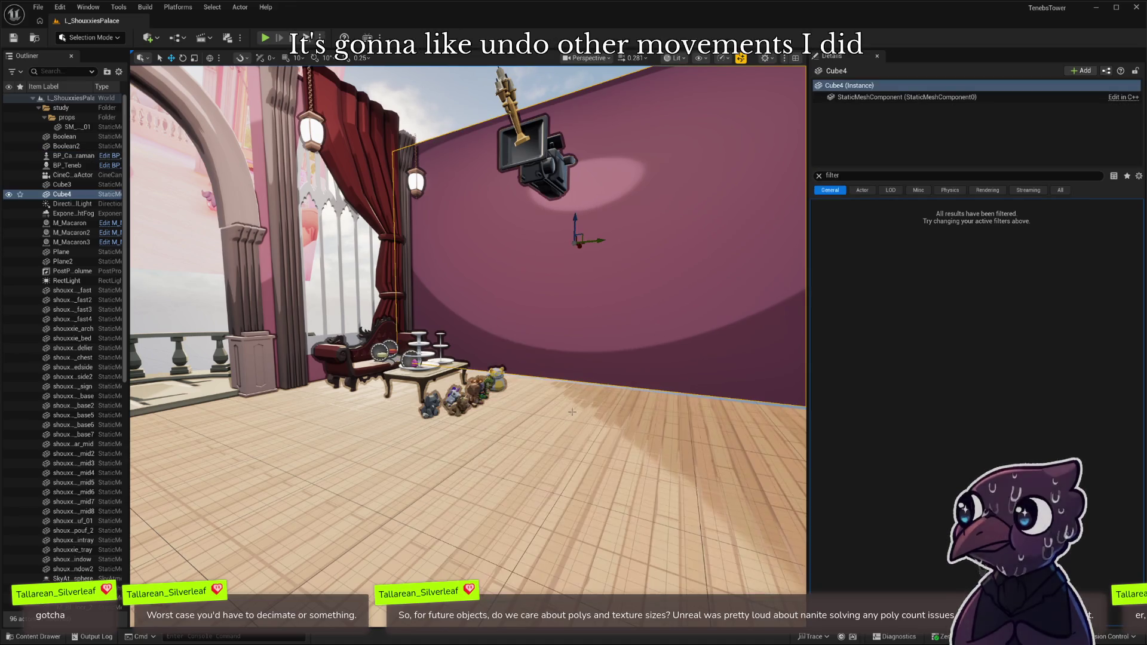
{"action": "key", "text": "ctrl+z"}
{"action": "key", "text": "ctrl+z"}
{"action": "key", "text": "ctrl+z"}
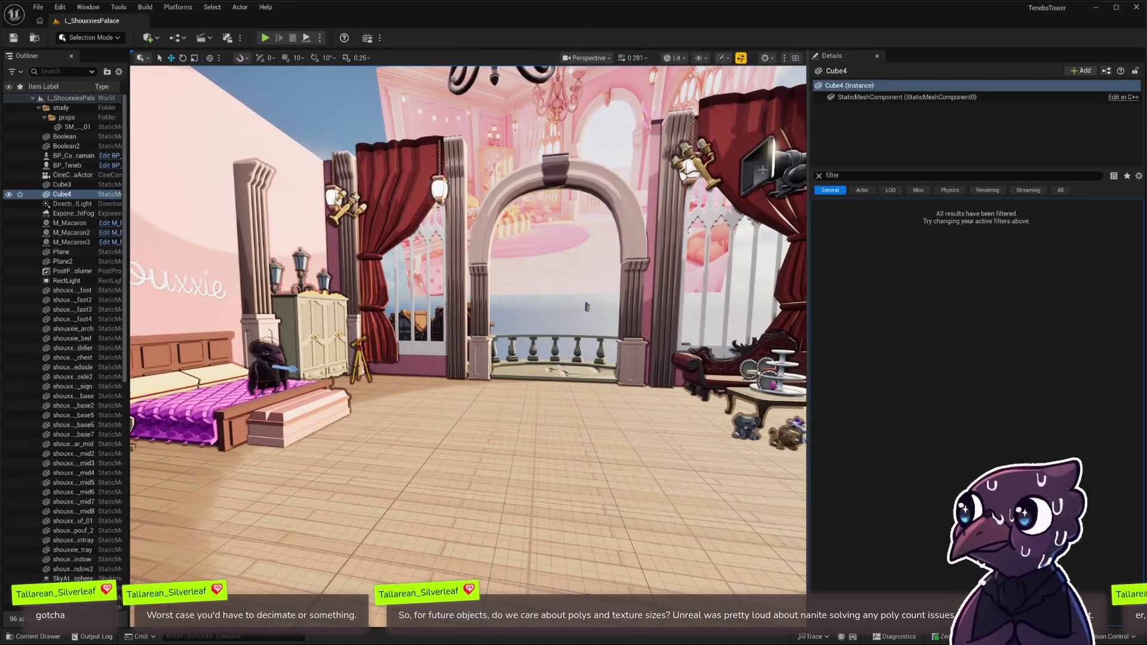
{"action": "key", "text": "ctrl+z"}
{"action": "key", "text": "ctrl+z"}
{"action": "key", "text": "ctrl+z"}
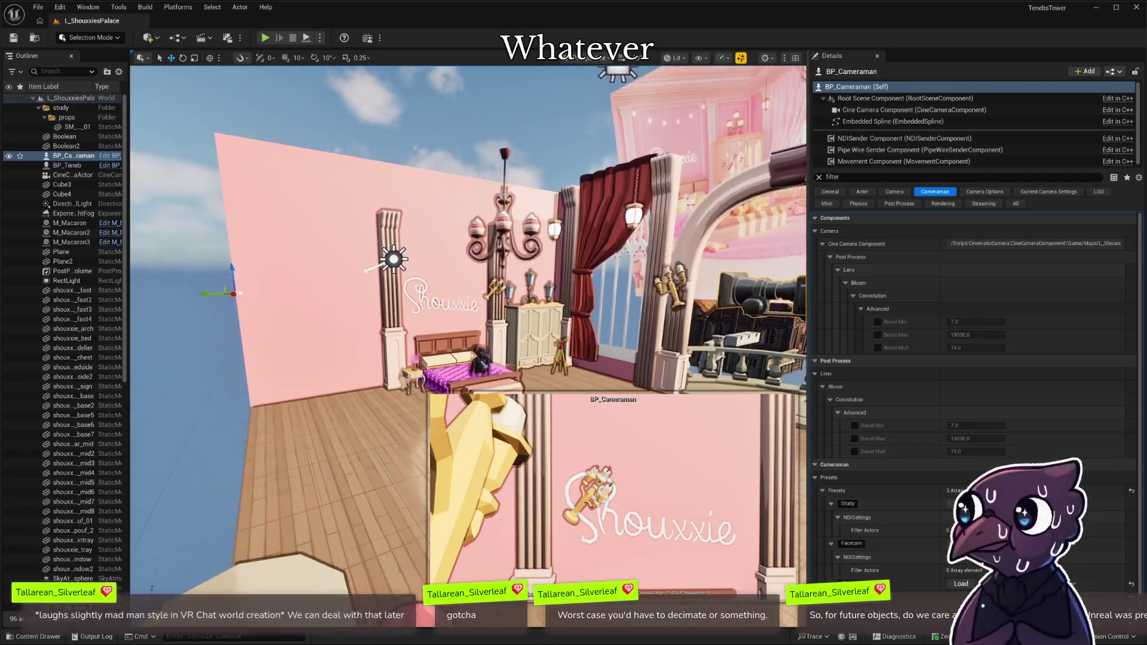
{"action": "key", "text": "ctrl+z"}
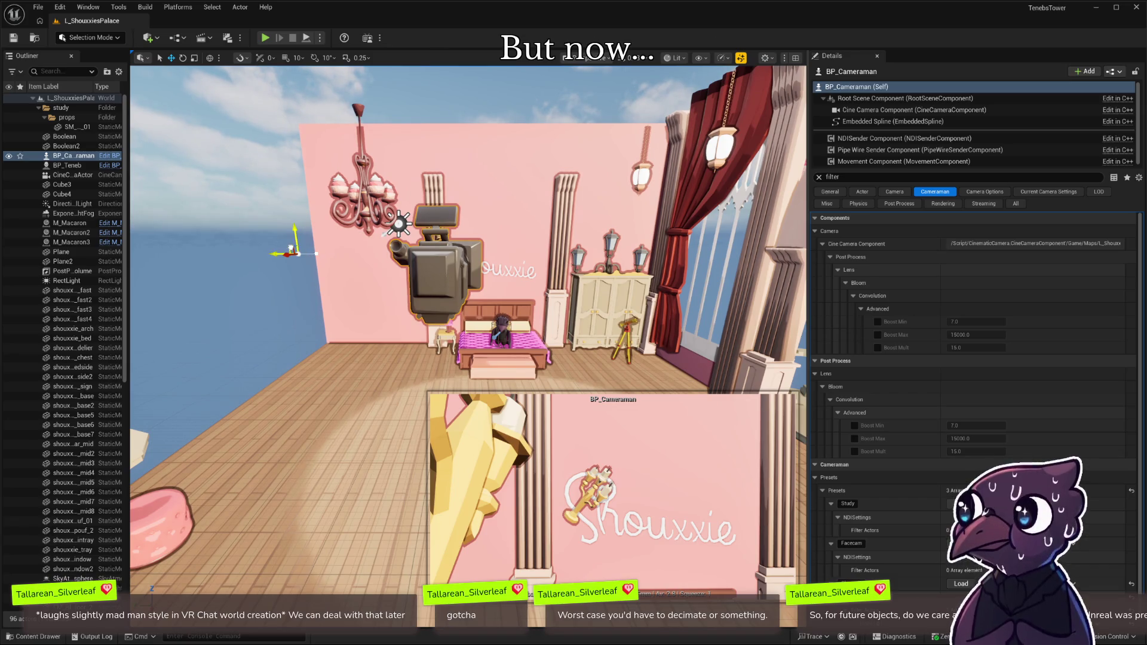
{"action": "key", "text": "ctrl+z"}
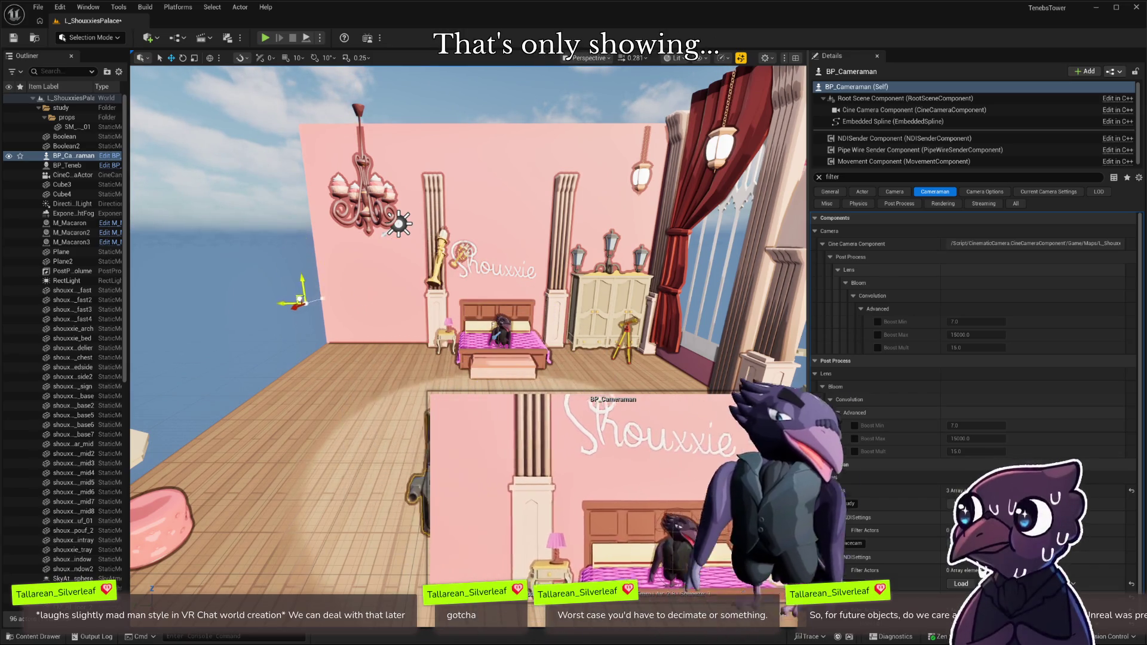
{"action": "key", "text": "ctrl+z"}
{"action": "mouse_move", "coordinate": [477, 326]}
{"action": "left_mouse_down"}
{"action": "mouse_move", "coordinate": [413, 323]}
{"action": "mouse_move", "coordinate": [477, 326]}
{"action": "left_mouse_up"}
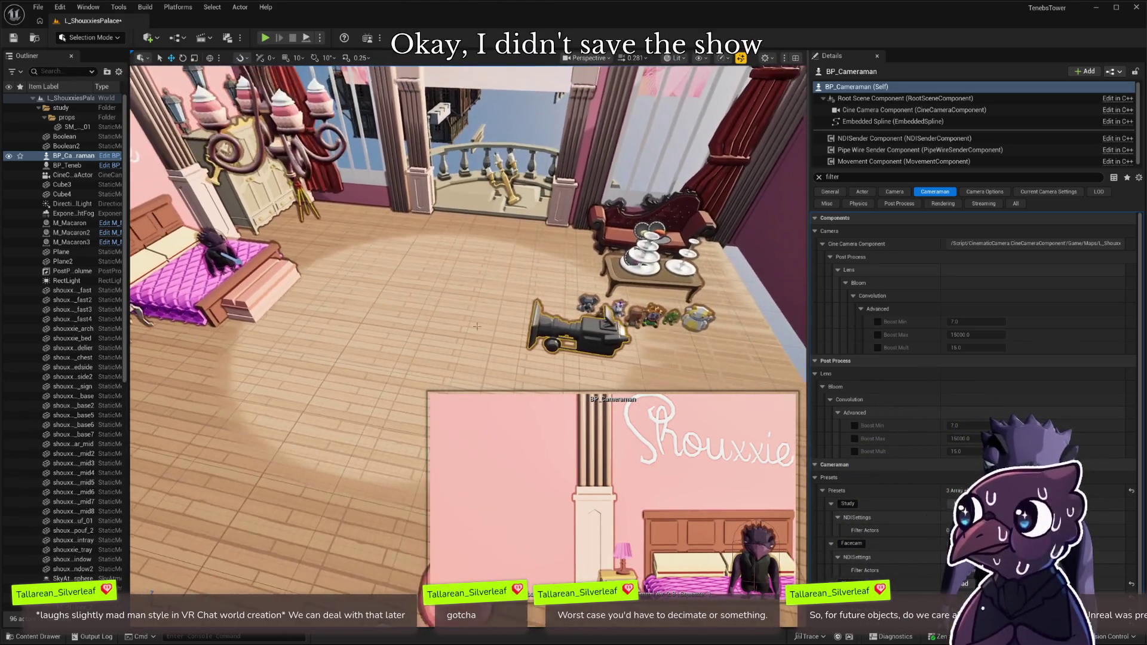
{"action": "key", "text": "ctrl+shift+p"}
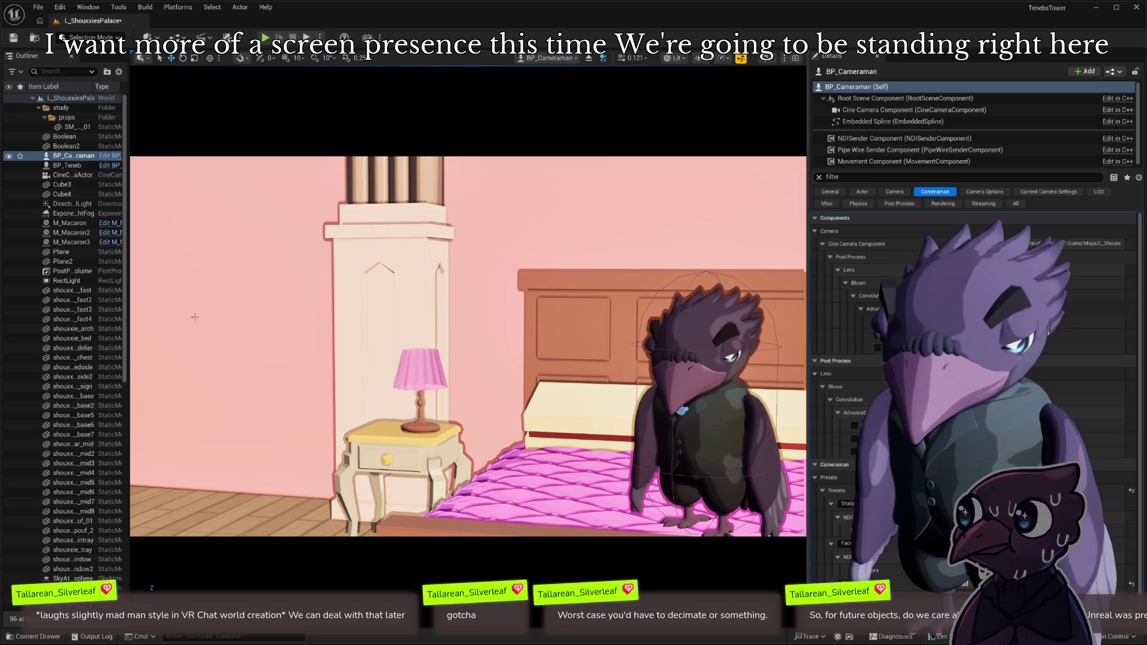
Step: Stop piloting BP_Cameraman once it frames the bed, then select the floor tile
{"action": "left_click", "coordinate": [589, 58]}
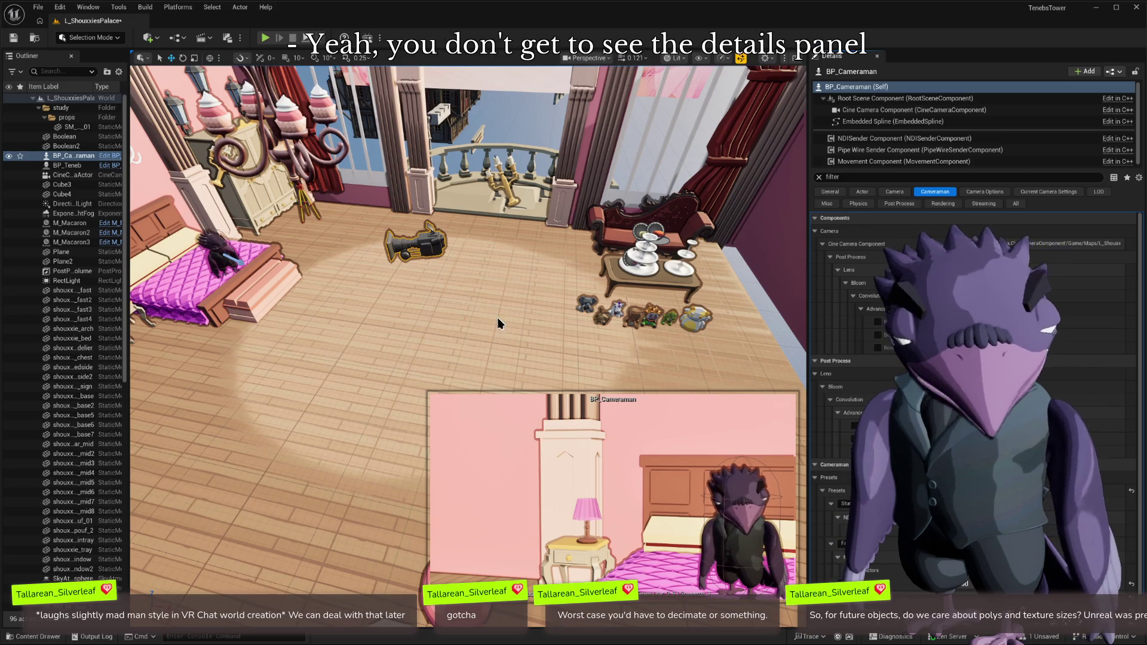
{"action": "left_click", "coordinate": [525, 317]}
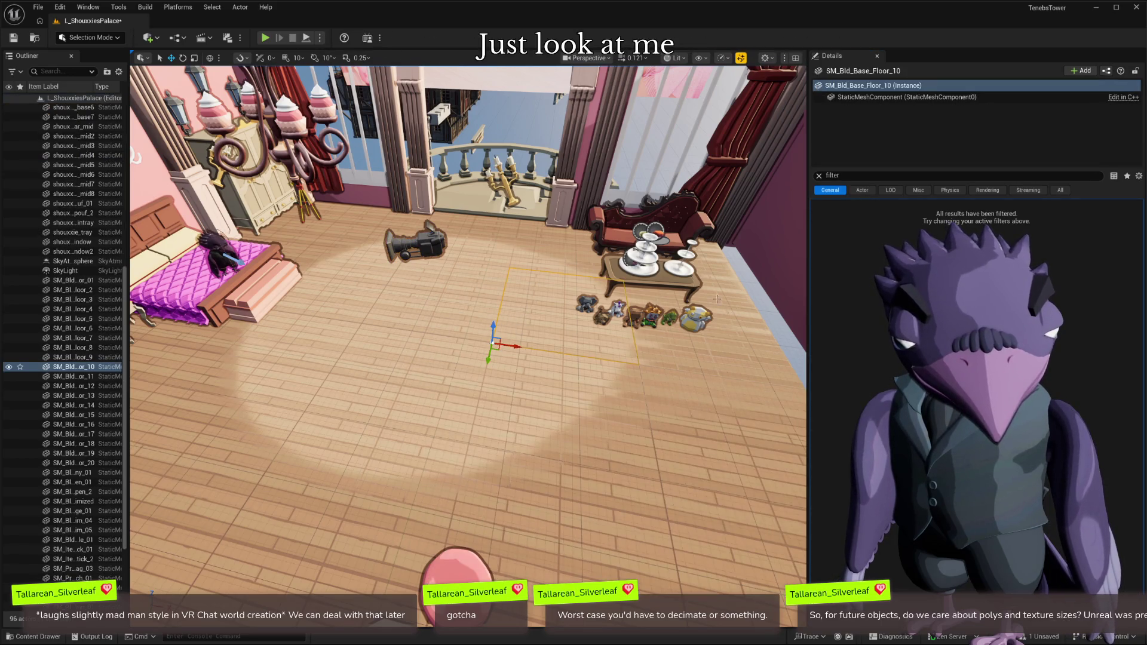
Step: Survey the bed, arch and balcony, clear the Details filter, and return to Blender
{"action": "mouse_move", "coordinate": [466, 346]}
{"action": "left_mouse_down"}
{"action": "mouse_move", "coordinate": [335, 332]}
{"action": "mouse_move", "coordinate": [316, 284]}
{"action": "mouse_move", "coordinate": [383, 283]}
{"action": "mouse_move", "coordinate": [329, 281]}
{"action": "mouse_move", "coordinate": [358, 281]}
{"action": "mouse_move", "coordinate": [329, 295]}
{"action": "left_mouse_up"}
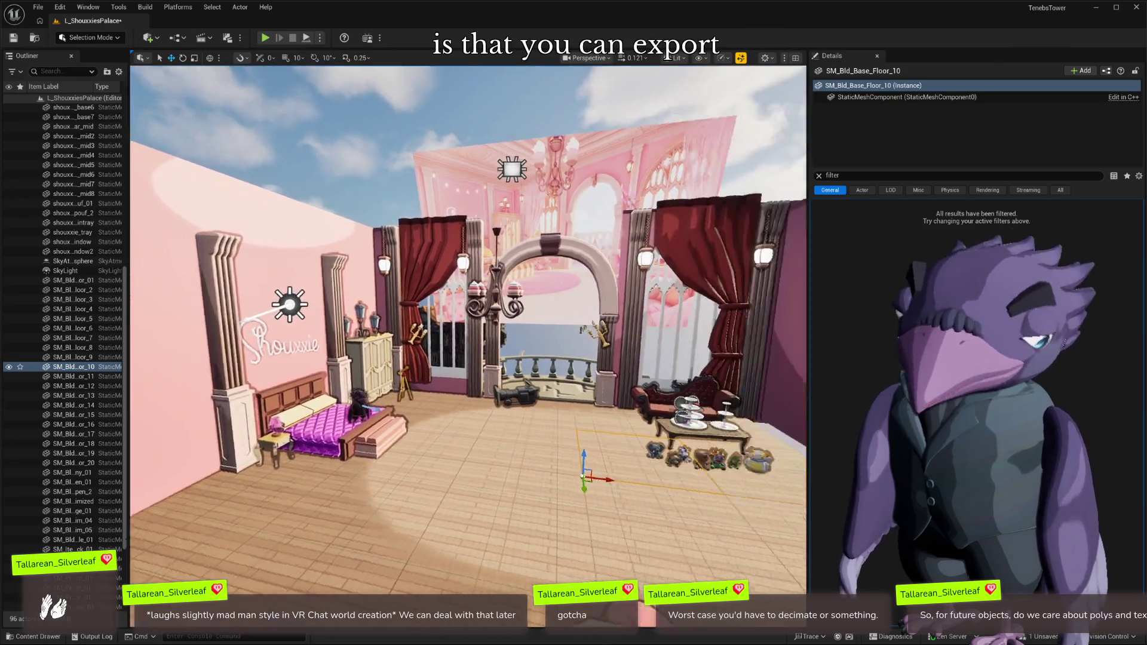
{"action": "mouse_move", "coordinate": [466, 329]}
{"action": "left_mouse_down"}
{"action": "mouse_move", "coordinate": [478, 335]}
{"action": "mouse_move", "coordinate": [382, 335]}
{"action": "mouse_move", "coordinate": [397, 254]}
{"action": "left_mouse_up"}
{"action": "mouse_move", "coordinate": [594, 361]}
{"action": "left_mouse_down"}
{"action": "mouse_move", "coordinate": [604, 359]}
{"action": "mouse_move", "coordinate": [594, 361]}
{"action": "left_mouse_up"}
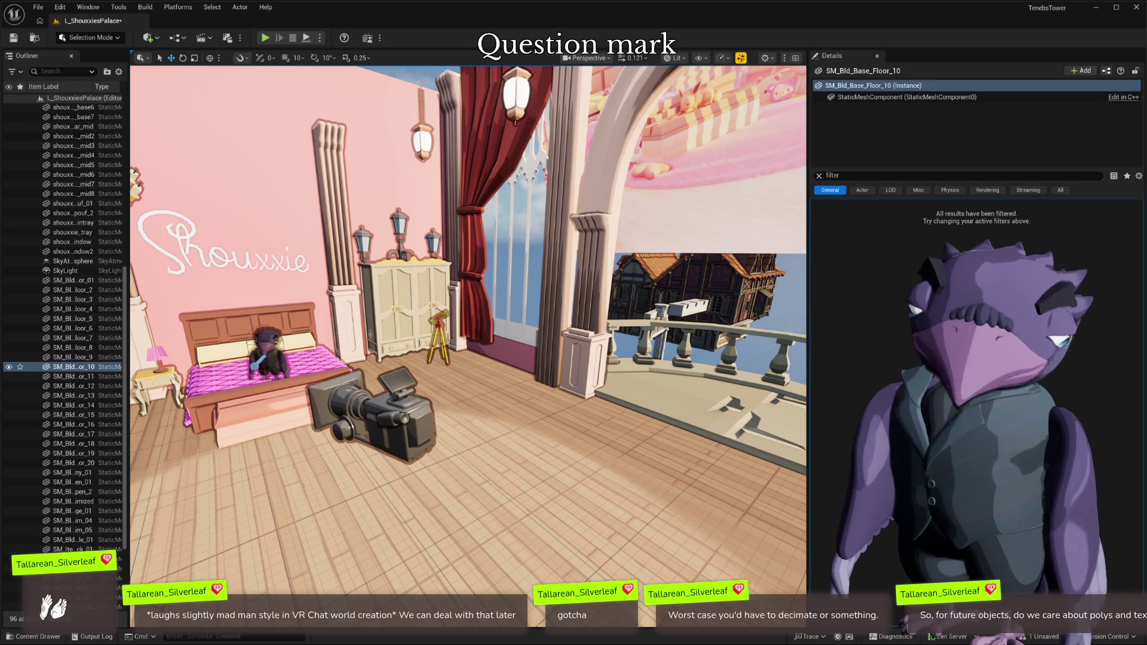
{"action": "mouse_move", "coordinate": [354, 460]}
{"action": "left_mouse_down"}
{"action": "mouse_move", "coordinate": [323, 383]}
{"action": "mouse_move", "coordinate": [346, 430]}
{"action": "mouse_move", "coordinate": [484, 422]}
{"action": "mouse_move", "coordinate": [353, 453]}
{"action": "left_mouse_up"}
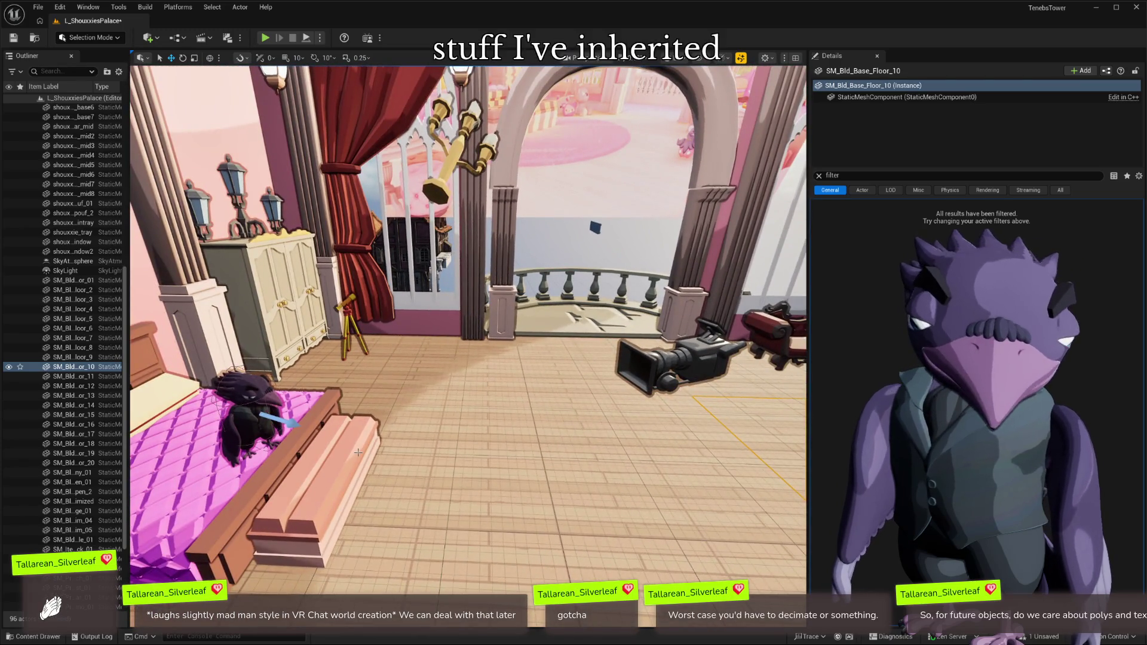
{"action": "left_click", "coordinate": [818, 176]}
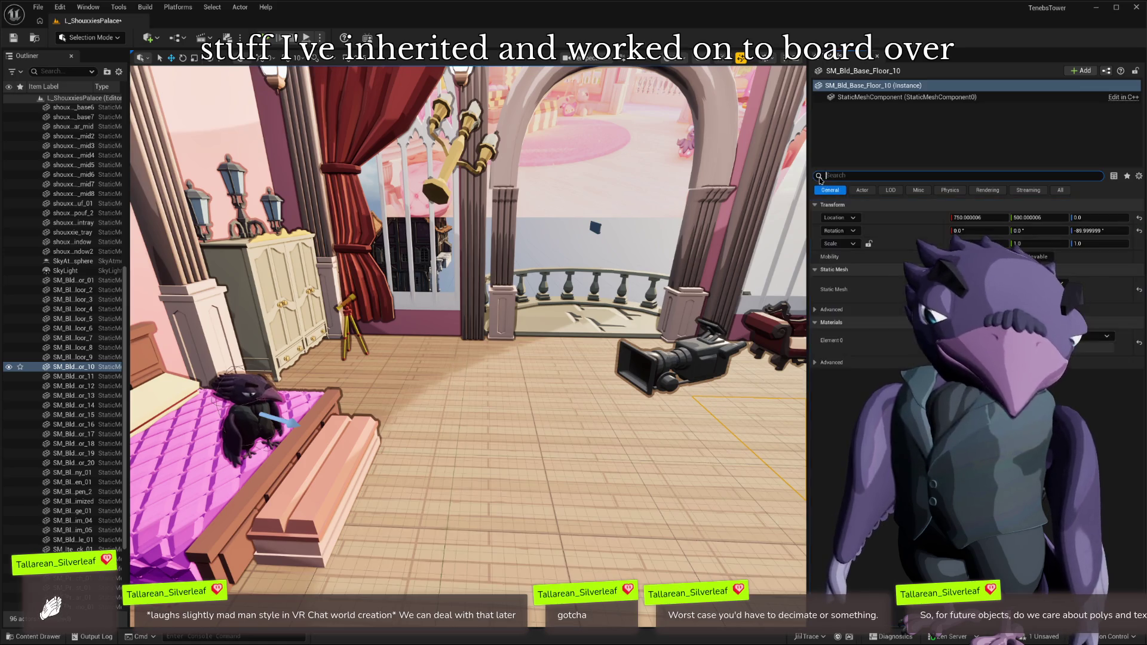
{"action": "mouse_move", "coordinate": [478, 418]}
{"action": "left_mouse_down"}
{"action": "mouse_move", "coordinate": [419, 418]}
{"action": "mouse_move", "coordinate": [490, 413]}
{"action": "mouse_move", "coordinate": [418, 419]}
{"action": "mouse_move", "coordinate": [412, 407]}
{"action": "mouse_move", "coordinate": [451, 381]}
{"action": "left_mouse_up"}
{"action": "key", "text": "alt+Tab"}
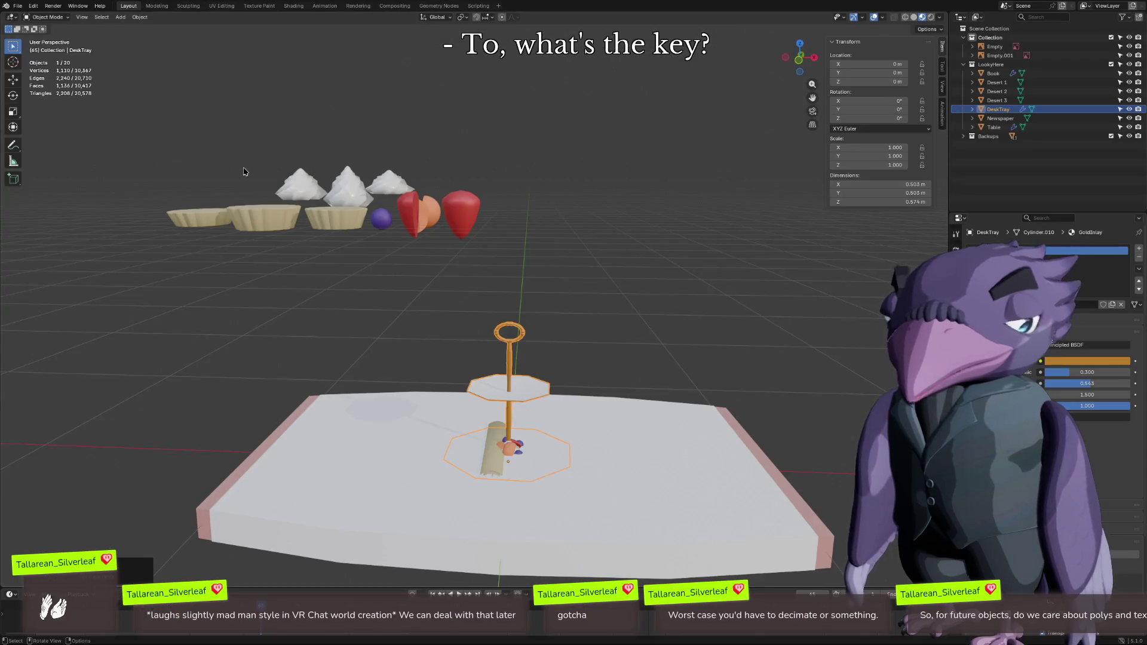
Step: Zoom out, then start File > Open while discarding unsaved changes to ShouxxieAssets3.blend
{"action": "scroll", "coordinate": [354, 195], "scroll_direction": "down", "scroll_amount": 8}
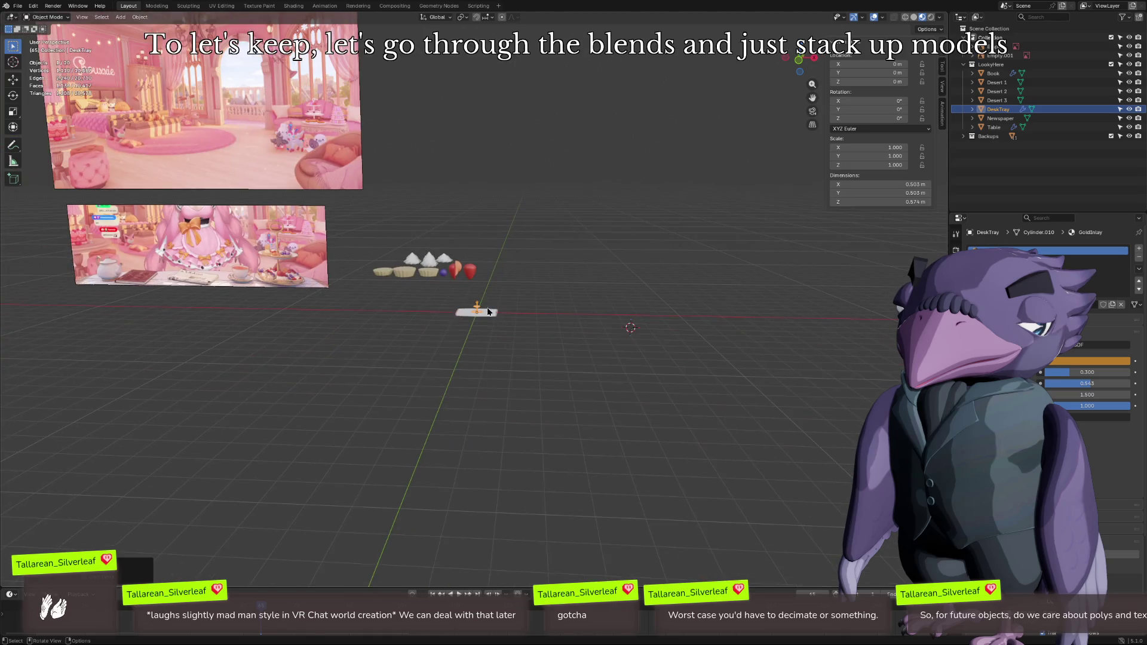
{"action": "left_click", "coordinate": [16, 6]}
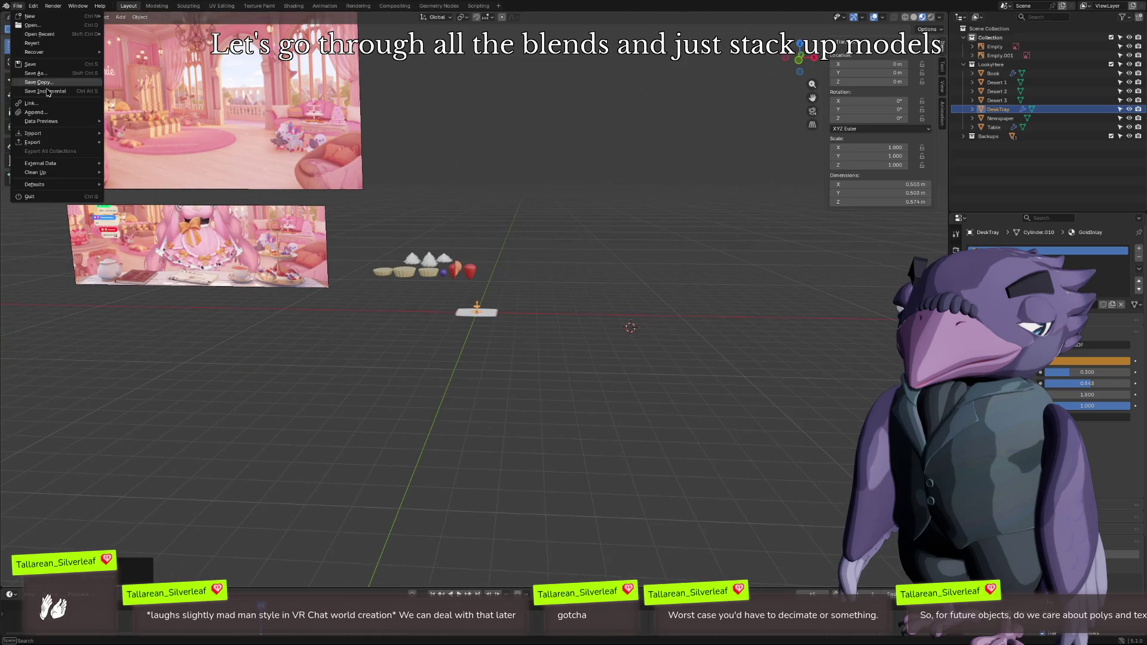
{"action": "left_click", "coordinate": [41, 27]}
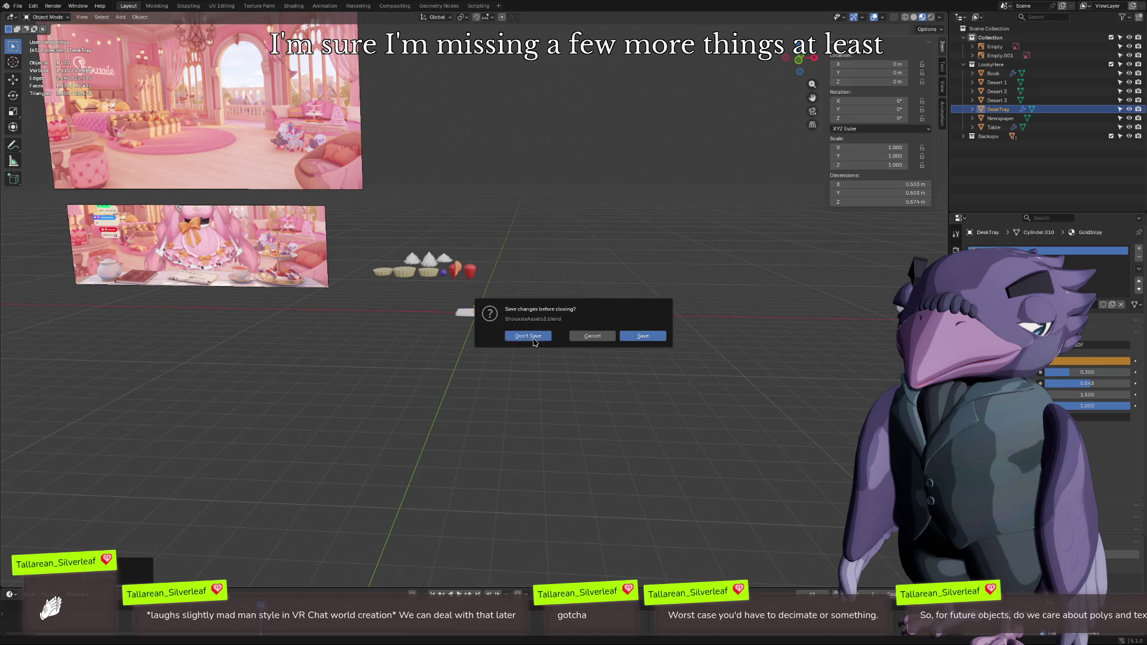
{"action": "left_click", "coordinate": [534, 340]}
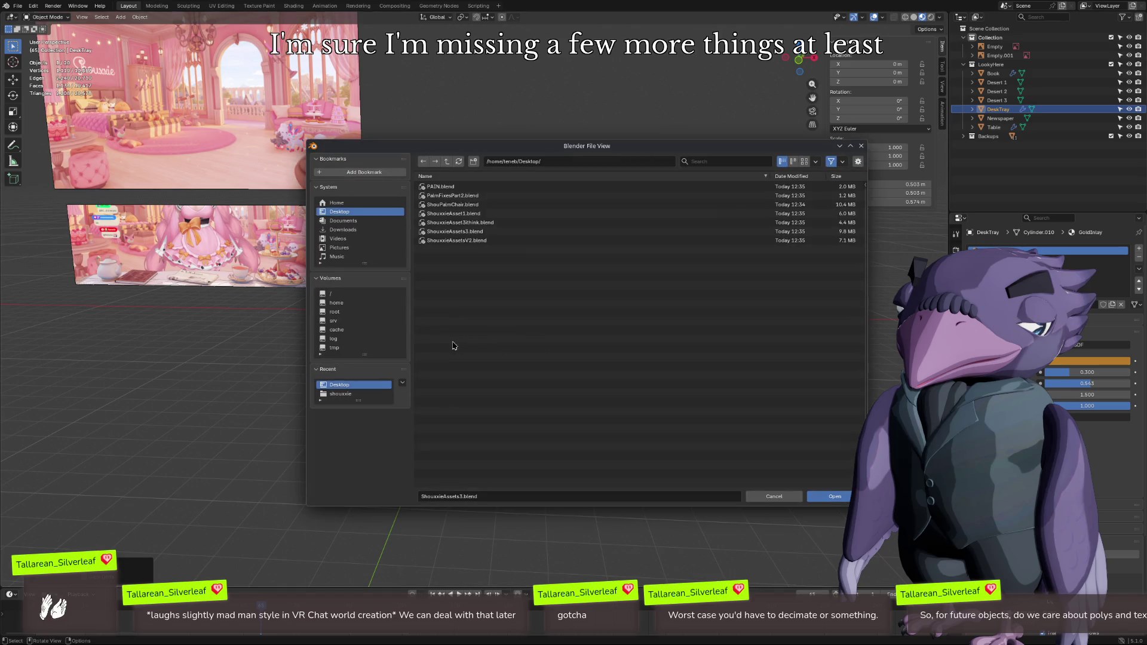
Step: Compare the Desktop .blend files and load ShouxxieAsset1.blend
{"action": "left_click", "coordinate": [460, 240]}
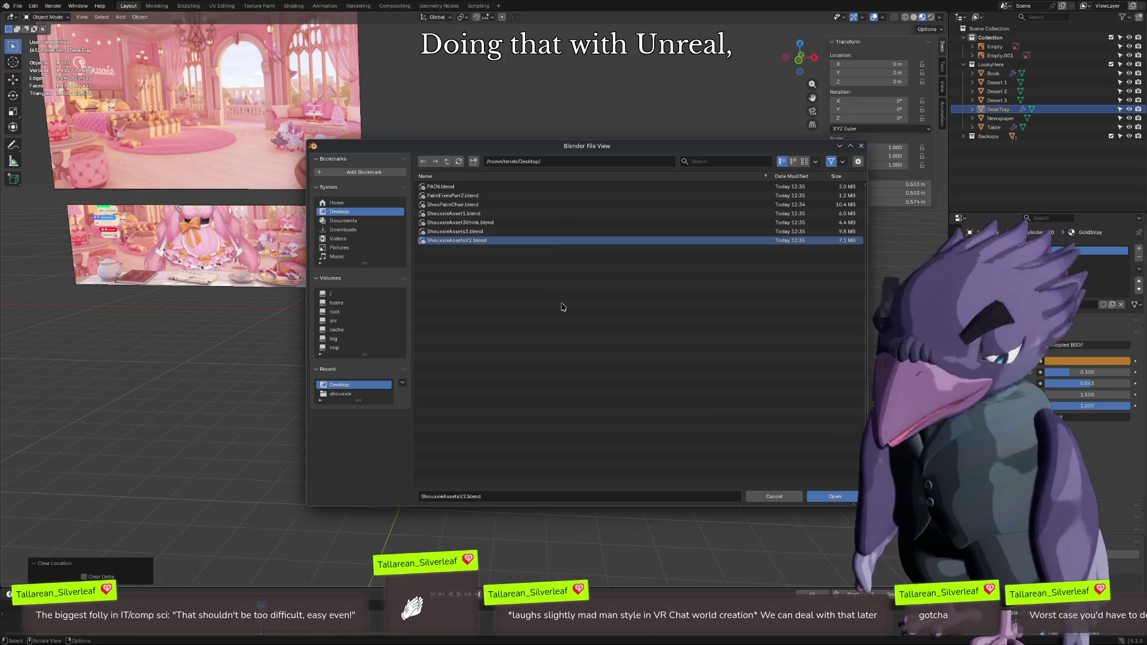
{"action": "left_click", "coordinate": [502, 262]}
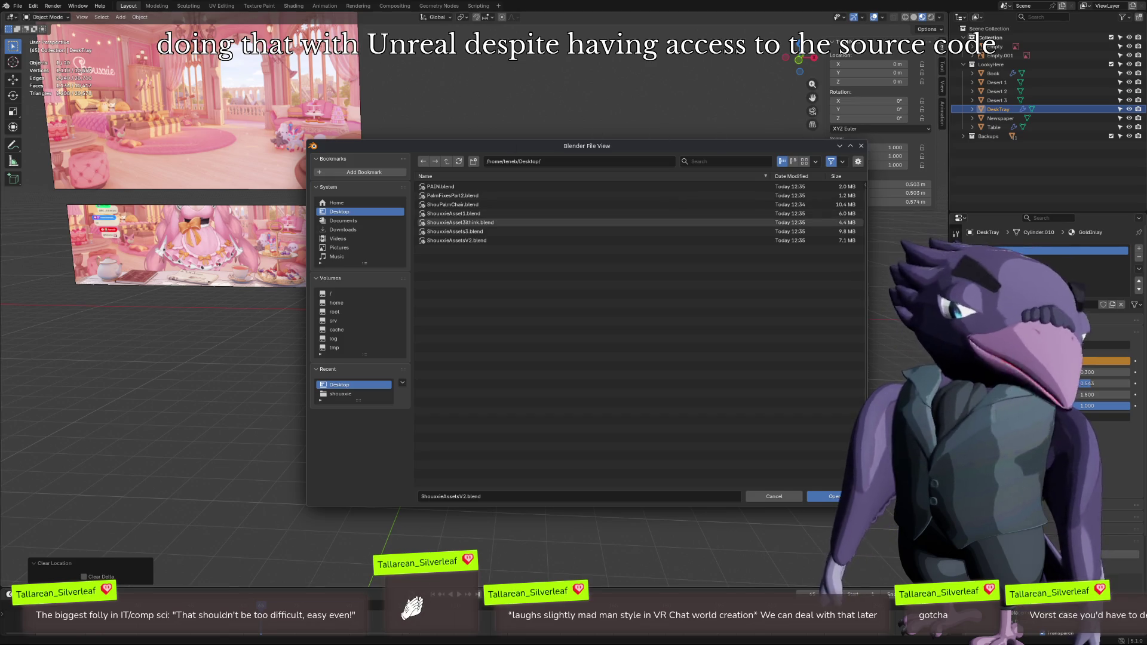
{"action": "left_click", "coordinate": [445, 222]}
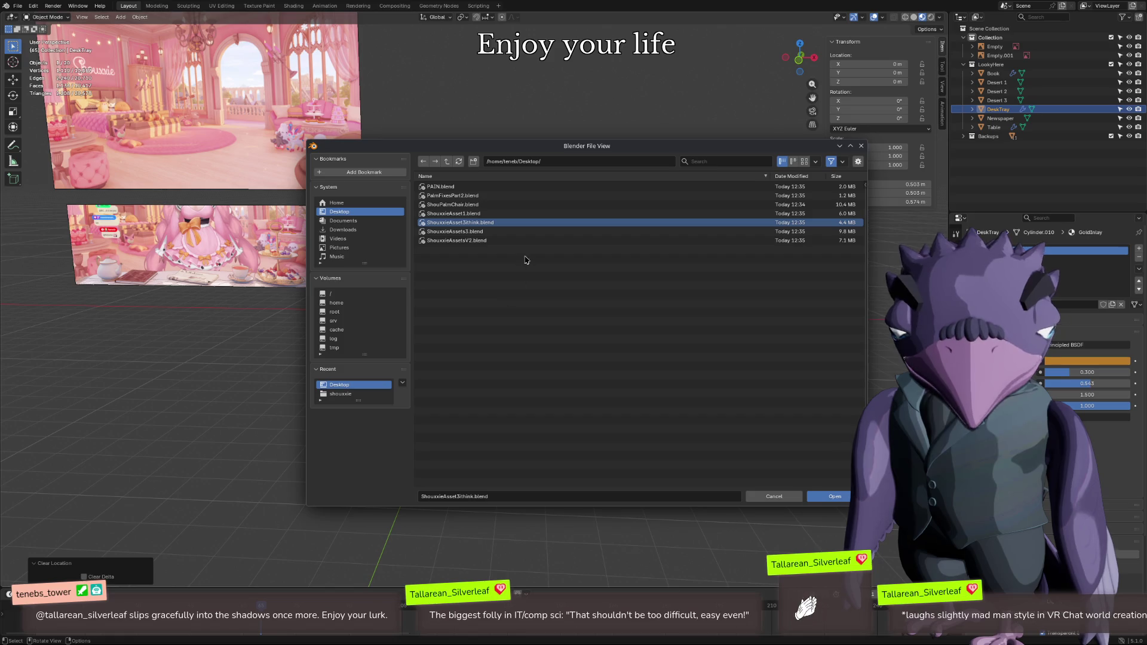
{"action": "left_click", "coordinate": [441, 213]}
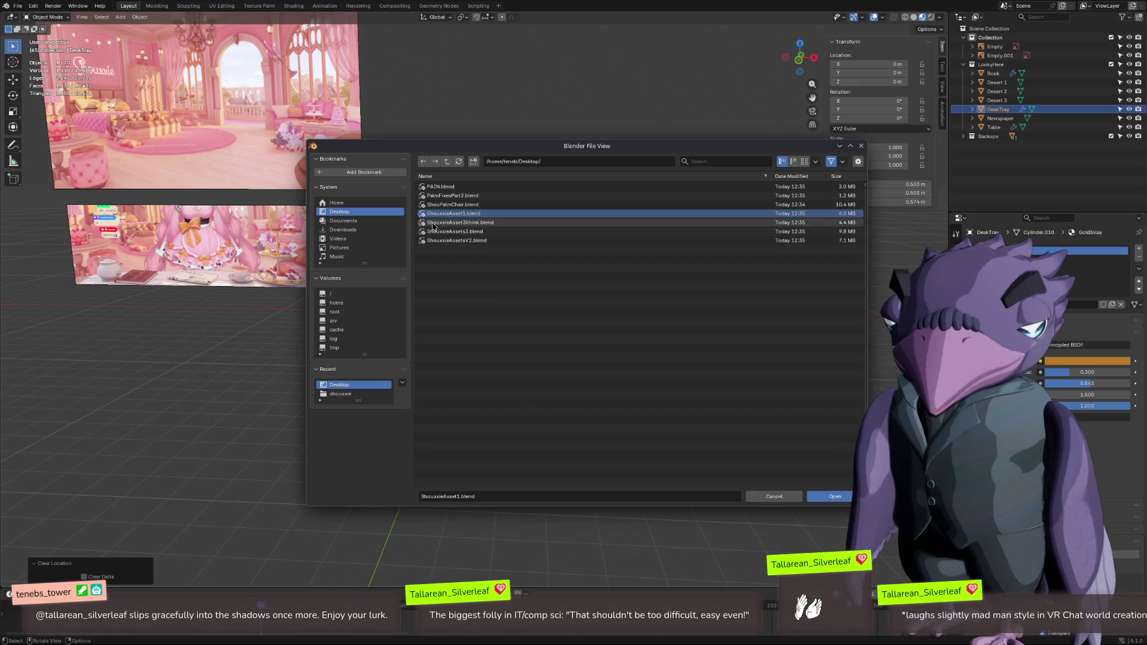
{"action": "mouse_move", "coordinate": [444, 215]}
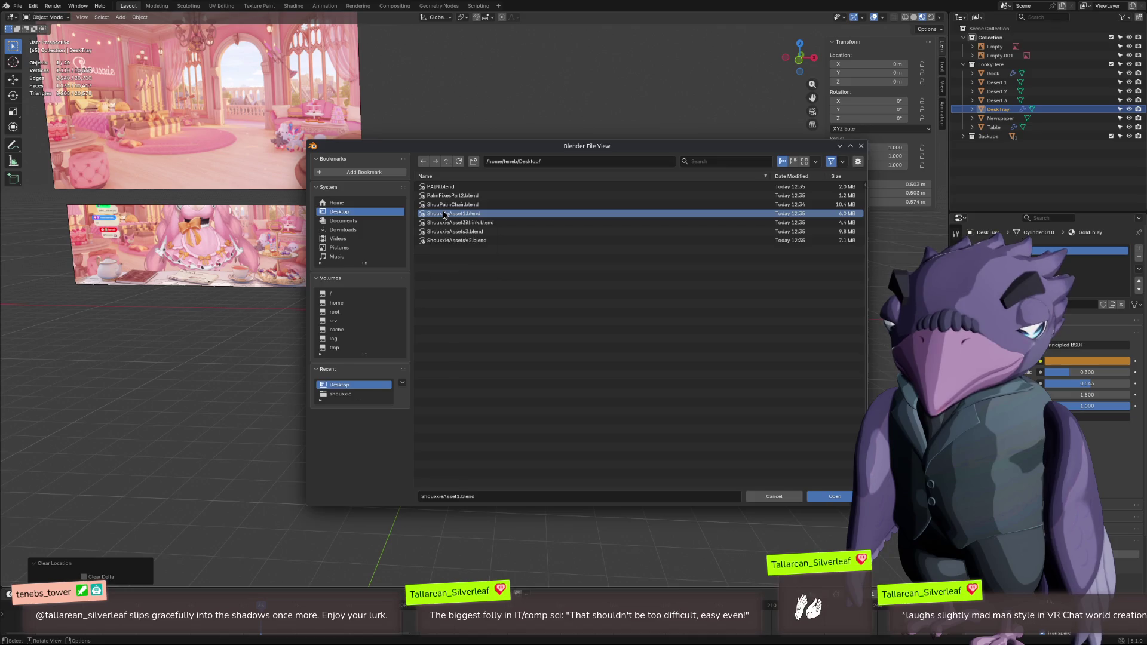
{"action": "key", "text": "Escape"}
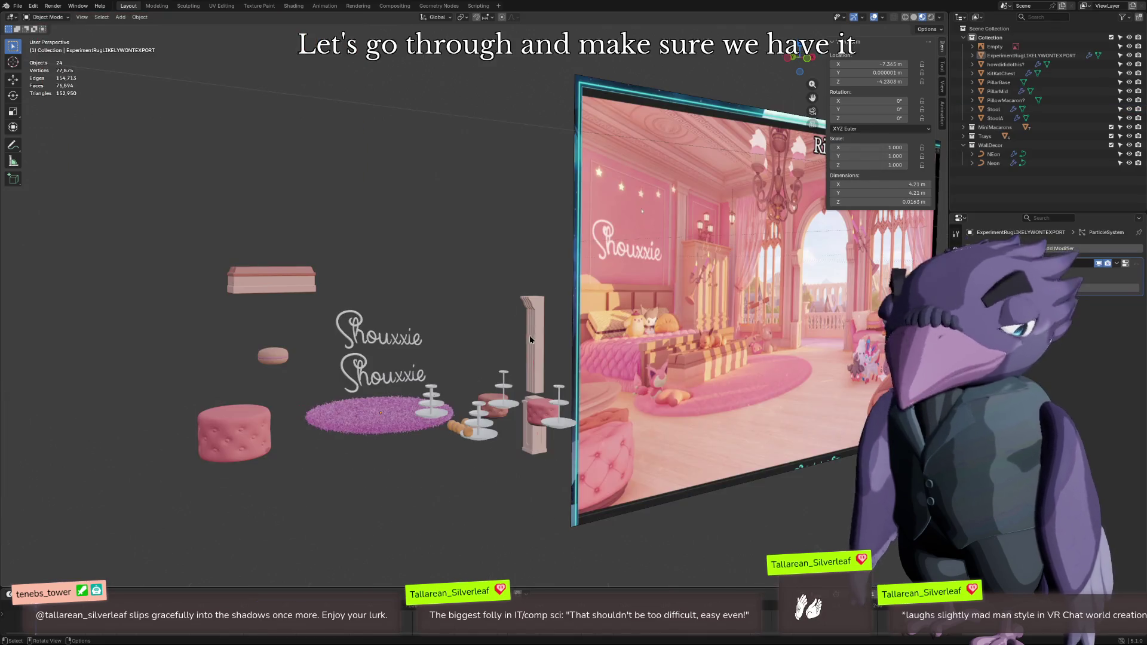
Step: Select the fluffy pink rug, then start File > Open and close the browser unused
{"action": "mouse_move", "coordinate": [472, 445]}
{"action": "left_mouse_down"}
{"action": "mouse_move", "coordinate": [353, 426]}
{"action": "mouse_move", "coordinate": [442, 360]}
{"action": "mouse_move", "coordinate": [382, 357]}
{"action": "mouse_move", "coordinate": [400, 358]}
{"action": "left_mouse_up"}
{"action": "left_click", "coordinate": [348, 422]}
{"action": "left_click", "coordinate": [18, 7]}
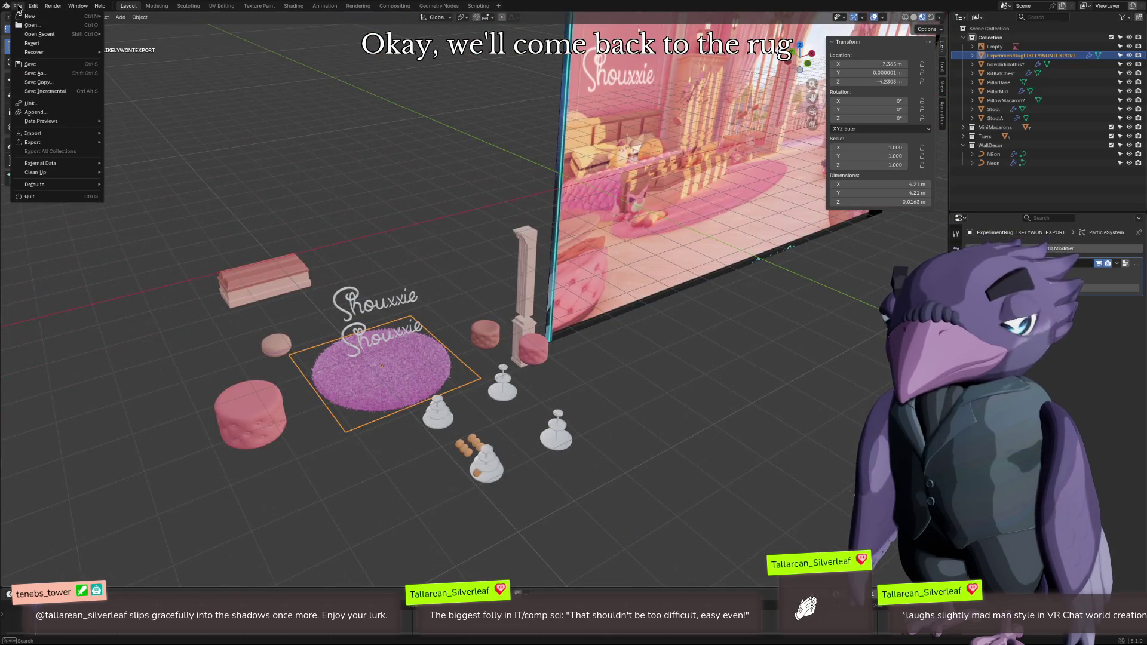
{"action": "left_click", "coordinate": [45, 26]}
{"action": "left_click", "coordinate": [528, 336]}
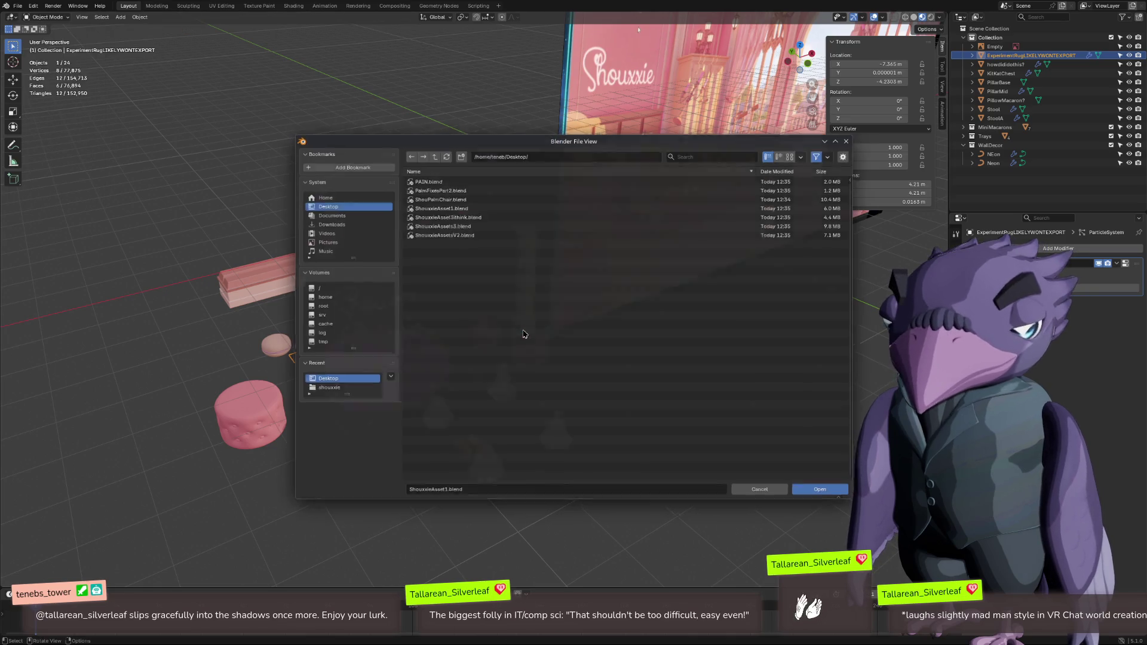
{"action": "left_click", "coordinate": [849, 141]}
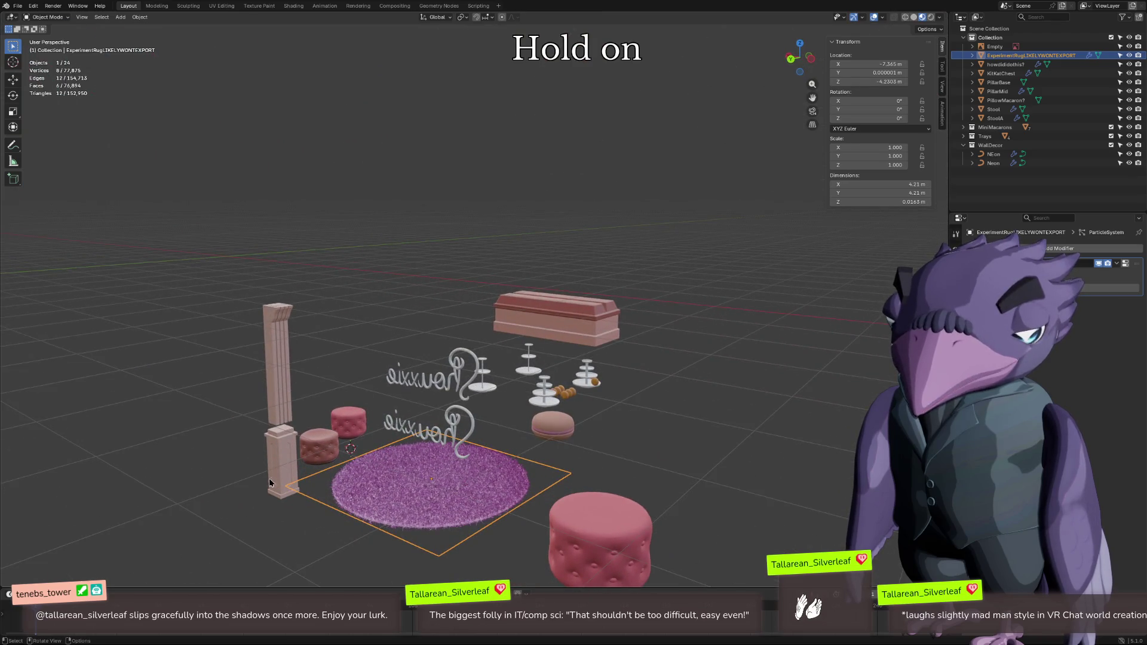
Step: Select the middle pillar, orbit to the pink wall panel, and check the Open Recent list
{"action": "left_click", "coordinate": [270, 482]}
{"action": "left_click_drag", "start_coordinate": [275, 472], "coordinate": [320, 246]}
{"action": "left_click", "coordinate": [16, 6]}
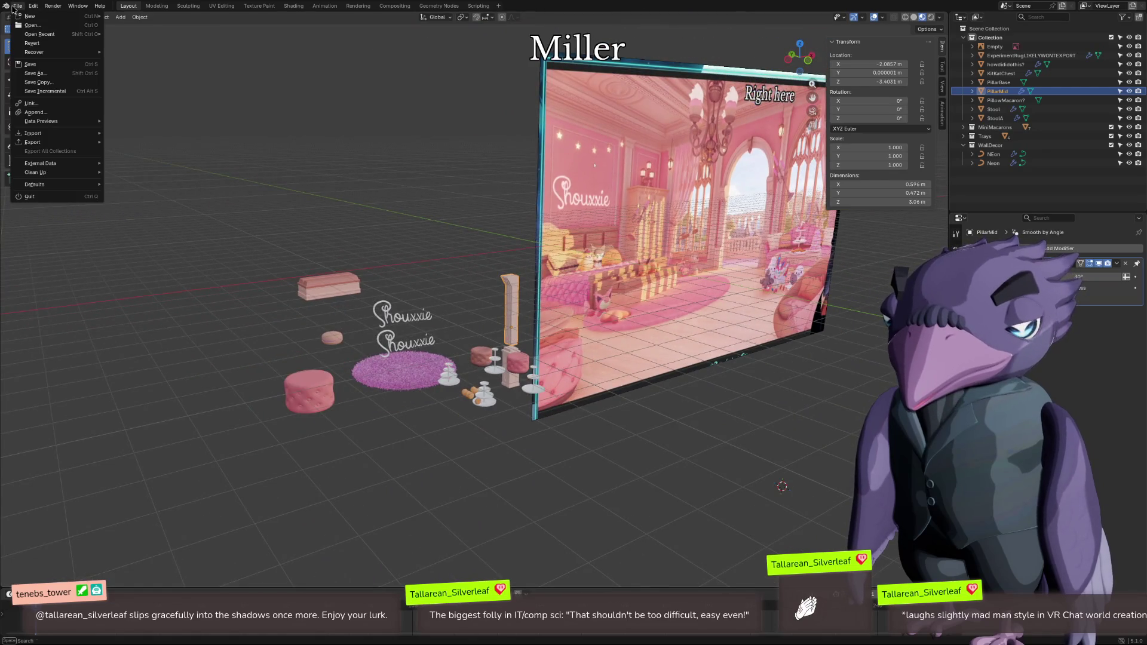
{"action": "key", "text": "Escape"}
{"action": "left_click", "coordinate": [18, 7]}
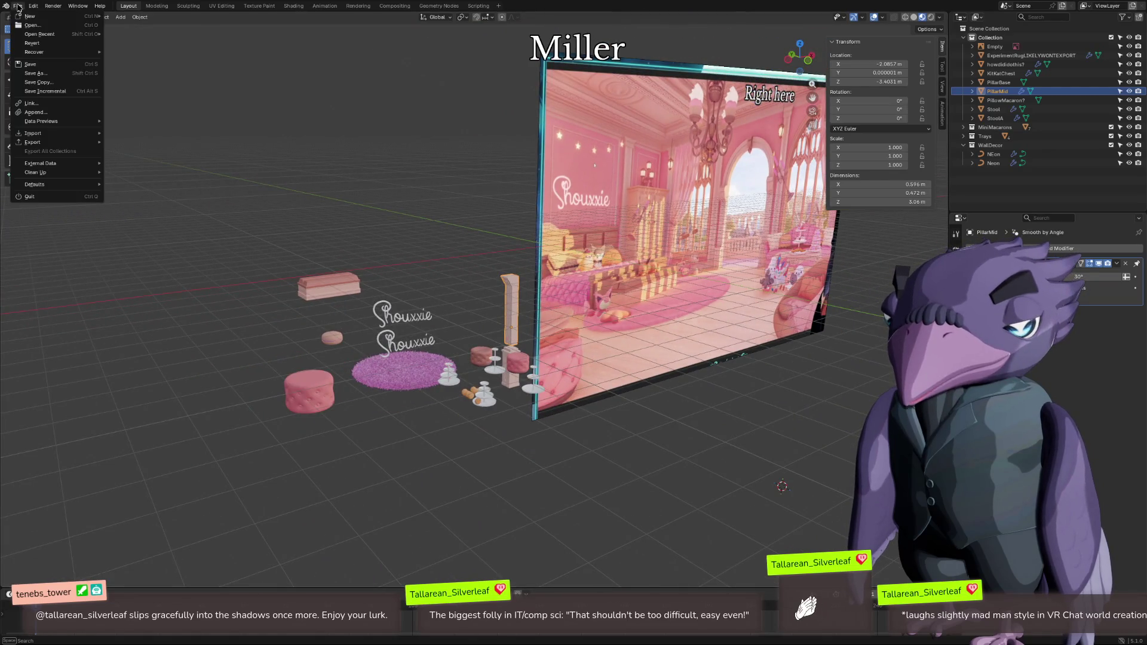
{"action": "mouse_move", "coordinate": [33, 6]}
{"action": "key", "text": "Escape"}
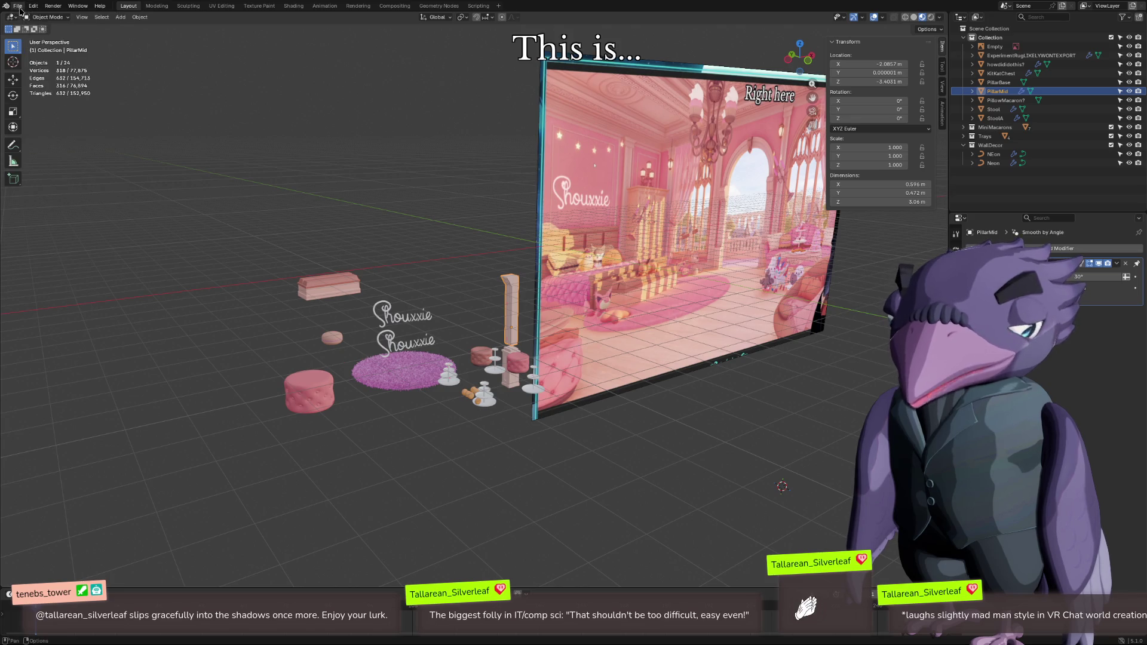
{"action": "left_click", "coordinate": [18, 7]}
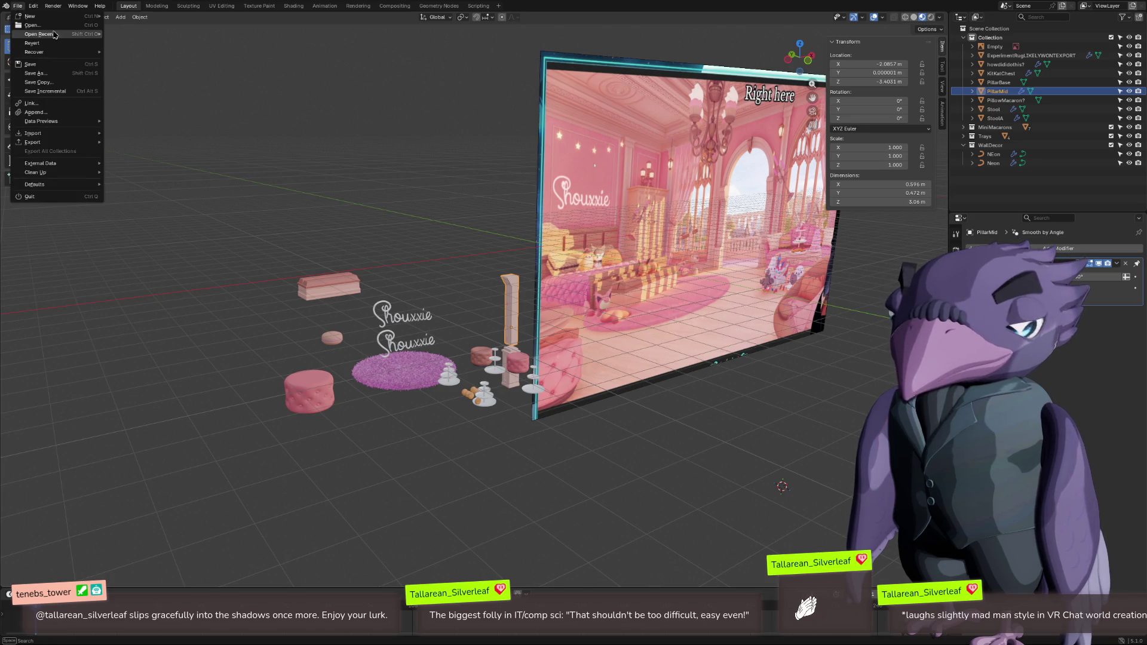
{"action": "mouse_move", "coordinate": [54, 34]}
{"action": "key", "text": "Escape"}
Step: Leave fullscreen and begin opening a different blend file via File > Open
{"action": "key", "text": "F11"}
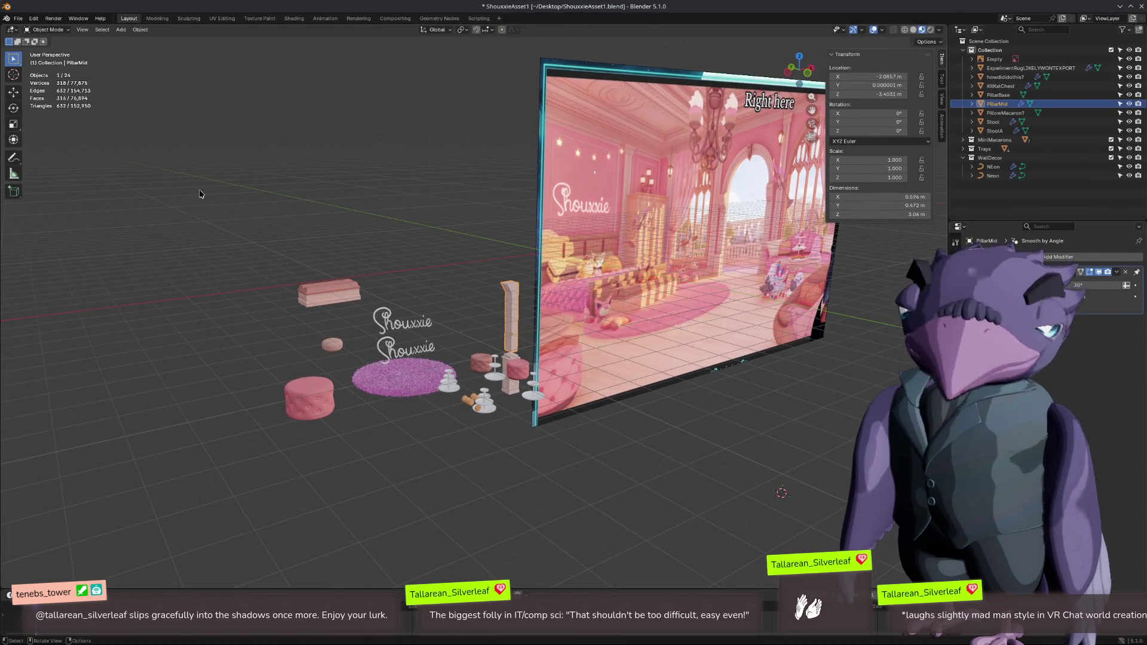
{"action": "left_click", "coordinate": [18, 19]}
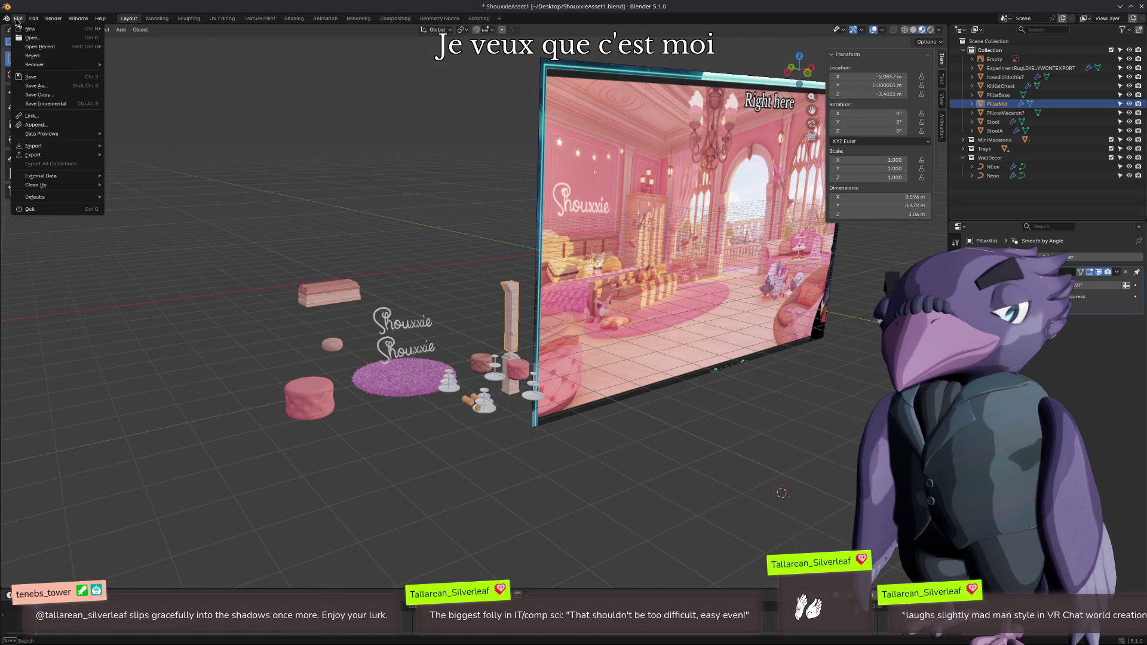
{"action": "left_click", "coordinate": [33, 38]}
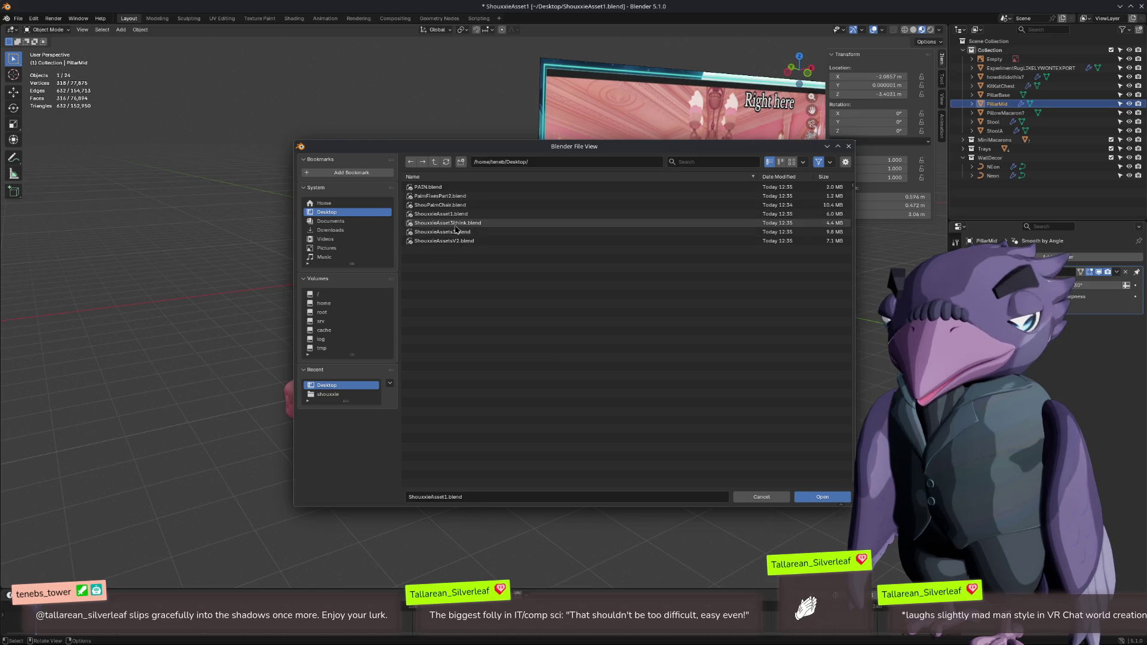
Step: Open ShouxxieAssetsV2.blend, rename the trash can from Tashcan to Trashcan, and save
{"action": "double_click", "coordinate": [471, 241]}
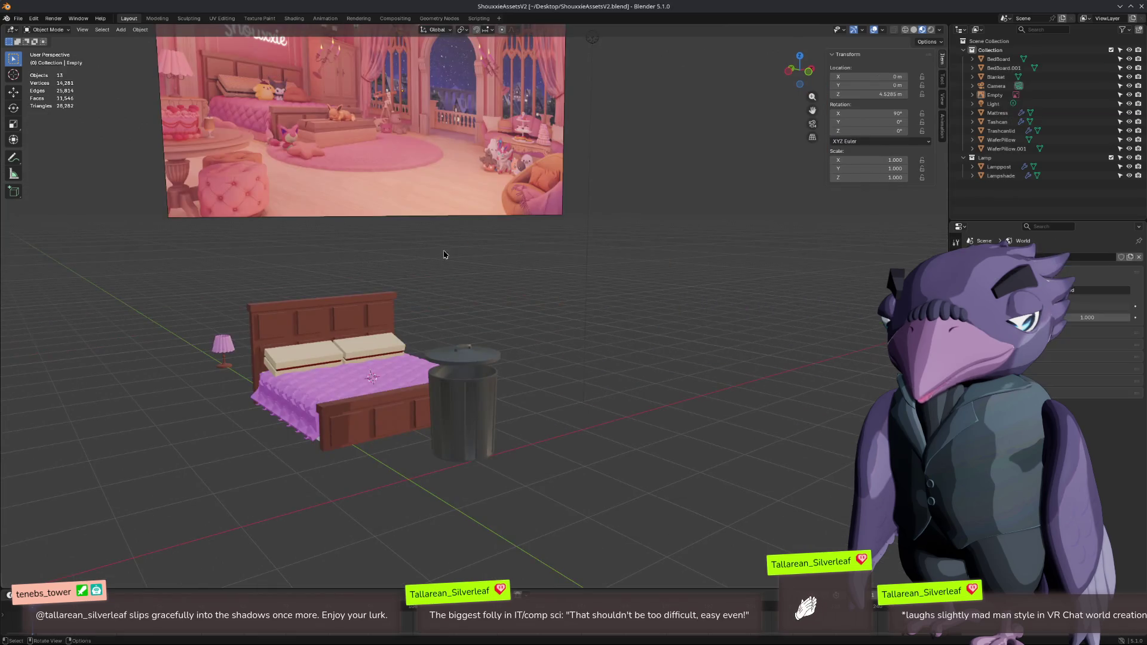
{"action": "left_click", "coordinate": [492, 399]}
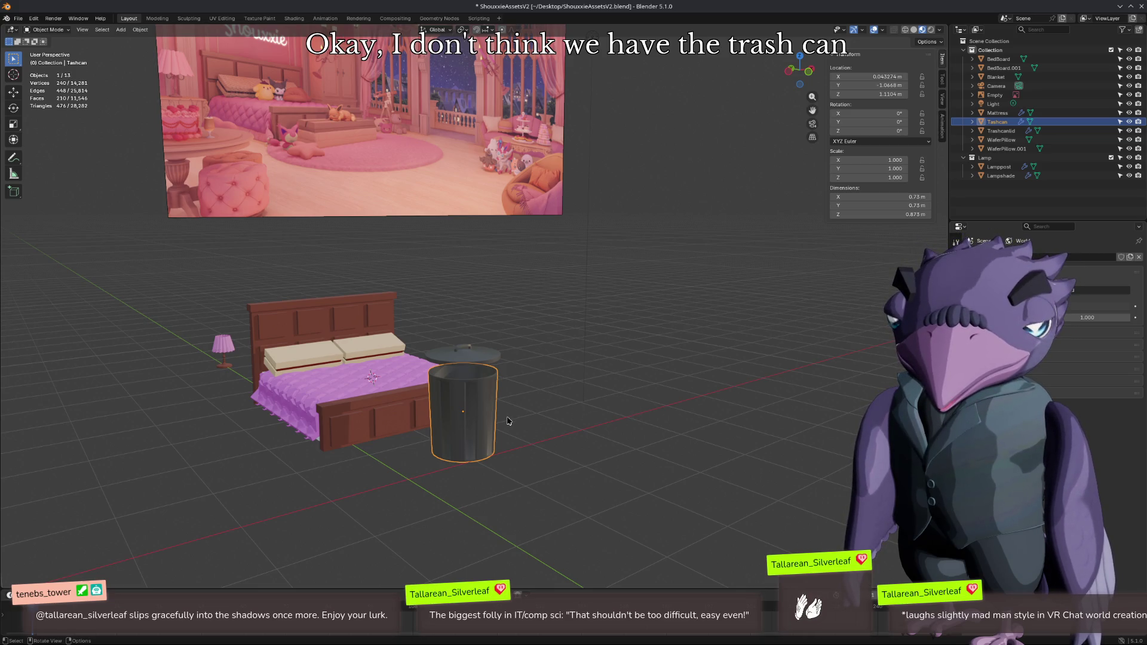
{"action": "key", "text": "F2"}
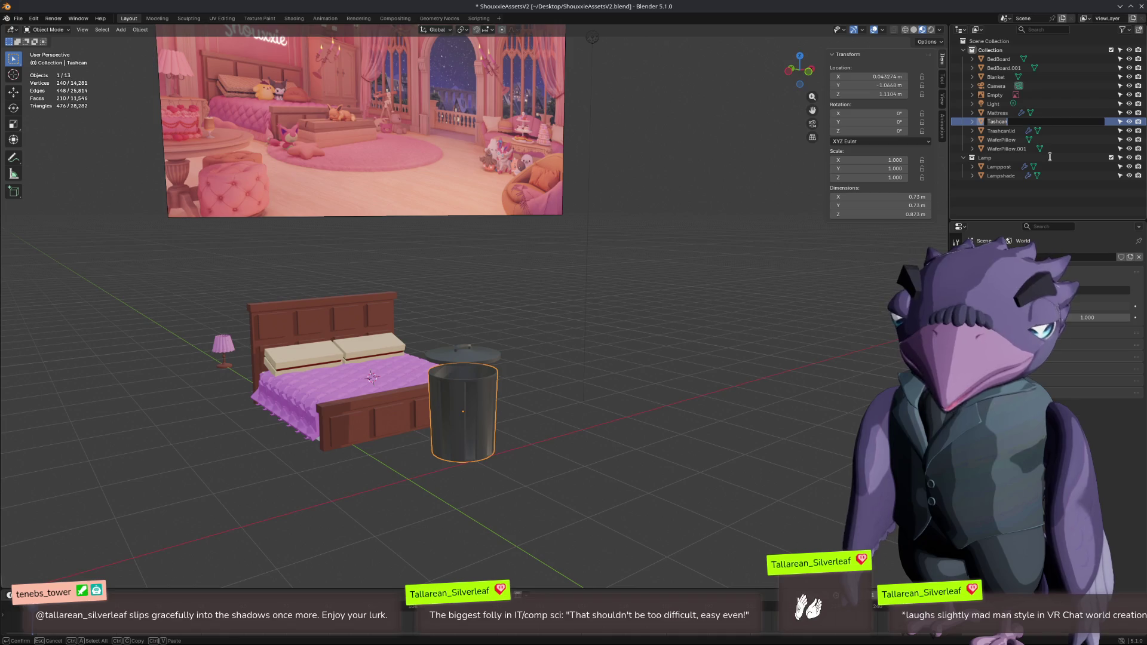
{"action": "type", "text": "r"}
{"action": "key", "text": "Return"}
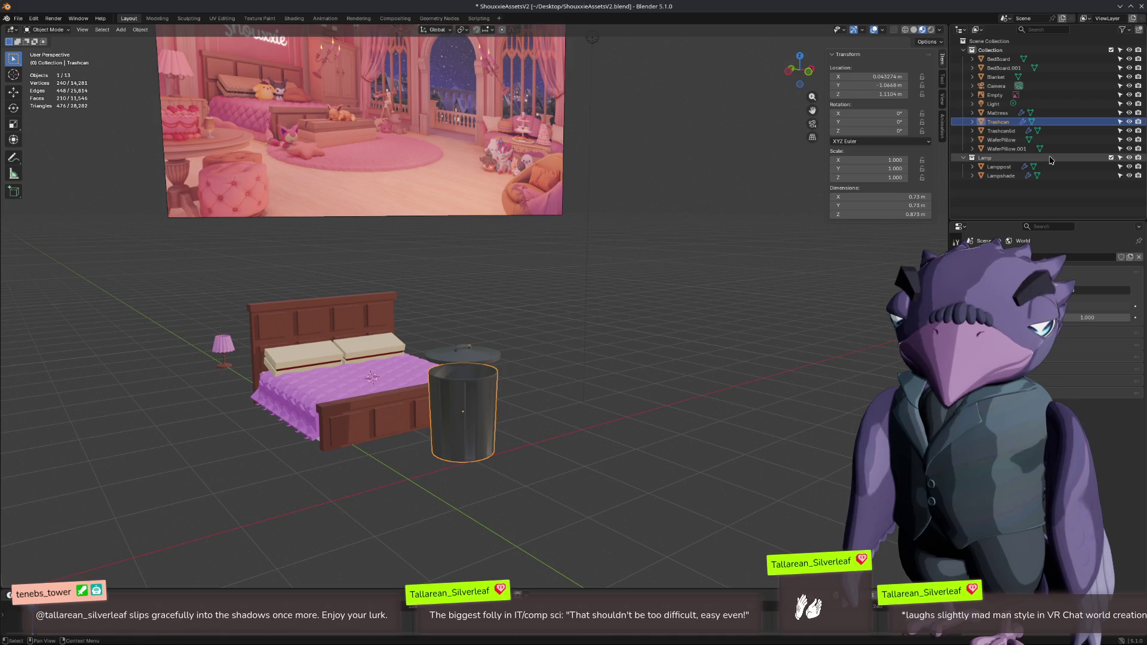
{"action": "key", "text": "ctrl+s"}
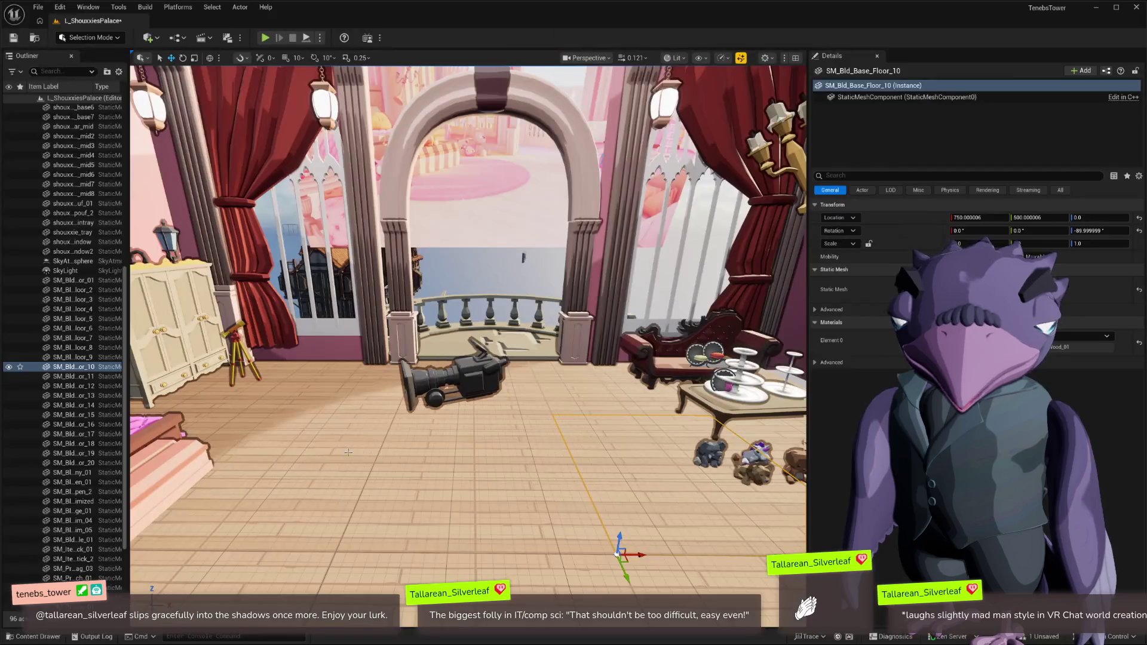
Step: In the Content Drawer, browse Content > Shouxxie > Materials and the Shouxxie folder's assets
{"action": "left_click", "coordinate": [35, 637]}
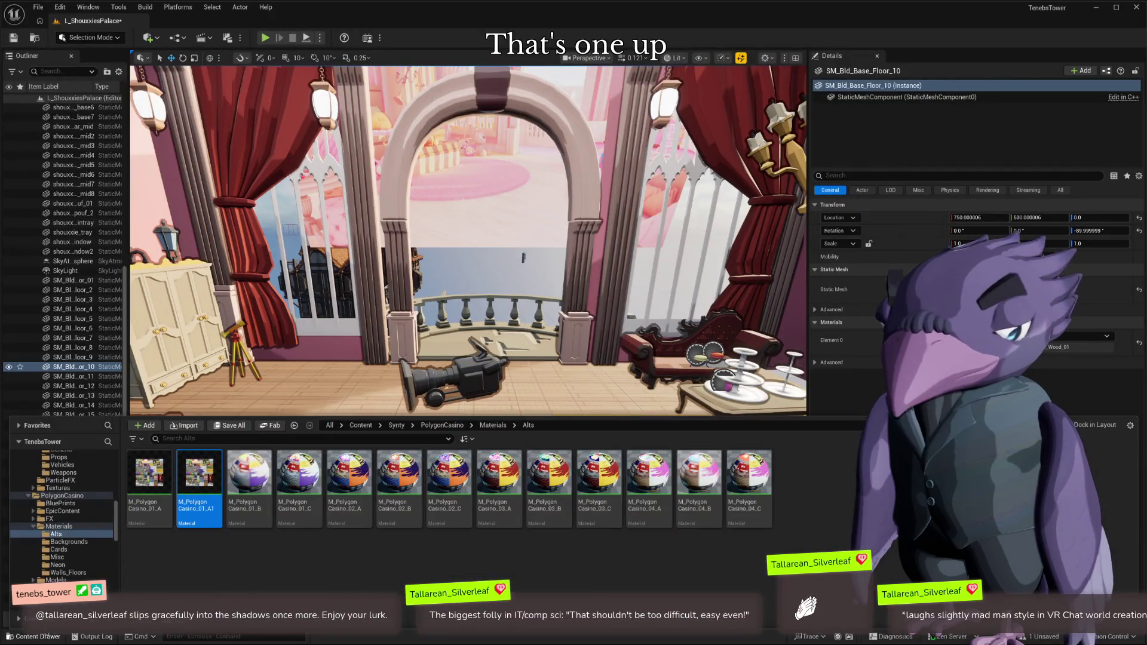
{"action": "scroll", "coordinate": [78, 520], "scroll_direction": "down", "scroll_amount": 2}
{"action": "scroll", "coordinate": [78, 520], "scroll_direction": "up", "scroll_amount": 5}
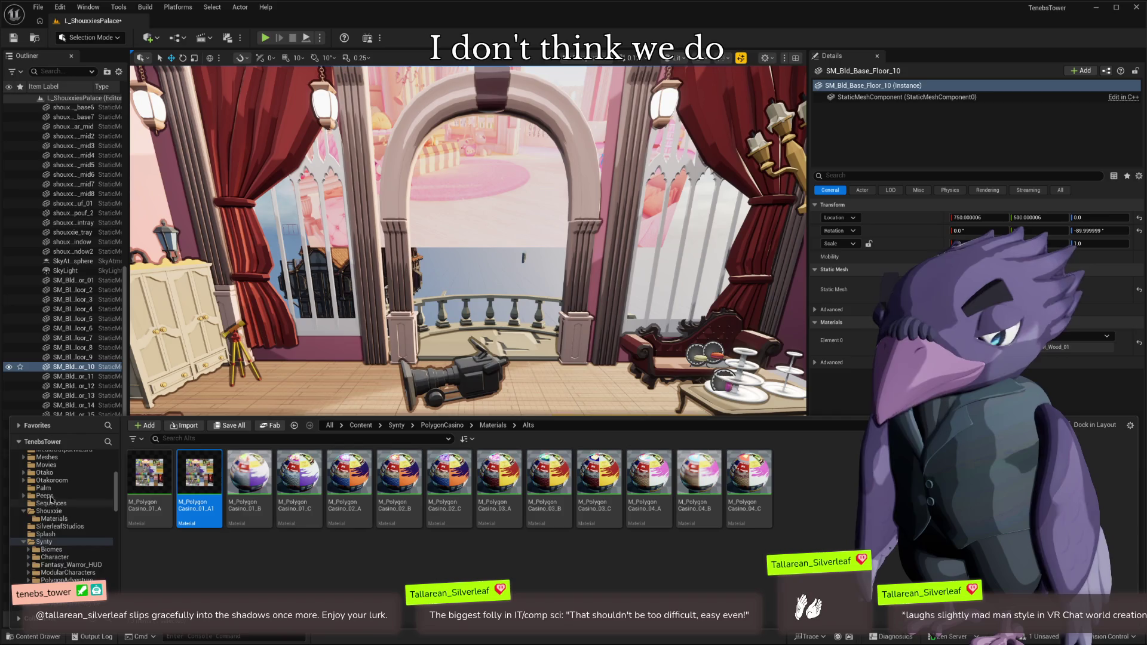
{"action": "left_click", "coordinate": [51, 557]}
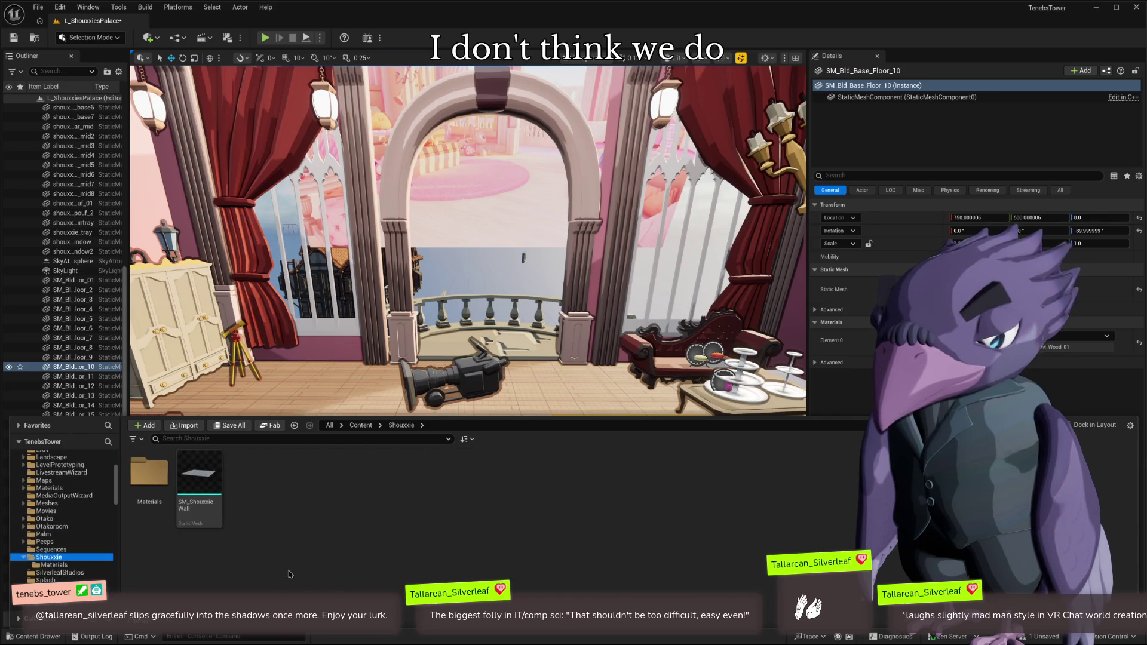
{"action": "left_click", "coordinate": [49, 566]}
{"action": "left_click", "coordinate": [24, 557]}
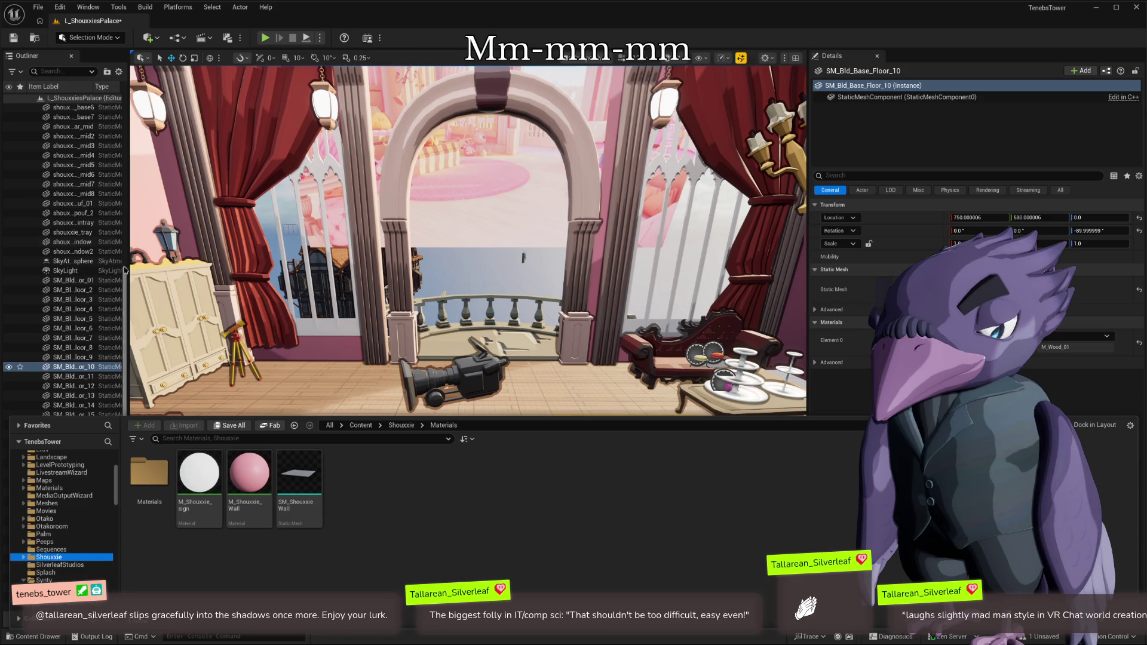
{"action": "left_click", "coordinate": [138, 12]}
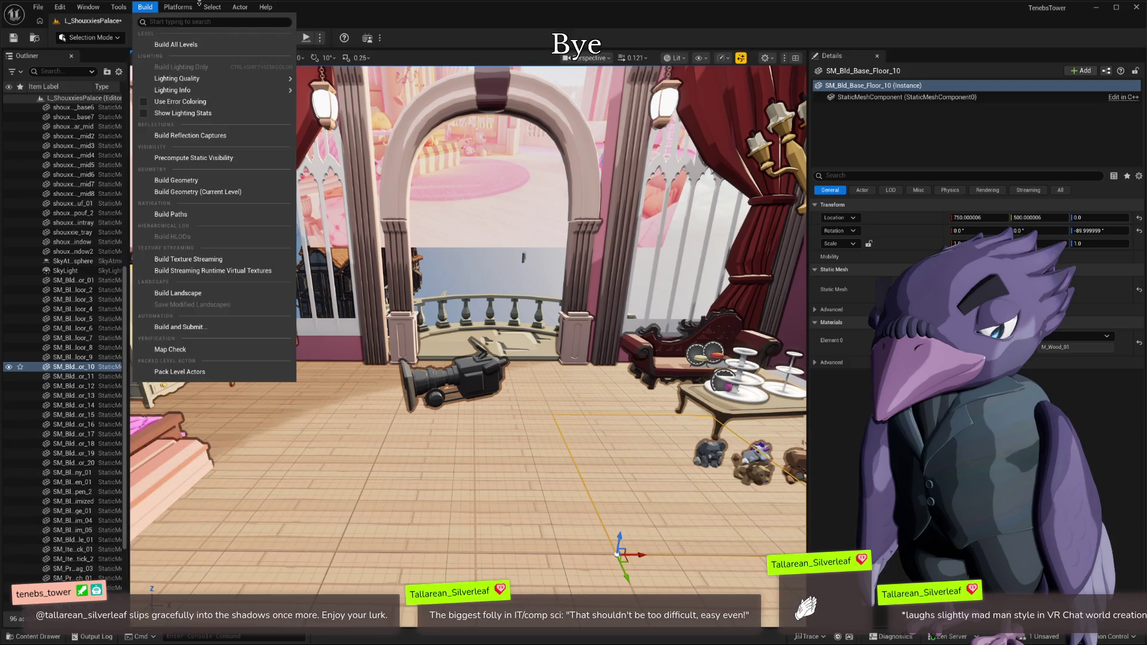
Step: Search the Build, Tools and Window menus for a missing panel, then reopen the Content Drawer
{"action": "left_click", "coordinate": [240, 6]}
{"action": "left_click", "coordinate": [124, 6]}
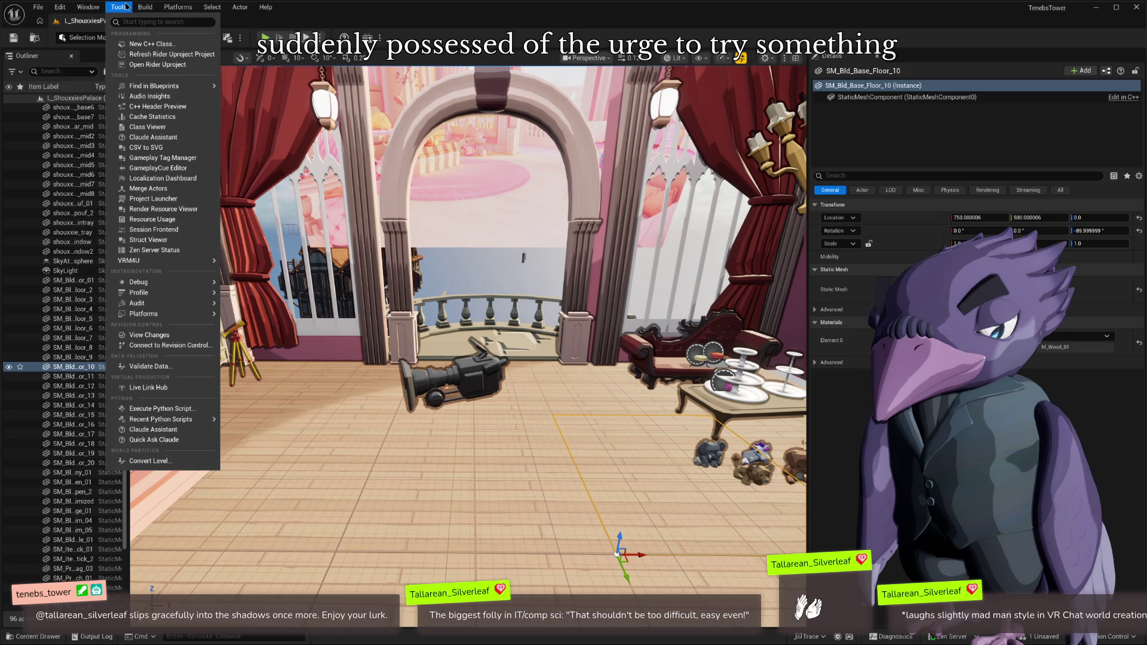
{"action": "mouse_move", "coordinate": [101, 7]}
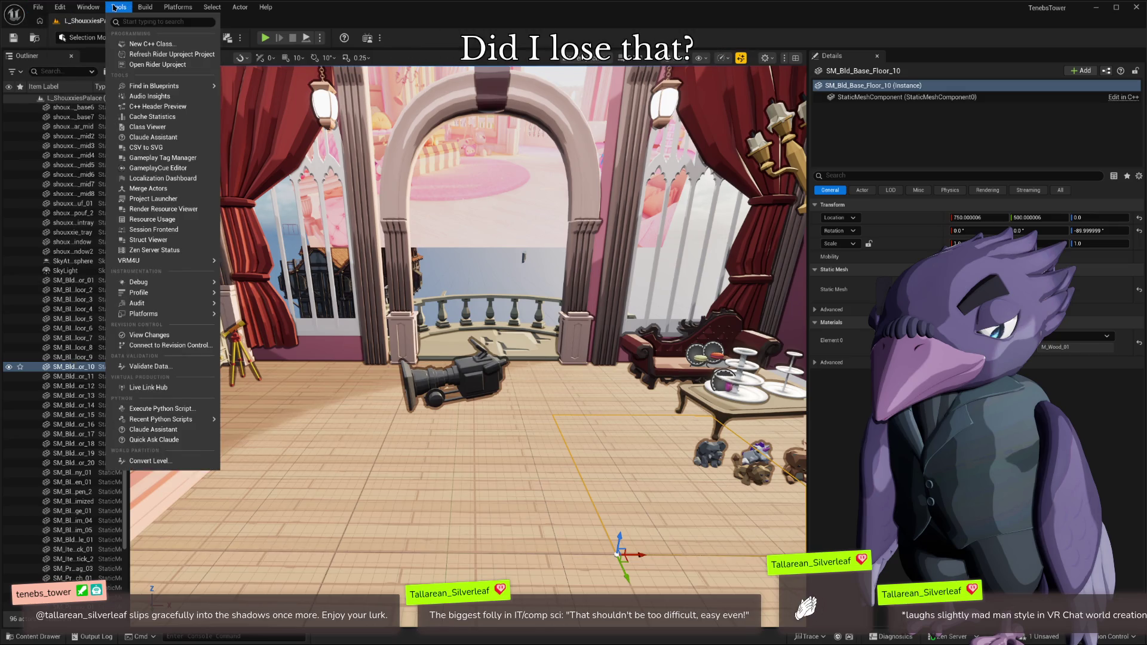
{"action": "mouse_move", "coordinate": [147, 7]}
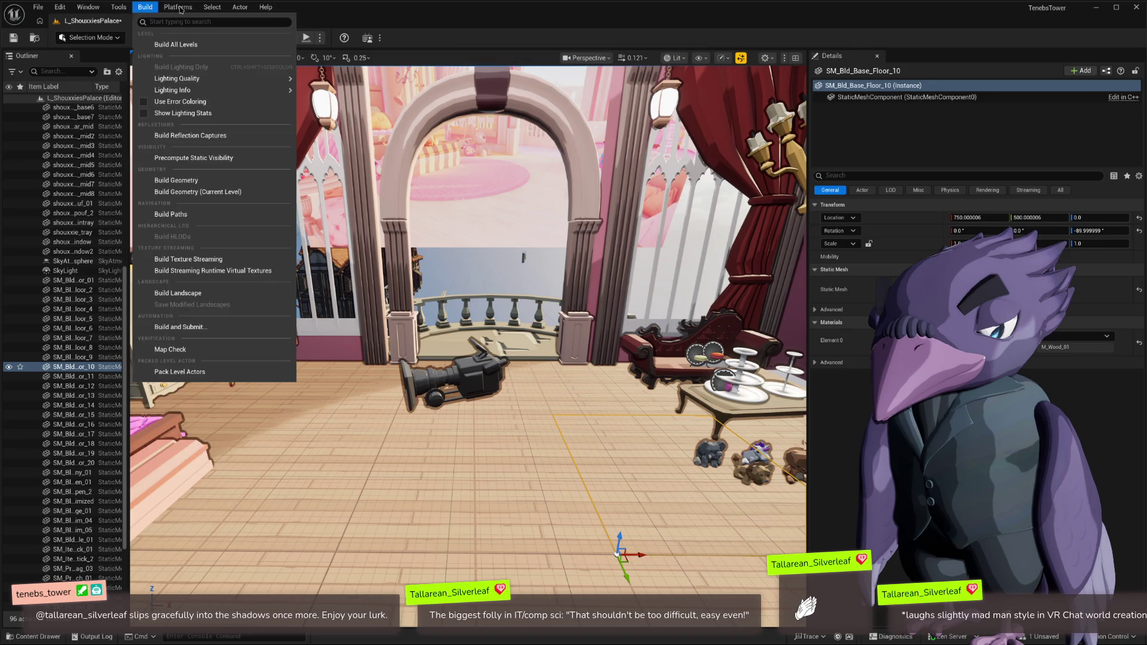
{"action": "left_click", "coordinate": [238, 8]}
{"action": "left_click", "coordinate": [88, 7]}
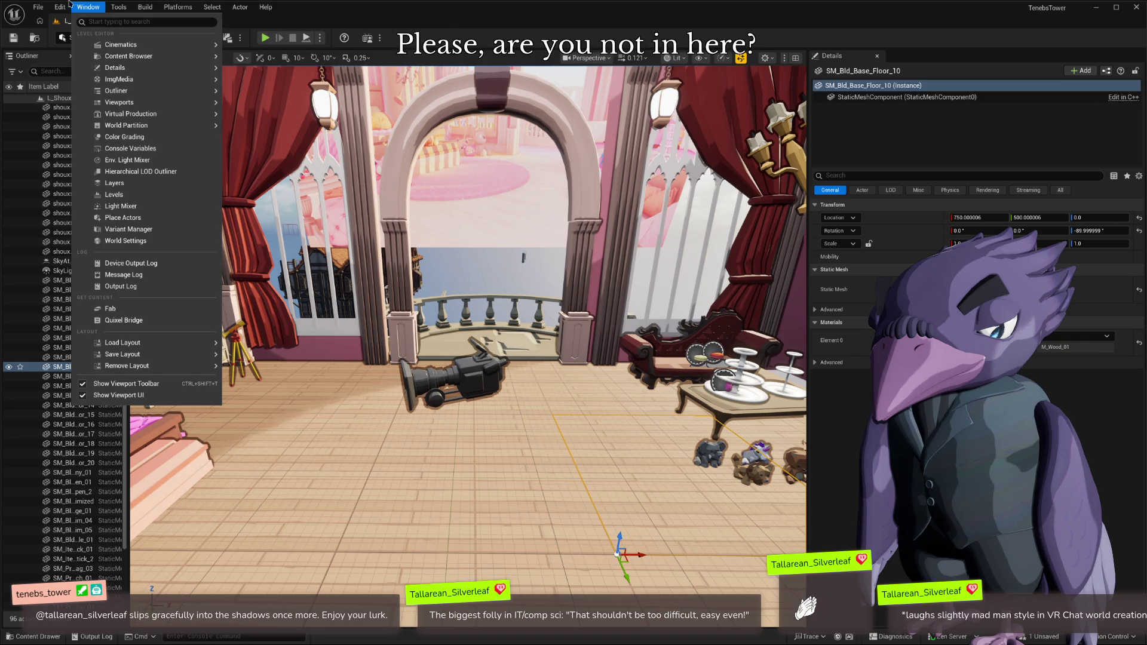
{"action": "mouse_move", "coordinate": [117, 8]}
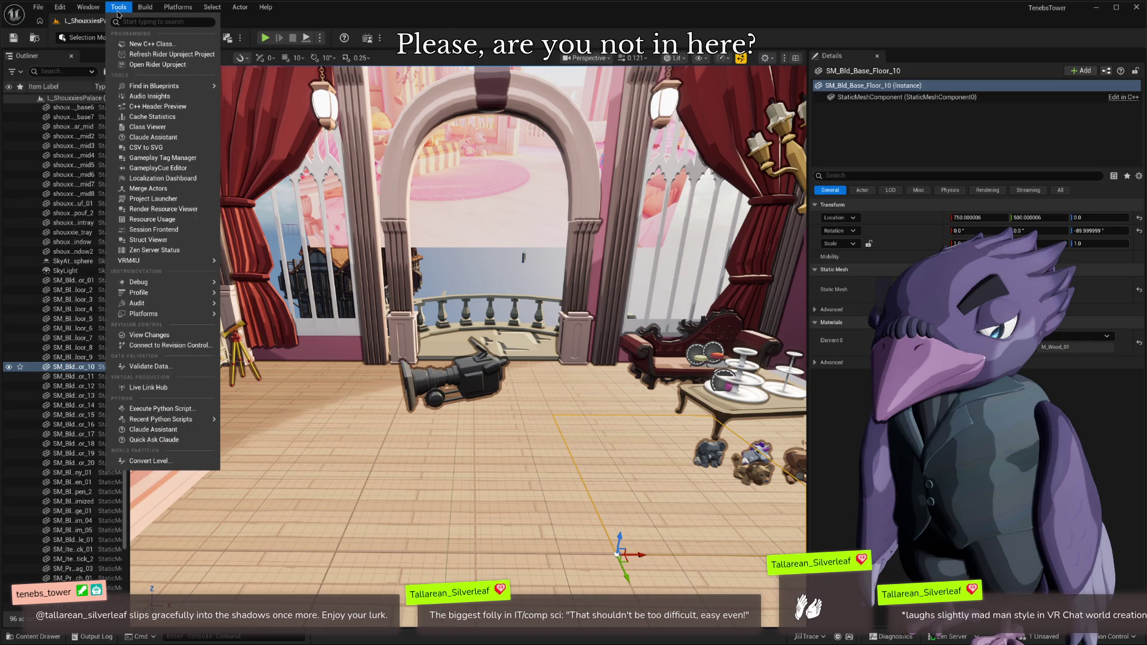
{"action": "mouse_move", "coordinate": [162, 260]}
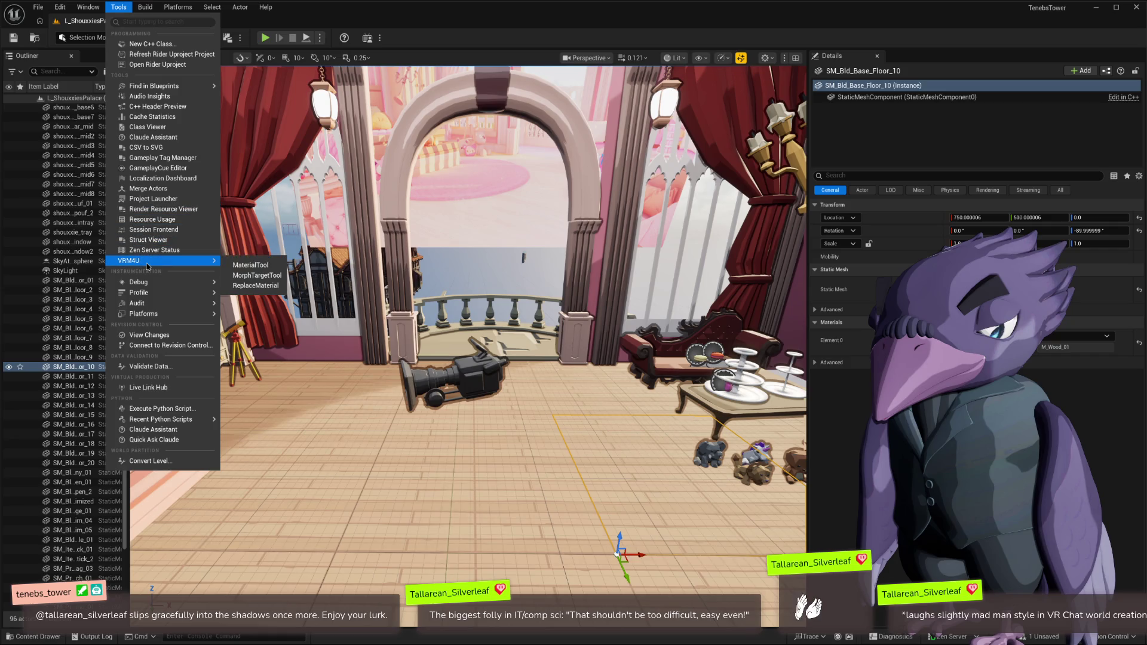
{"action": "left_click", "coordinate": [30, 638]}
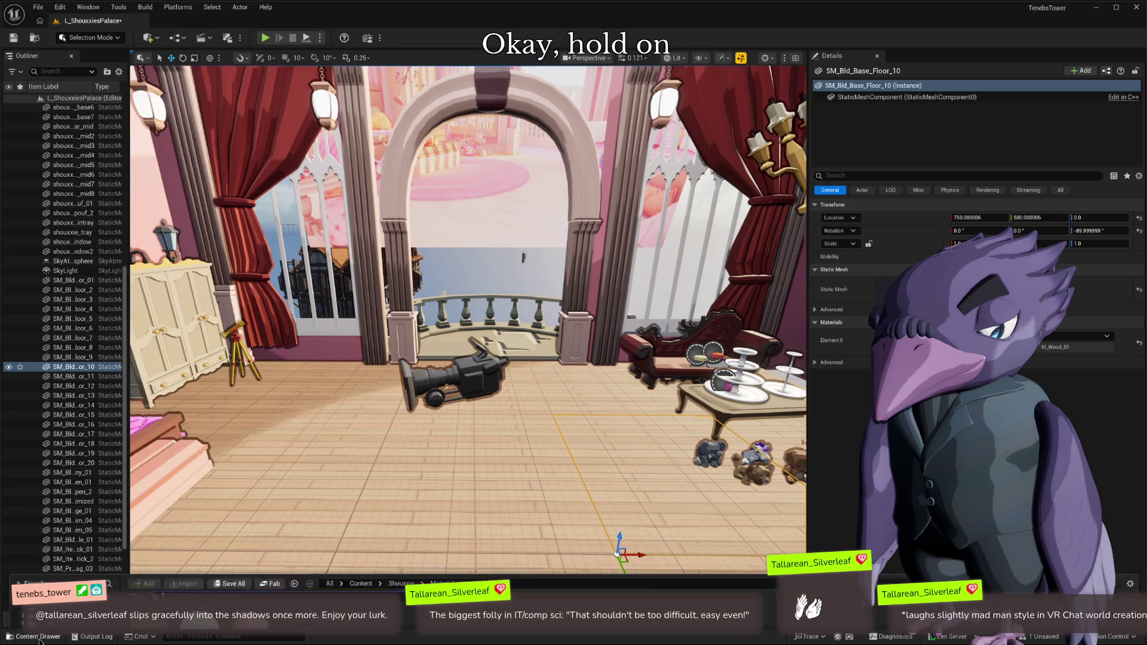
Step: Search all content for 'shouxx' and drag SK_Shouxxie_lowRes into the bedroom
{"action": "left_click", "coordinate": [30, 638]}
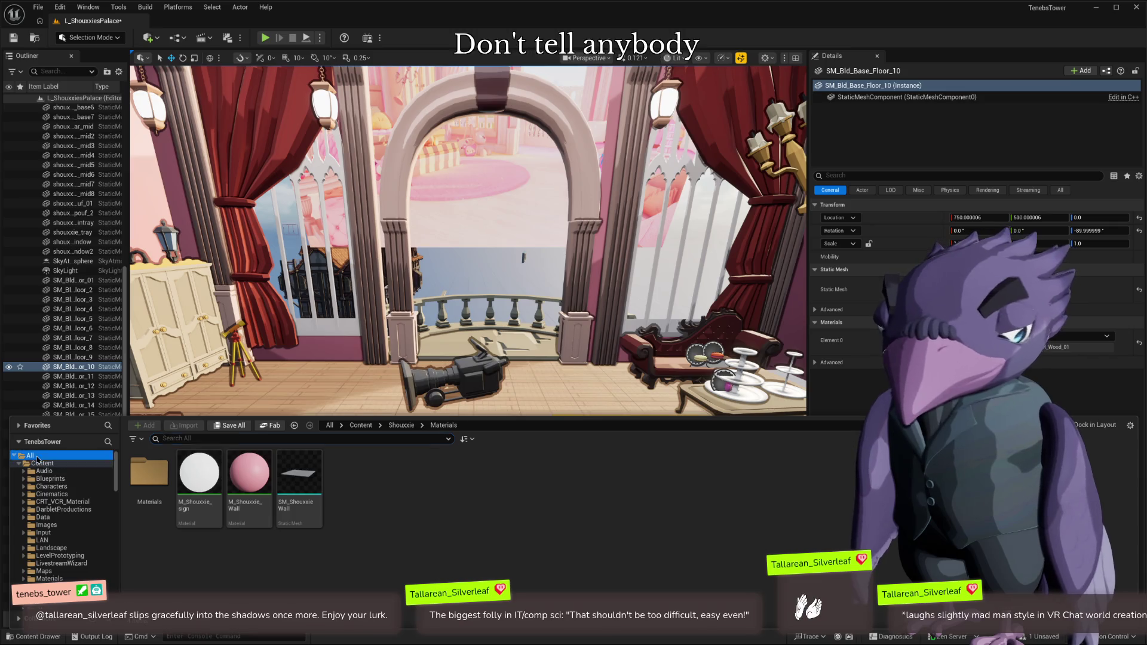
{"action": "left_click", "coordinate": [27, 456]}
{"action": "left_click", "coordinate": [272, 438]}
{"action": "type", "text": "shouxx"}
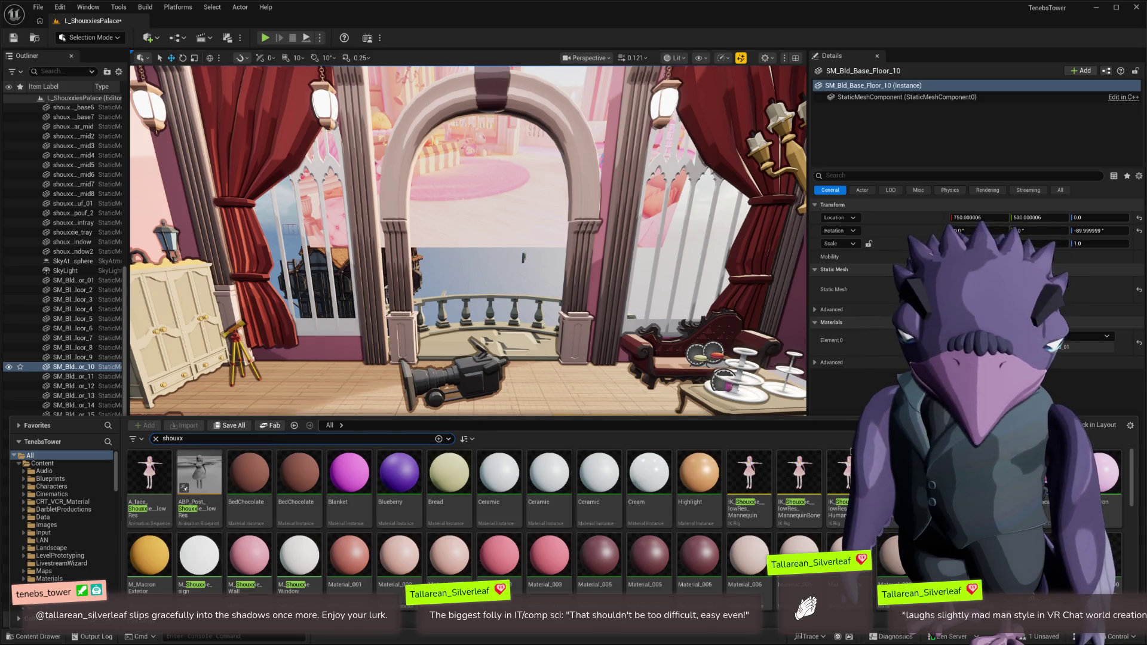
{"action": "scroll", "coordinate": [809, 500], "scroll_direction": "down", "scroll_amount": 2}
{"action": "scroll", "coordinate": [809, 501], "scroll_direction": "down", "scroll_amount": 3}
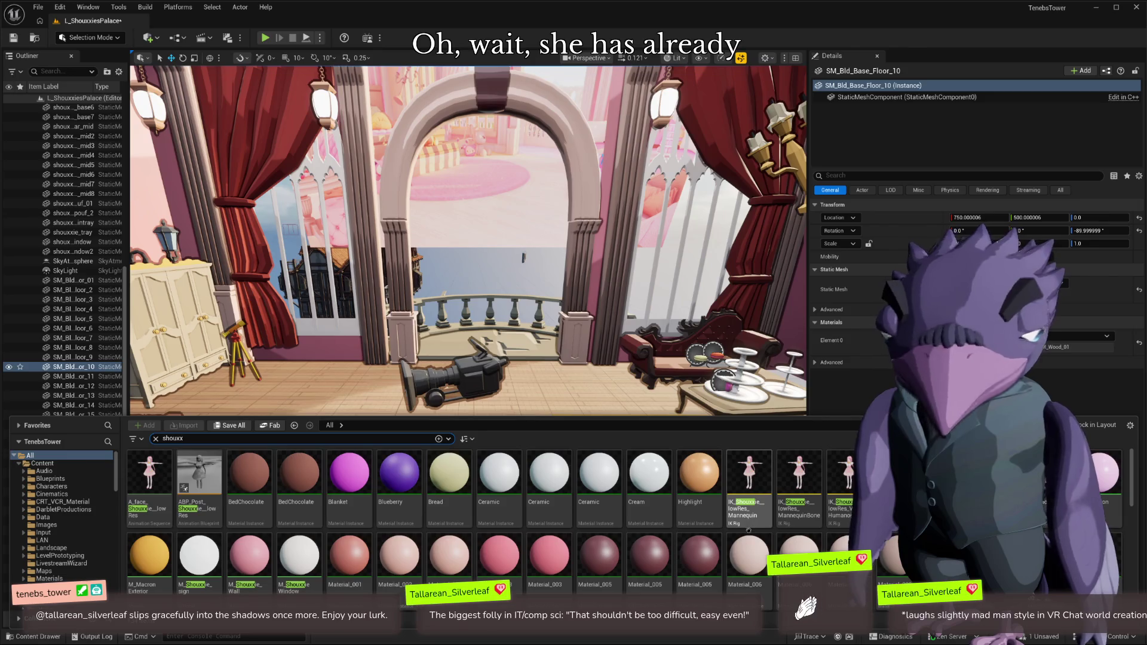
{"action": "scroll", "coordinate": [840, 522], "scroll_direction": "down", "scroll_amount": 5}
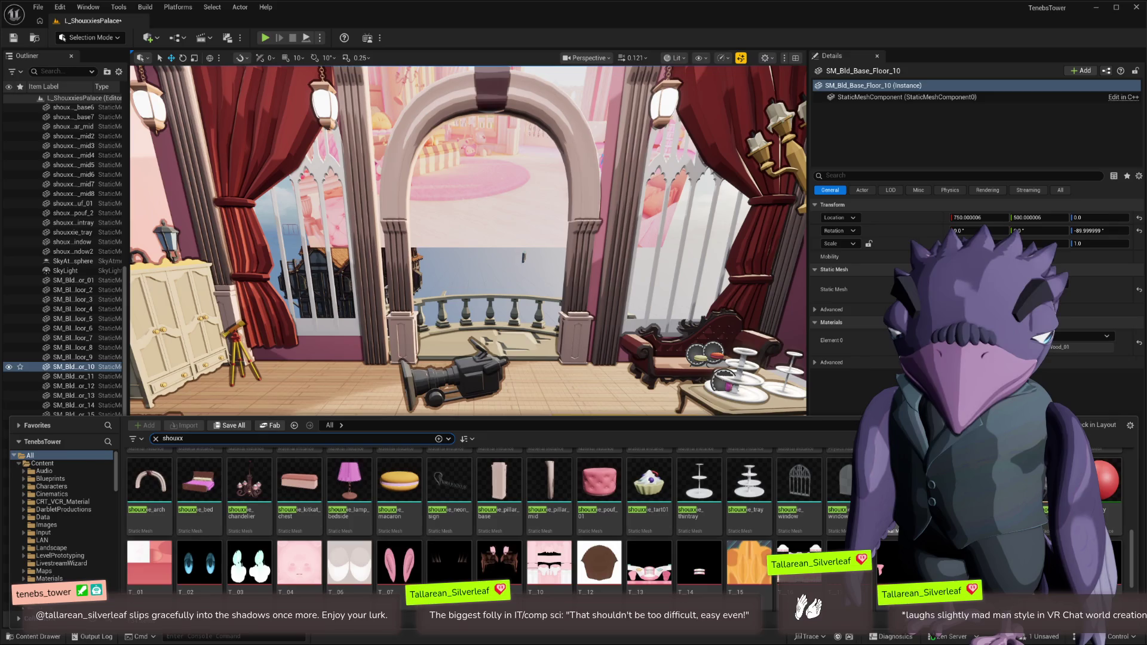
{"action": "mouse_move", "coordinate": [849, 399]}
{"action": "left_mouse_down"}
{"action": "mouse_move", "coordinate": [692, 499]}
{"action": "mouse_move", "coordinate": [475, 530]}
{"action": "left_mouse_up"}
Step: Frame the placed character, lower it in view, and start playing the level
{"action": "key", "text": "f"}
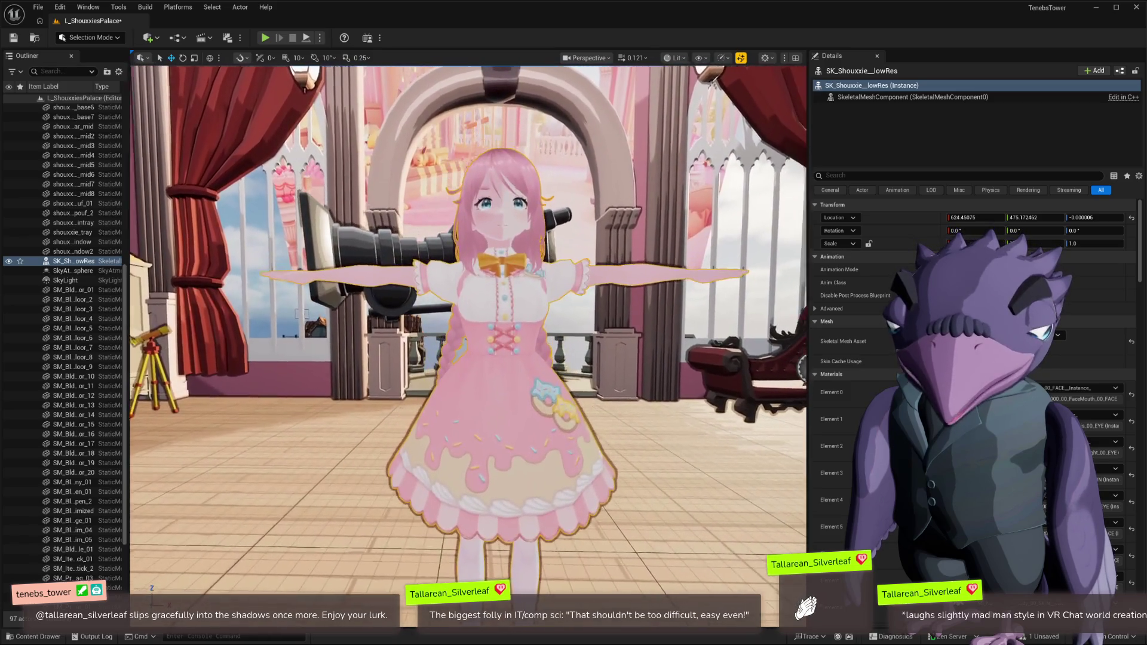
{"action": "scroll", "coordinate": [468, 337], "scroll_direction": "up", "scroll_amount": 5}
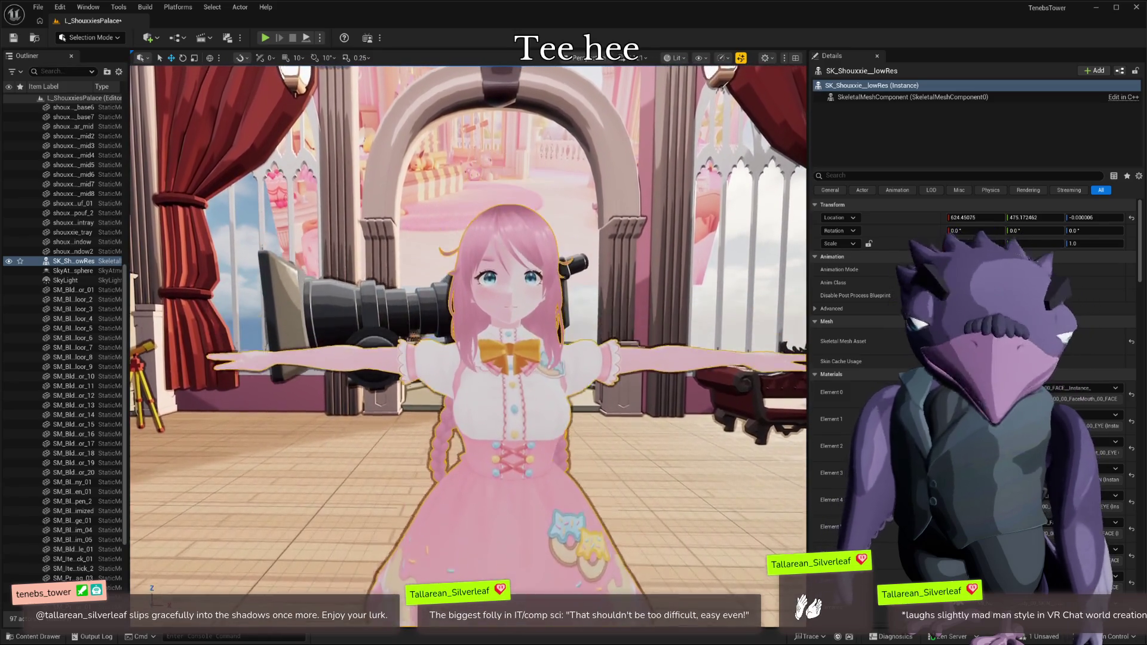
{"action": "left_click_drag", "start_coordinate": [432, 442], "coordinate": [432, 430]}
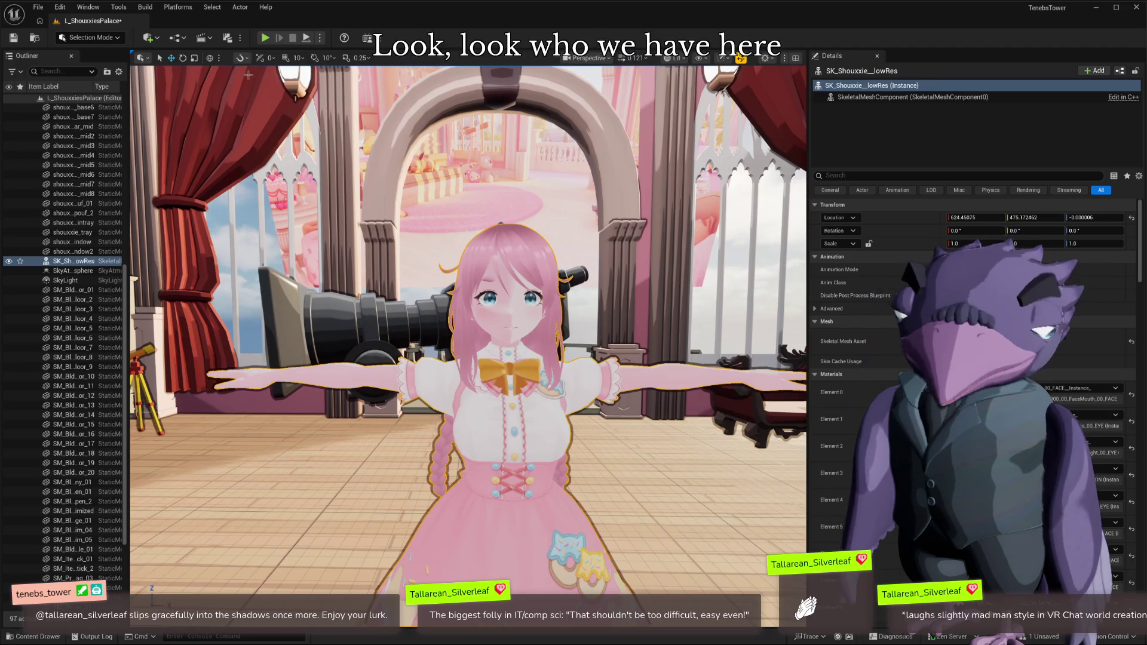
{"action": "key", "text": "alt+p"}
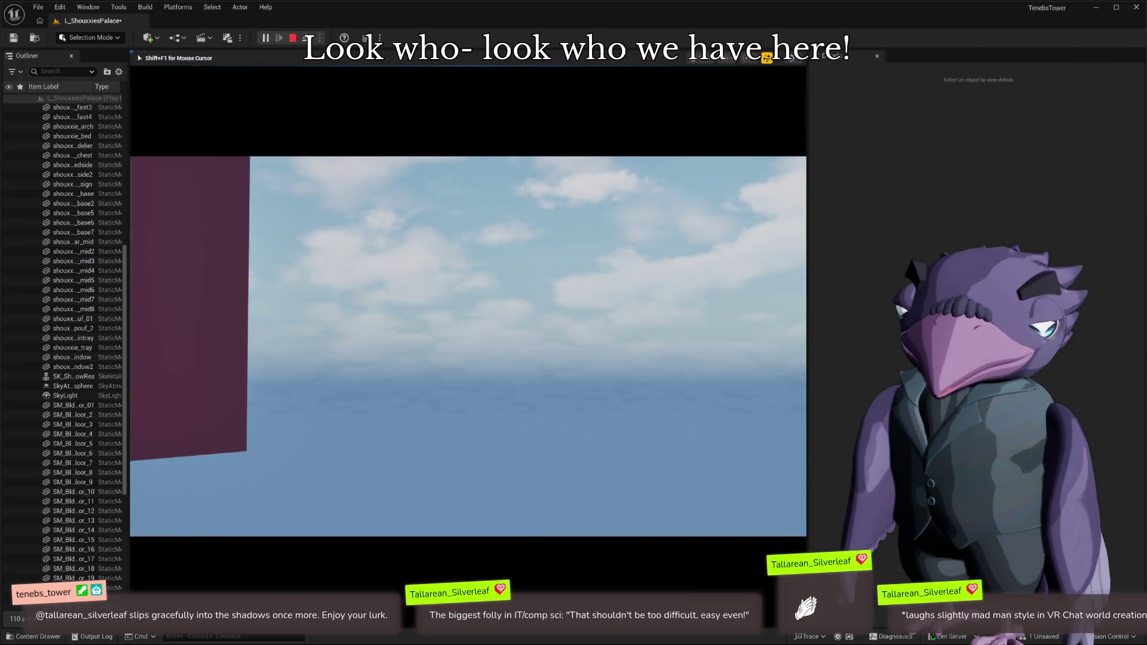
Step: Eject from the player with F8 and fly the camera around the bedroom
{"action": "key", "text": "F8"}
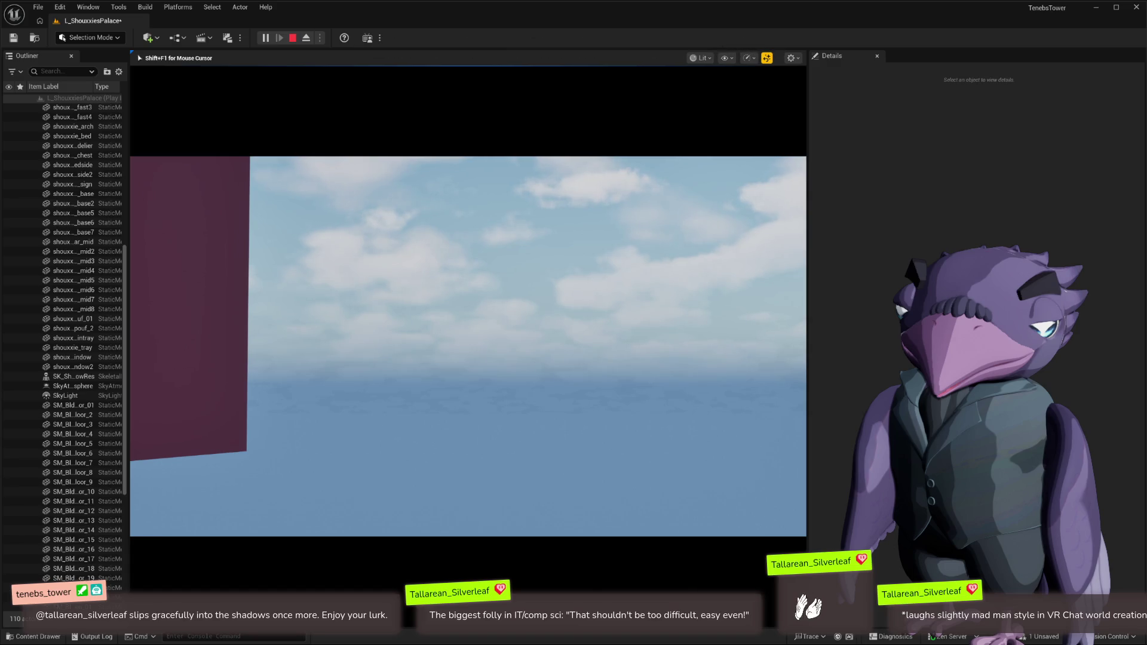
{"action": "key", "text": "w"}
{"action": "scroll", "coordinate": [469, 347], "scroll_direction": "up", "scroll_amount": 2}
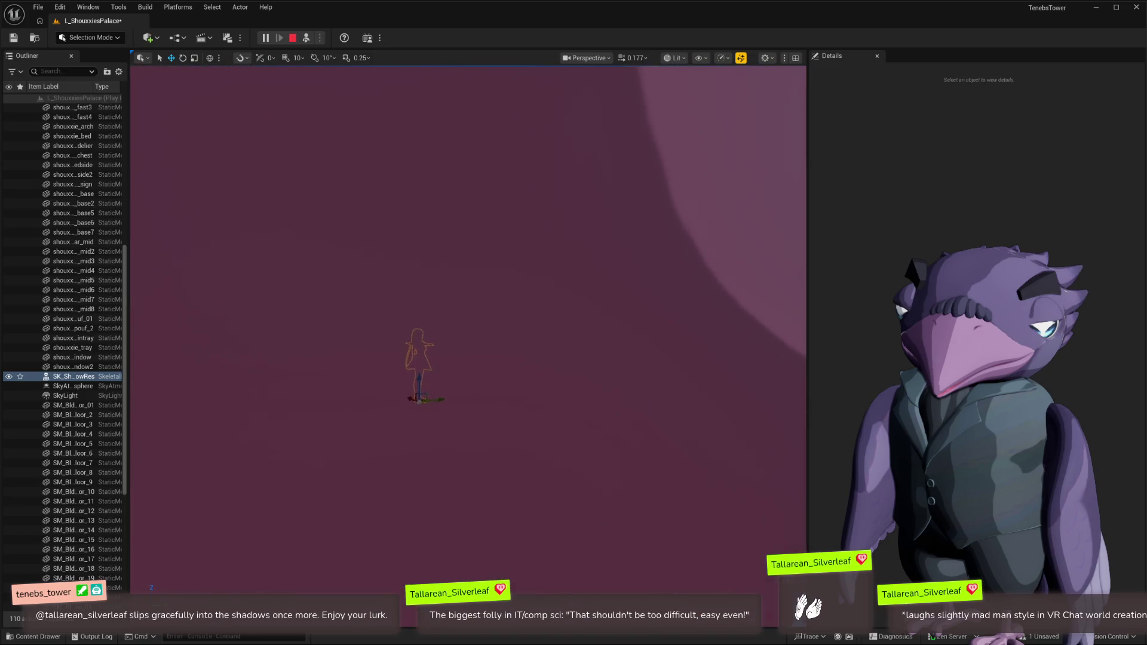
{"action": "key", "text": "s"}
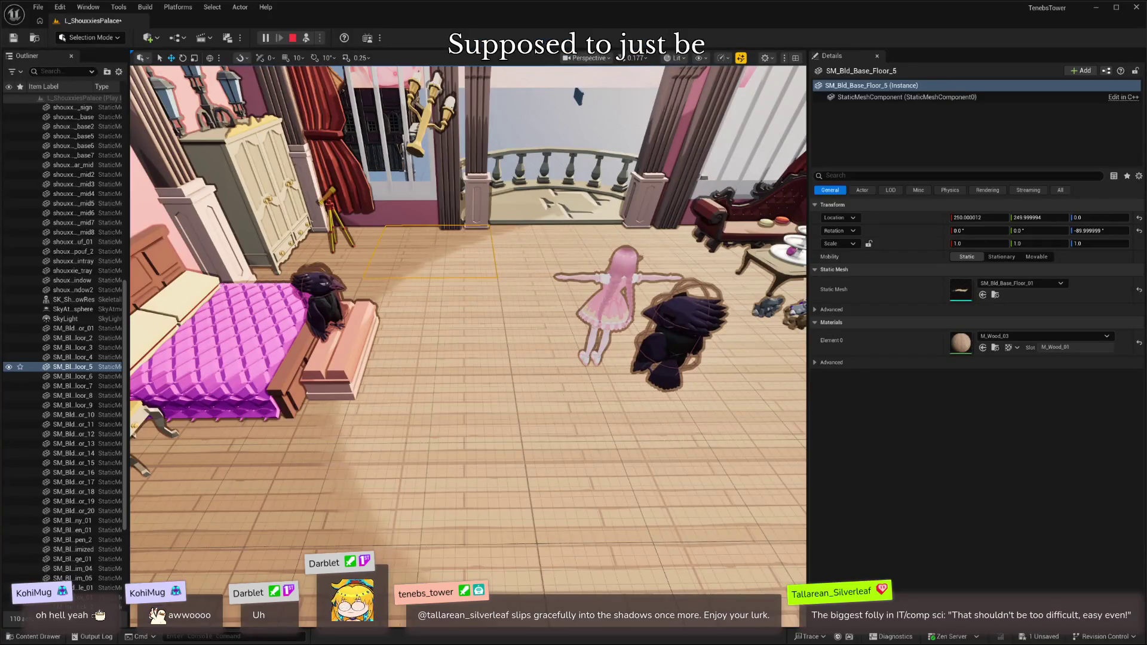
Step: Turn toward the sofa wall, then select and frame the pink character
{"action": "scroll", "coordinate": [468, 346], "scroll_direction": "up", "scroll_amount": 2}
{"action": "left_click_drag", "start_coordinate": [644, 457], "coordinate": [644, 457]}
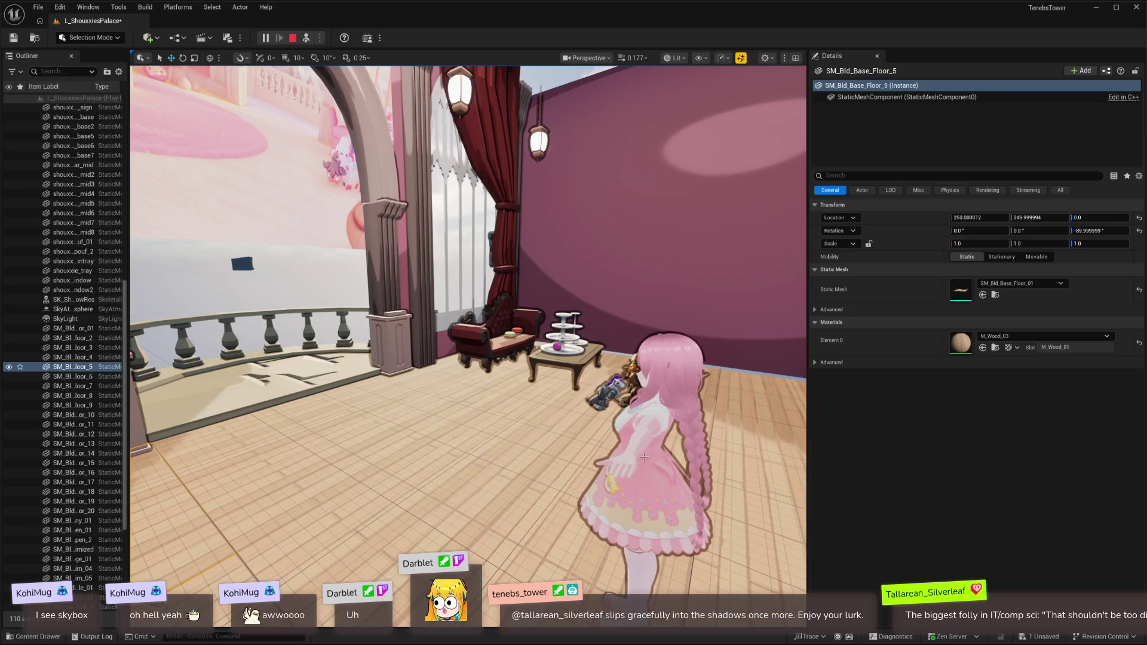
{"action": "left_click", "coordinate": [645, 457]}
{"action": "key", "text": "f"}
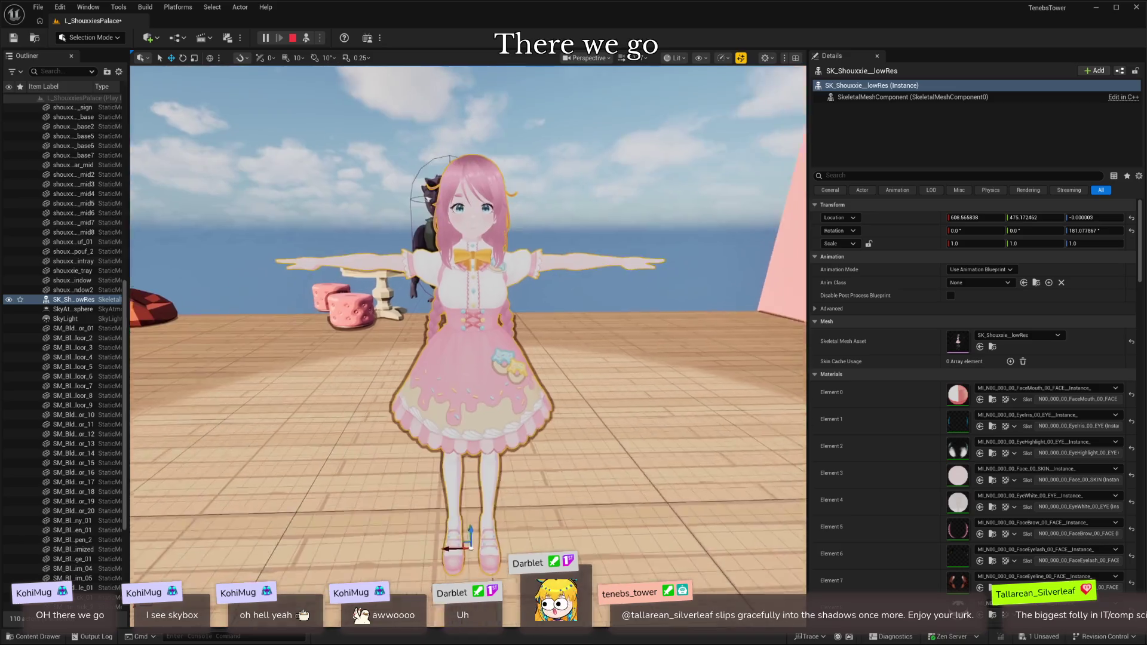
Step: Move SK_Shouxxie_lowRes across the floor to stand beside the bed
{"action": "mouse_move", "coordinate": [466, 509]}
{"action": "left_mouse_down"}
{"action": "mouse_move", "coordinate": [489, 508]}
{"action": "mouse_move", "coordinate": [479, 508]}
{"action": "left_mouse_up"}
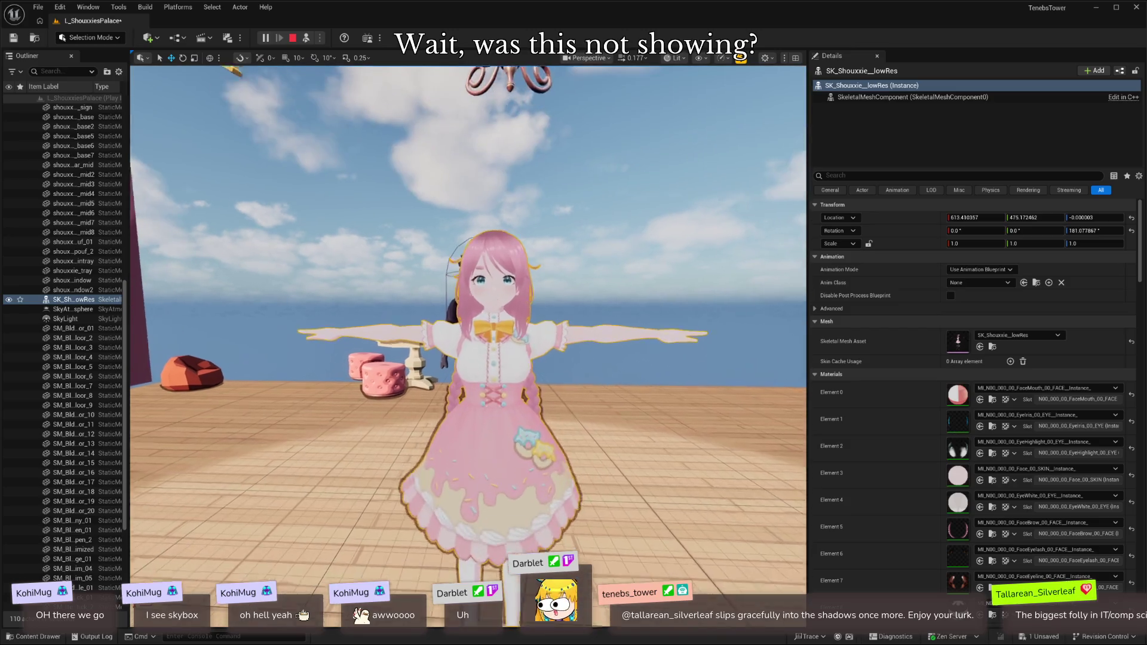
{"action": "scroll", "coordinate": [478, 508], "scroll_direction": "up", "scroll_amount": 5}
{"action": "mouse_move", "coordinate": [581, 369]}
{"action": "left_mouse_down"}
{"action": "mouse_move", "coordinate": [592, 382]}
{"action": "mouse_move", "coordinate": [581, 369]}
{"action": "mouse_move", "coordinate": [532, 378]}
{"action": "left_mouse_up"}
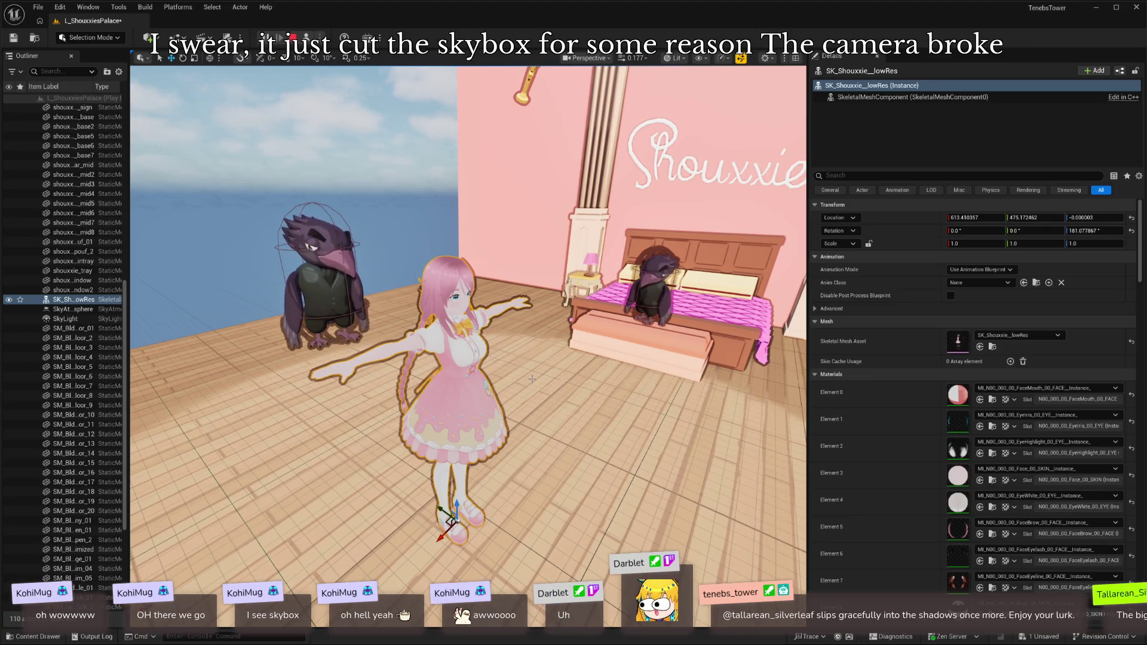
{"action": "left_click_drag", "start_coordinate": [533, 379], "coordinate": [488, 477]}
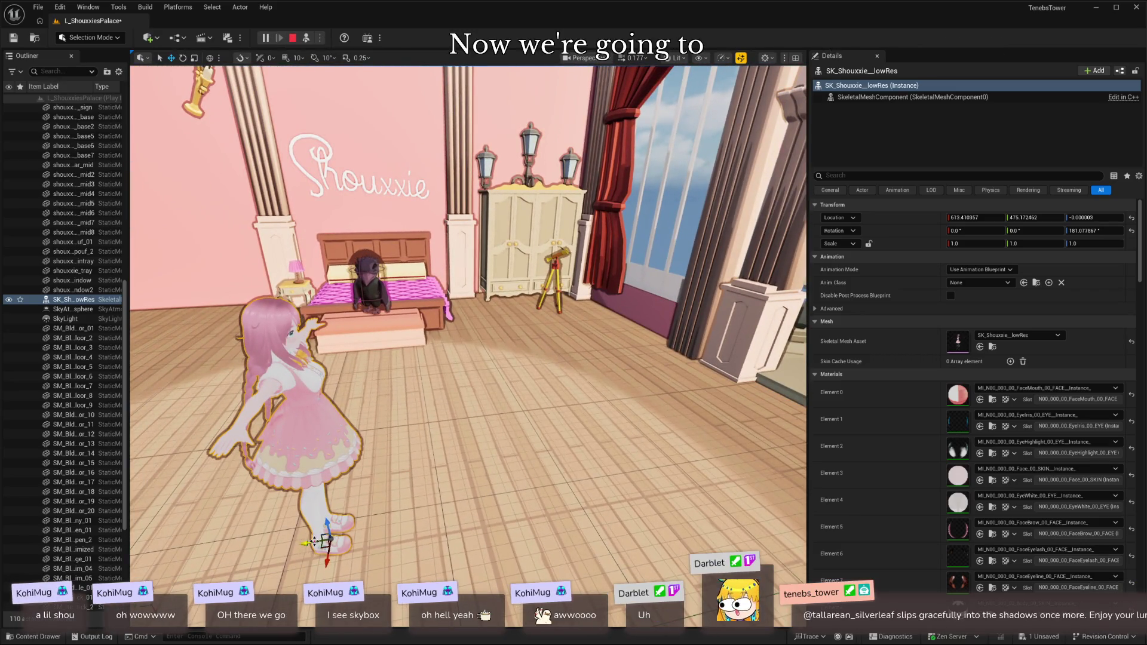
{"action": "left_click_drag", "start_coordinate": [326, 542], "coordinate": [377, 410]}
{"action": "left_click_drag", "start_coordinate": [419, 327], "coordinate": [422, 323]}
{"action": "left_click_drag", "start_coordinate": [479, 478], "coordinate": [448, 424]}
{"action": "left_click_drag", "start_coordinate": [446, 335], "coordinate": [447, 327]}
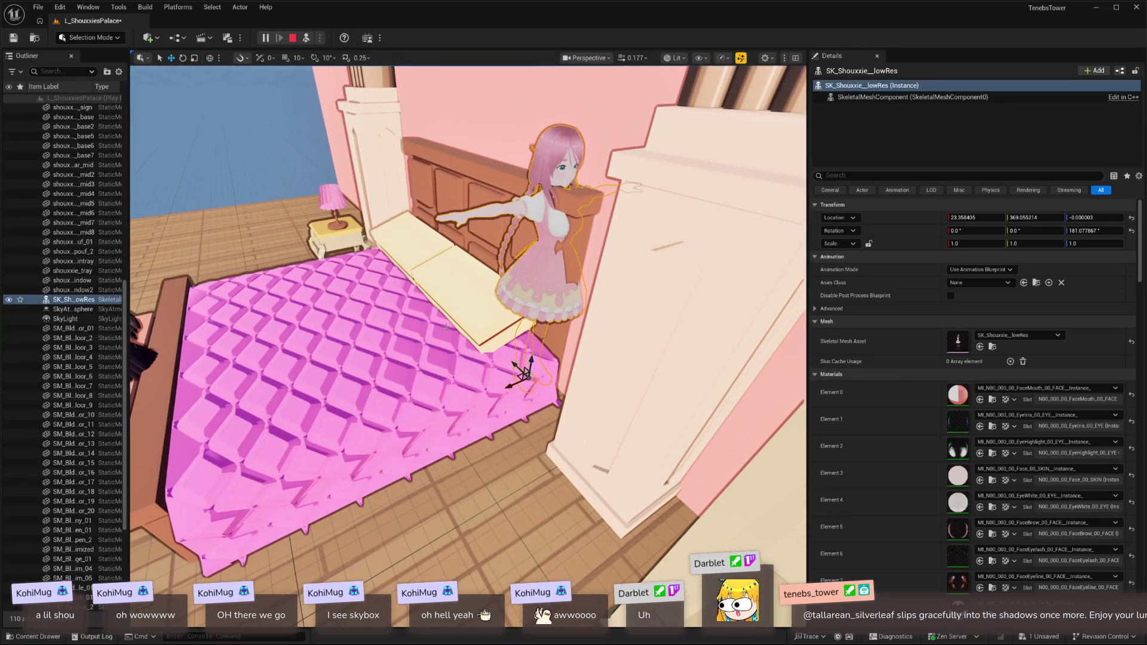
Step: Move the character onto the bed, turn it along the bed, and tip it to lie down
{"action": "mouse_move", "coordinate": [524, 411]}
{"action": "left_mouse_down"}
{"action": "mouse_move", "coordinate": [333, 489]}
{"action": "mouse_move", "coordinate": [412, 498]}
{"action": "left_mouse_up"}
{"action": "left_click_drag", "start_coordinate": [410, 458], "coordinate": [361, 427]}
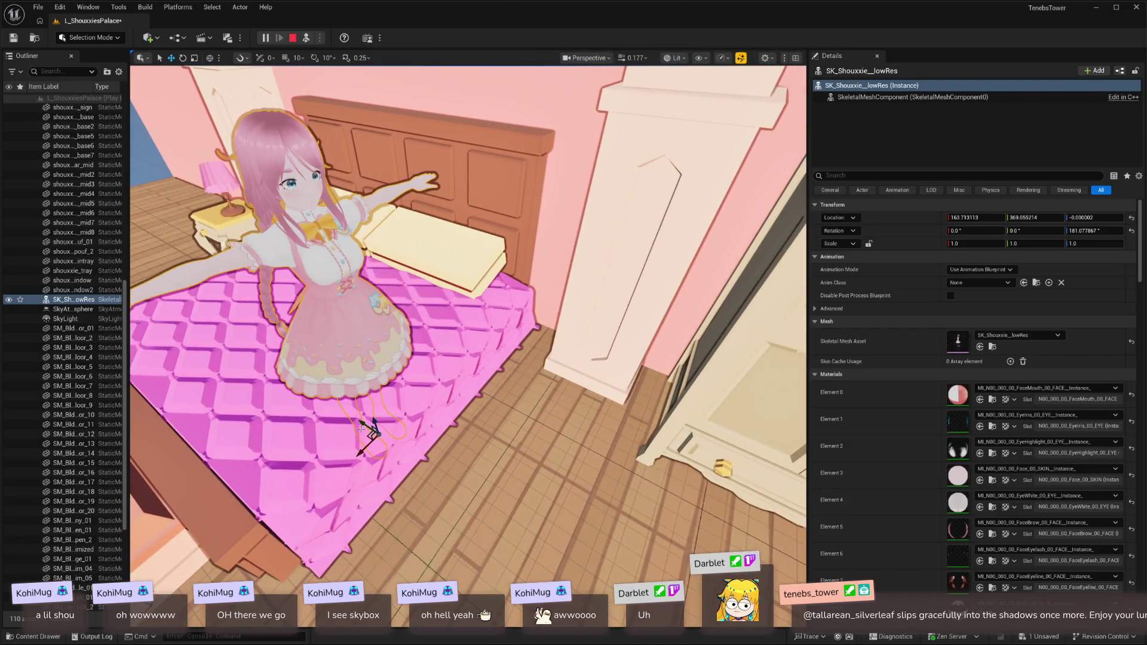
{"action": "mouse_move", "coordinate": [380, 466]}
{"action": "left_mouse_down"}
{"action": "mouse_move", "coordinate": [351, 453]}
{"action": "mouse_move", "coordinate": [358, 411]}
{"action": "left_mouse_up"}
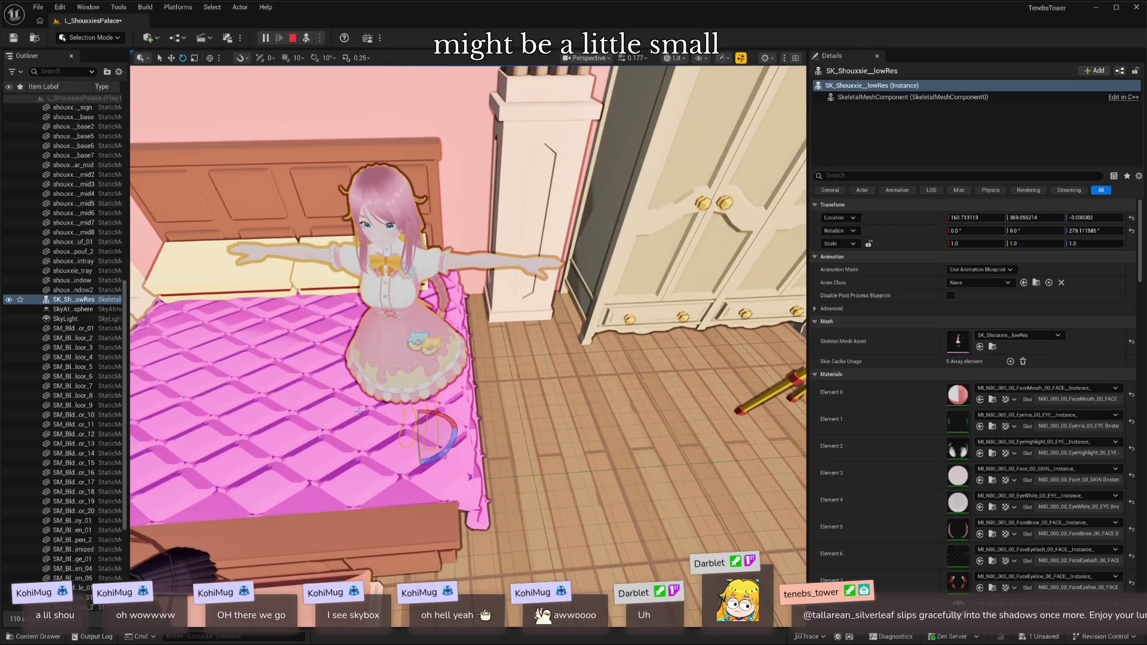
{"action": "left_click_drag", "start_coordinate": [429, 452], "coordinate": [423, 450]}
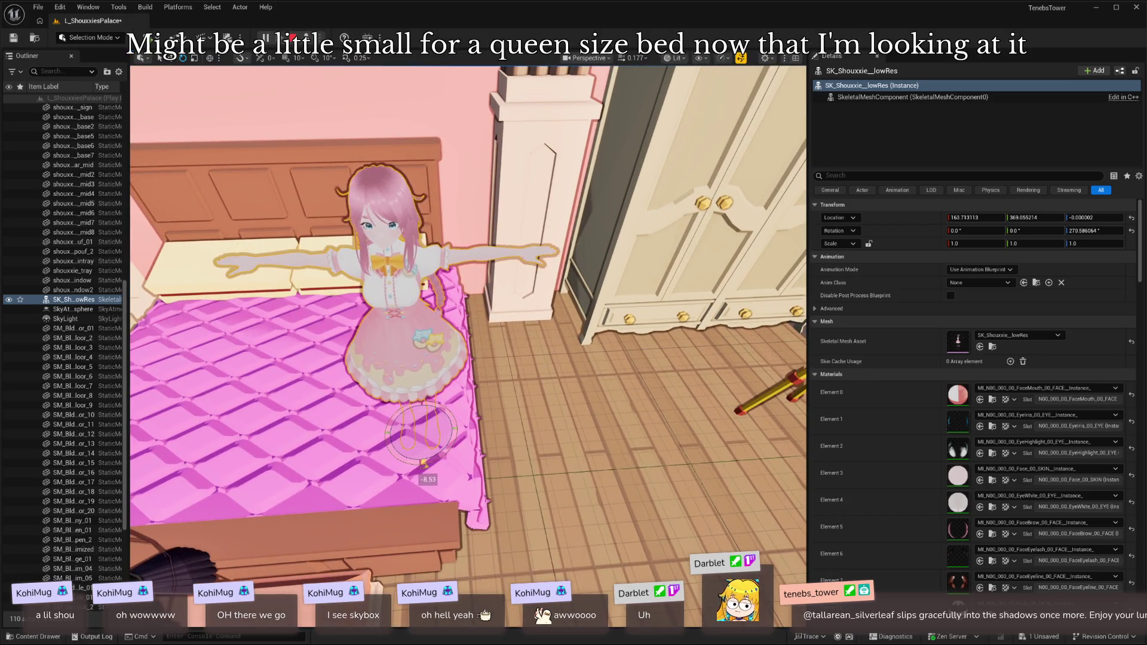
{"action": "mouse_move", "coordinate": [203, 316]}
{"action": "left_mouse_down"}
{"action": "mouse_move", "coordinate": [192, 315]}
{"action": "mouse_move", "coordinate": [203, 316]}
{"action": "left_mouse_up"}
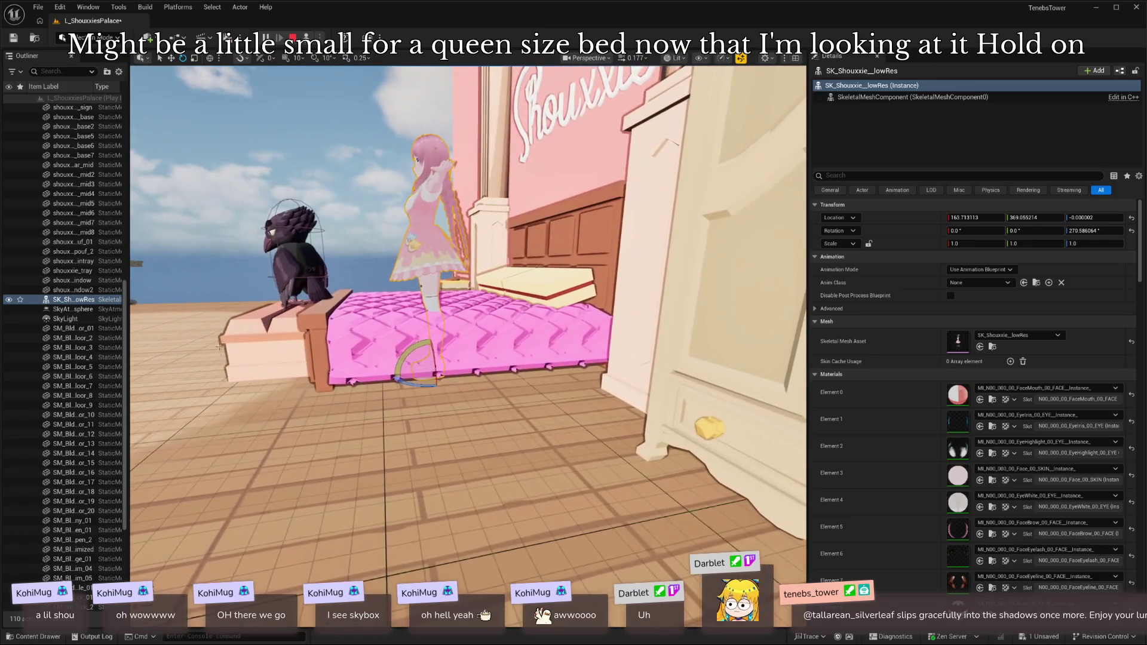
{"action": "mouse_move", "coordinate": [397, 377]}
{"action": "left_mouse_down"}
{"action": "mouse_move", "coordinate": [395, 351]}
{"action": "mouse_move", "coordinate": [426, 338]}
{"action": "left_mouse_up"}
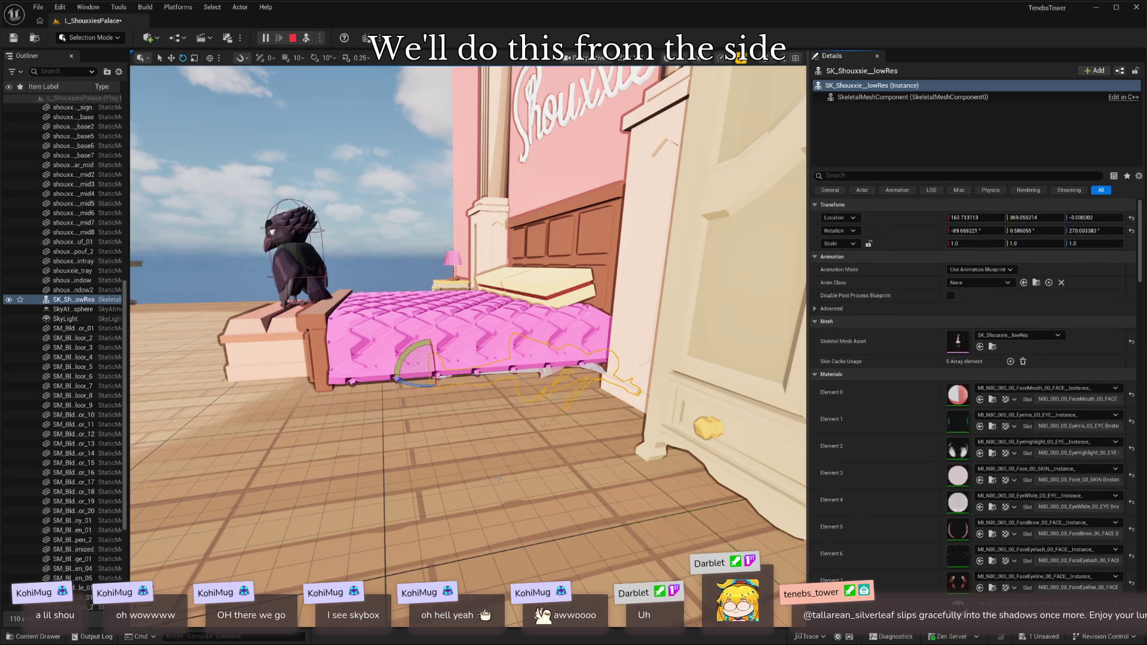
Step: Lift the character onto the mattress, raise it, and reset its rotation to stand upright
{"action": "left_click", "coordinate": [380, 426]}
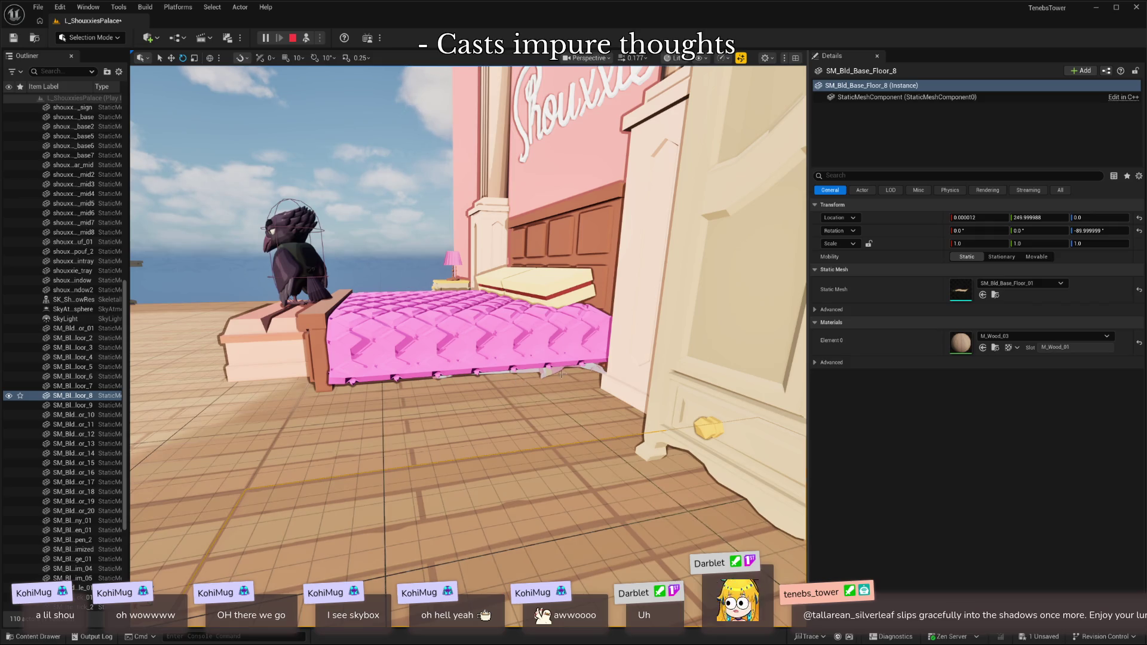
{"action": "left_click", "coordinate": [520, 380]}
{"action": "key", "text": "f"}
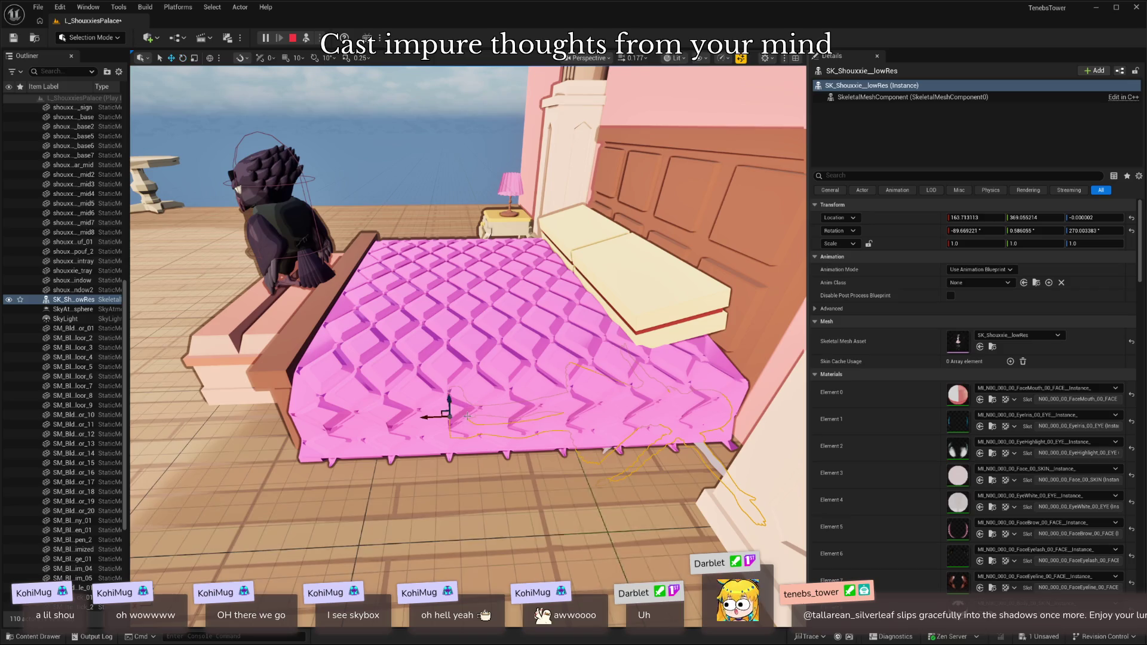
{"action": "mouse_move", "coordinate": [445, 410]}
{"action": "left_mouse_down"}
{"action": "mouse_move", "coordinate": [532, 269]}
{"action": "mouse_move", "coordinate": [323, 317]}
{"action": "mouse_move", "coordinate": [320, 284]}
{"action": "mouse_move", "coordinate": [308, 286]}
{"action": "mouse_move", "coordinate": [345, 299]}
{"action": "left_mouse_up"}
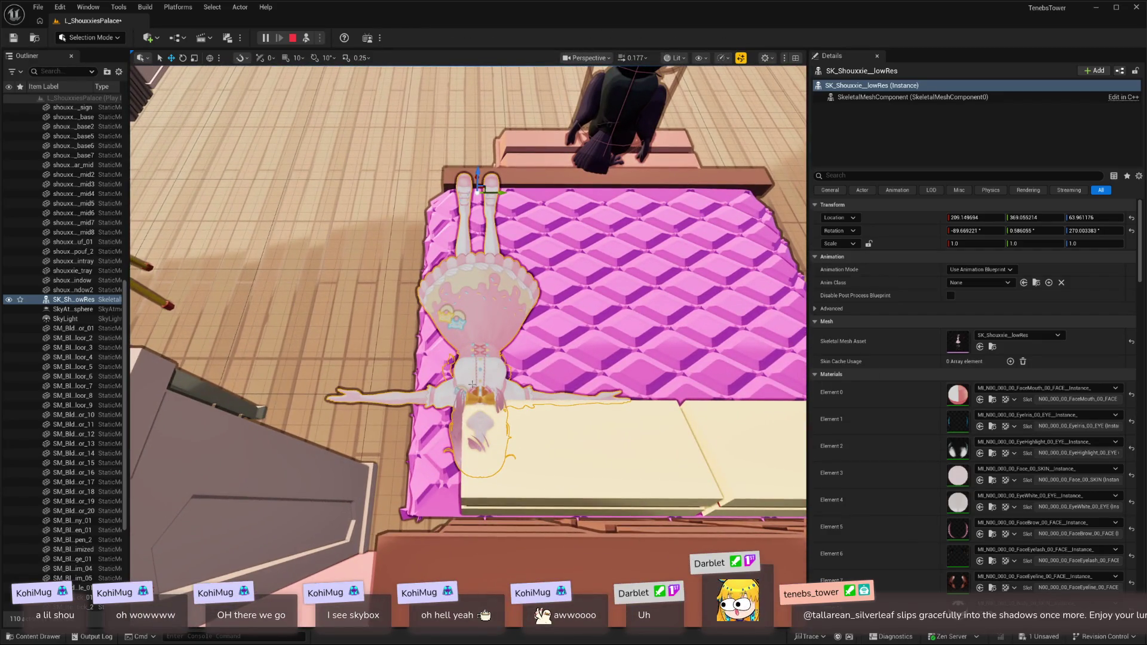
{"action": "key", "text": "w"}
{"action": "mouse_move", "coordinate": [507, 166]}
{"action": "left_mouse_down"}
{"action": "mouse_move", "coordinate": [506, 155]}
{"action": "mouse_move", "coordinate": [604, 178]}
{"action": "left_mouse_up"}
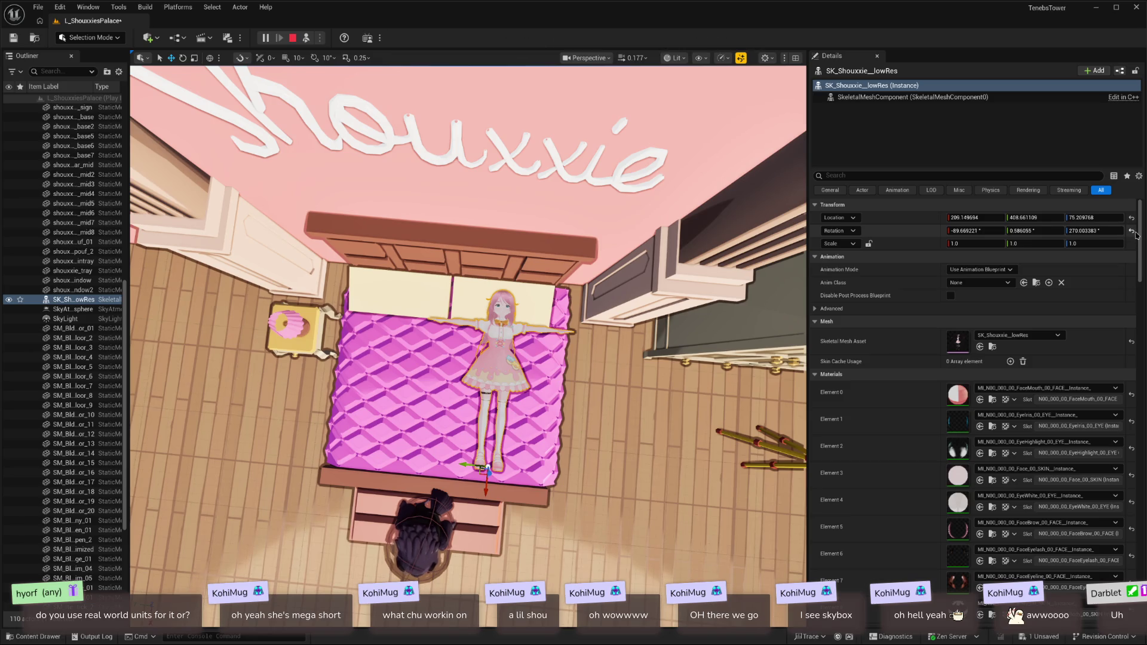
{"action": "left_click", "coordinate": [1132, 231]}
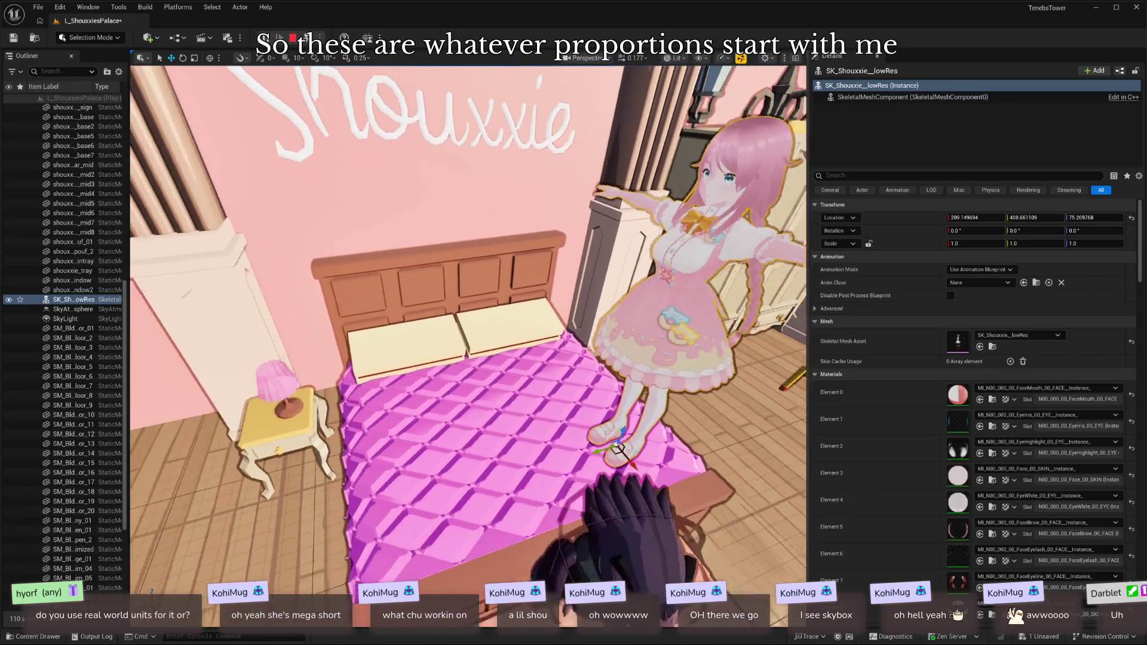
{"action": "left_click", "coordinate": [295, 395]}
Step: Move the pink character off the bed across the floor and frame it
{"action": "left_click", "coordinate": [497, 404]}
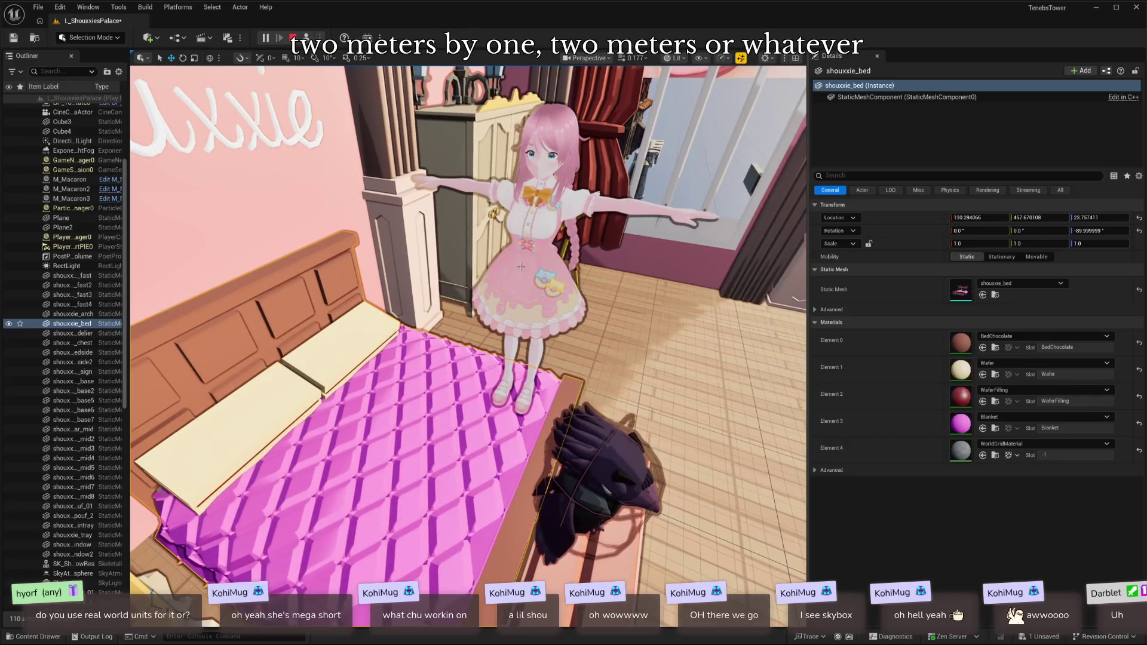
{"action": "left_click", "coordinate": [485, 391]}
{"action": "mouse_move", "coordinate": [463, 314]}
{"action": "left_mouse_down"}
{"action": "mouse_move", "coordinate": [652, 292]}
{"action": "mouse_move", "coordinate": [659, 347]}
{"action": "left_mouse_up"}
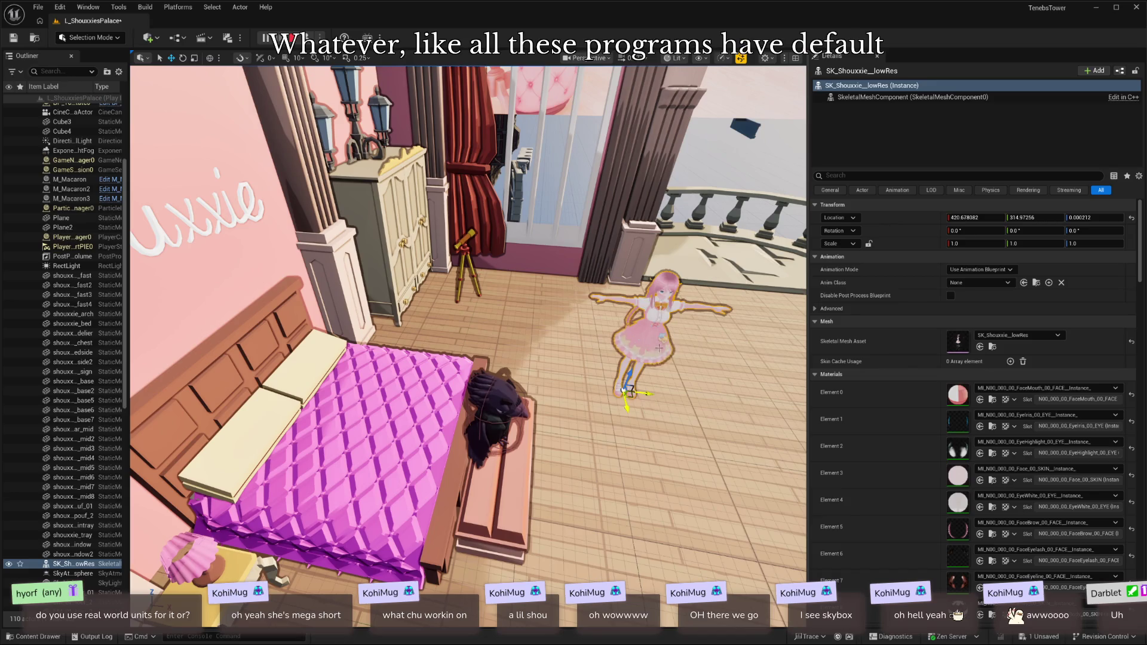
{"action": "key", "text": "f"}
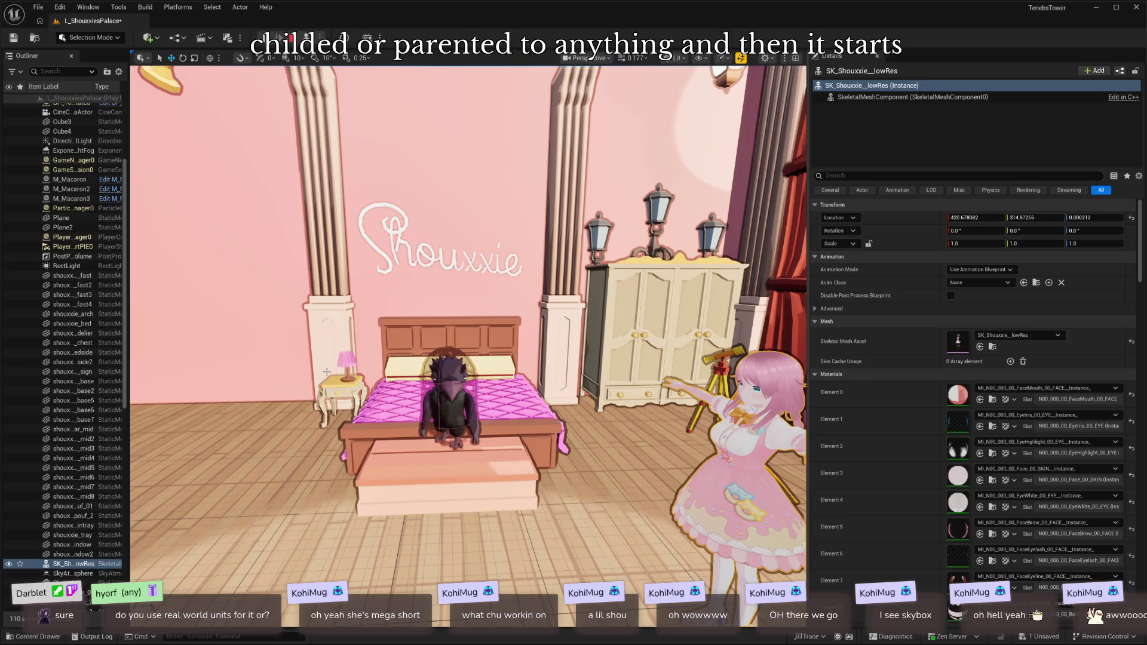
Step: Reselect the character and move it right and back across the floor
{"action": "left_click", "coordinate": [499, 408]}
{"action": "left_click_drag", "start_coordinate": [500, 408], "coordinate": [451, 347]}
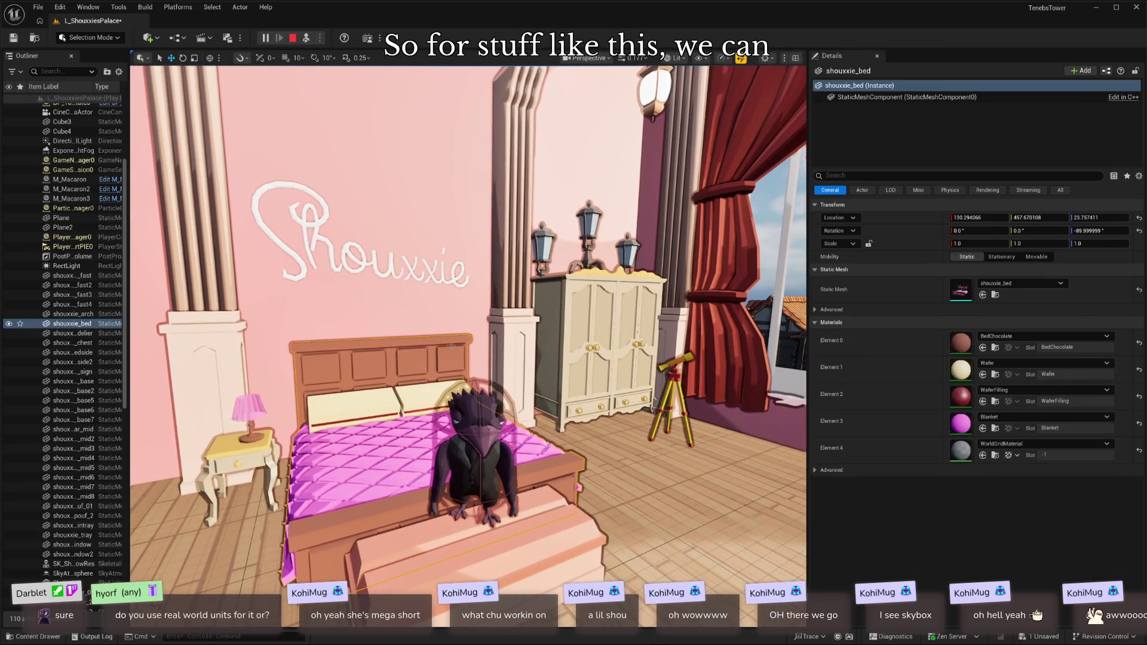
{"action": "mouse_move", "coordinate": [472, 388]}
{"action": "left_mouse_down"}
{"action": "mouse_move", "coordinate": [494, 441]}
{"action": "mouse_move", "coordinate": [541, 414]}
{"action": "mouse_move", "coordinate": [380, 434]}
{"action": "left_mouse_up"}
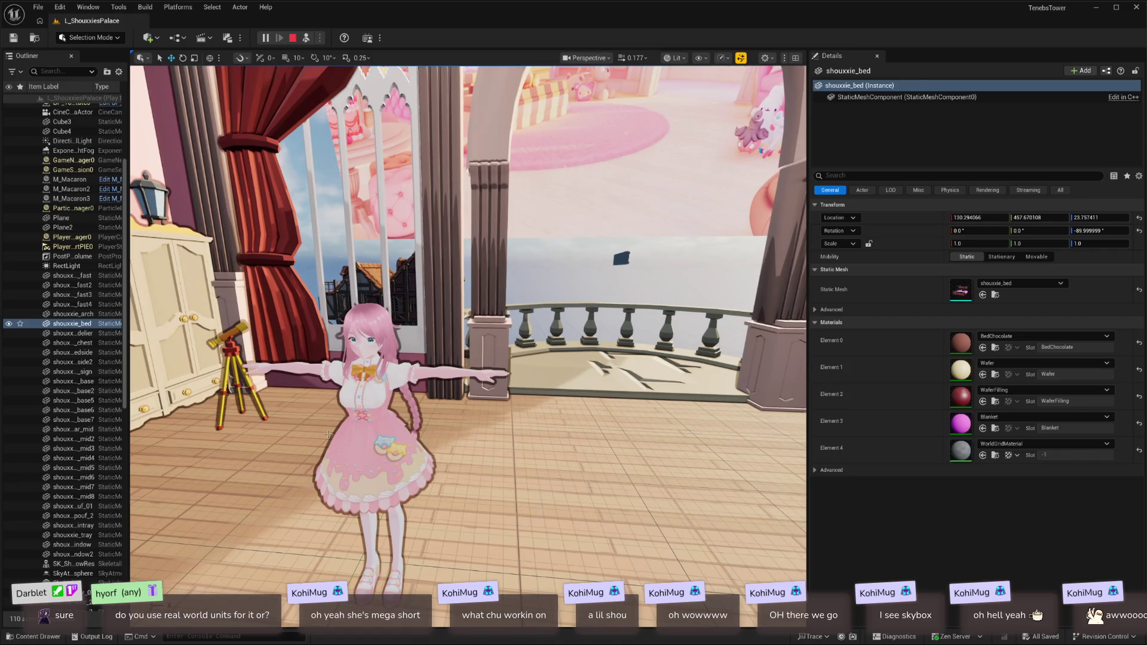
{"action": "left_click", "coordinate": [381, 434]}
{"action": "left_click", "coordinate": [397, 536]}
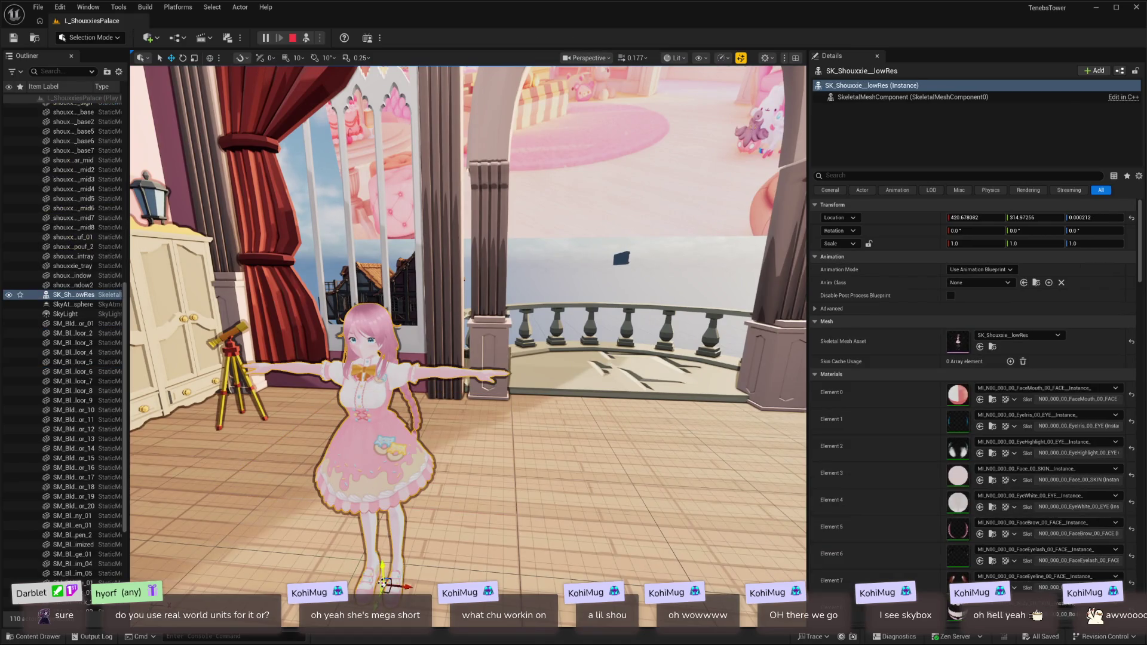
{"action": "mouse_move", "coordinate": [388, 586]}
{"action": "left_mouse_down"}
{"action": "mouse_move", "coordinate": [545, 550]}
{"action": "mouse_move", "coordinate": [461, 538]}
{"action": "mouse_move", "coordinate": [515, 533]}
{"action": "left_mouse_up"}
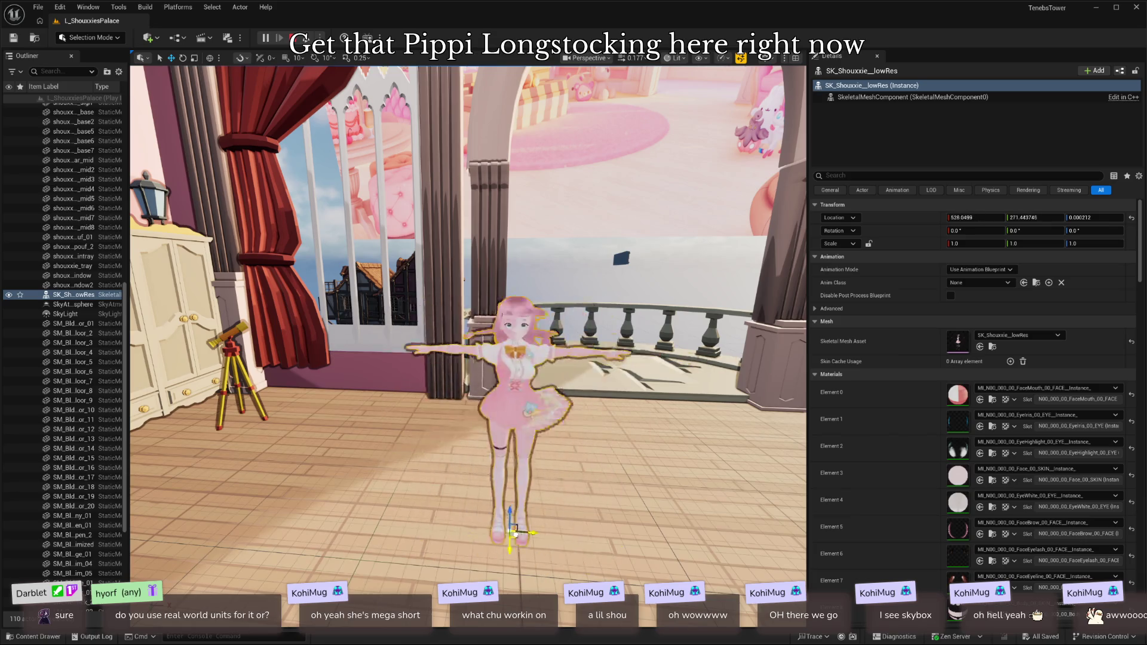
{"action": "left_click_drag", "start_coordinate": [648, 421], "coordinate": [532, 395]}
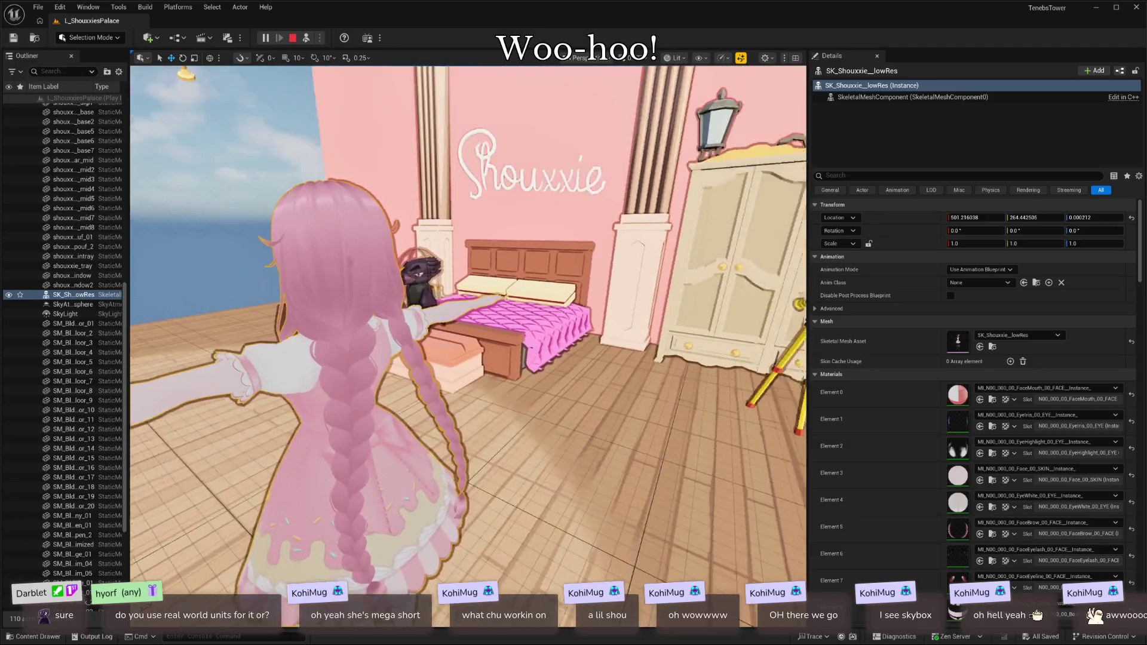
Step: End the play session, place the character in the back-left corner, and save the level
{"action": "key", "text": "Escape"}
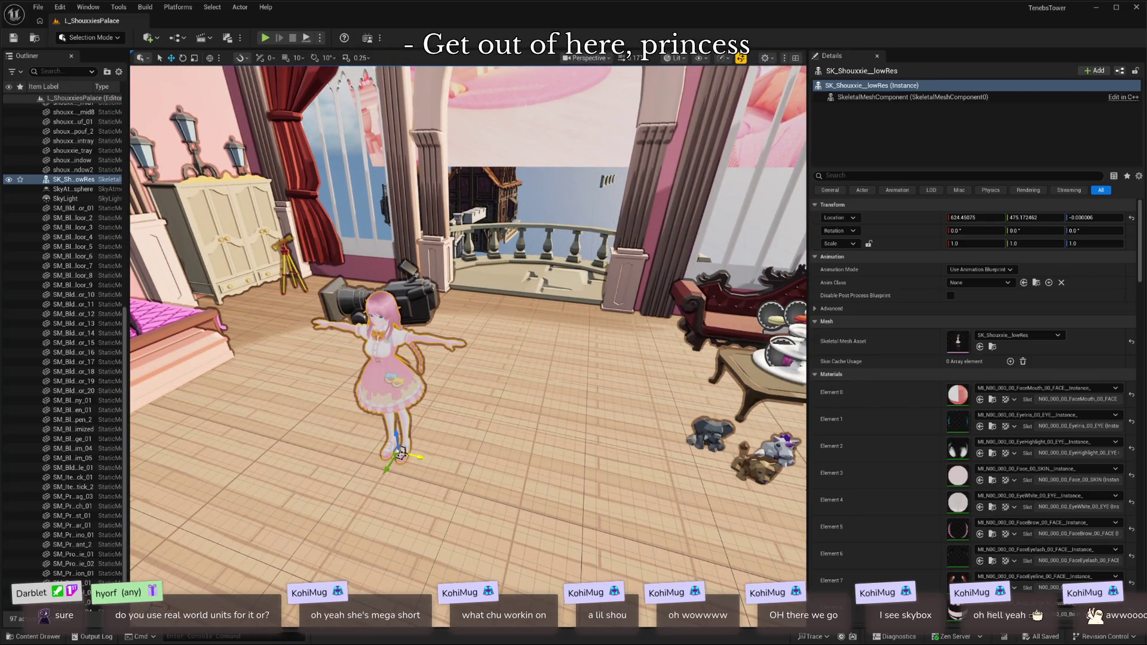
{"action": "mouse_move", "coordinate": [401, 454]}
{"action": "left_mouse_down"}
{"action": "mouse_move", "coordinate": [273, 313]}
{"action": "mouse_move", "coordinate": [334, 325]}
{"action": "mouse_move", "coordinate": [227, 325]}
{"action": "mouse_move", "coordinate": [245, 325]}
{"action": "left_mouse_up"}
{"action": "key", "text": "ctrl+s"}
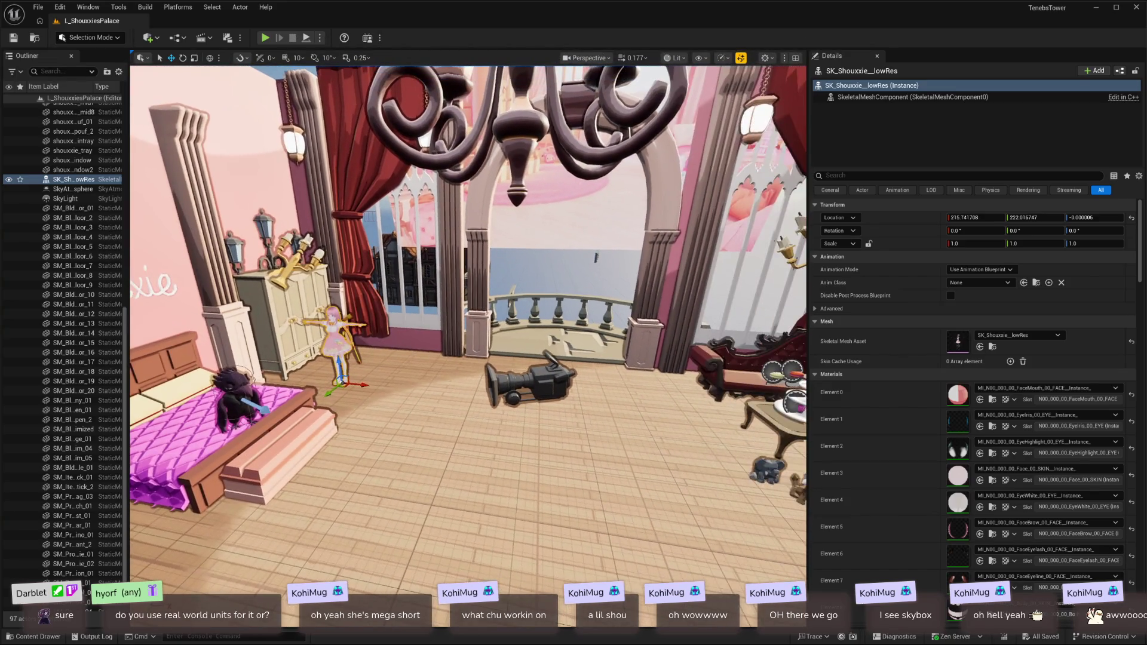
{"action": "left_click", "coordinate": [546, 392]}
Step: Fly the view toward BP_Cameraman's camera prop and widen the viewport past the Details splitter
{"action": "mouse_move", "coordinate": [546, 392]}
{"action": "left_mouse_down"}
{"action": "mouse_move", "coordinate": [603, 392]}
{"action": "mouse_move", "coordinate": [568, 389]}
{"action": "left_mouse_up"}
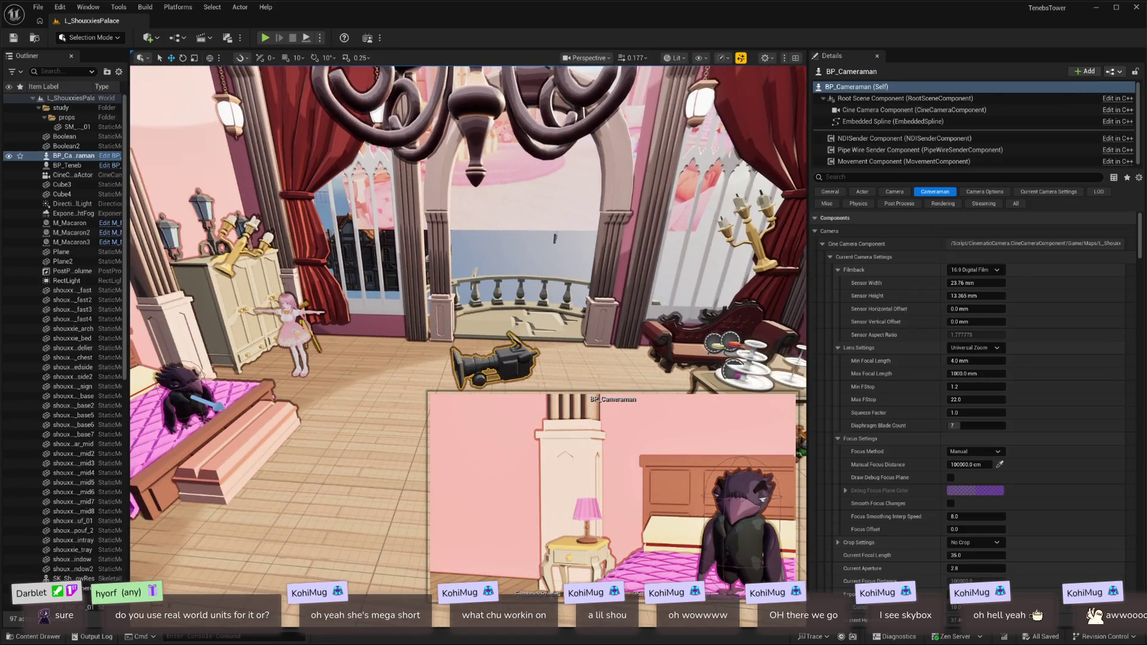
{"action": "left_click", "coordinate": [466, 382]}
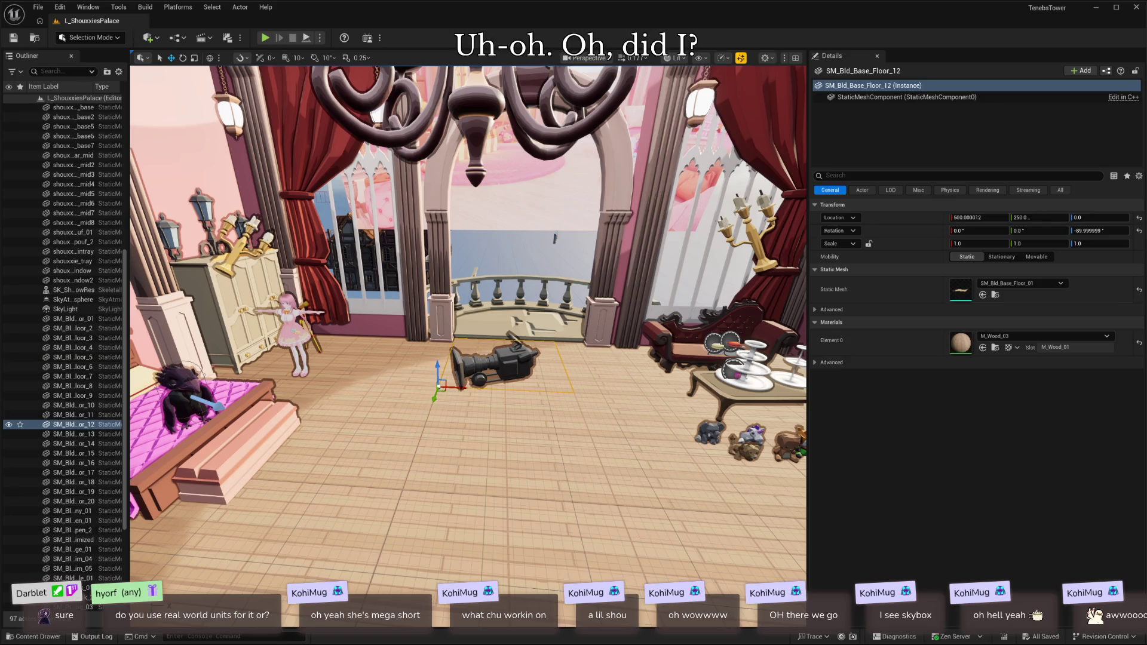
{"action": "left_click", "coordinate": [496, 364]}
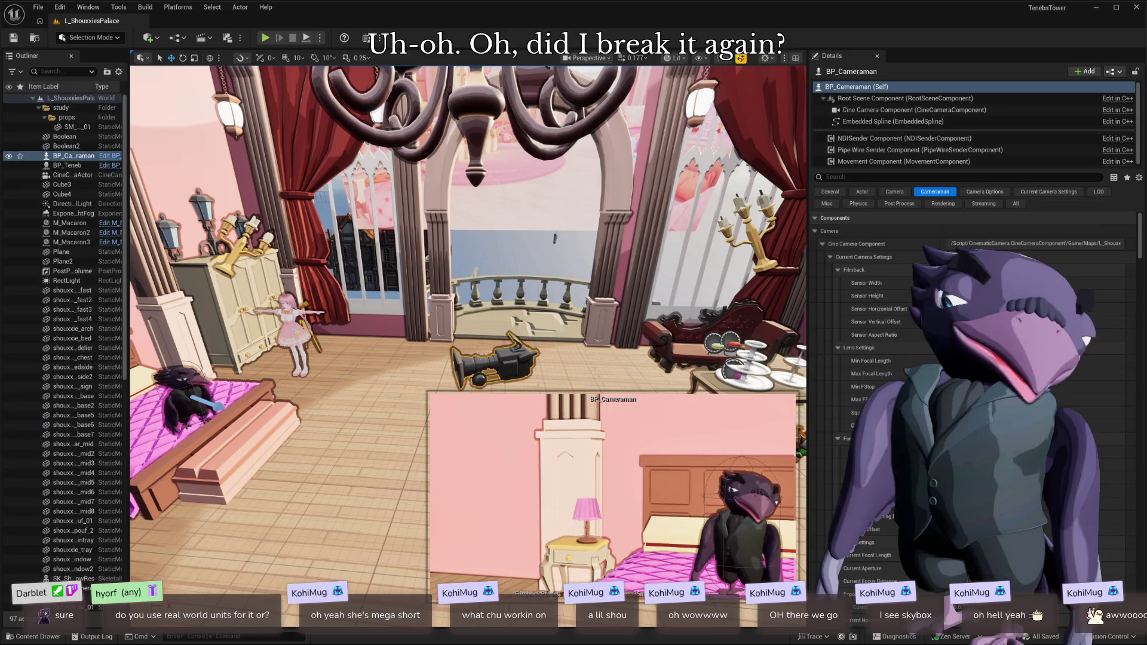
{"action": "mouse_move", "coordinate": [358, 475]}
{"action": "left_mouse_down"}
{"action": "mouse_move", "coordinate": [358, 496]}
{"action": "mouse_move", "coordinate": [347, 445]}
{"action": "mouse_move", "coordinate": [318, 496]}
{"action": "left_mouse_up"}
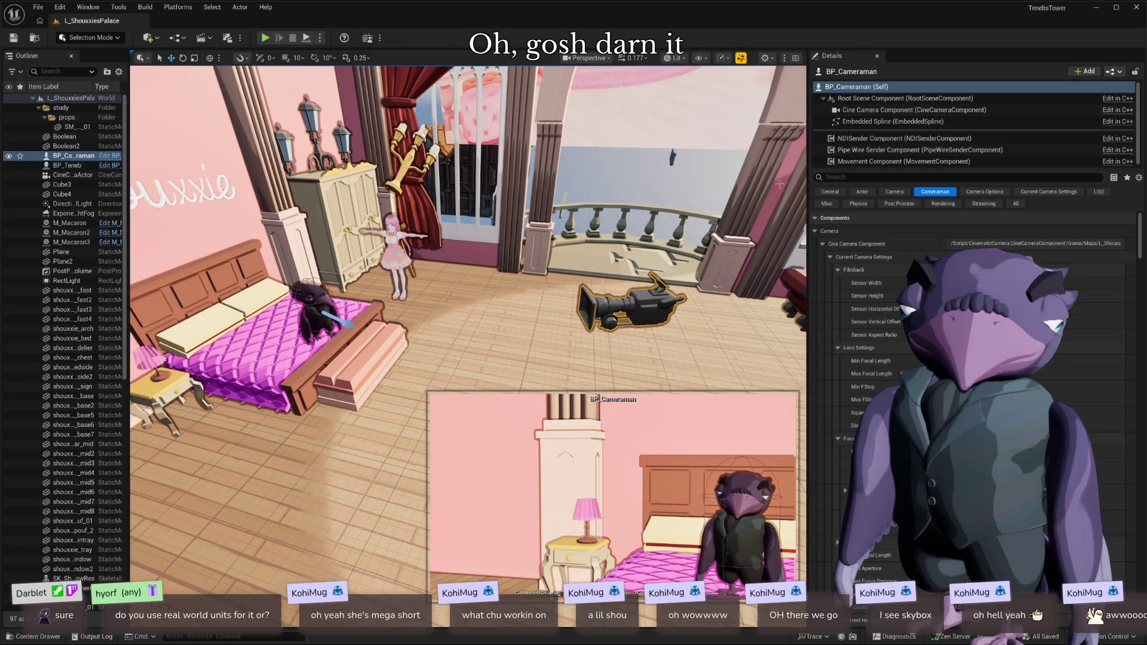
{"action": "left_click_drag", "start_coordinate": [812, 189], "coordinate": [868, 189]}
{"action": "mouse_move", "coordinate": [478, 299]}
{"action": "left_mouse_down"}
{"action": "mouse_move", "coordinate": [538, 299]}
{"action": "mouse_move", "coordinate": [454, 299]}
{"action": "mouse_move", "coordinate": [472, 263]}
{"action": "mouse_move", "coordinate": [508, 262]}
{"action": "mouse_move", "coordinate": [508, 251]}
{"action": "mouse_move", "coordinate": [489, 283]}
{"action": "mouse_move", "coordinate": [496, 263]}
{"action": "mouse_move", "coordinate": [460, 239]}
{"action": "mouse_move", "coordinate": [478, 257]}
{"action": "left_mouse_up"}
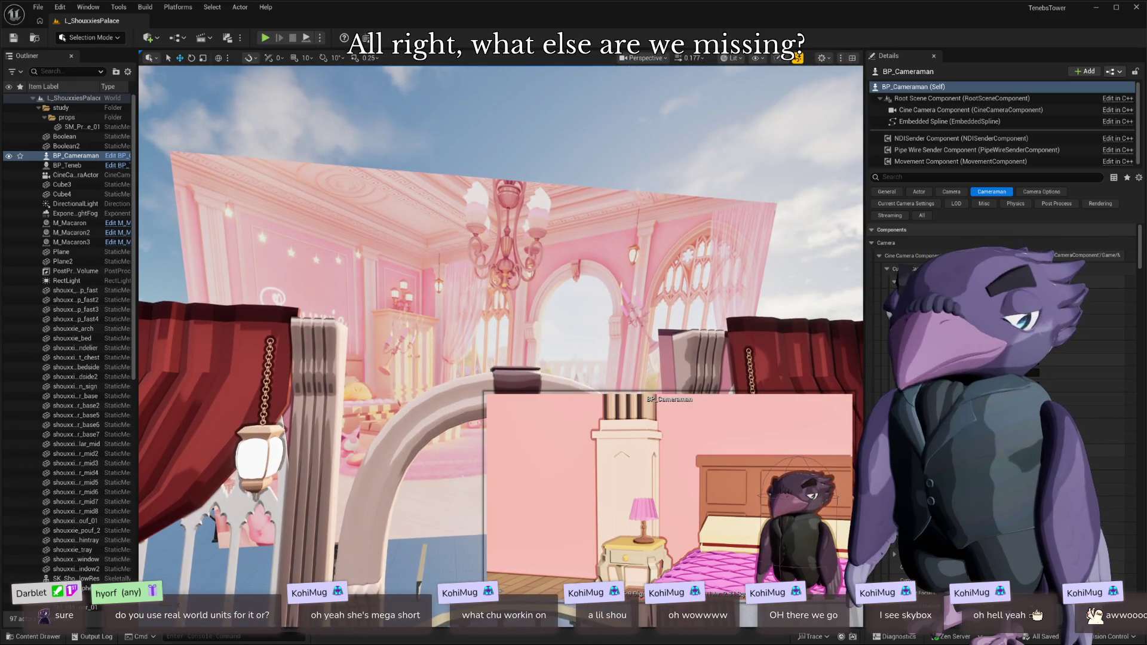
Step: Search the Content Drawer for 'trash', clear the search, and return to Blender
{"action": "key", "text": "alt+Tab"}
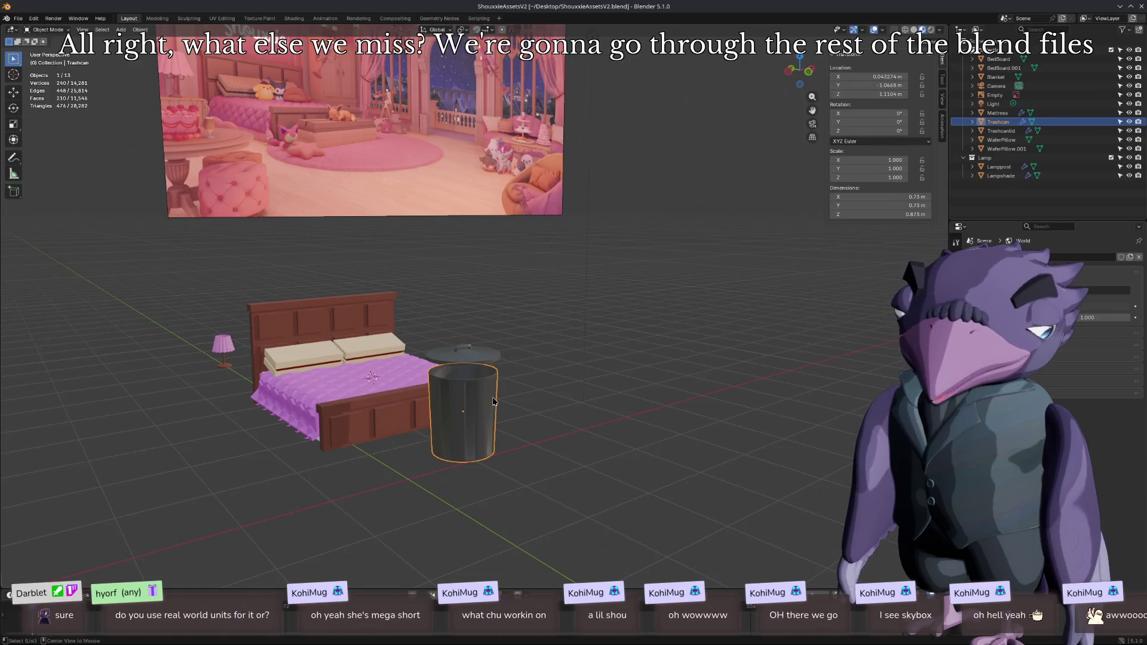
{"action": "key", "text": "alt+Tab"}
{"action": "left_click", "coordinate": [57, 639]}
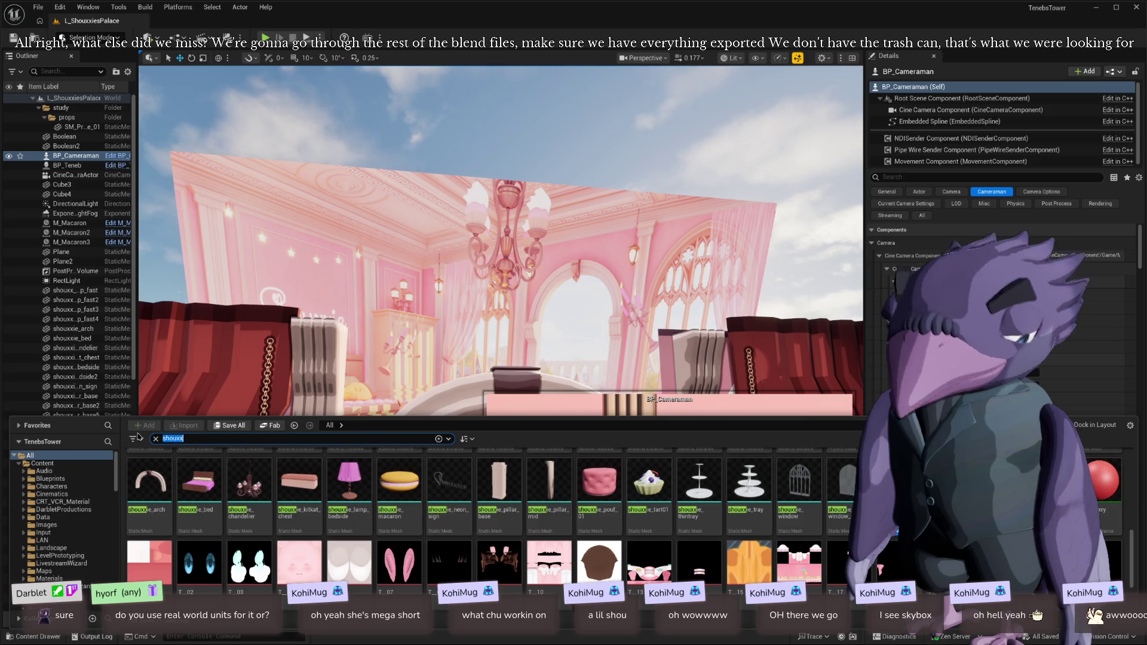
{"action": "type", "text": "h"}
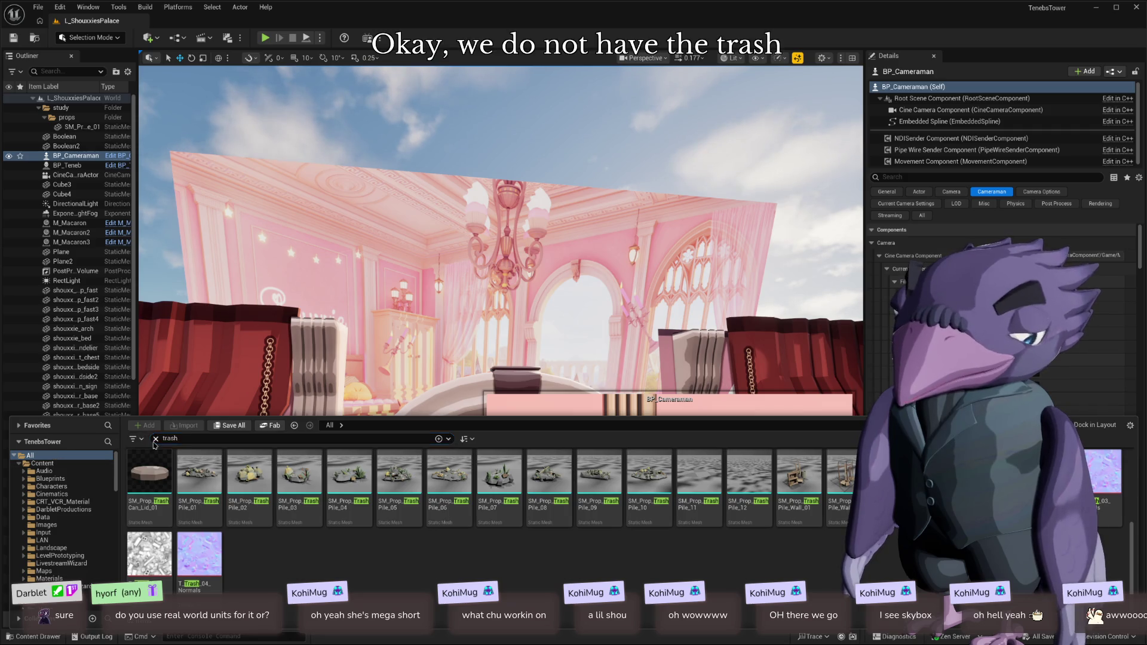
{"action": "left_click", "coordinate": [155, 438]}
{"action": "key", "text": "alt+Tab"}
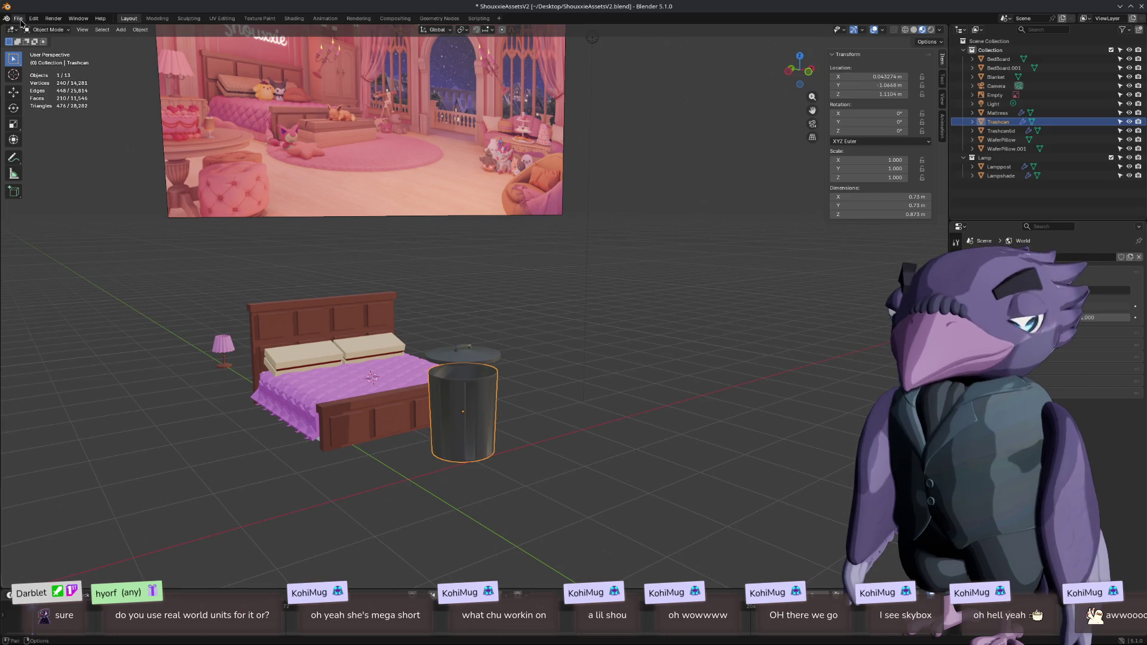
Step: Move the trash can to the world origin and start a glTF 2.0 export
{"action": "key", "text": "alt+g"}
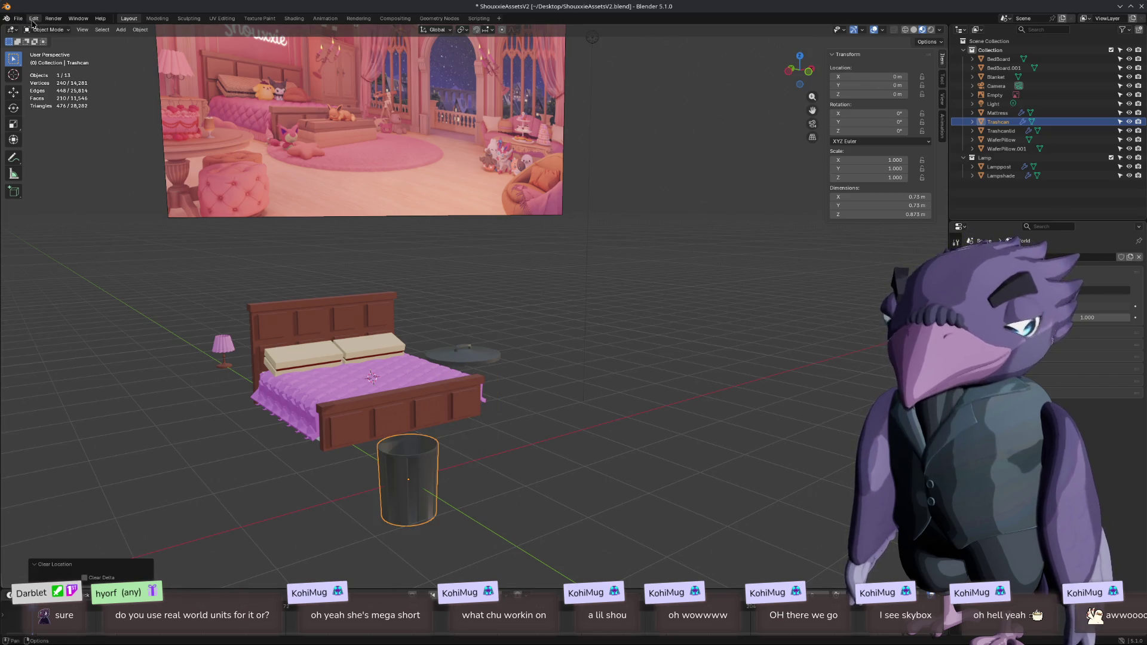
{"action": "left_click", "coordinate": [18, 18]}
{"action": "mouse_move", "coordinate": [53, 156]}
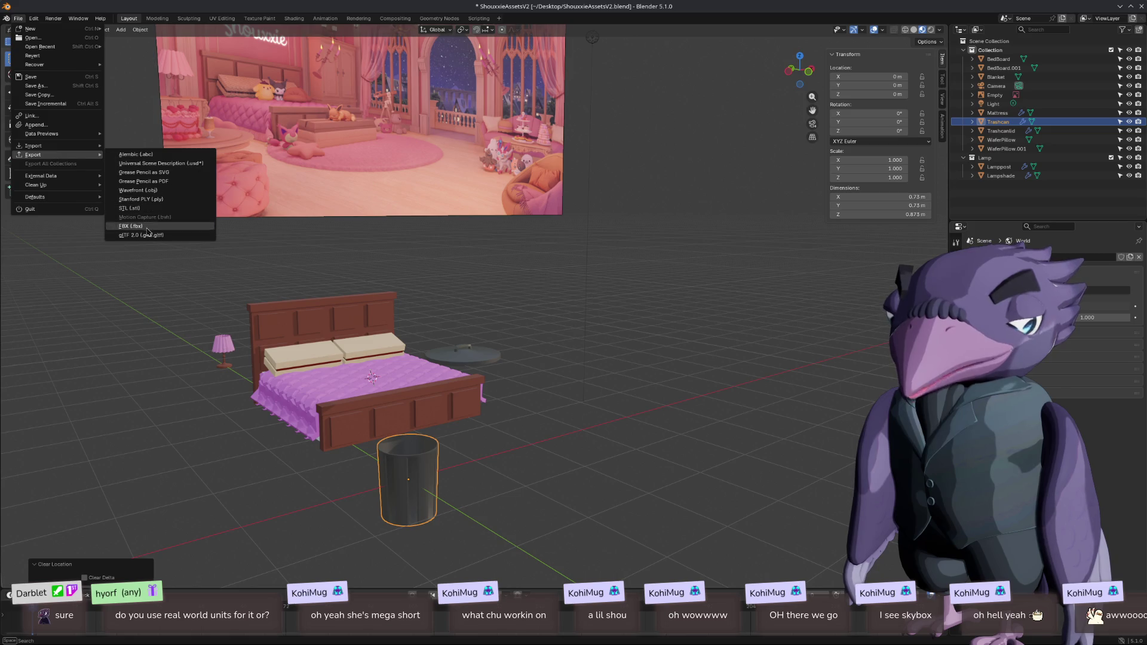
{"action": "left_click", "coordinate": [146, 235]}
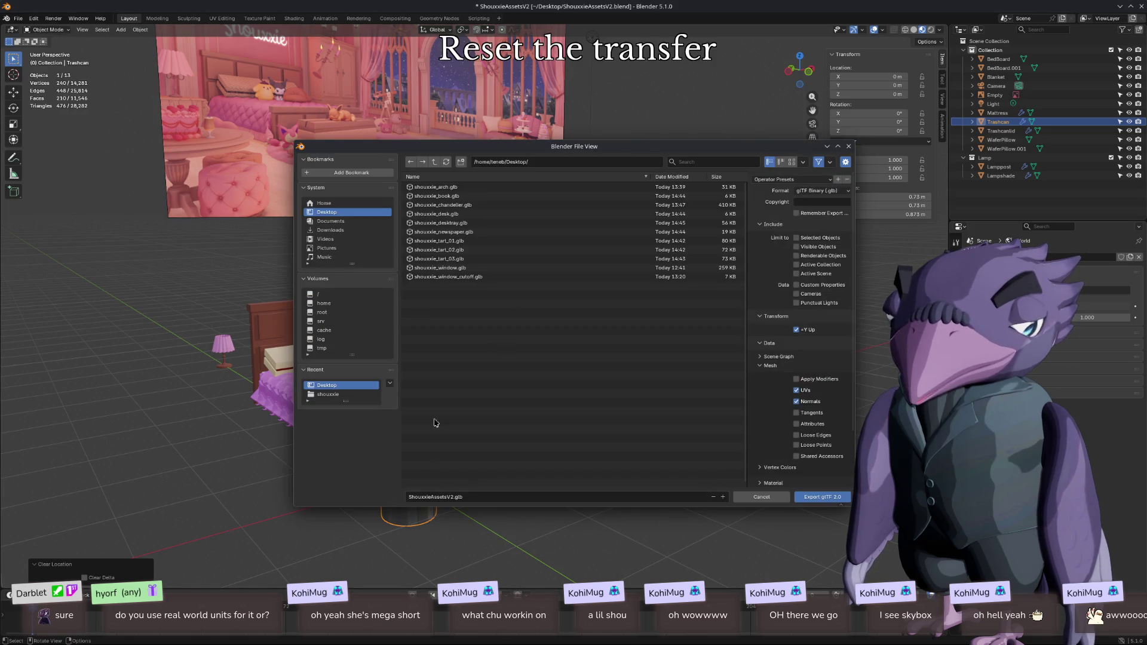
Step: Name the export shouxxie_trashcan.glb and export the selected trash can
{"action": "left_click", "coordinate": [442, 277]}
{"action": "left_click", "coordinate": [438, 494]}
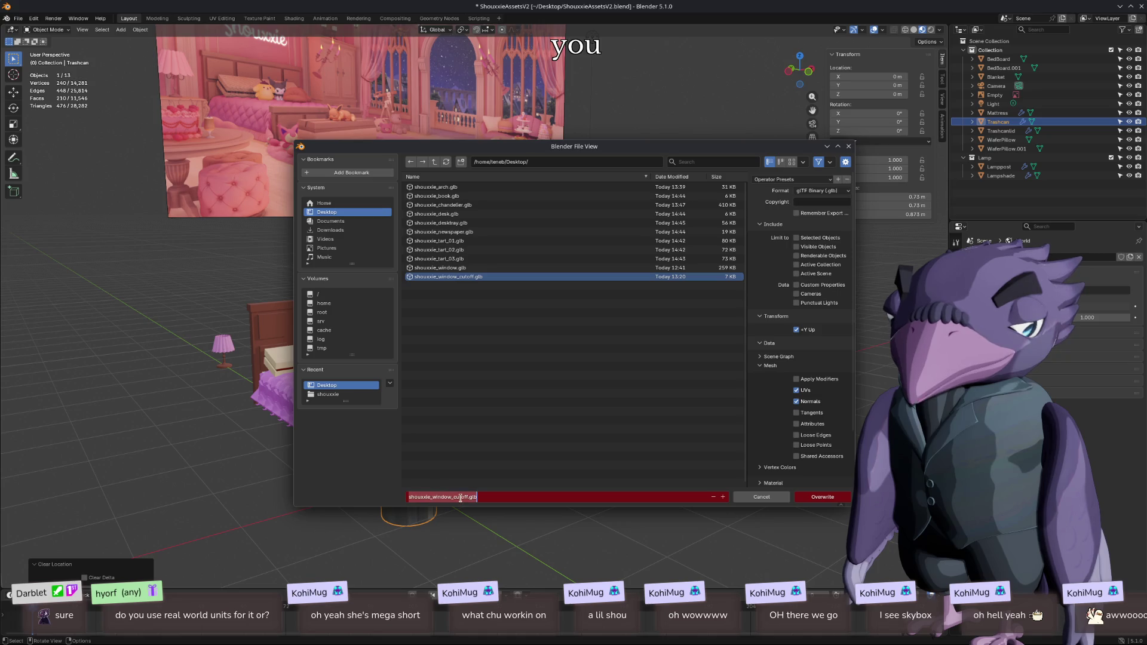
{"action": "left_click", "coordinate": [466, 497]}
{"action": "key", "text": "BackSpace"}
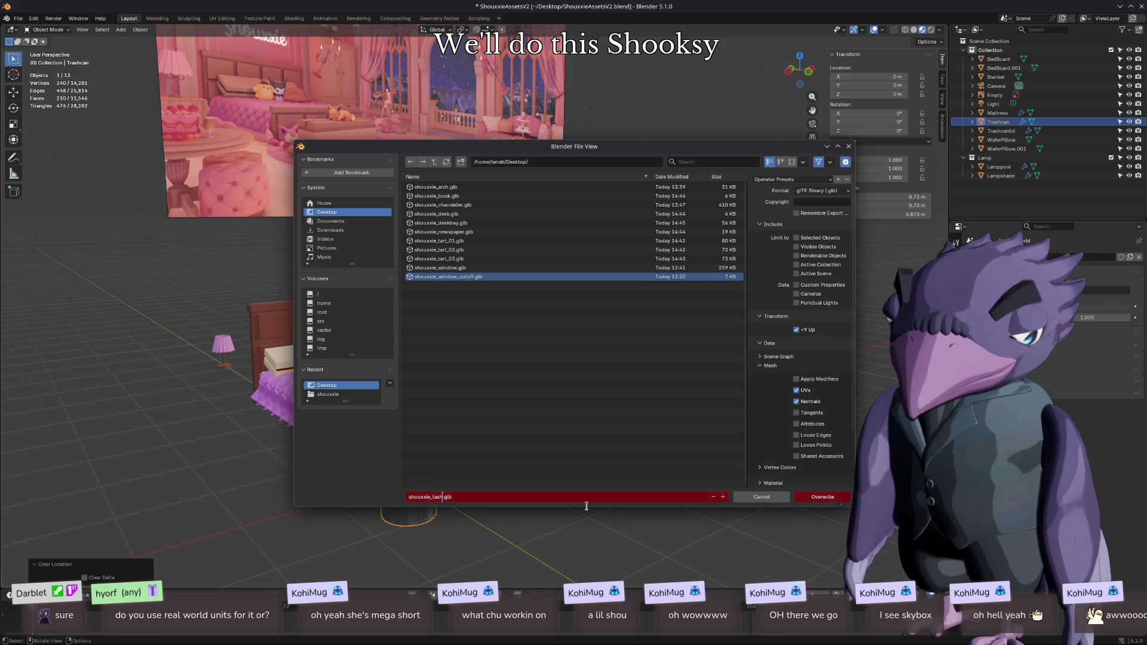
{"action": "key", "text": "BackSpace"}
{"action": "key", "text": "BackSpace"}
{"action": "key", "text": "BackSpace"}
{"action": "type", "text": "rashcan"}
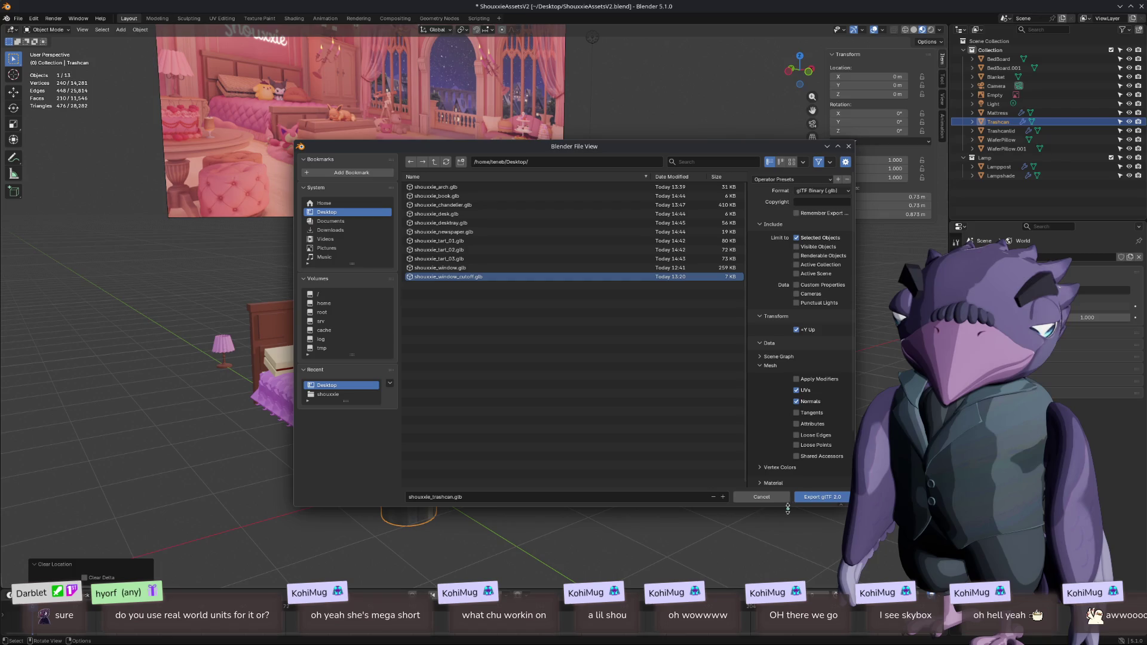
{"action": "left_click", "coordinate": [824, 497]}
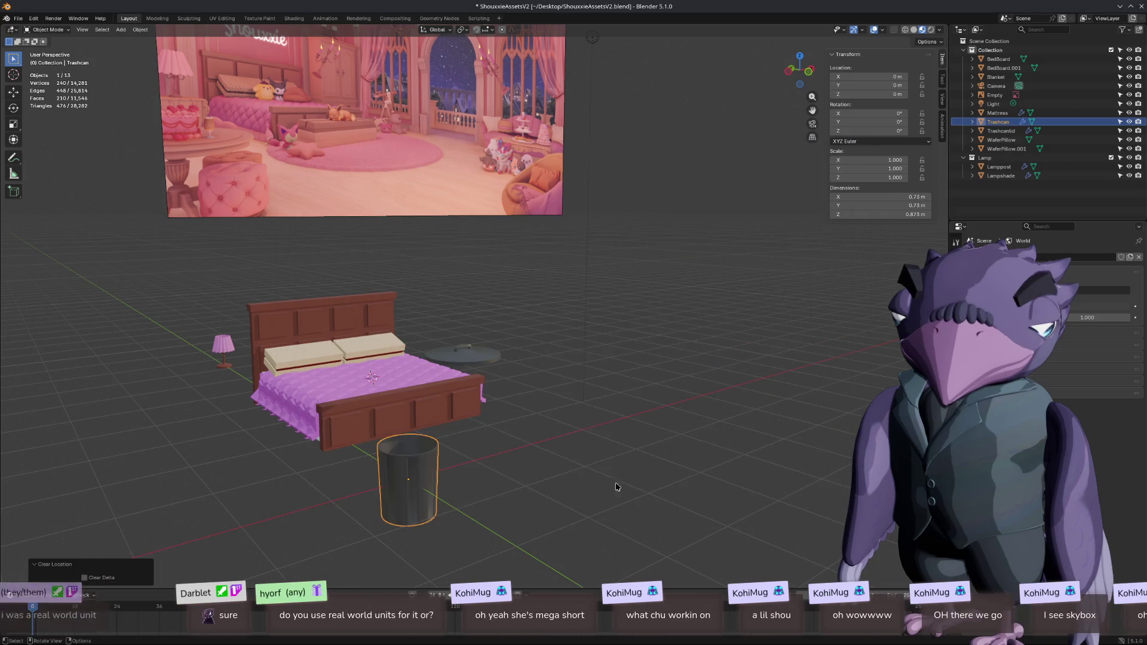
{"action": "left_click", "coordinate": [478, 354]}
Step: Clear the Trashcanlid's location so it rests on the can at the origin
{"action": "right_click", "coordinate": [592, 444]}
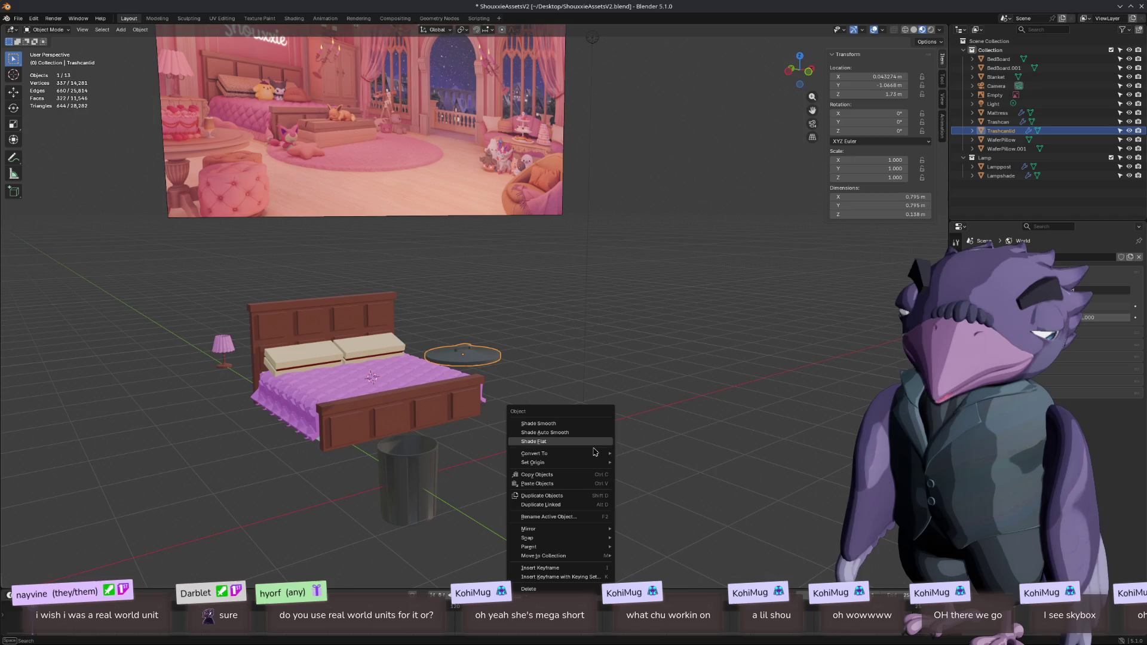
{"action": "left_click_drag", "start_coordinate": [620, 322], "coordinate": [559, 335]}
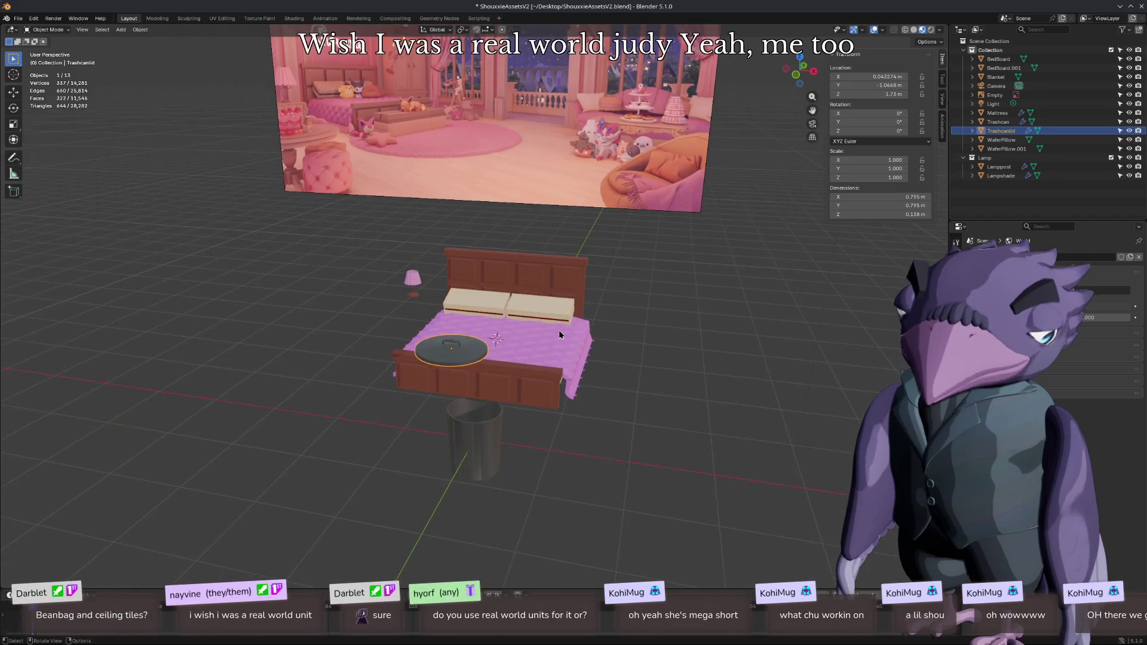
{"action": "left_click_drag", "start_coordinate": [377, 475], "coordinate": [478, 484]}
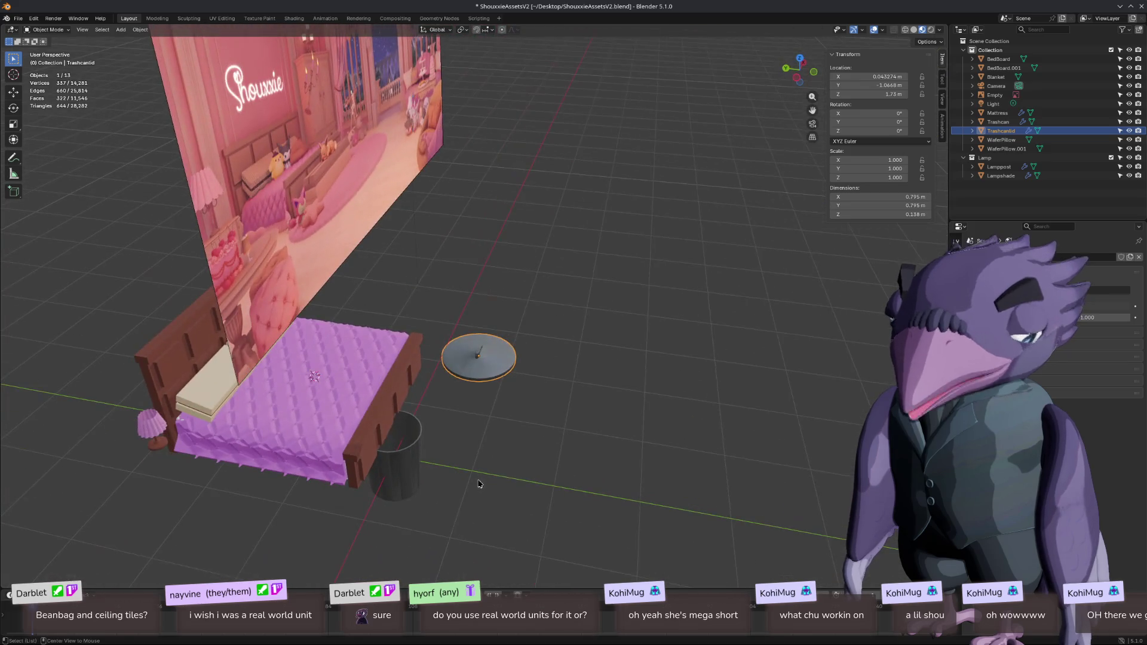
{"action": "key", "text": "alt+g"}
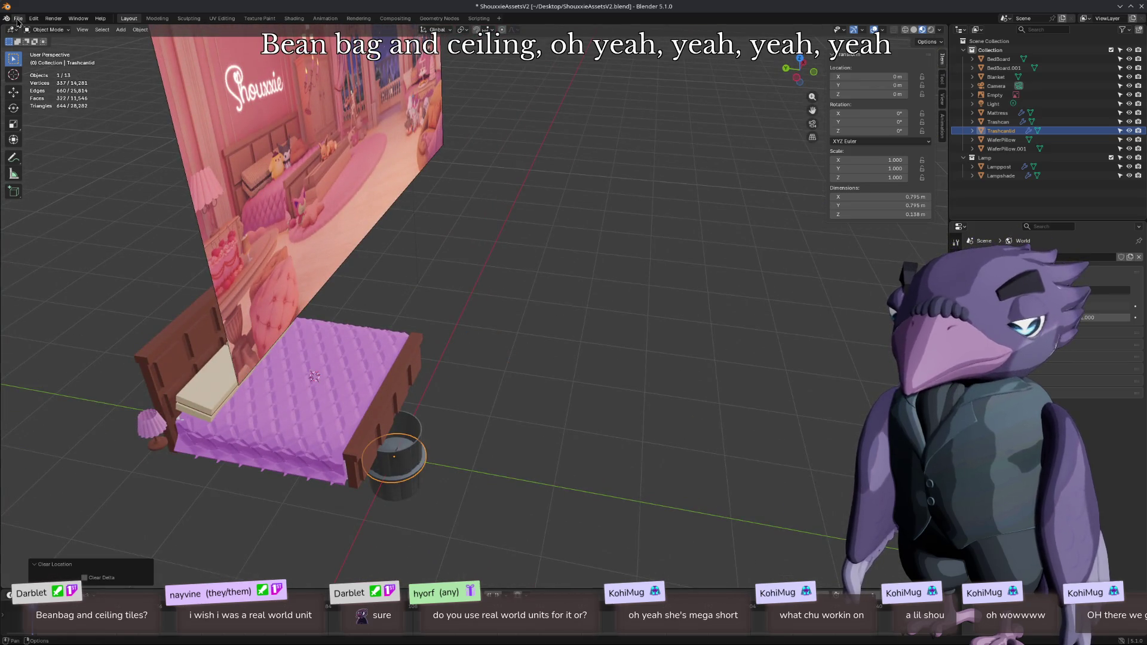
Step: Export the lid as glTF 2.0 named shouxxie_trashcan_lid.glb
{"action": "left_click", "coordinate": [18, 22]}
{"action": "mouse_move", "coordinate": [61, 156]}
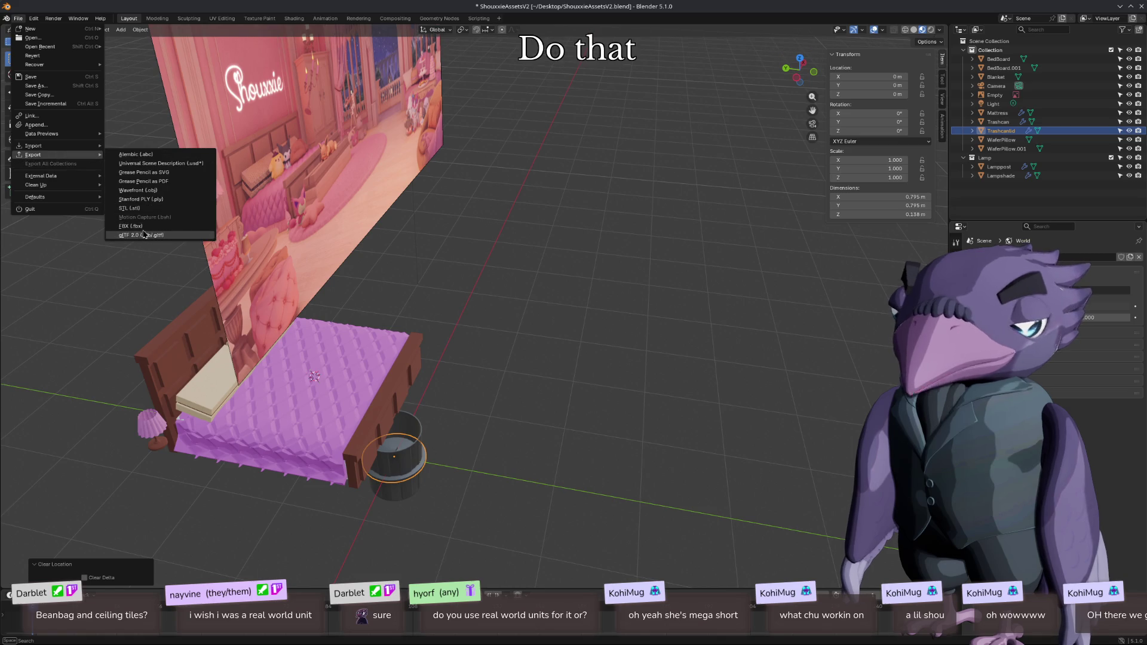
{"action": "left_click", "coordinate": [142, 235]}
{"action": "left_click", "coordinate": [452, 497]}
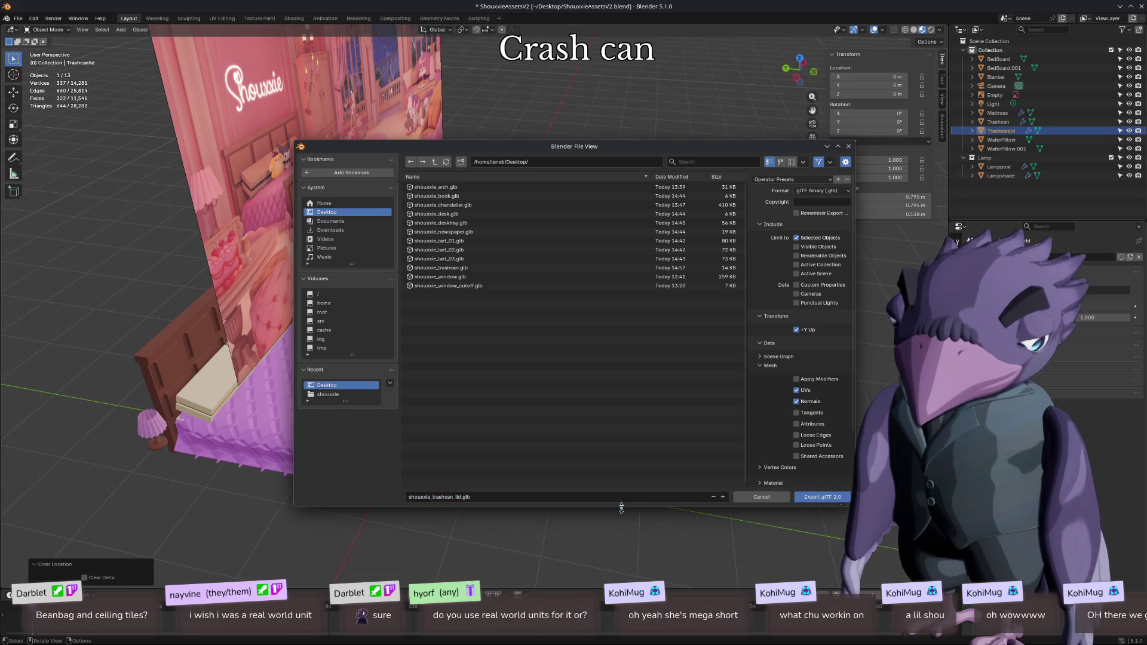
{"action": "left_click", "coordinate": [823, 497]}
{"action": "left_click_drag", "start_coordinate": [589, 441], "coordinate": [574, 139]}
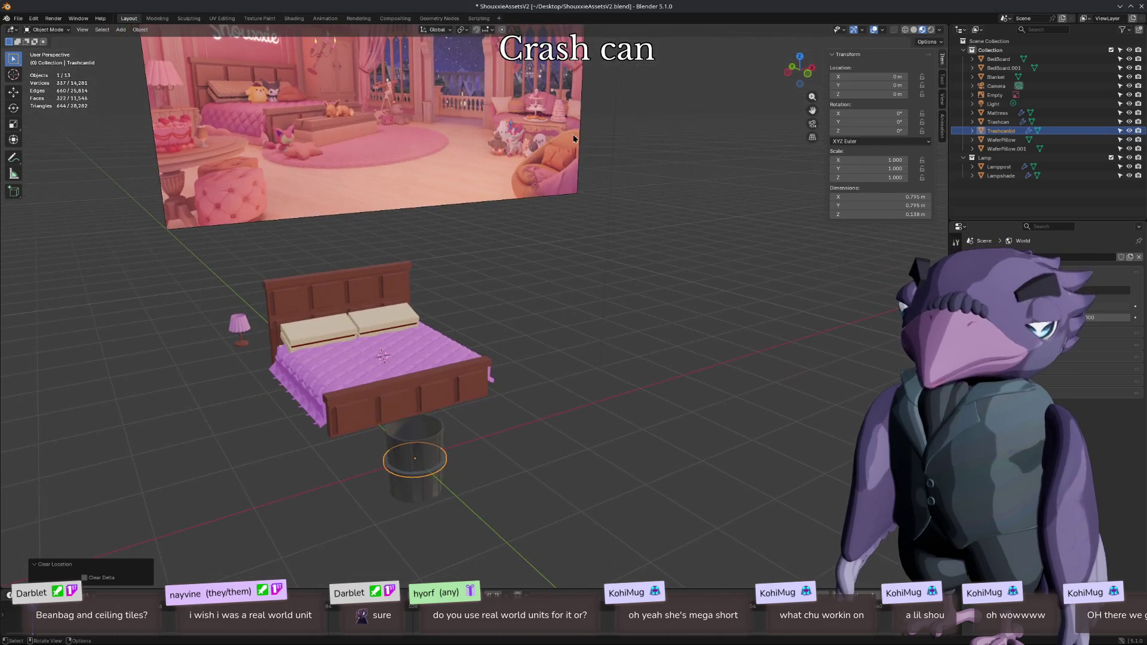
{"action": "mouse_move", "coordinate": [418, 251]}
{"action": "left_mouse_down"}
{"action": "mouse_move", "coordinate": [851, 225]}
{"action": "mouse_move", "coordinate": [576, 204]}
{"action": "mouse_move", "coordinate": [526, 227]}
{"action": "left_mouse_up"}
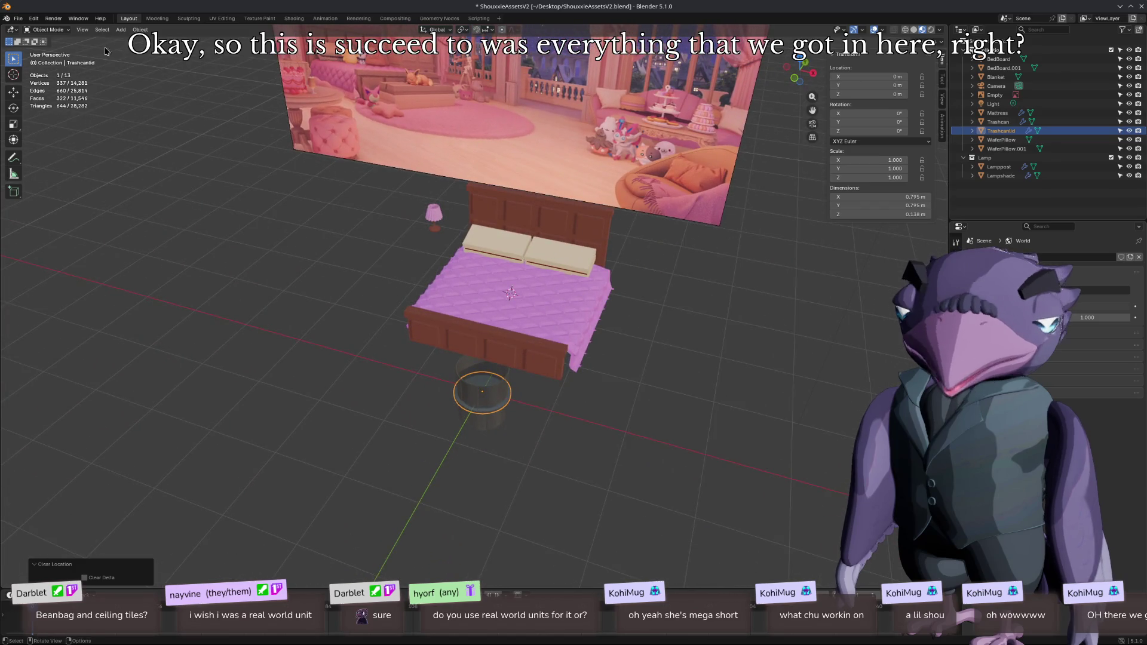
Step: Open ShouxxieAssets3.blend without saving the current file
{"action": "left_click", "coordinate": [17, 19]}
{"action": "left_click", "coordinate": [43, 43]}
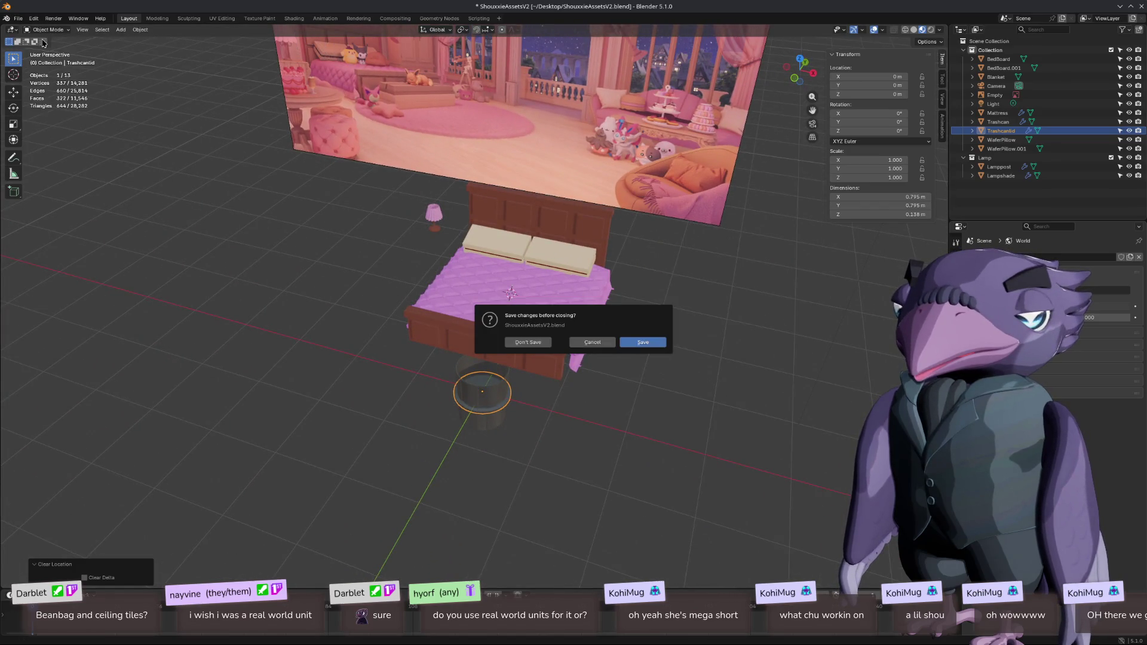
{"action": "left_click", "coordinate": [528, 343]}
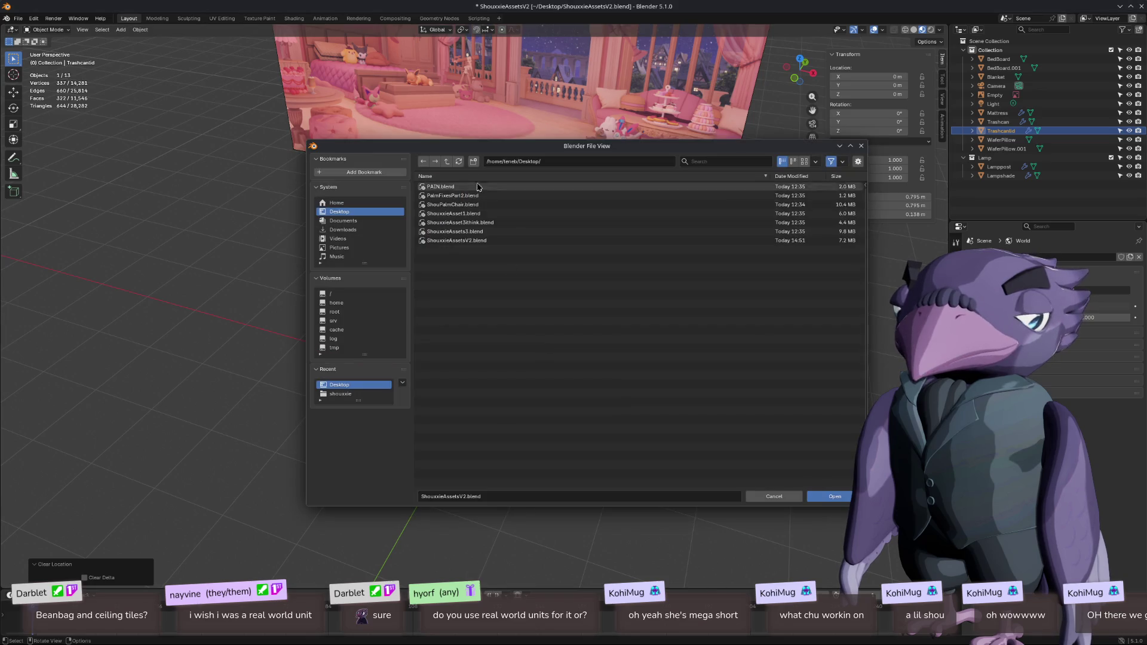
{"action": "left_click", "coordinate": [487, 233]}
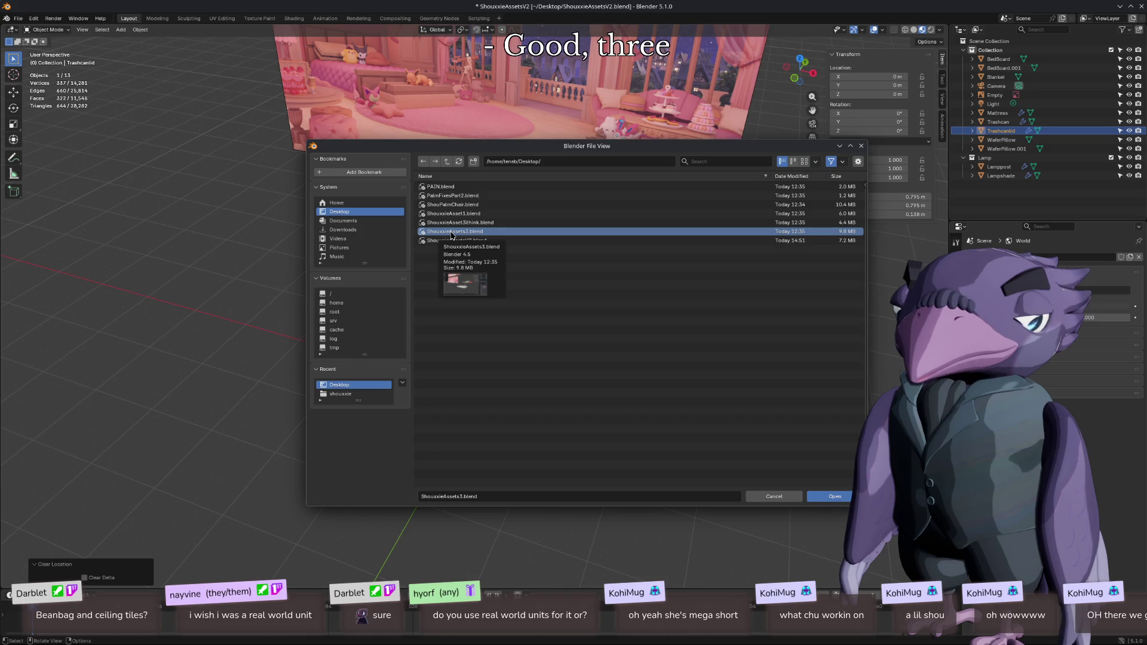
{"action": "double_click", "coordinate": [451, 233]}
{"action": "mouse_move", "coordinate": [385, 256]}
{"action": "left_mouse_down"}
{"action": "mouse_move", "coordinate": [264, 274]}
{"action": "mouse_move", "coordinate": [290, 261]}
{"action": "mouse_move", "coordinate": [244, 264]}
{"action": "mouse_move", "coordinate": [442, 241]}
{"action": "mouse_move", "coordinate": [440, 299]}
{"action": "left_mouse_up"}
Step: Open ShouxxieAsset3ithink.blend and move its aqueduct to the origin with Alt+G
{"action": "left_click", "coordinate": [19, 18]}
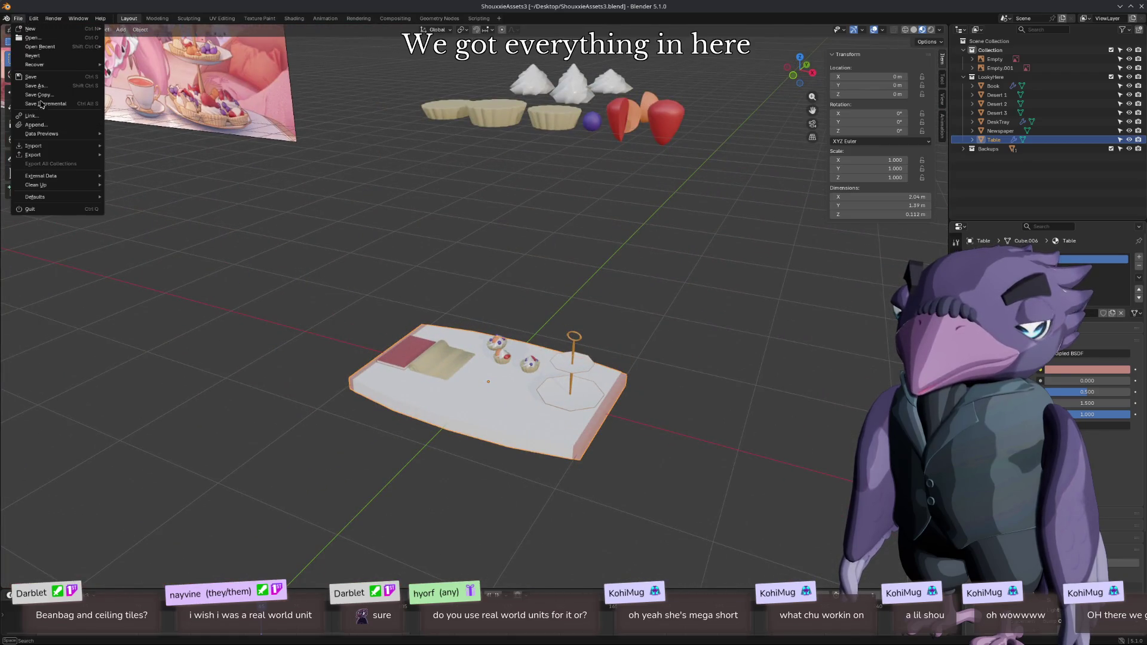
{"action": "left_click", "coordinate": [33, 38]}
{"action": "double_click", "coordinate": [430, 231]}
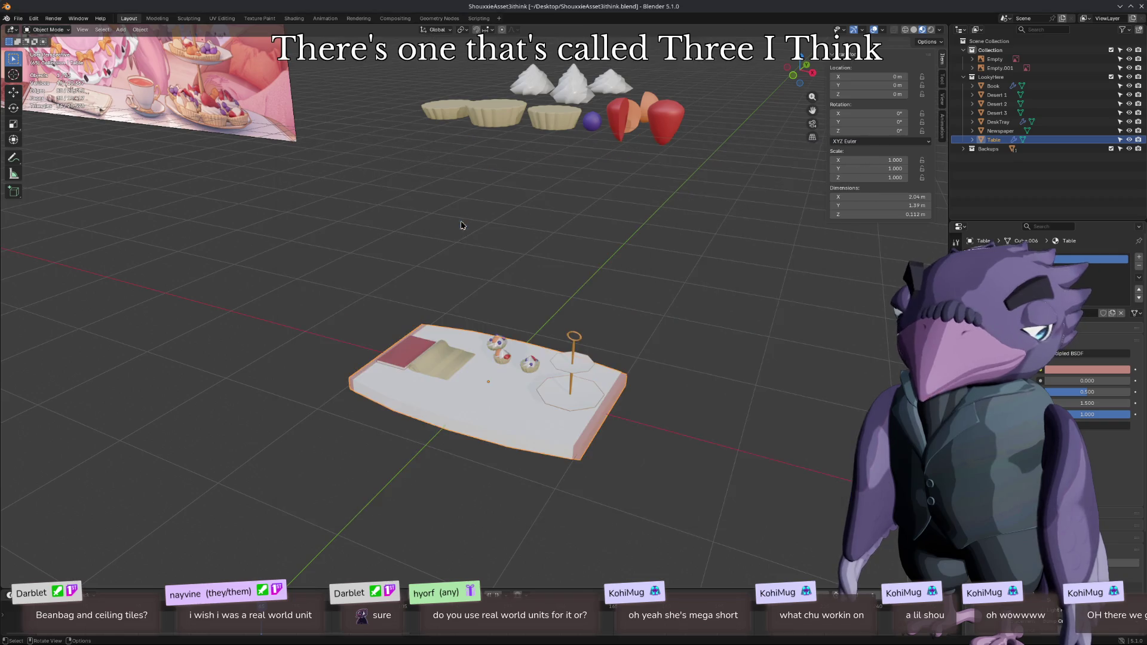
{"action": "mouse_move", "coordinate": [444, 332]}
{"action": "left_mouse_down"}
{"action": "mouse_move", "coordinate": [254, 182]}
{"action": "mouse_move", "coordinate": [422, 166]}
{"action": "left_mouse_up"}
{"action": "left_click", "coordinate": [256, 193]}
{"action": "key", "text": "alt+g"}
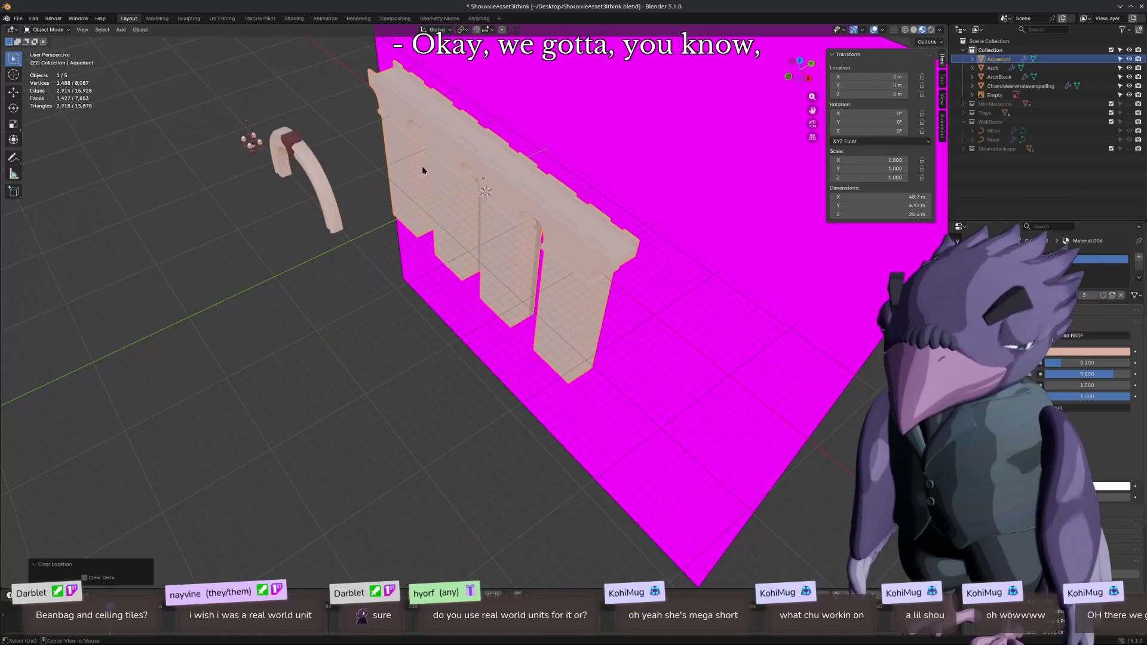
{"action": "left_click", "coordinate": [18, 18]}
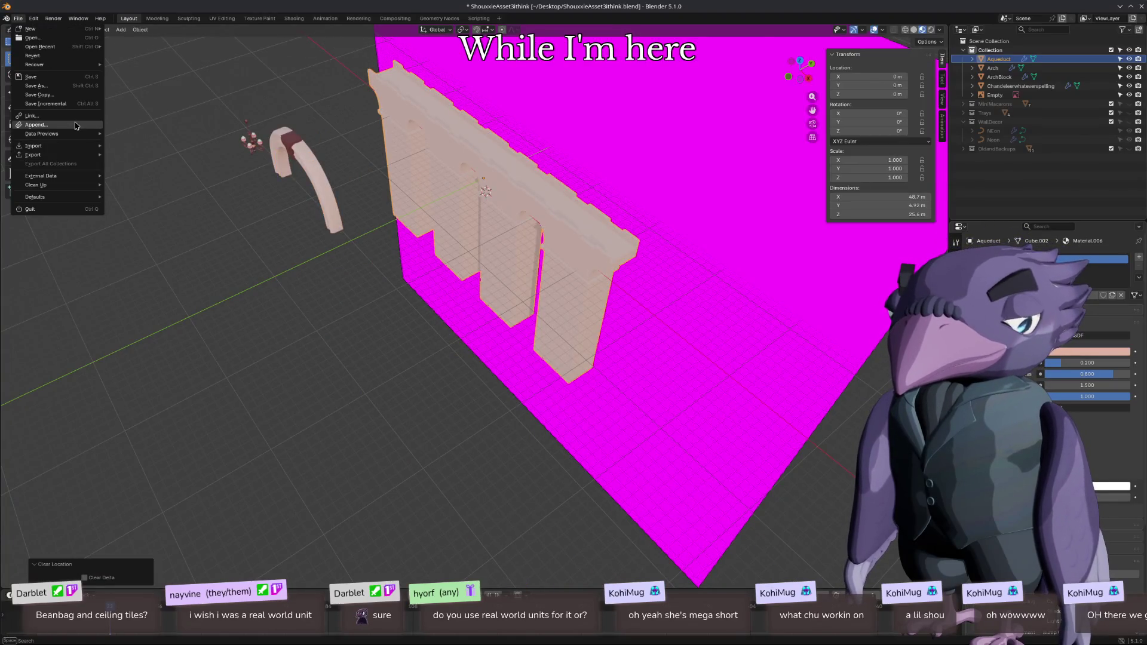
Step: Export only the selected aqueduct as glTF 2.0 named shouxxie_aqueduct.glb
{"action": "mouse_move", "coordinate": [71, 156]}
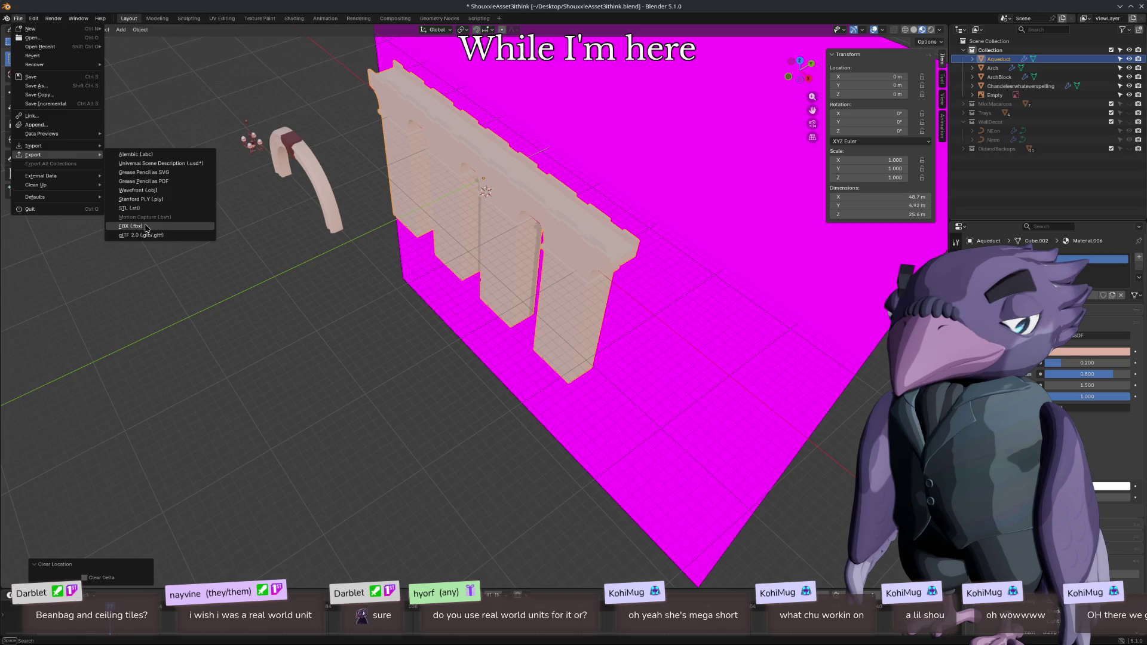
{"action": "left_click", "coordinate": [141, 235]}
{"action": "left_click", "coordinate": [796, 238]}
{"action": "left_click", "coordinate": [445, 286]}
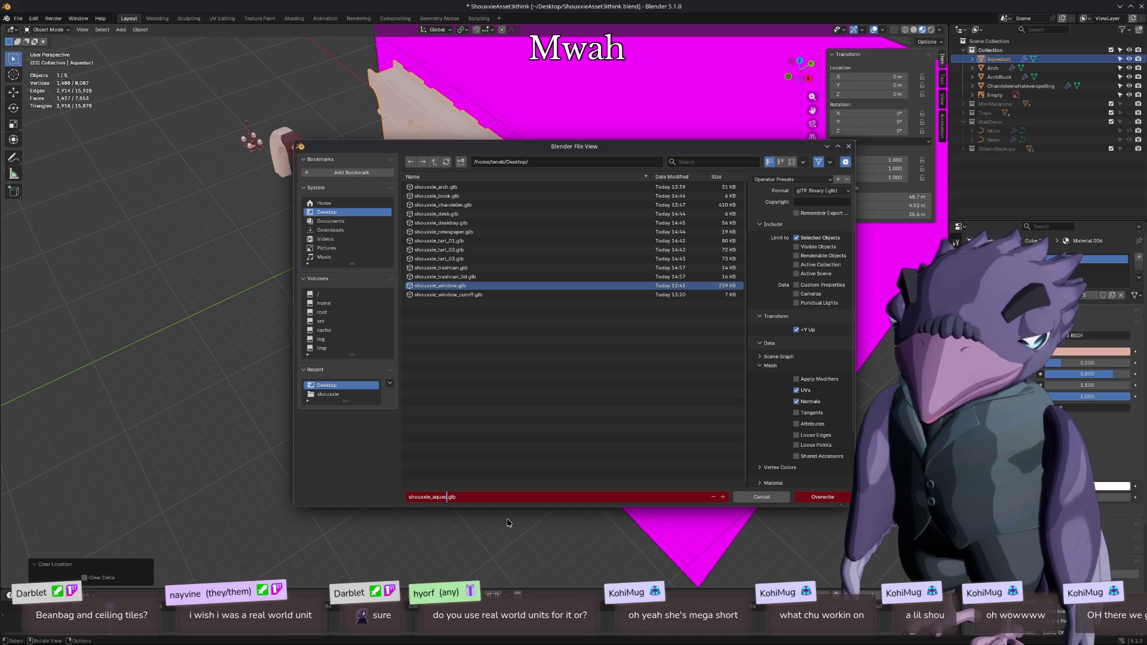
{"action": "type", "text": "duct"}
{"action": "key", "text": "Return"}
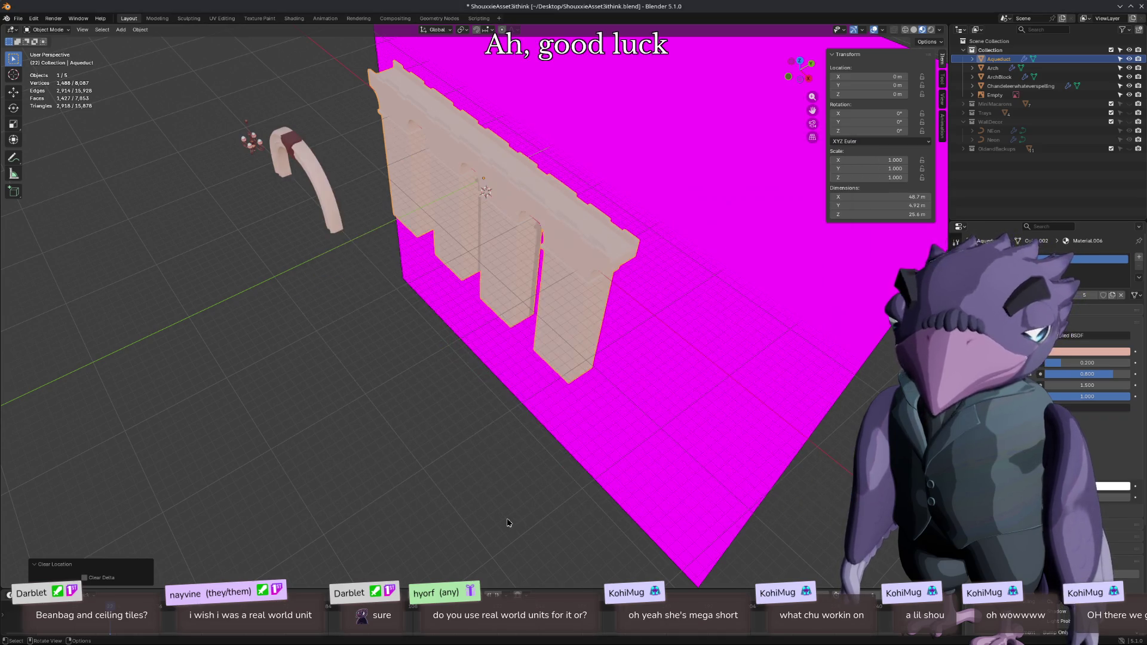
{"action": "left_click", "coordinate": [18, 19]}
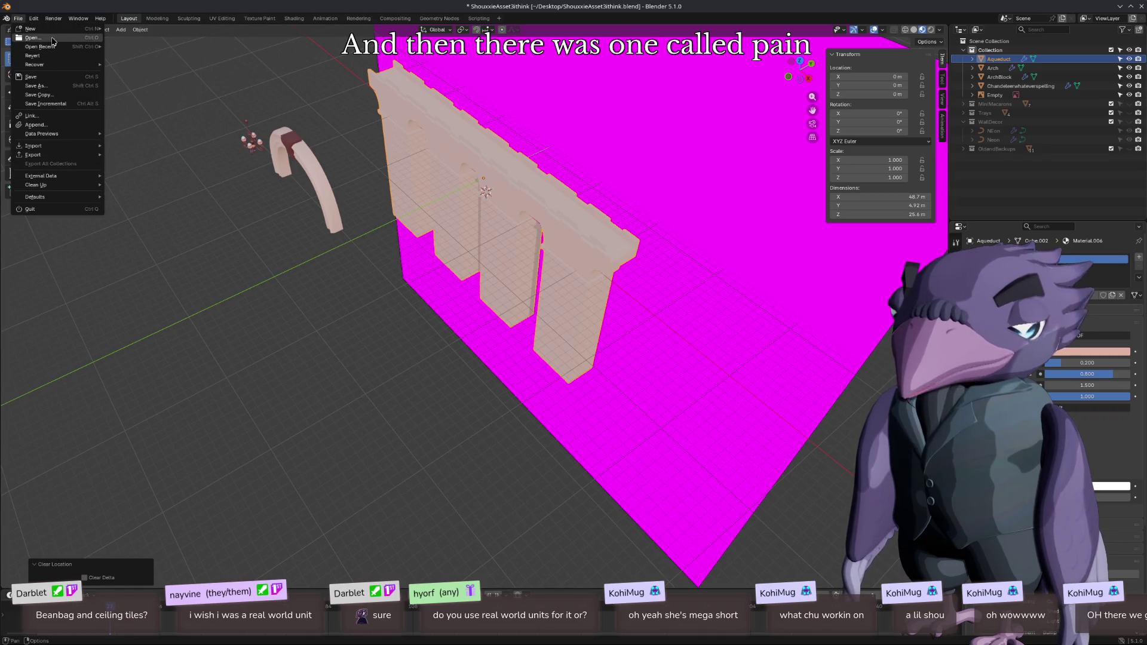
Step: Open ShouPalmChair.blend, discarding unsaved changes to the current file
{"action": "left_click", "coordinate": [30, 209]}
{"action": "left_click", "coordinate": [529, 343]}
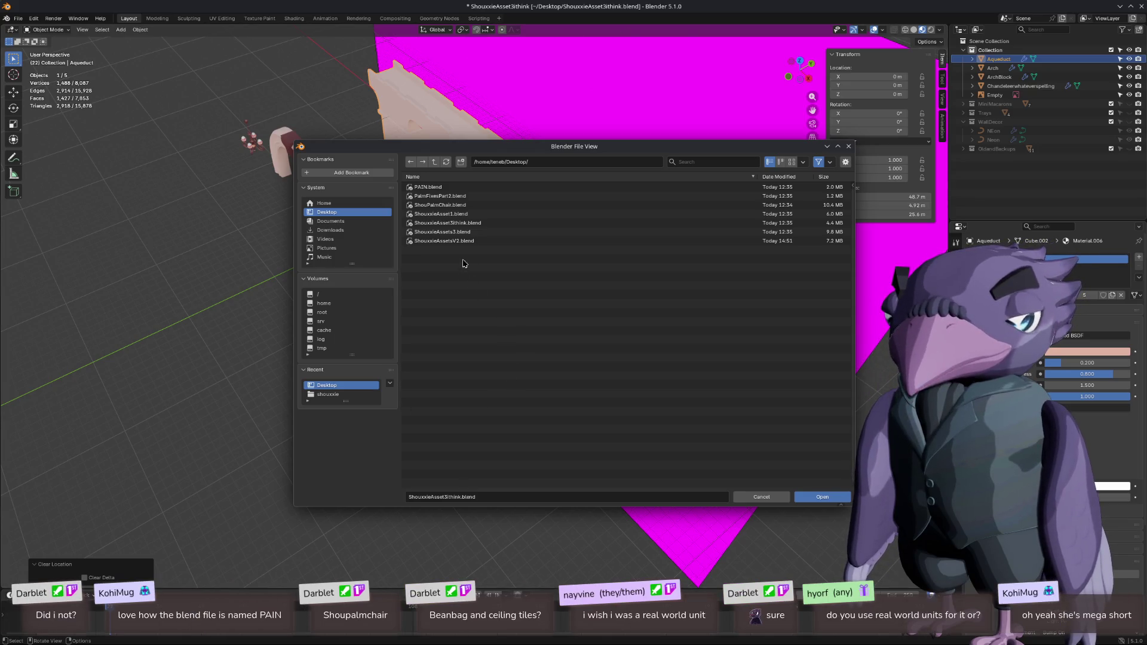
{"action": "double_click", "coordinate": [439, 205]}
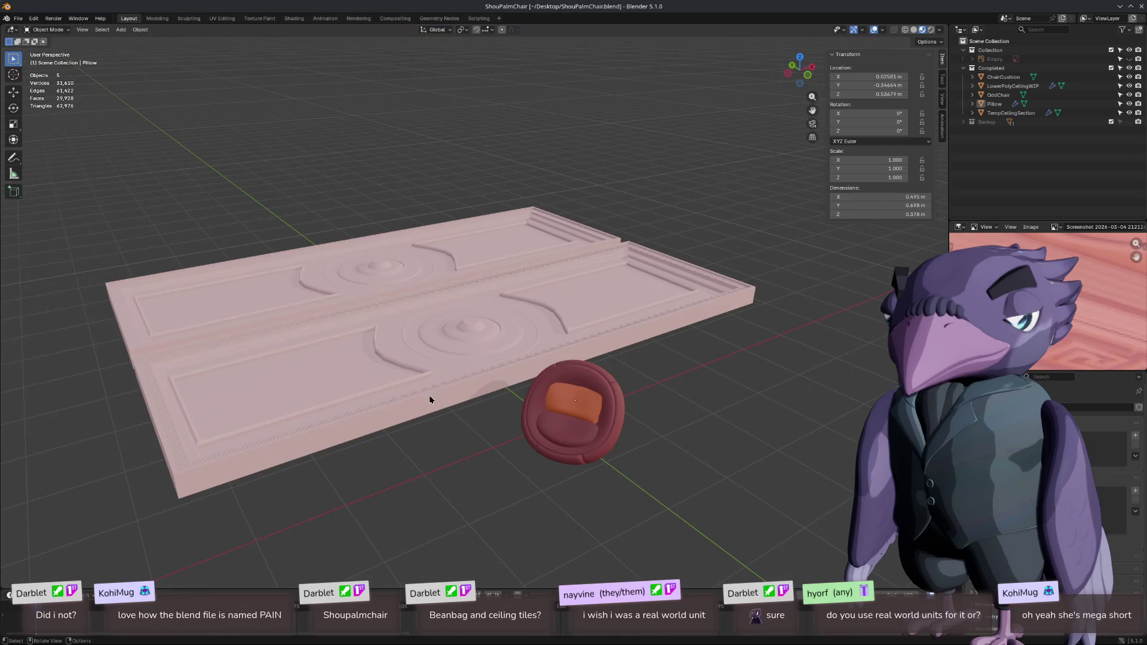
{"action": "mouse_move", "coordinate": [403, 423]}
{"action": "left_mouse_down"}
{"action": "mouse_move", "coordinate": [512, 440]}
{"action": "mouse_move", "coordinate": [533, 410]}
{"action": "mouse_move", "coordinate": [456, 395]}
{"action": "mouse_move", "coordinate": [396, 431]}
{"action": "mouse_move", "coordinate": [335, 418]}
{"action": "mouse_move", "coordinate": [269, 383]}
{"action": "mouse_move", "coordinate": [171, 385]}
{"action": "mouse_move", "coordinate": [108, 410]}
{"action": "mouse_move", "coordinate": [34, 415]}
{"action": "left_mouse_up"}
{"action": "mouse_move", "coordinate": [676, 321]}
{"action": "left_mouse_down"}
{"action": "mouse_move", "coordinate": [535, 326]}
{"action": "mouse_move", "coordinate": [466, 405]}
{"action": "mouse_move", "coordinate": [408, 408]}
{"action": "mouse_move", "coordinate": [257, 361]}
{"action": "mouse_move", "coordinate": [410, 384]}
{"action": "mouse_move", "coordinate": [366, 397]}
{"action": "mouse_move", "coordinate": [374, 378]}
{"action": "left_mouse_up"}
{"action": "left_click", "coordinate": [535, 326]}
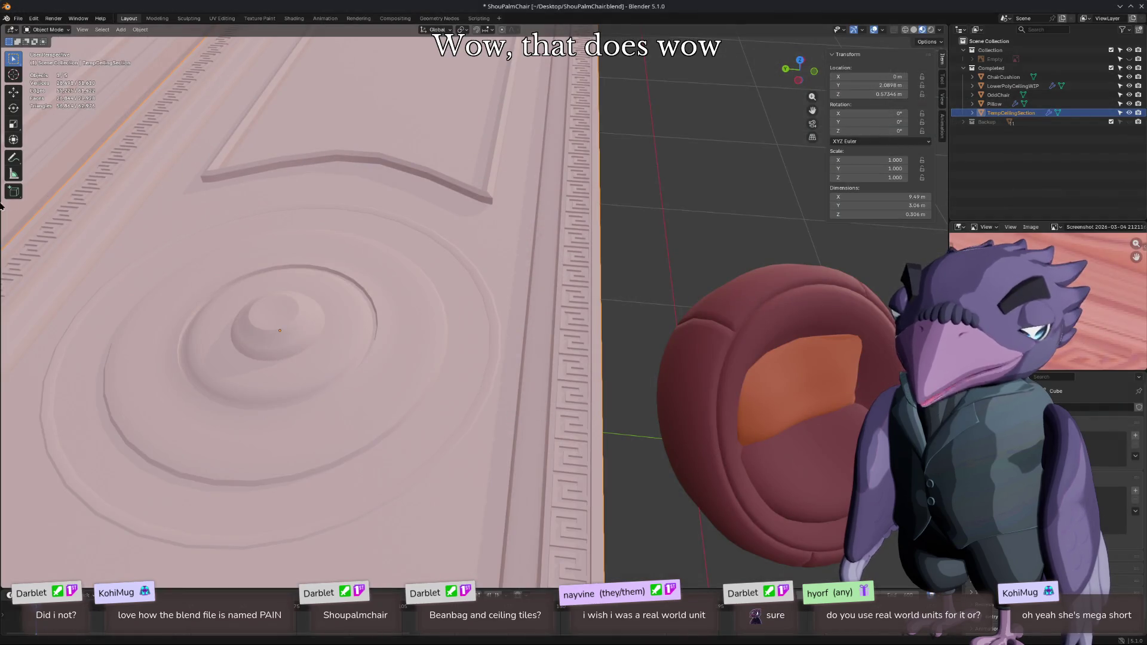
{"action": "key", "text": "alt+Tab"}
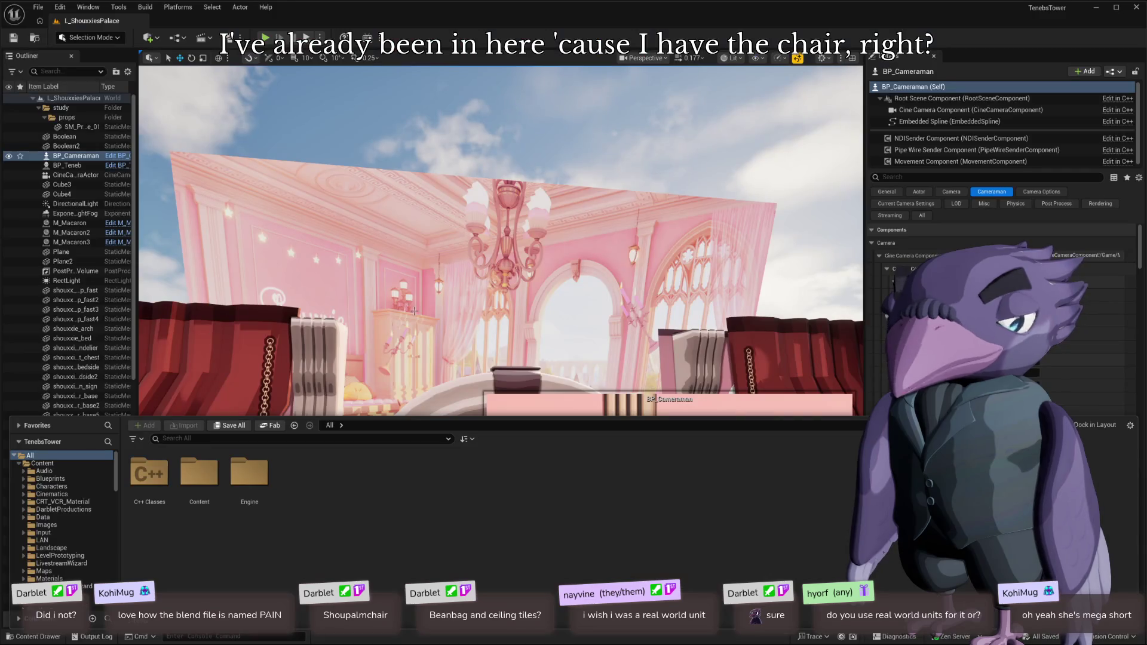
Step: Find and delete the placeholder beanbag SM_Prop_Chair_BeanBag_03 from the palace level
{"action": "key", "text": "f"}
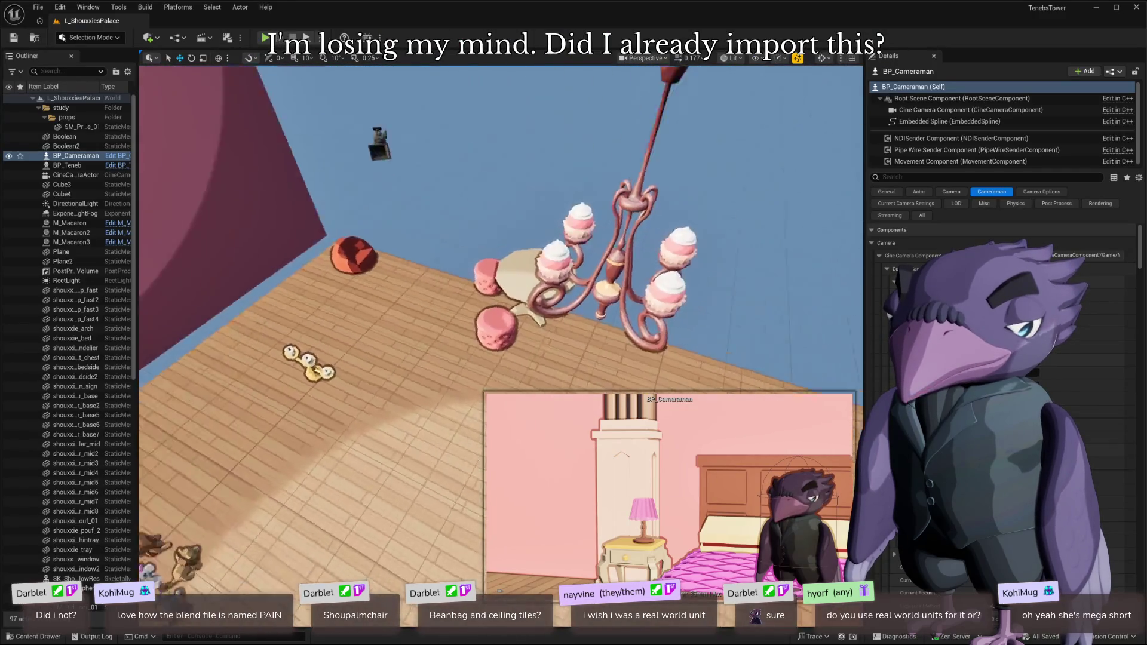
{"action": "left_click_drag", "start_coordinate": [406, 281], "coordinate": [406, 281]}
{"action": "left_click", "coordinate": [405, 281]}
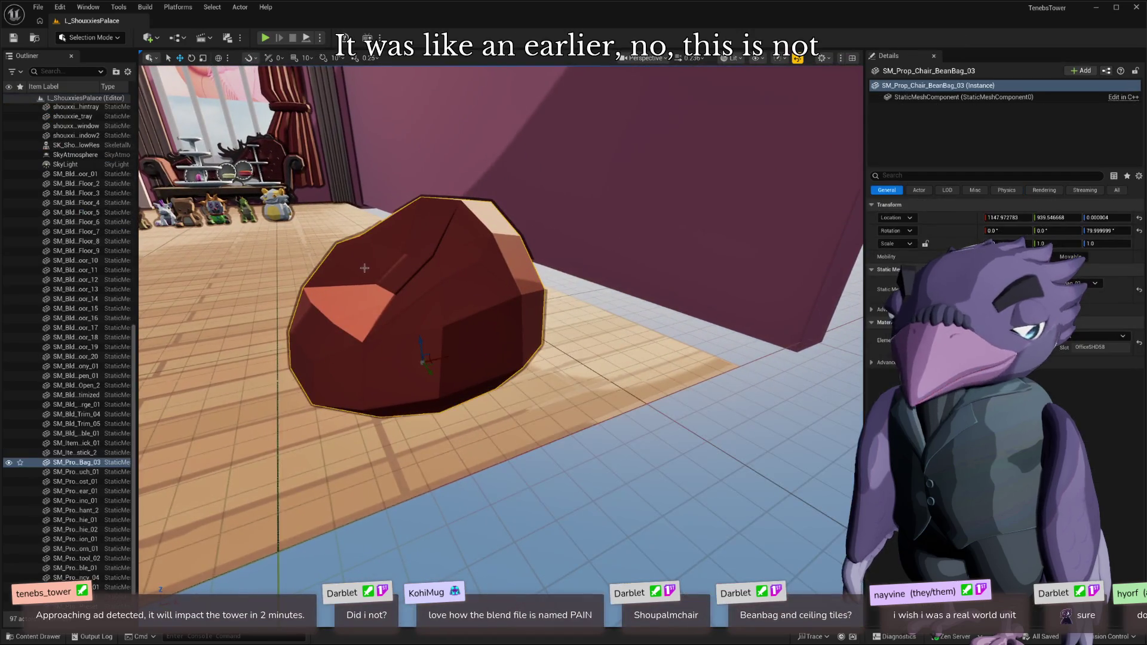
{"action": "key", "text": "f"}
{"action": "key", "text": "Delete"}
Step: Turn the view back toward the bed and select the ChairCushion
{"action": "left_click_drag", "start_coordinate": [365, 266], "coordinate": [364, 308]}
{"action": "left_click_drag", "start_coordinate": [664, 266], "coordinate": [608, 266]}
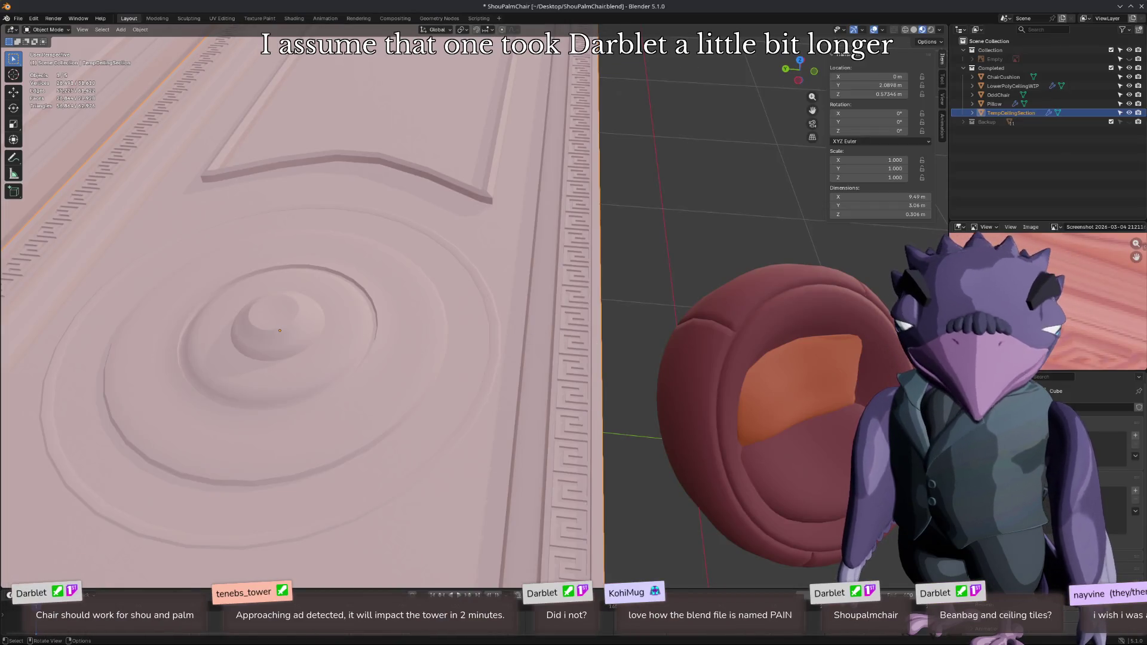
{"action": "left_click", "coordinate": [847, 425]}
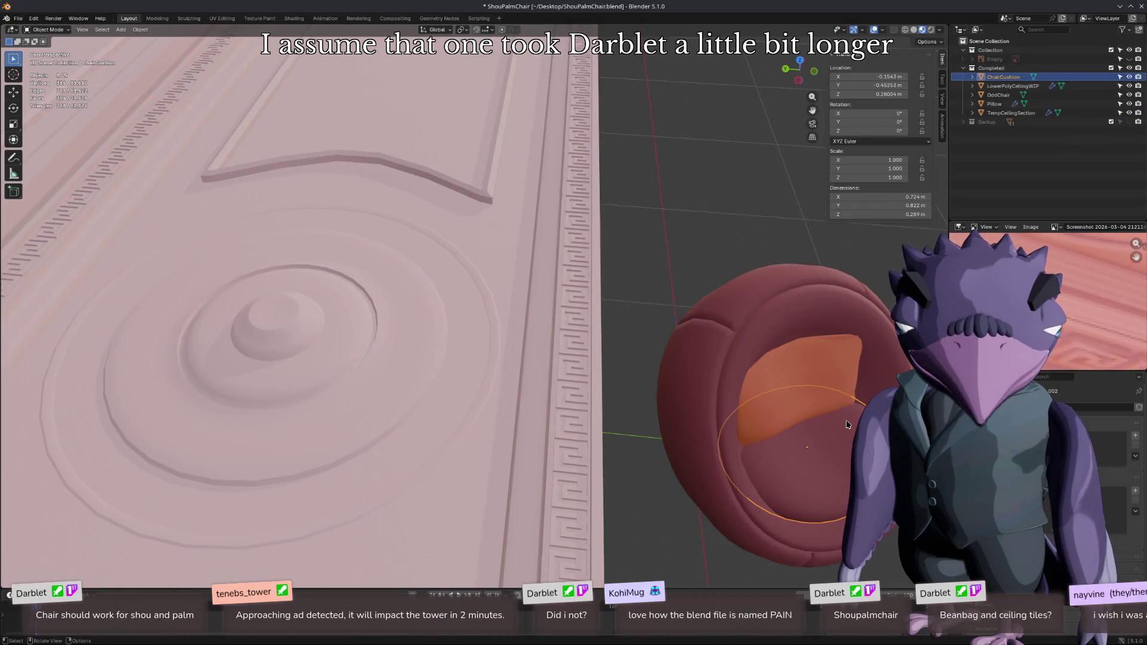
Step: Select OddChair, ChairCushion and Pillow and join them into Pillow, then undo the join
{"action": "left_click", "coordinate": [754, 422]}
{"action": "left_click_drag", "start_coordinate": [678, 408], "coordinate": [741, 338]}
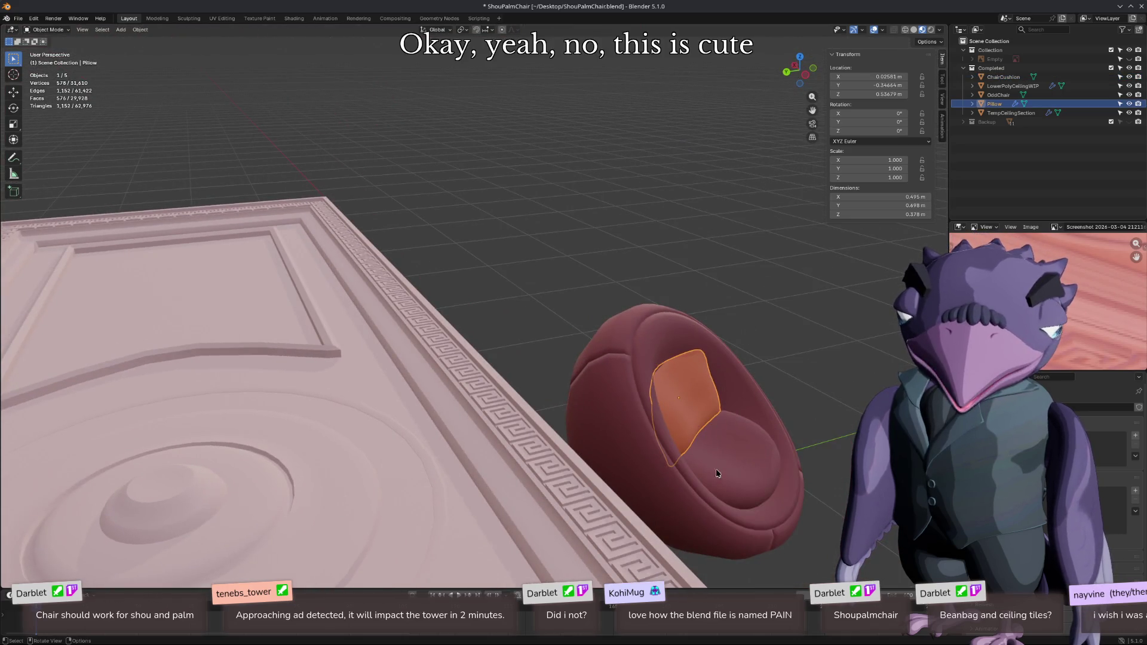
{"action": "left_click", "coordinate": [734, 471]}
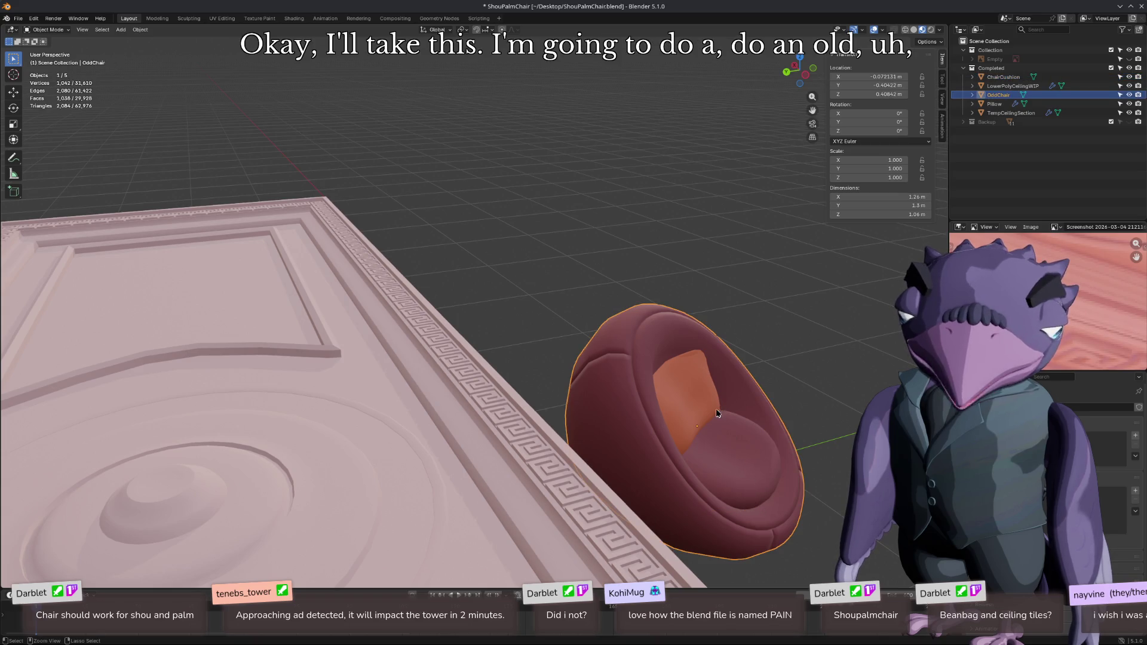
{"action": "left_click", "coordinate": [736, 456]}
{"action": "left_click", "coordinate": [736, 478], "text": "shift"}
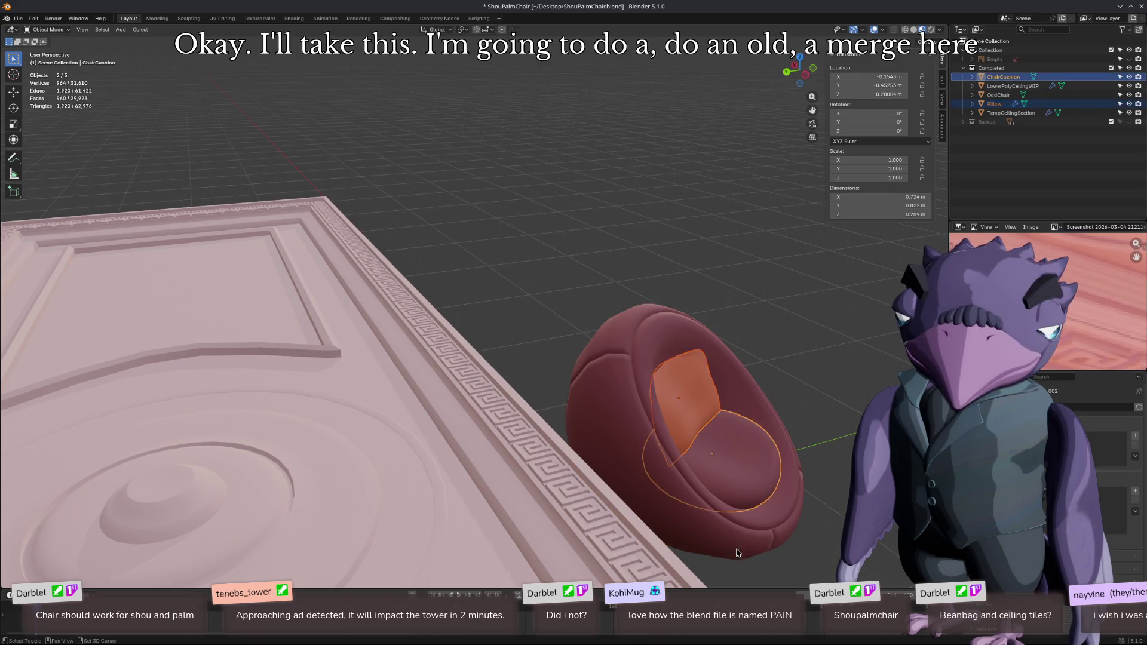
{"action": "left_click", "coordinate": [739, 553], "text": "shift"}
{"action": "left_click", "coordinate": [740, 541]}
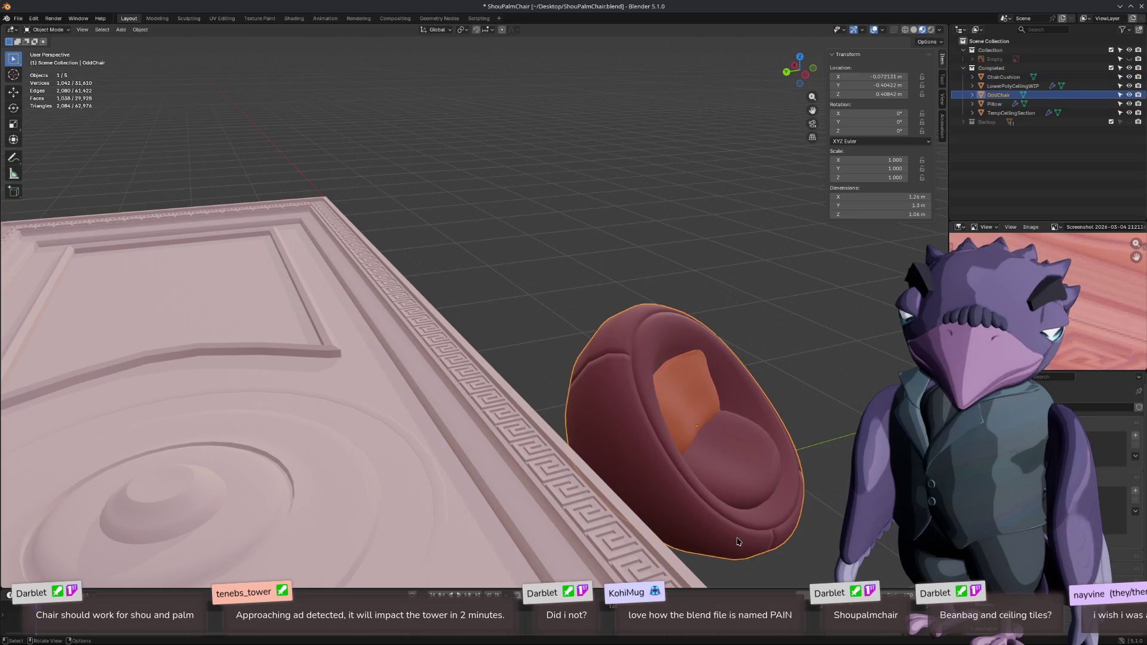
{"action": "left_click", "coordinate": [723, 466], "text": "shift"}
{"action": "left_click", "coordinate": [680, 385], "text": "shift"}
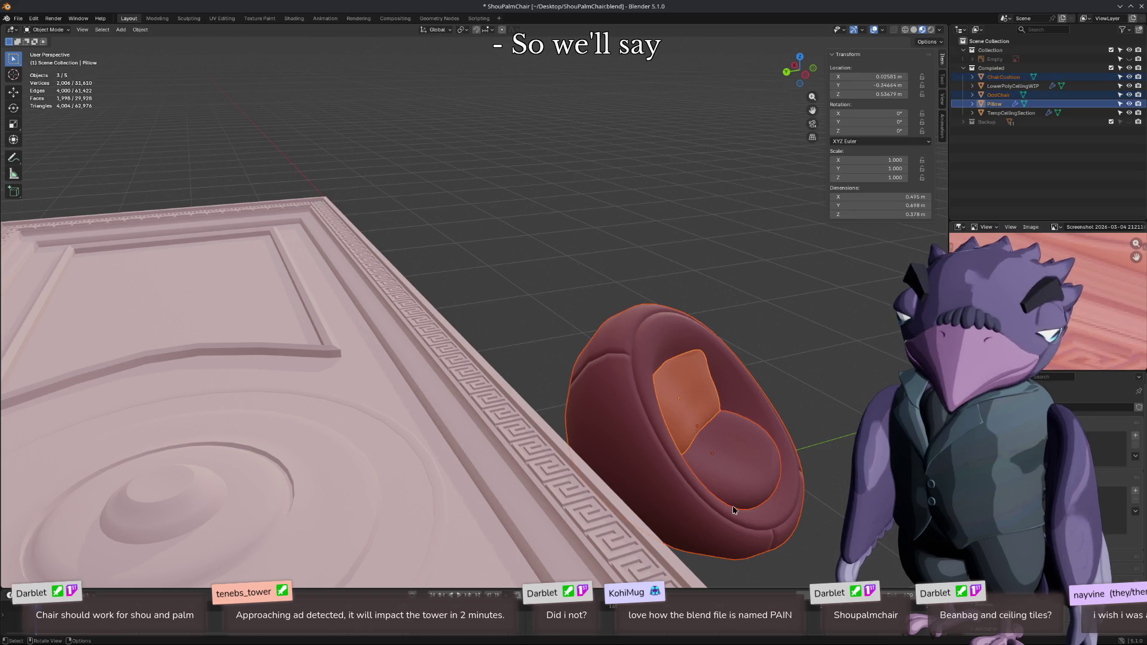
{"action": "key", "text": "ctrl+j"}
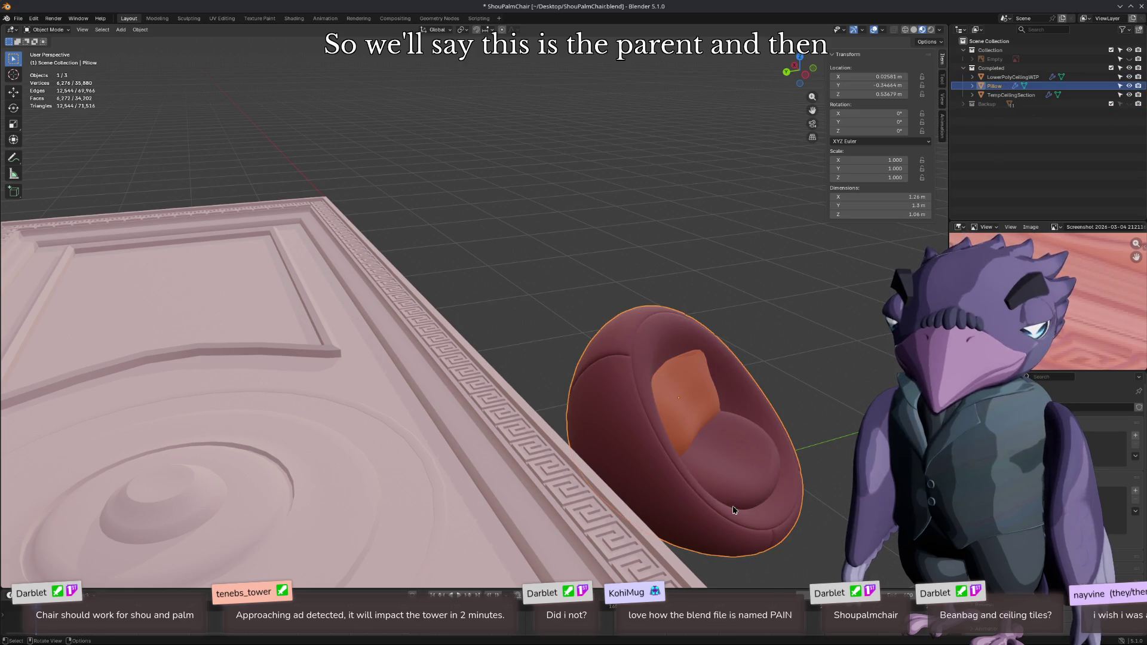
{"action": "key", "text": "ctrl+z"}
Step: Join the ChairCushion and Pillow into OddChair as the active object
{"action": "left_click_drag", "start_coordinate": [747, 465], "coordinate": [792, 427]}
{"action": "left_click", "coordinate": [718, 405]}
{"action": "left_click", "coordinate": [713, 463]}
{"action": "left_click", "coordinate": [669, 338], "text": "shift"}
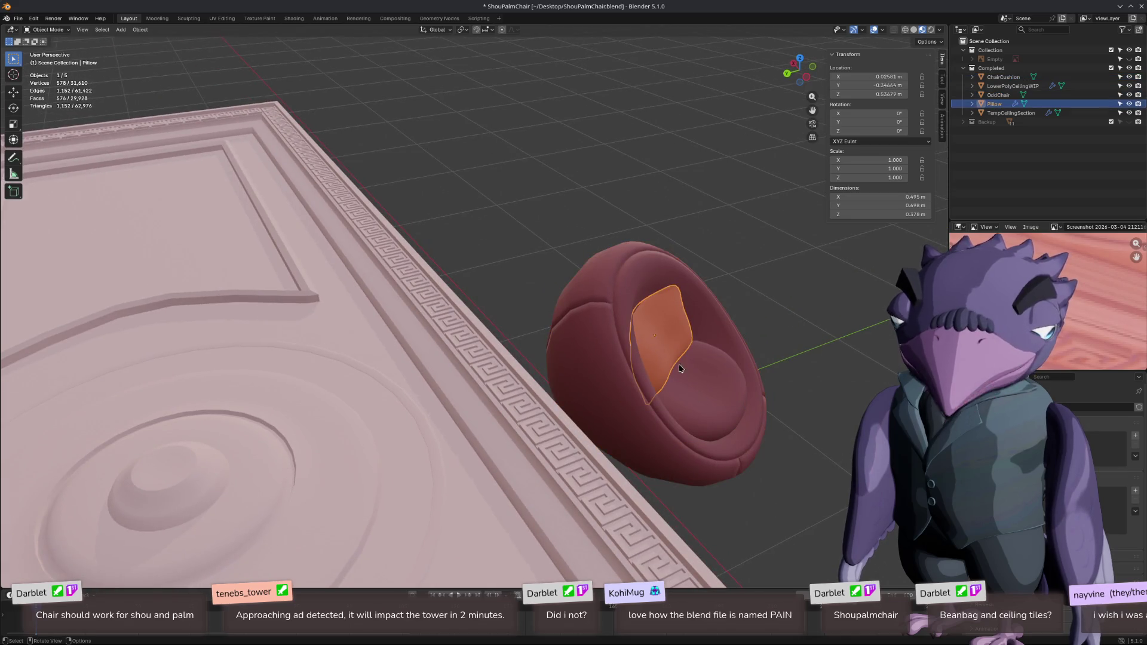
{"action": "left_click", "coordinate": [708, 397], "text": "shift"}
{"action": "left_click", "coordinate": [675, 468], "text": "shift"}
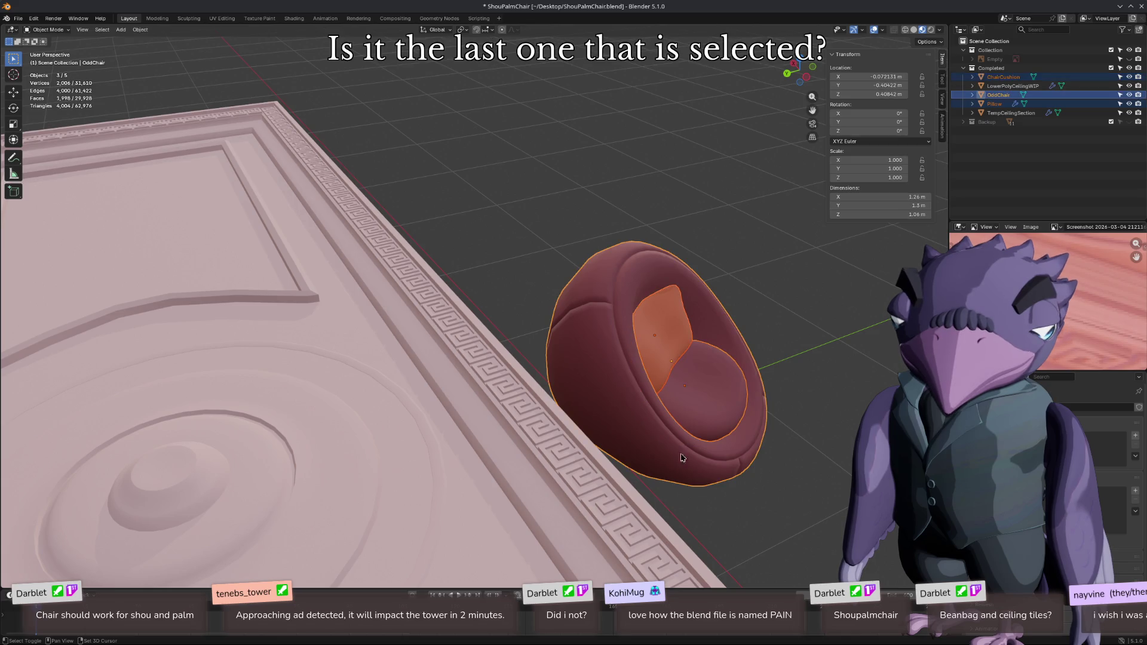
{"action": "key", "text": "ctrl+j"}
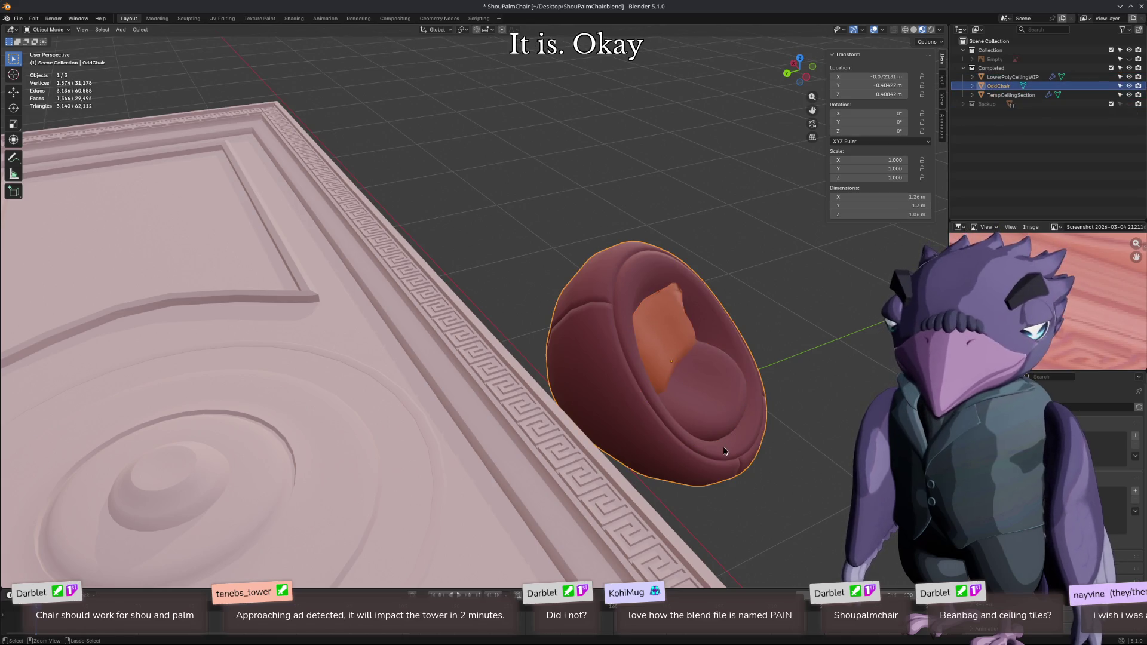
Step: Reset OddChair's location to 0 m on X, Y and Z
{"action": "left_click_drag", "start_coordinate": [753, 426], "coordinate": [777, 368]}
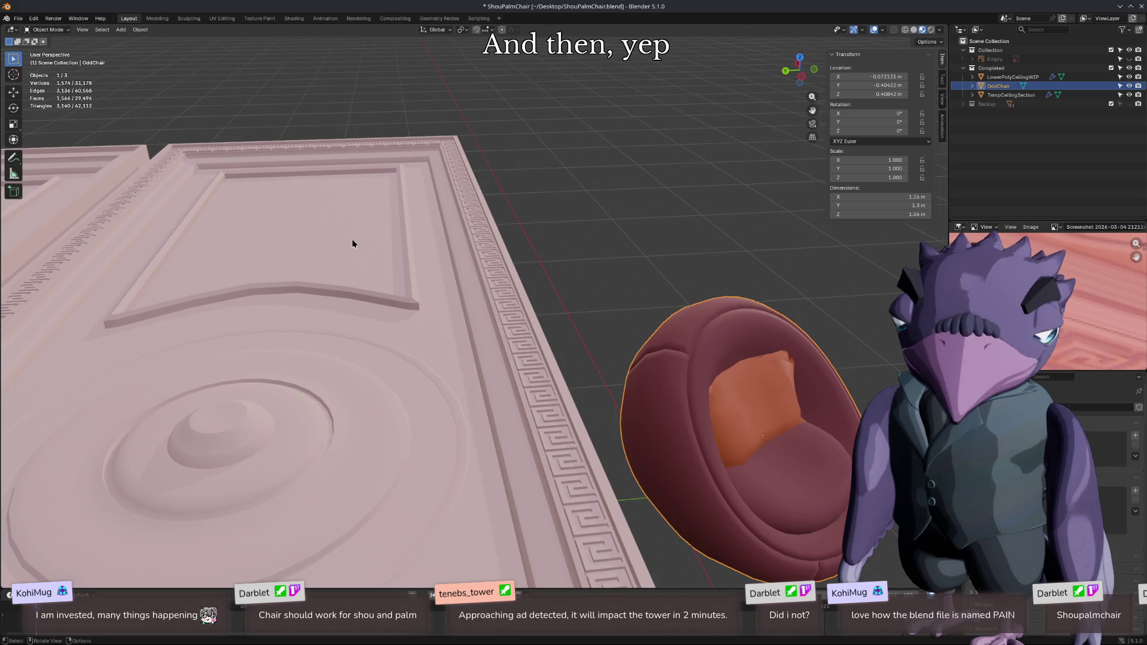
{"action": "left_click_drag", "start_coordinate": [657, 263], "coordinate": [556, 311]}
{"action": "scroll", "coordinate": [551, 312], "scroll_direction": "down", "scroll_amount": 5}
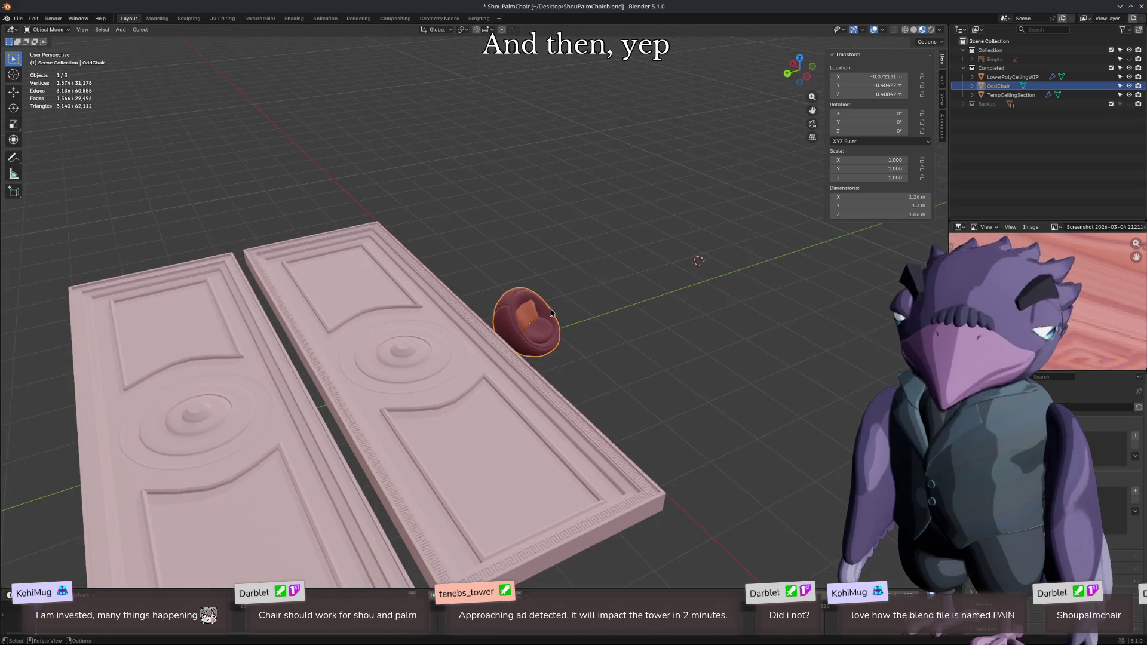
{"action": "key", "text": "alt+g"}
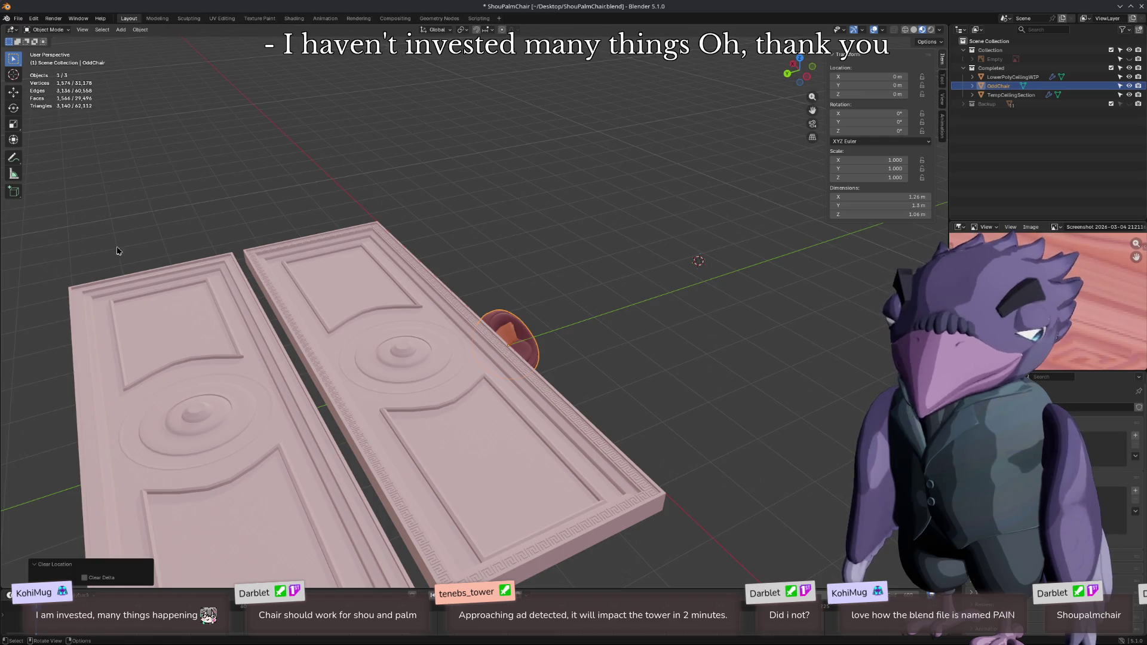
{"action": "left_click", "coordinate": [18, 17]}
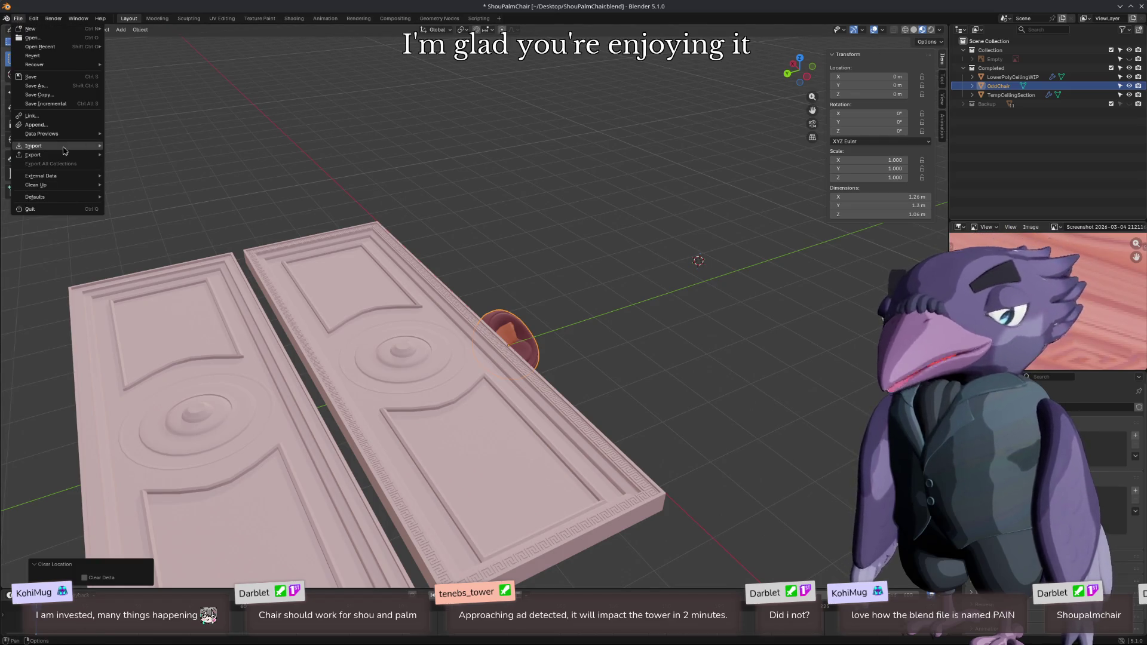
Step: Export the chair to the Desktop as the glTF binary shouxxie_beanbag.glb
{"action": "mouse_move", "coordinate": [56, 154]}
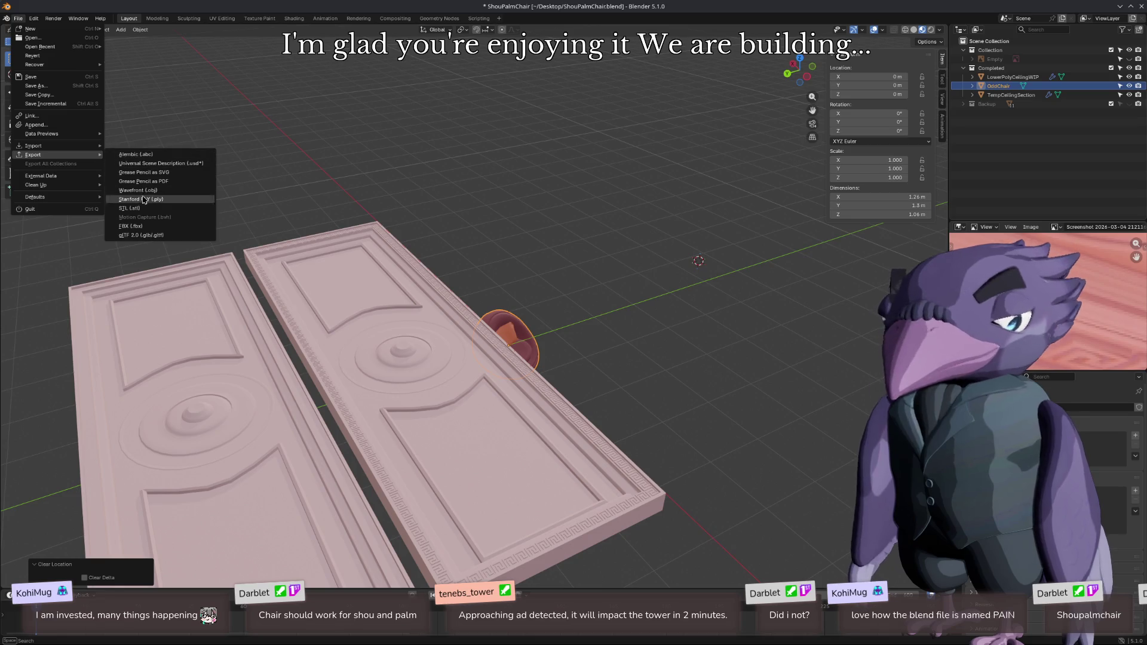
{"action": "left_click", "coordinate": [152, 236]}
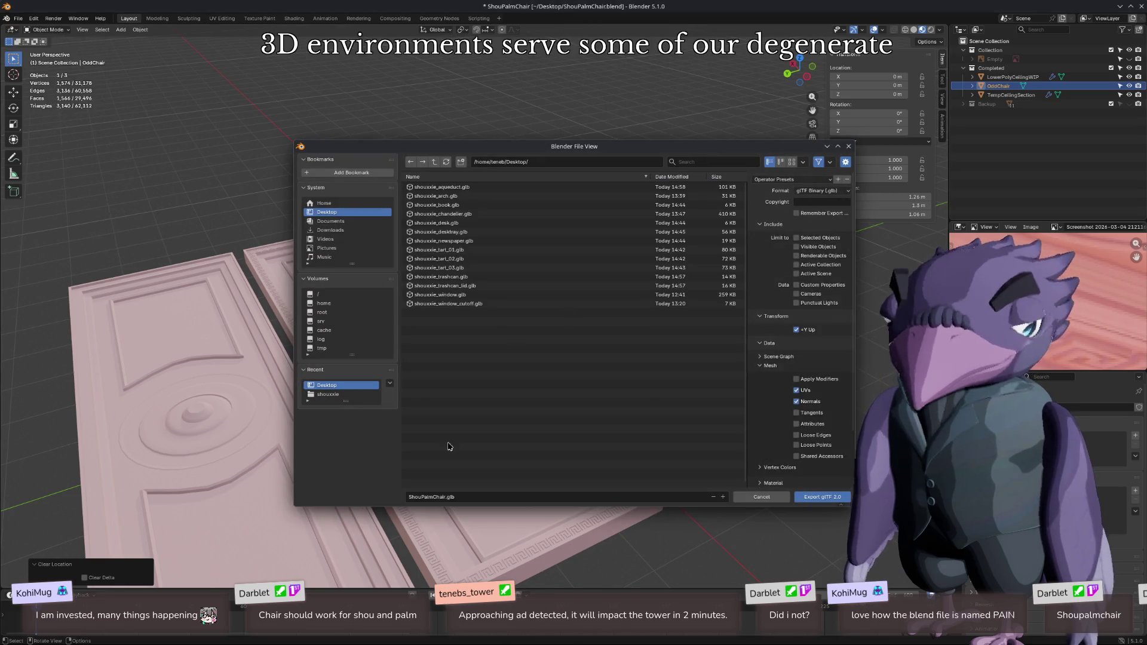
{"action": "left_click", "coordinate": [439, 268]}
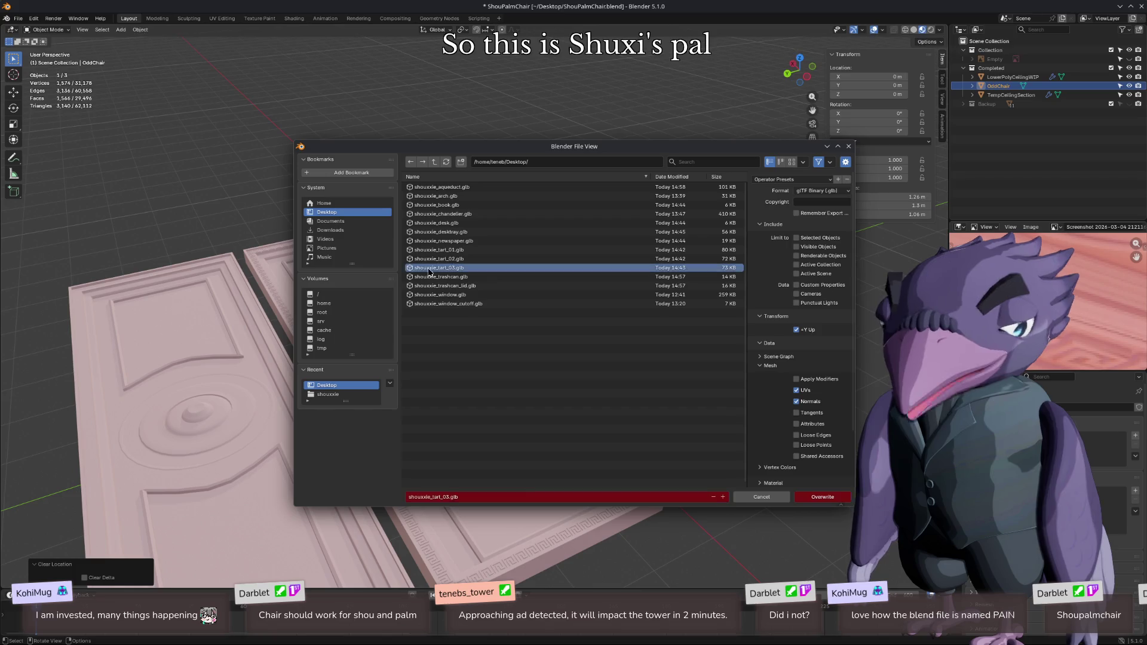
{"action": "left_click", "coordinate": [435, 497]}
{"action": "type", "text": "beanbag"}
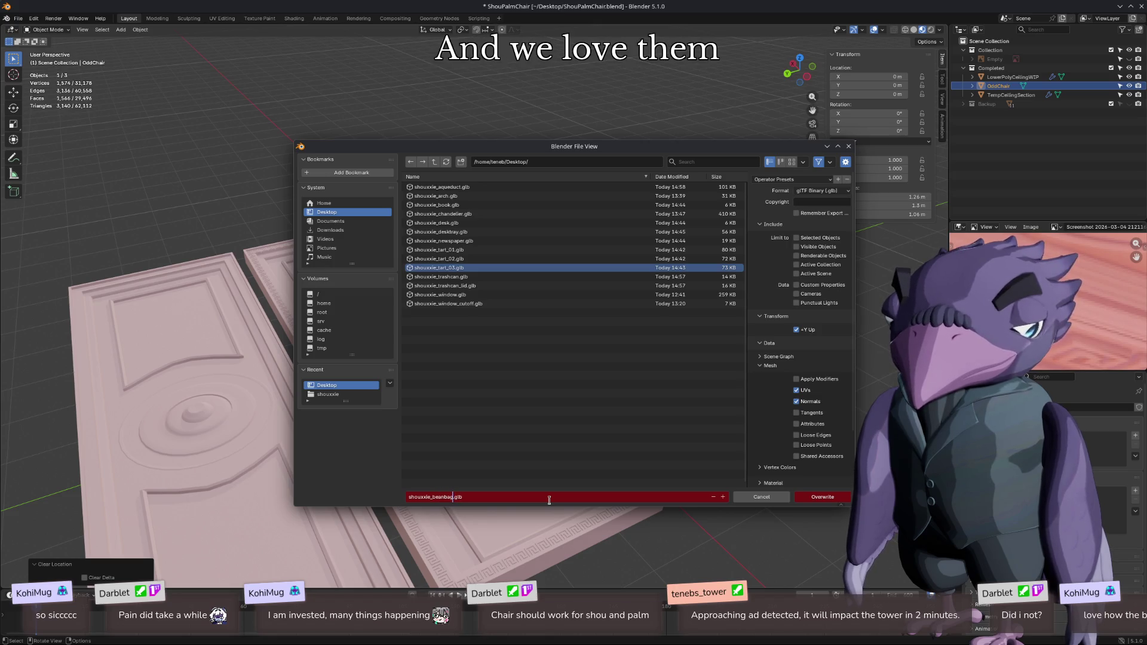
{"action": "key", "text": "Return"}
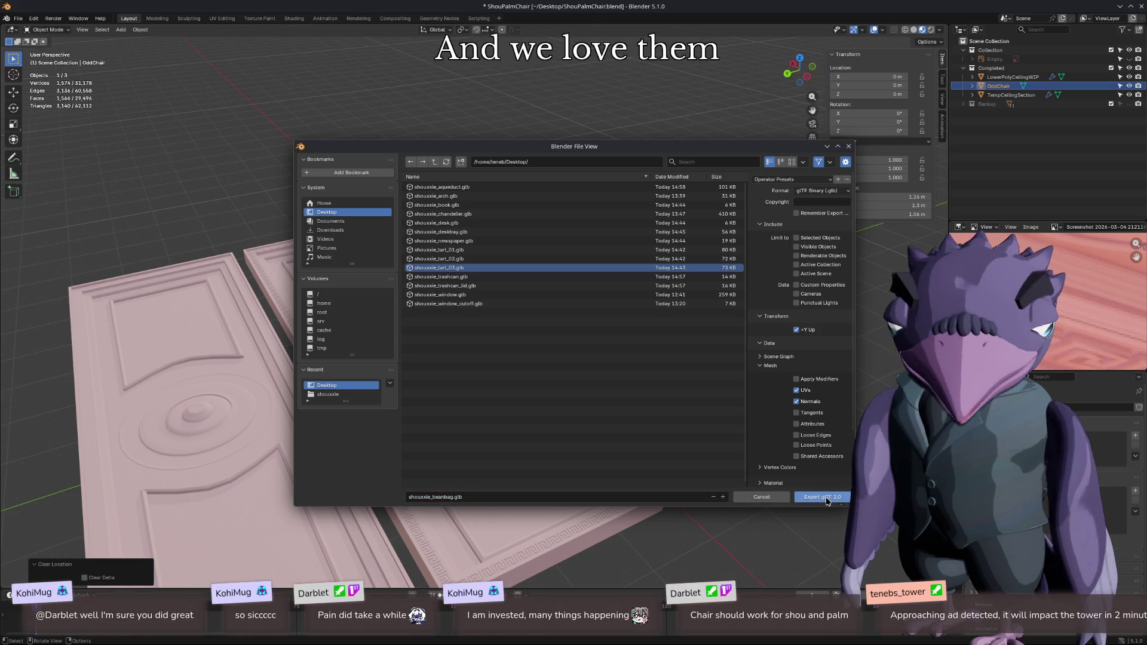
{"action": "left_click", "coordinate": [834, 499]}
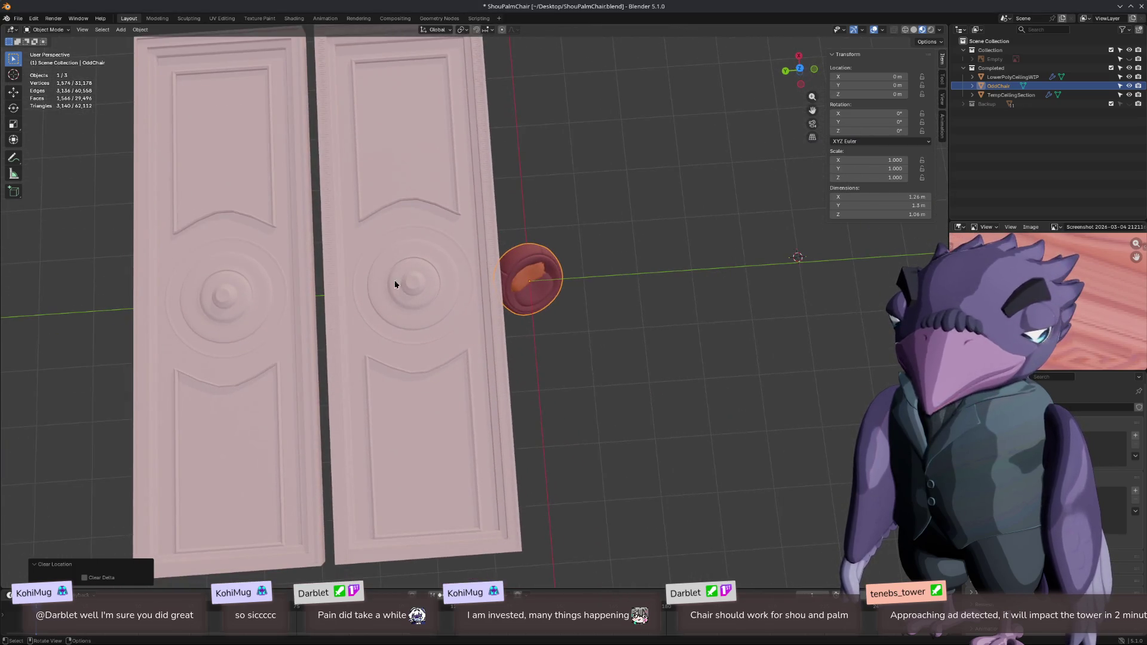
Step: Move TempCeilingSection to the world origin, then open and close the glTF export dialog
{"action": "left_click", "coordinate": [399, 279]}
{"action": "key", "text": "alt+g"}
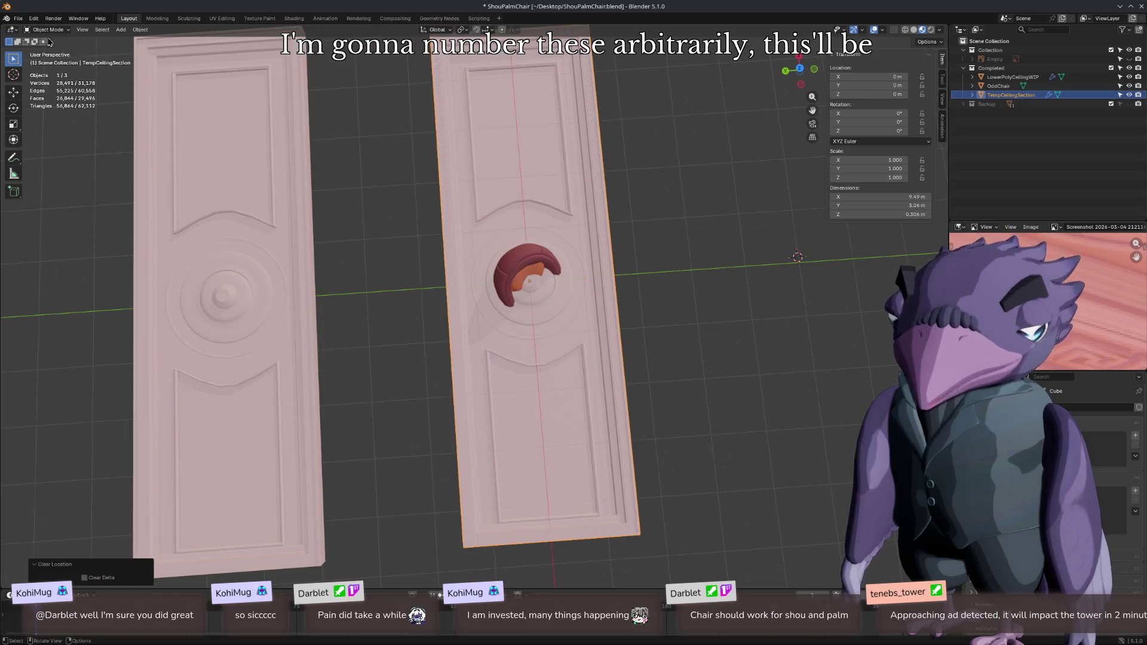
{"action": "left_click", "coordinate": [18, 19]}
{"action": "mouse_move", "coordinate": [79, 155]}
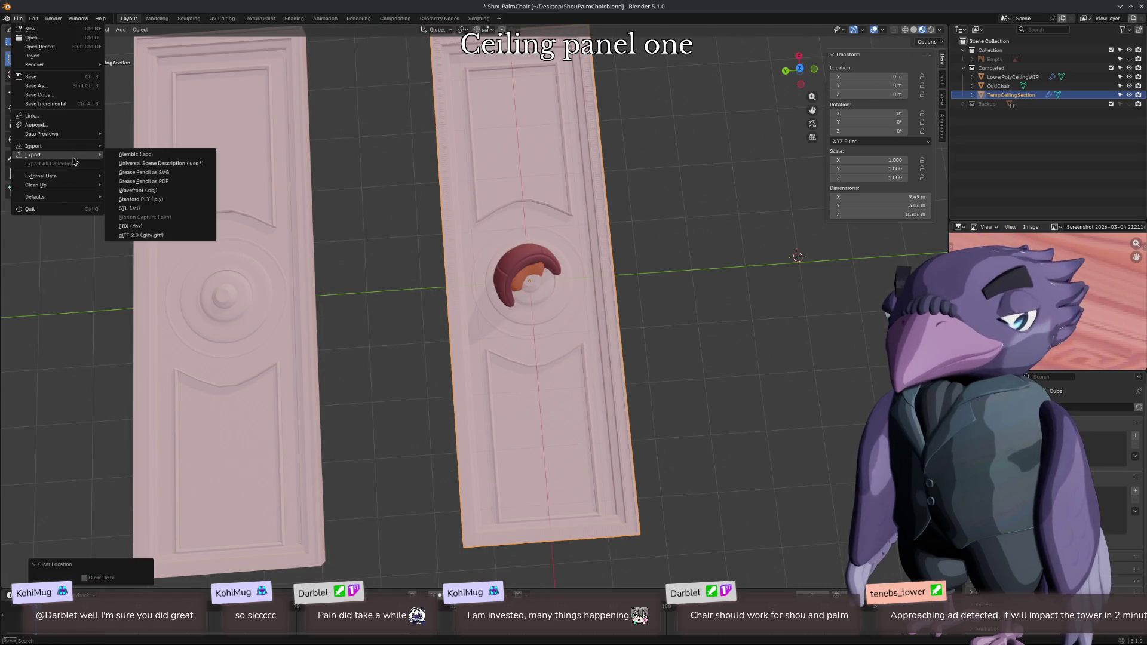
{"action": "left_click", "coordinate": [143, 235]}
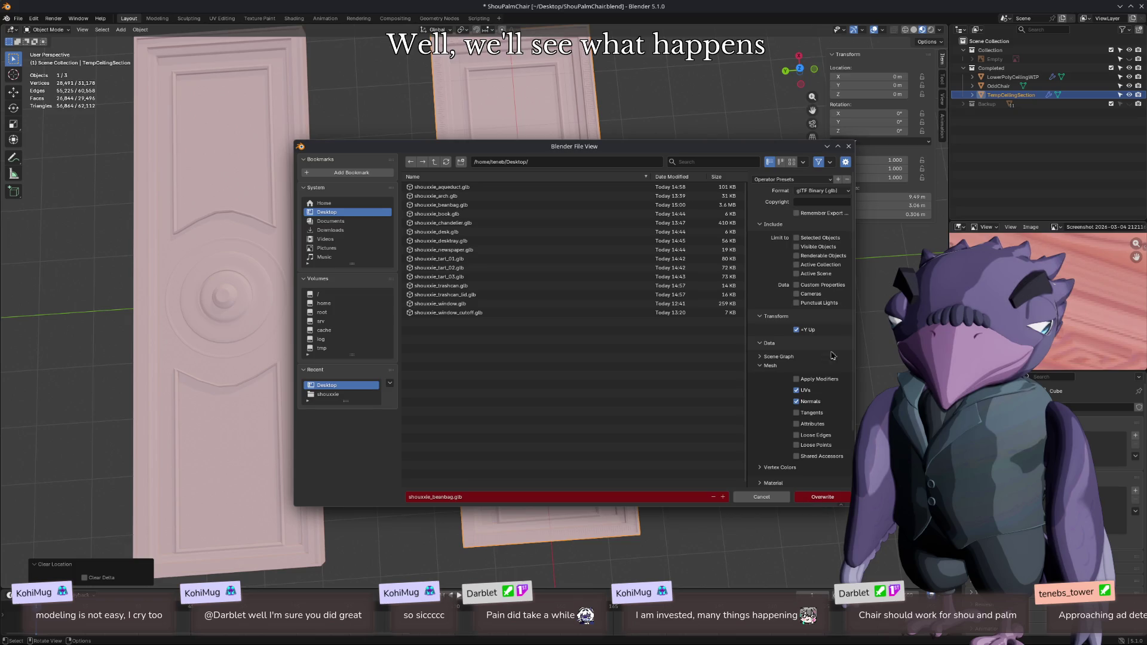
{"action": "left_click", "coordinate": [820, 500]}
{"action": "scroll", "coordinate": [462, 212], "scroll_direction": "up", "scroll_amount": 10}
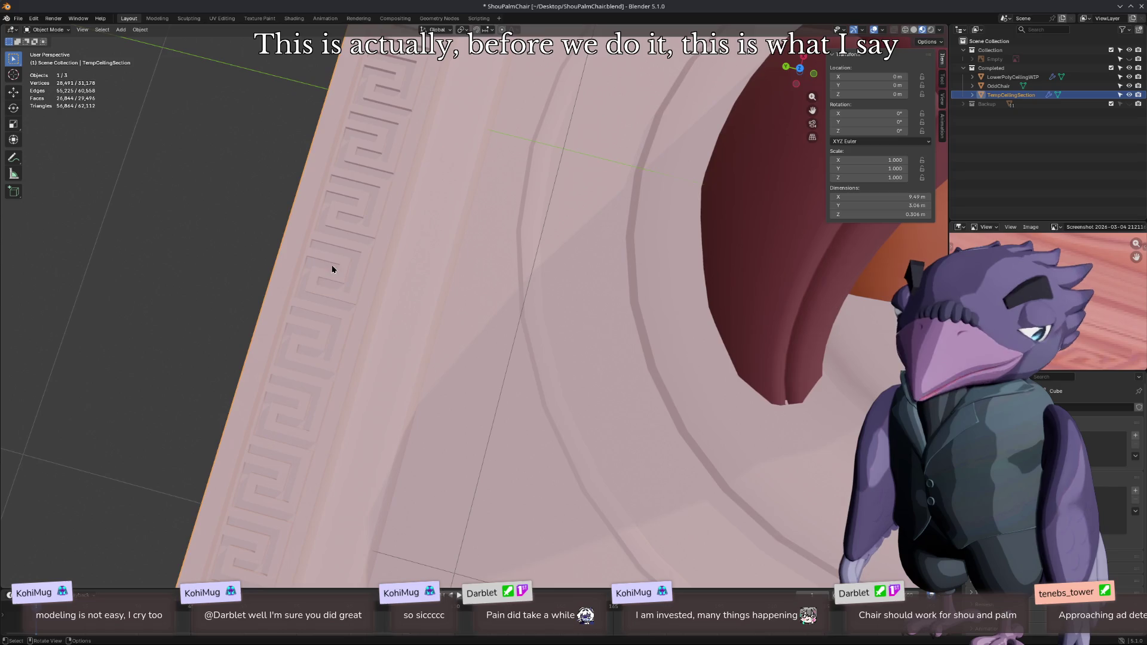
Step: Orbit and zoom around the ceiling panel to inspect its carved border and medallion
{"action": "left_click_drag", "start_coordinate": [394, 241], "coordinate": [489, 237]}
{"action": "scroll", "coordinate": [485, 266], "scroll_direction": "down", "scroll_amount": 8}
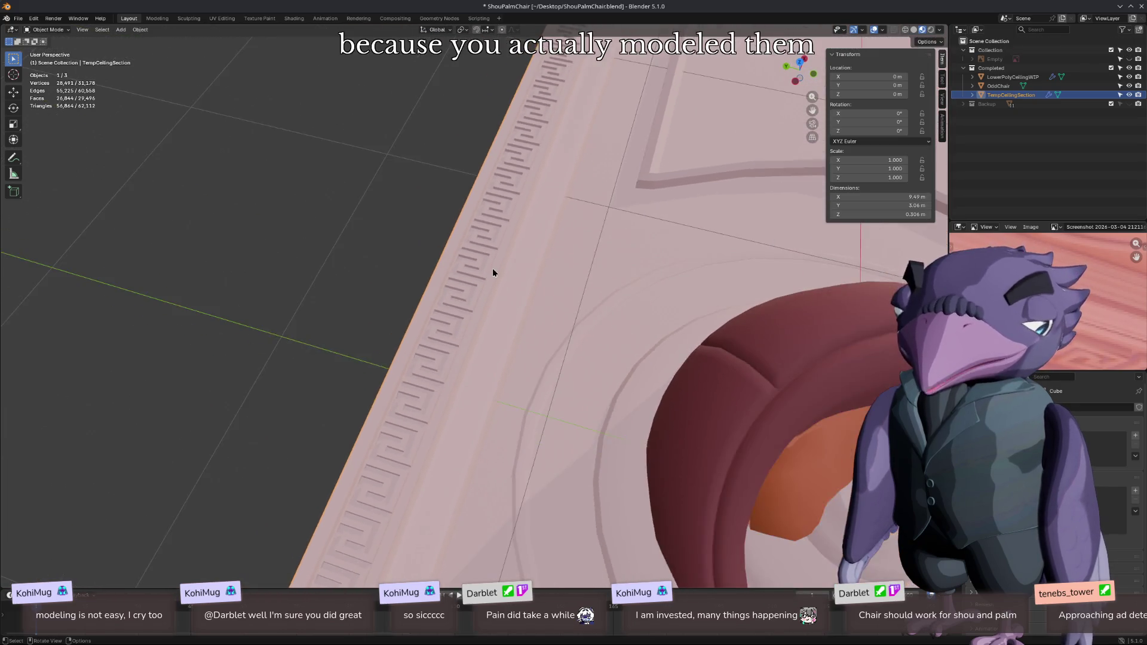
{"action": "scroll", "coordinate": [486, 271], "scroll_direction": "up", "scroll_amount": 8}
{"action": "scroll", "coordinate": [478, 289], "scroll_direction": "down", "scroll_amount": 6}
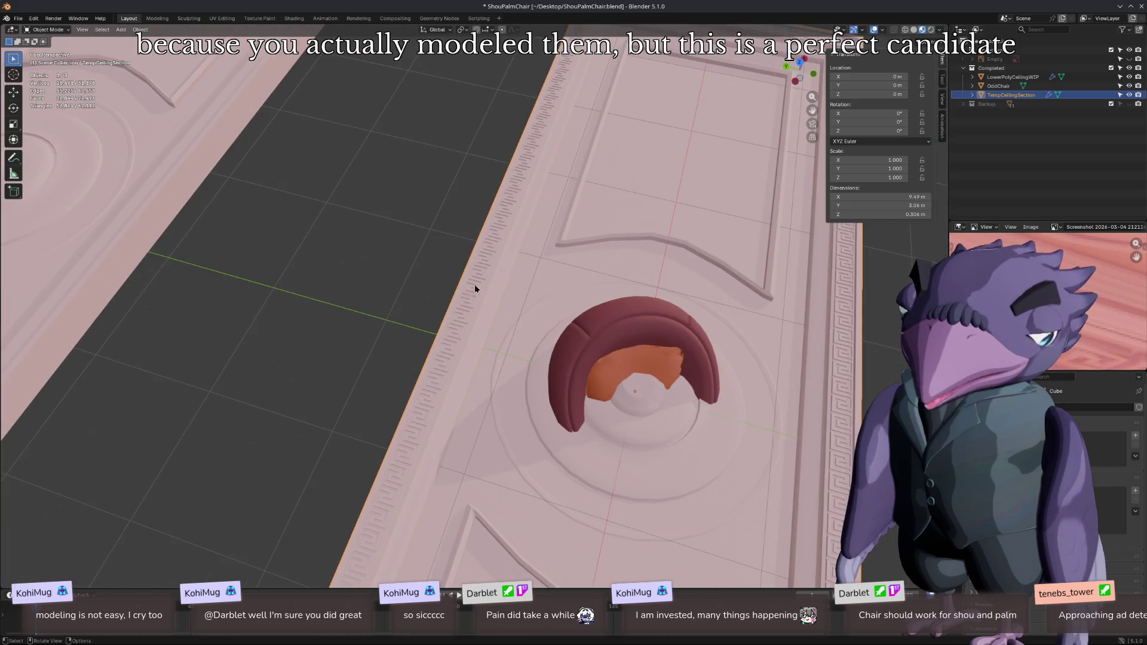
{"action": "scroll", "coordinate": [464, 334], "scroll_direction": "up", "scroll_amount": 6}
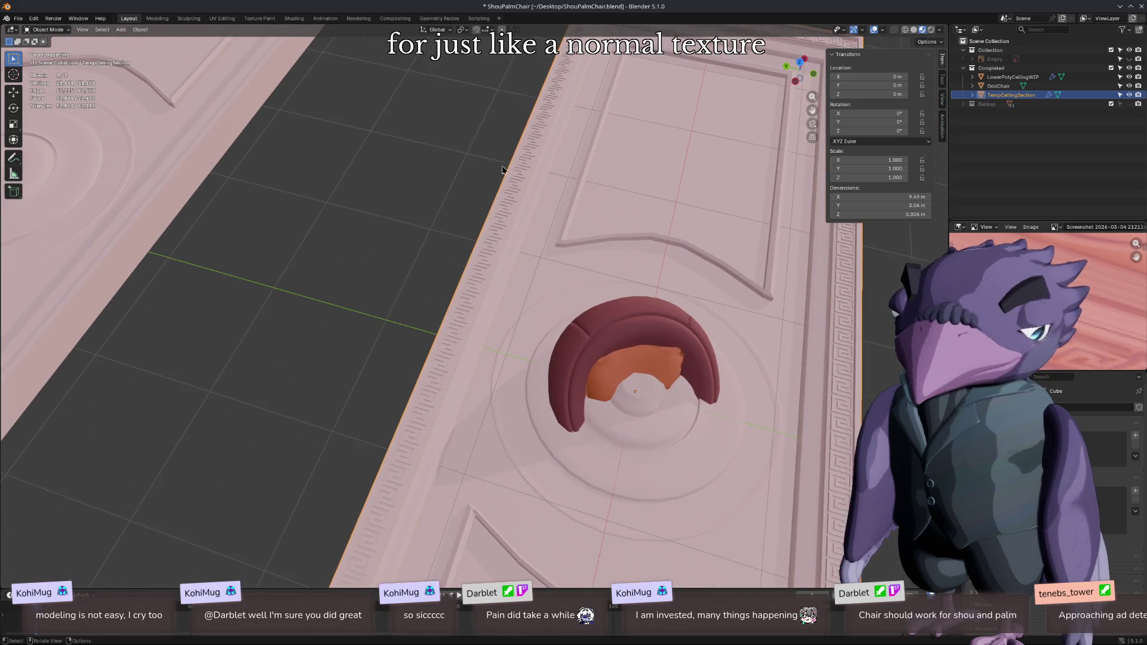
{"action": "mouse_move", "coordinate": [379, 482]}
{"action": "left_mouse_down"}
{"action": "mouse_move", "coordinate": [436, 441]}
{"action": "mouse_move", "coordinate": [442, 458]}
{"action": "left_mouse_up"}
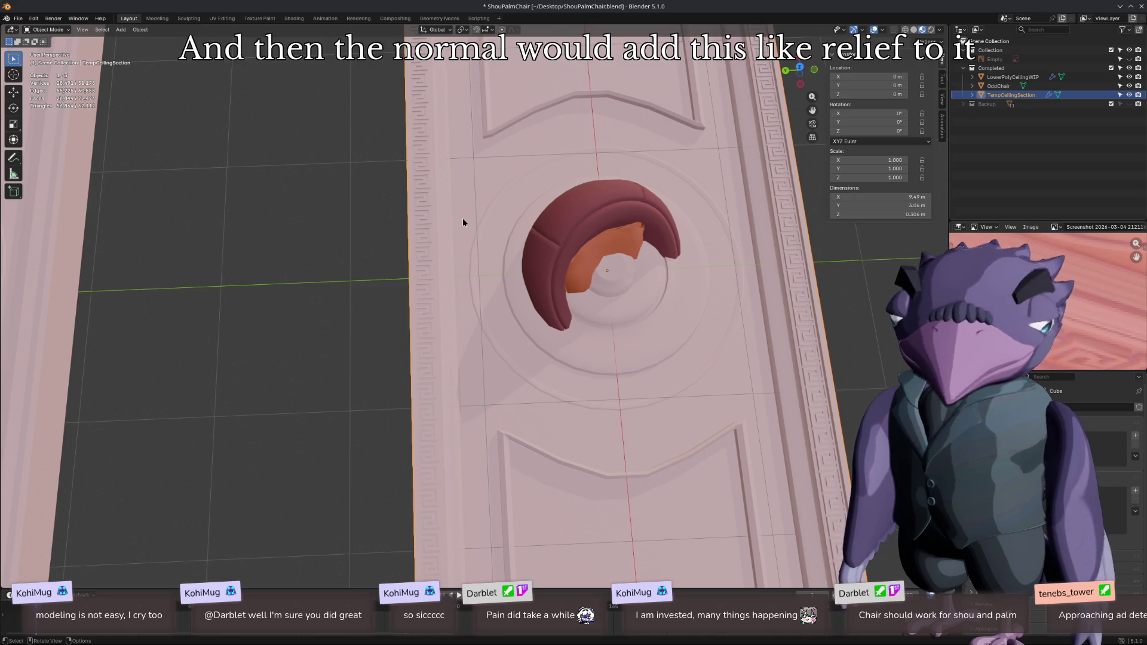
{"action": "scroll", "coordinate": [428, 263], "scroll_direction": "down", "scroll_amount": 6}
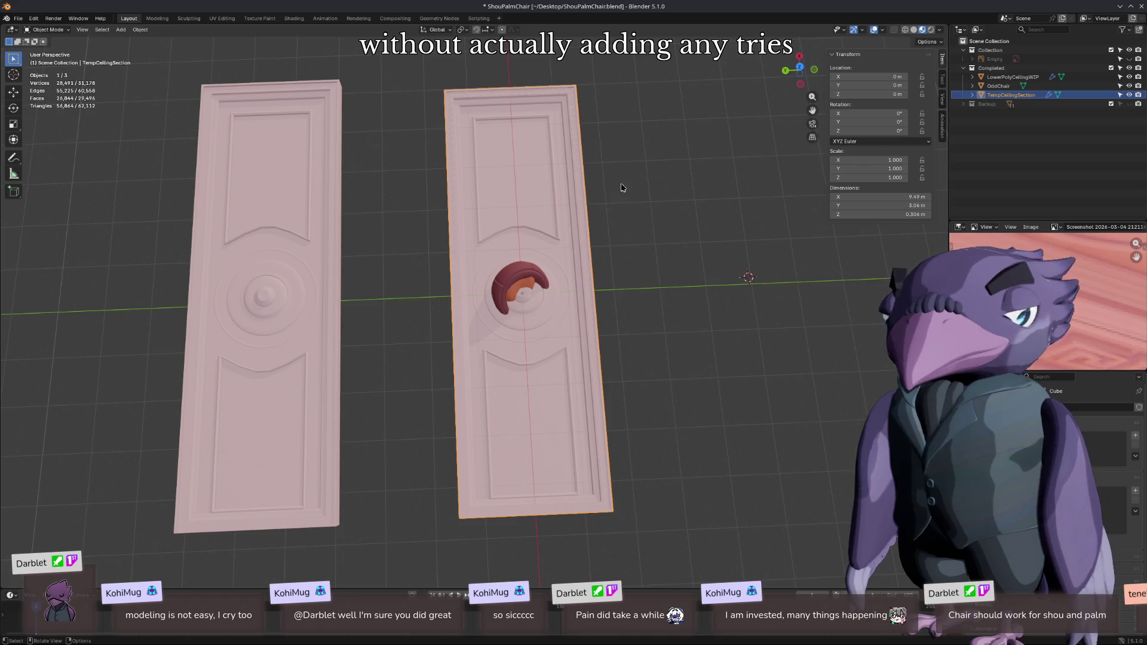
{"action": "scroll", "coordinate": [400, 236], "scroll_direction": "up", "scroll_amount": 4}
{"action": "key", "text": "alt+g"}
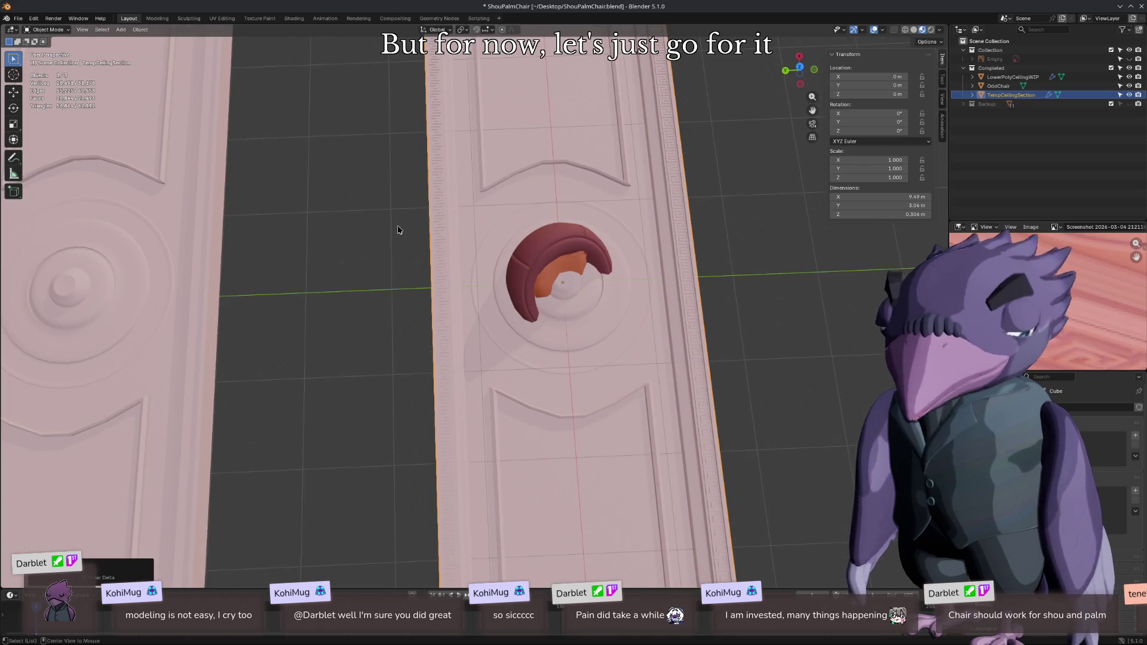
{"action": "left_click", "coordinate": [18, 18]}
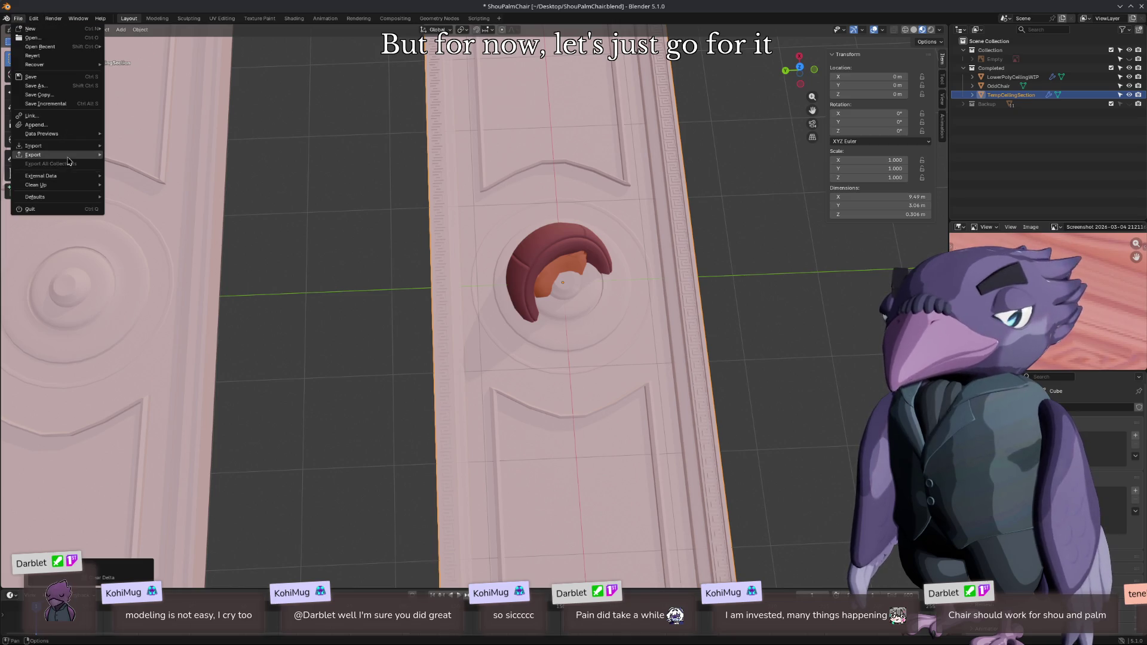
Step: Export the ceiling panel as glTF named shouxxie_ceiling_panel_01.glb on the Desktop
{"action": "mouse_move", "coordinate": [36, 155]}
{"action": "left_click", "coordinate": [154, 236]}
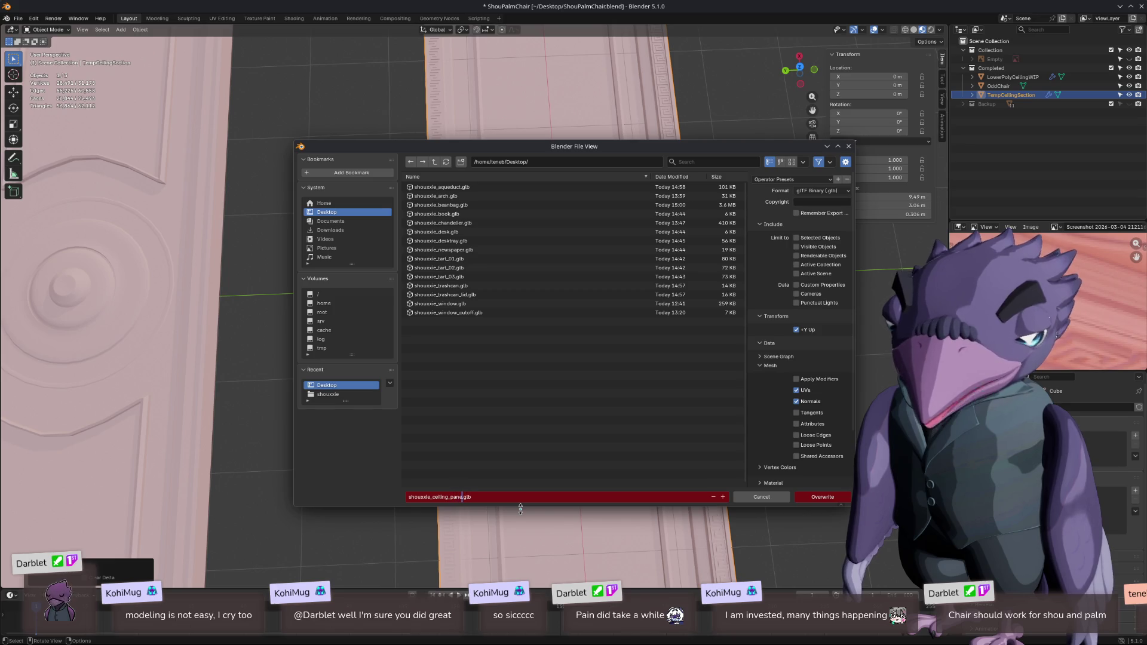
{"action": "type", "text": "_01"}
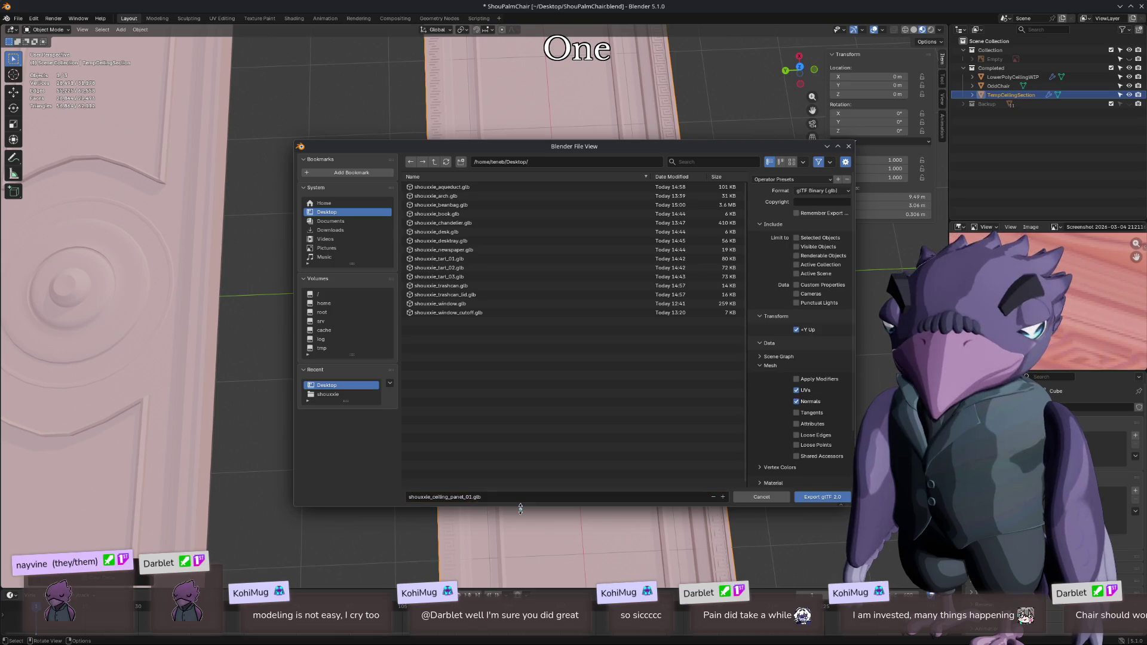
{"action": "key", "text": "Return"}
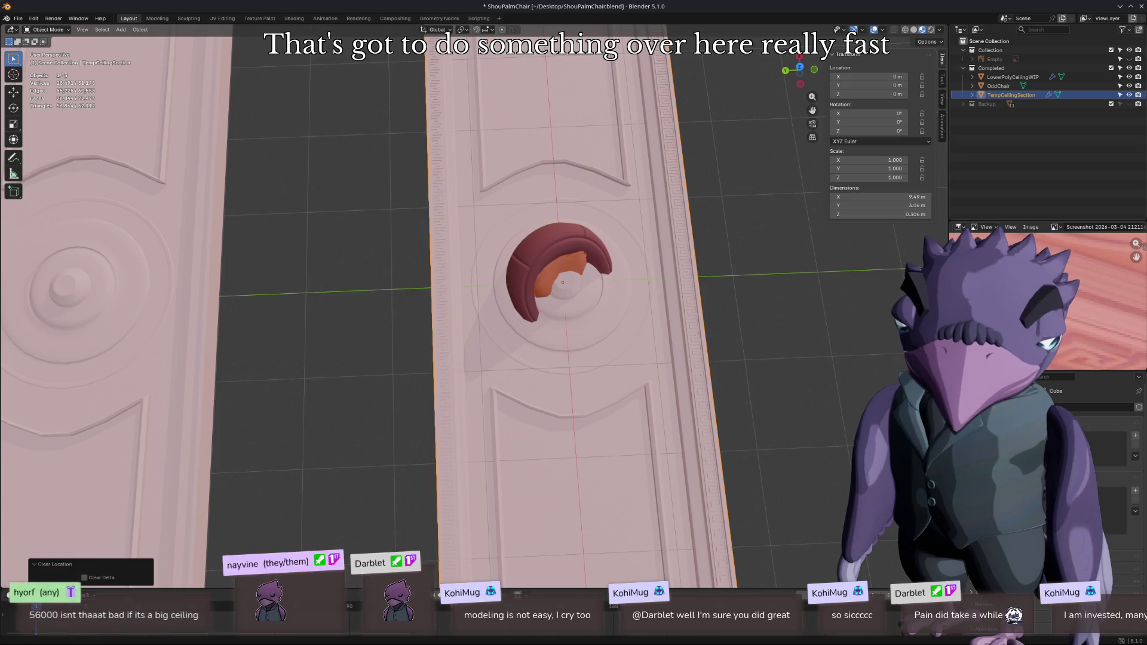
Step: Select the left ceiling panel and clear its location to the origin
{"action": "left_click", "coordinate": [200, 333]}
{"action": "scroll", "coordinate": [297, 362], "scroll_direction": "down", "scroll_amount": 5}
{"action": "scroll", "coordinate": [296, 357], "scroll_direction": "up", "scroll_amount": 2}
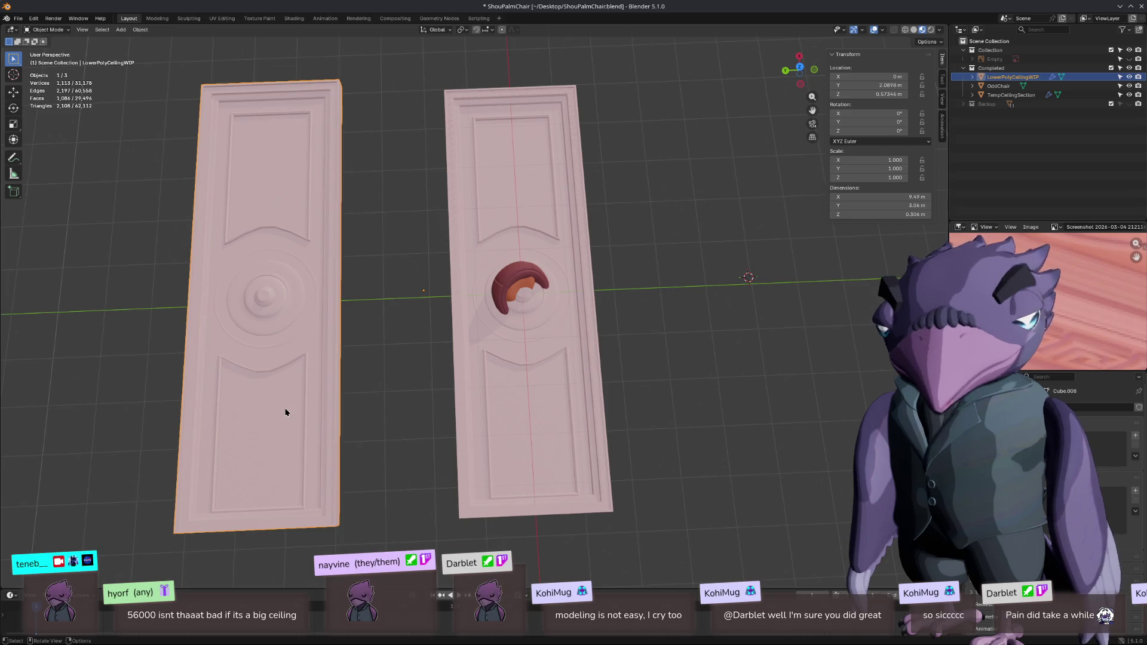
{"action": "key", "text": "alt+g"}
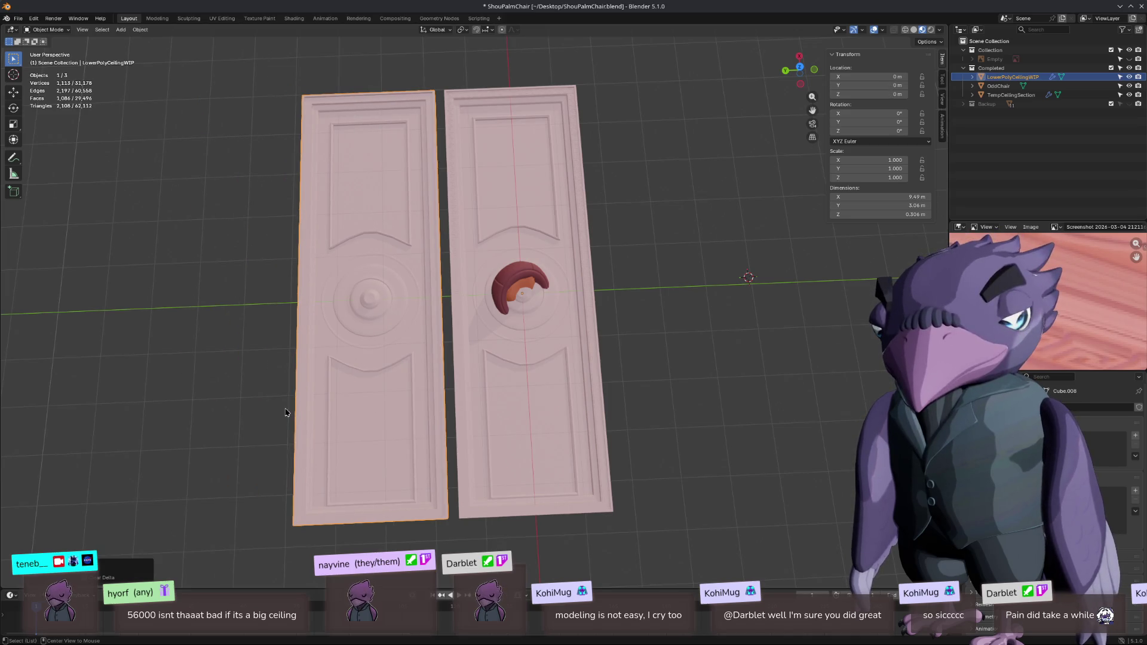
{"action": "key", "text": "alt+g"}
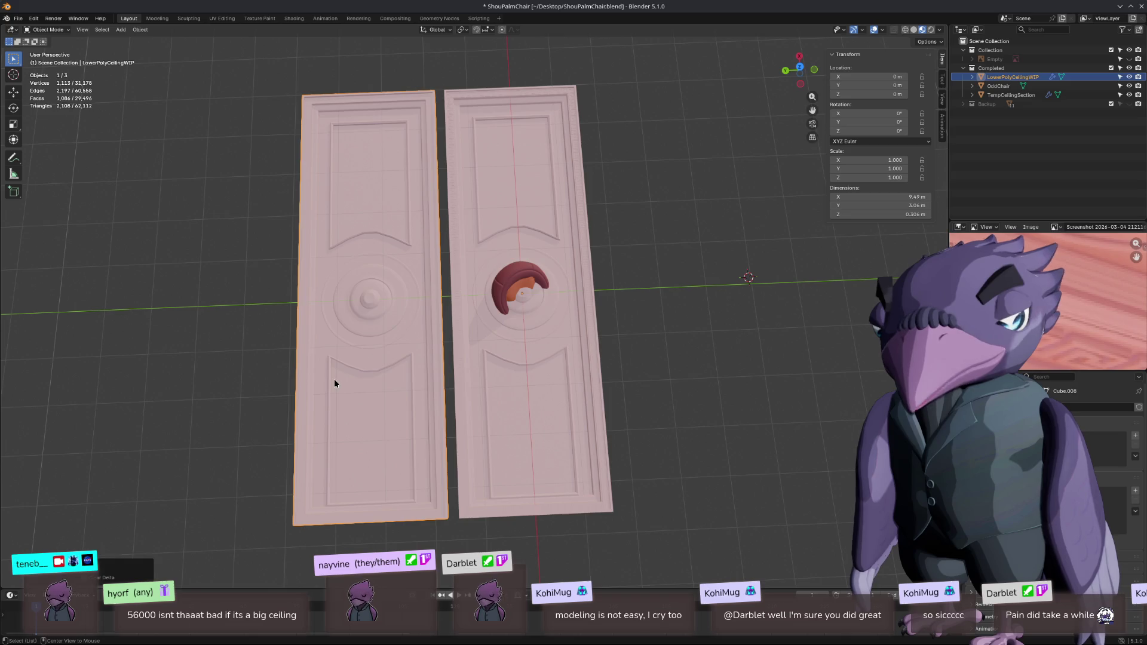
{"action": "scroll", "coordinate": [338, 379], "scroll_direction": "up", "scroll_amount": 4}
{"action": "key", "text": "alt+a"}
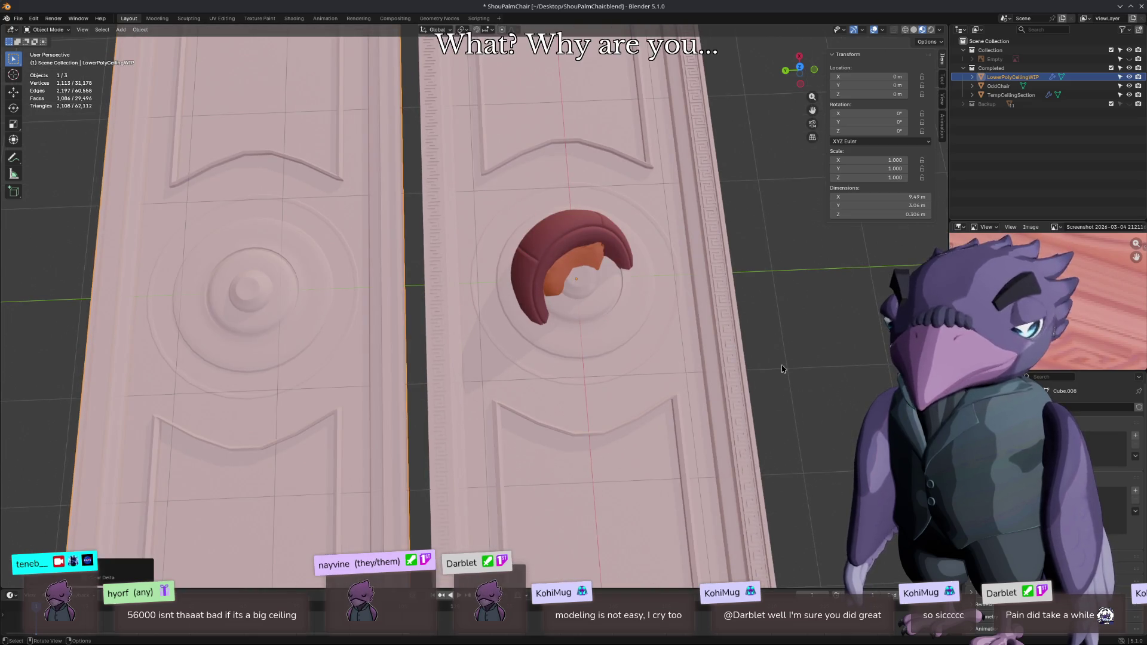
{"action": "left_click", "coordinate": [280, 381]}
{"action": "left_click", "coordinate": [522, 412]}
{"action": "left_click", "coordinate": [274, 390]}
{"action": "left_click", "coordinate": [536, 481]}
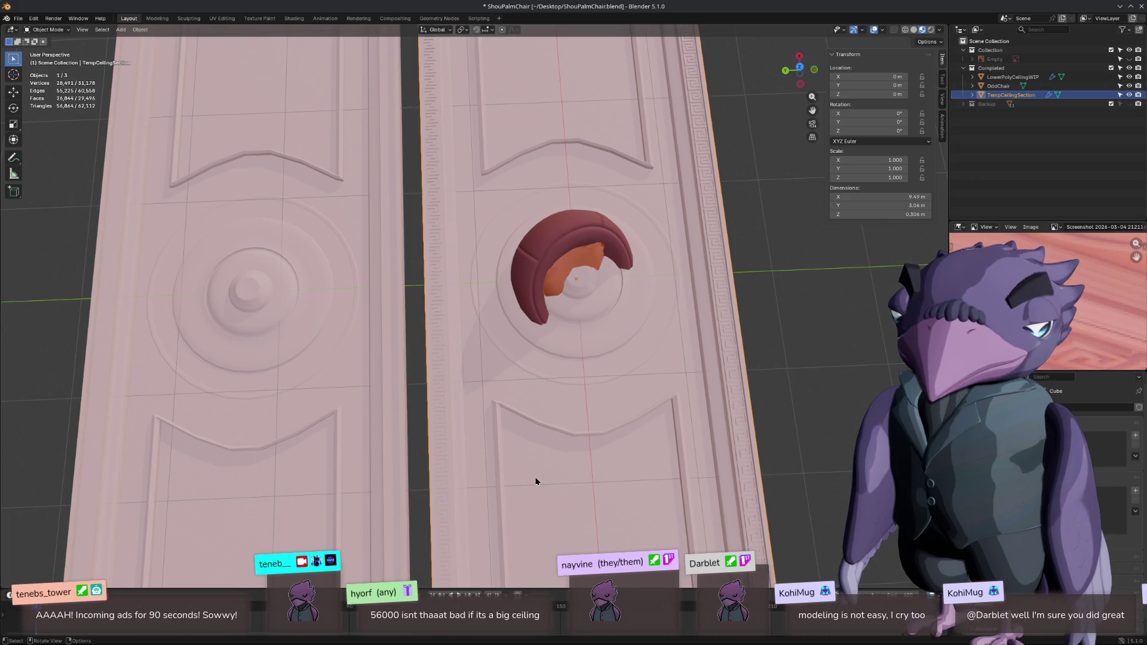
{"action": "left_click", "coordinate": [300, 350]}
{"action": "key", "text": "alt+g"}
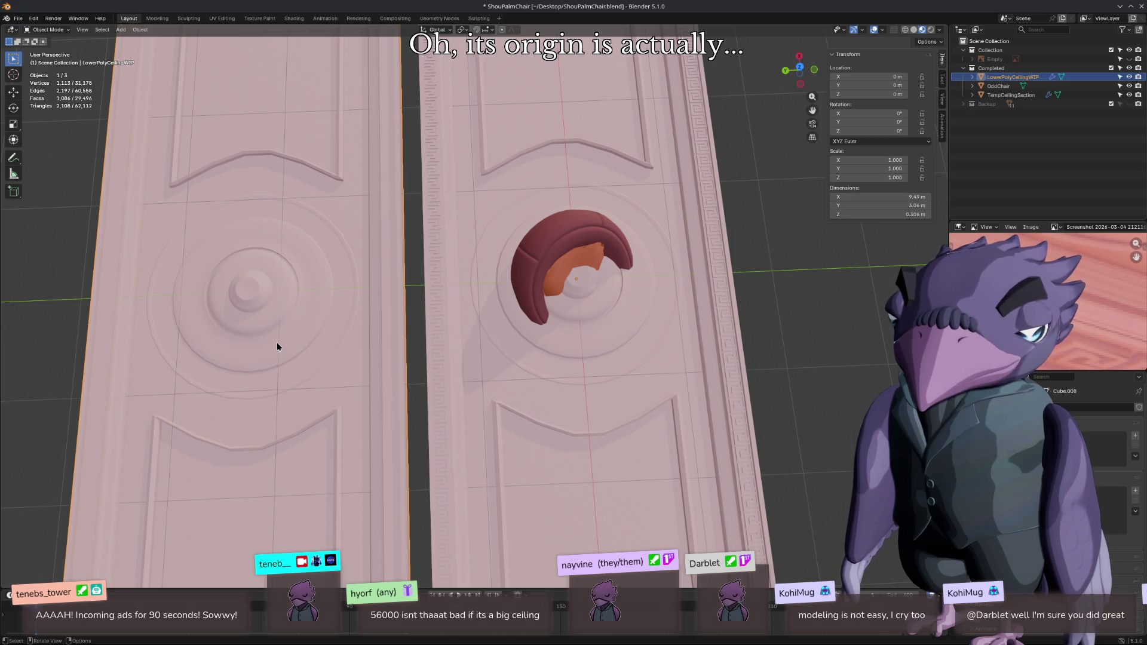
{"action": "scroll", "coordinate": [277, 343], "scroll_direction": "down", "scroll_amount": 5}
{"action": "scroll", "coordinate": [299, 342], "scroll_direction": "up", "scroll_amount": 3}
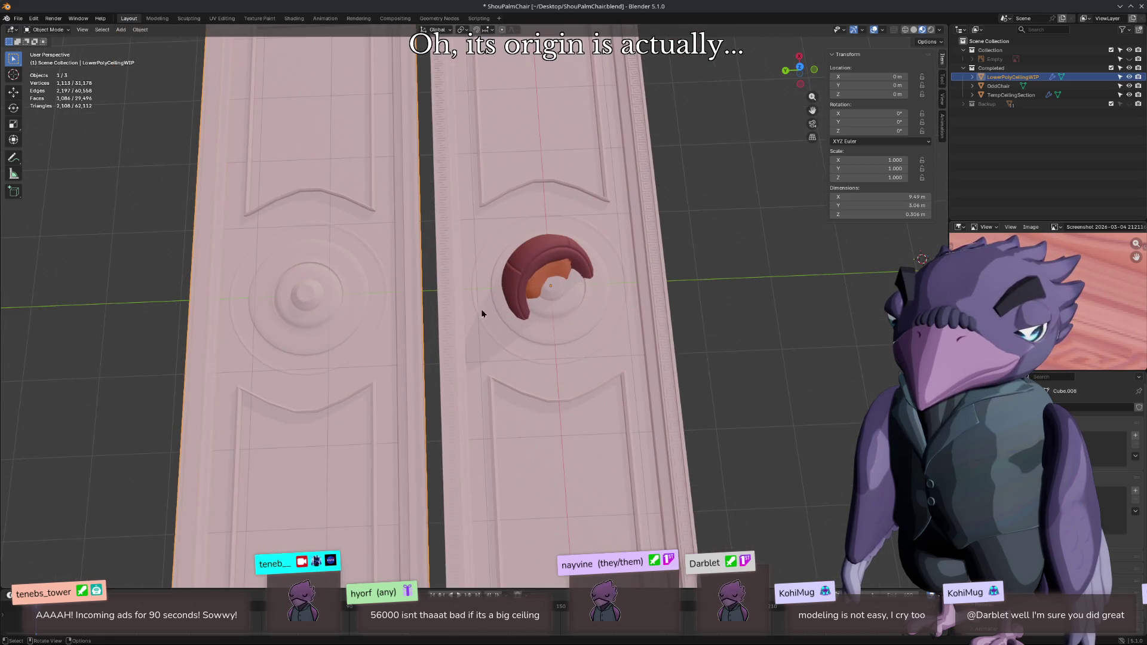
Step: Shift the chair and the detailed ceiling section to the right
{"action": "left_click", "coordinate": [565, 364]}
{"action": "left_click", "coordinate": [322, 398]}
{"action": "left_click", "coordinate": [565, 225]}
{"action": "left_click", "coordinate": [543, 269]}
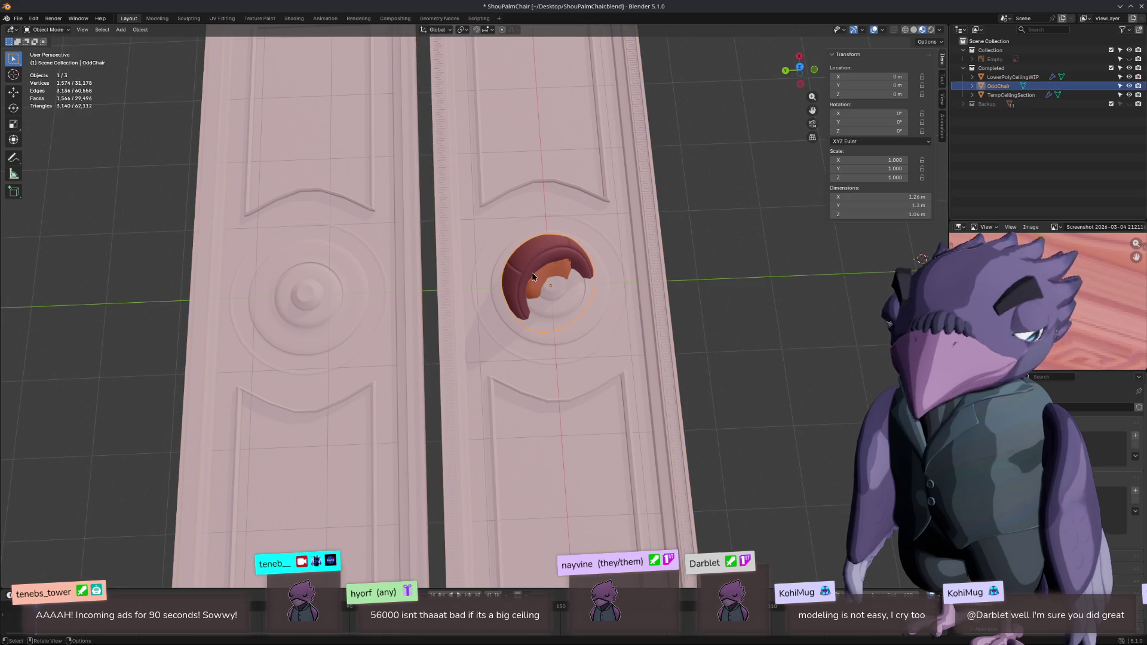
{"action": "key", "text": "g"}
{"action": "left_click", "coordinate": [804, 264]}
{"action": "left_click", "coordinate": [519, 309]}
{"action": "key", "text": "g"}
{"action": "left_click", "coordinate": [761, 326]}
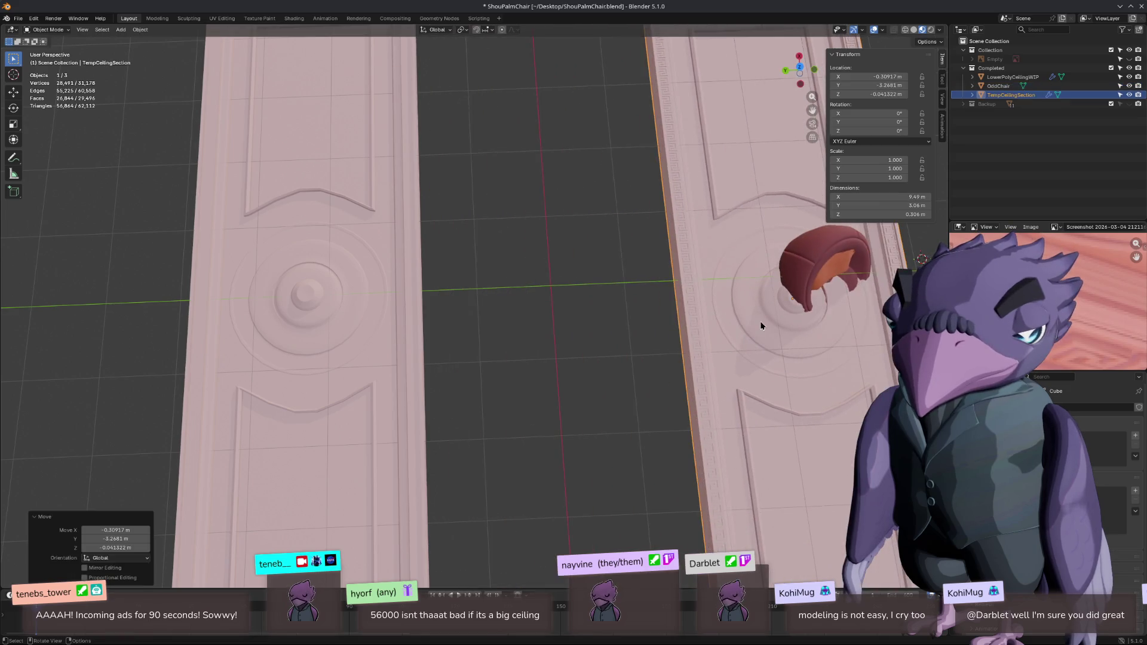
Step: With Affect Only Origins, move LowerPolyCeilingWIP's origin along Y to its medallion, then clear its location
{"action": "left_click", "coordinate": [330, 289]}
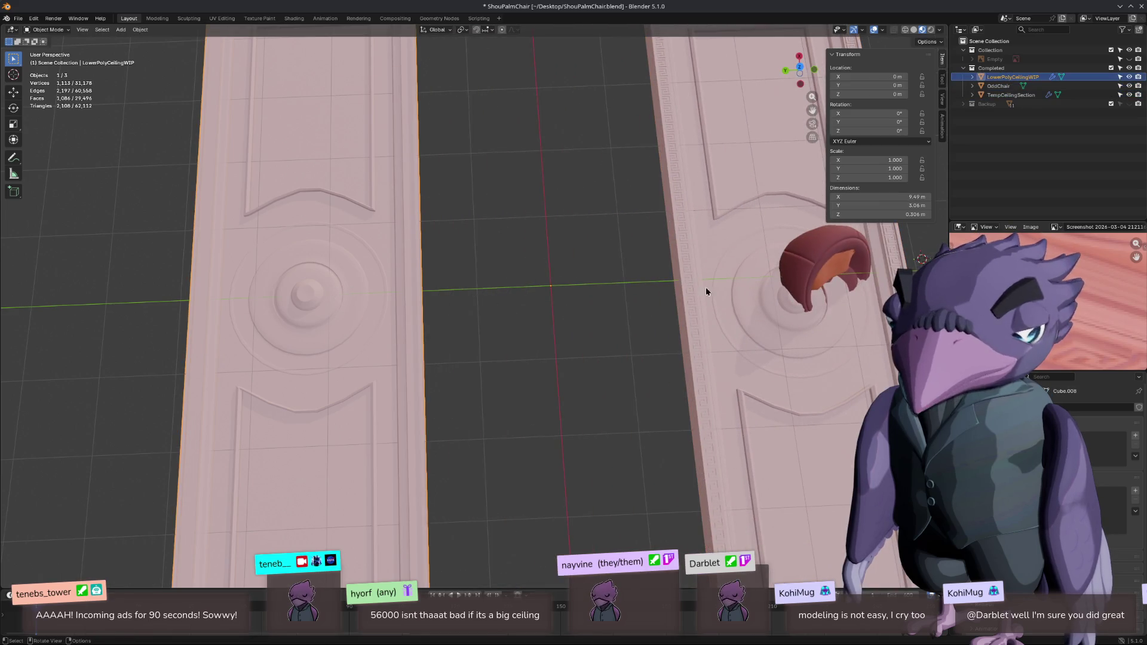
{"action": "left_click", "coordinate": [943, 81]}
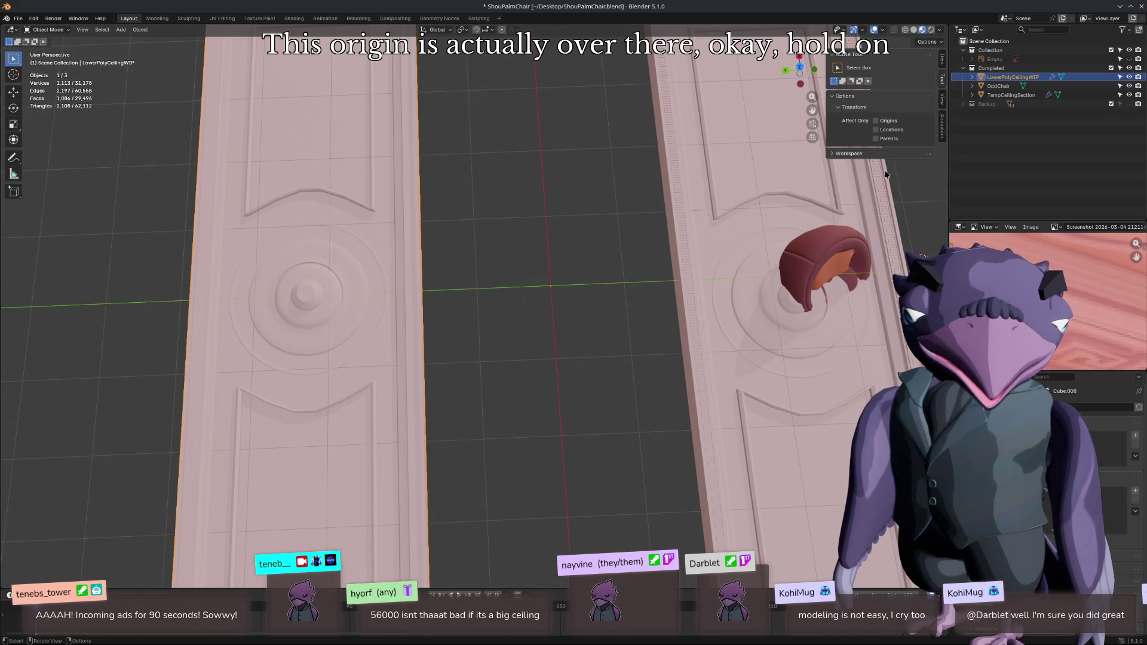
{"action": "left_click", "coordinate": [876, 122]}
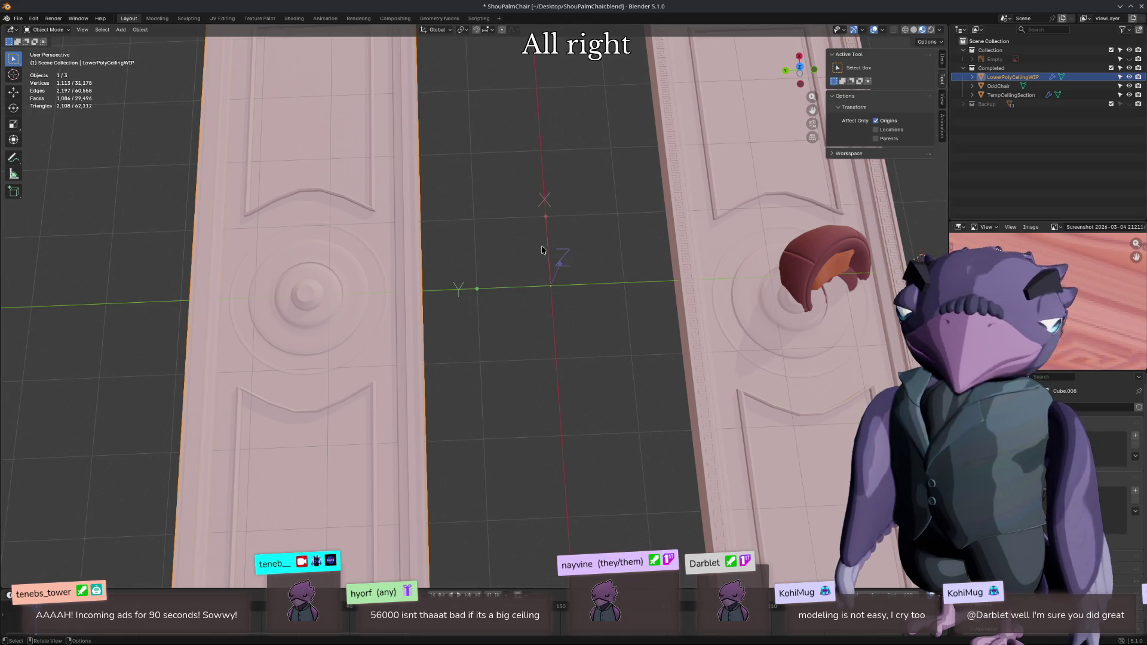
{"action": "key", "text": "g"}
{"action": "key", "text": "y"}
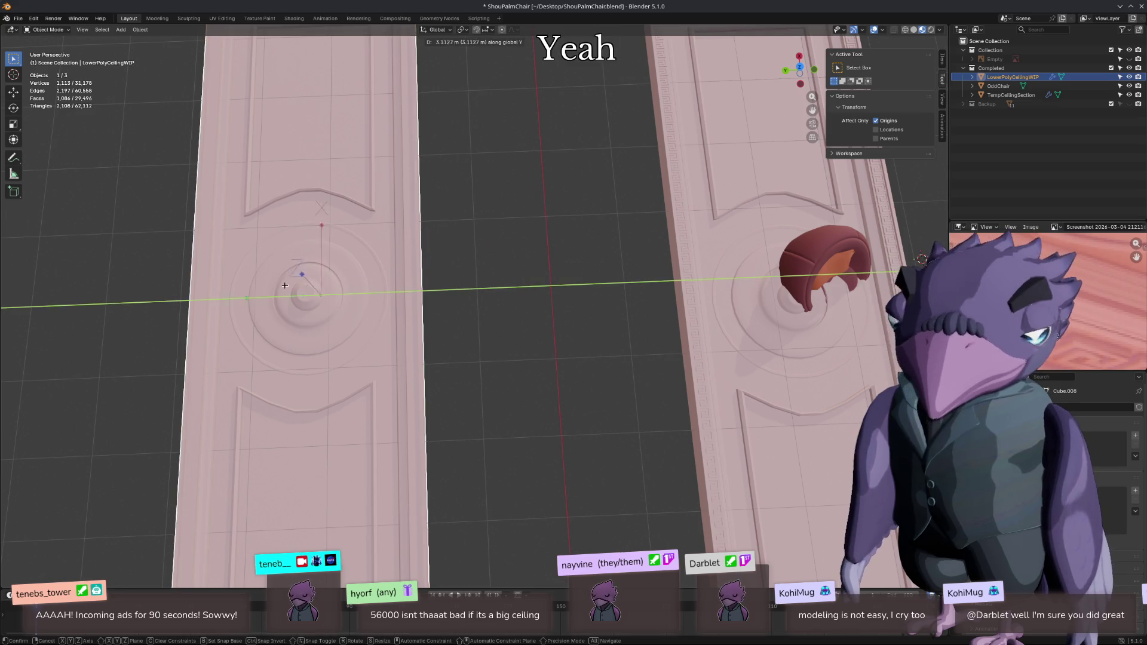
{"action": "left_click", "coordinate": [270, 288]}
{"action": "mouse_move", "coordinate": [361, 335]}
{"action": "left_mouse_down"}
{"action": "mouse_move", "coordinate": [476, 335]}
{"action": "mouse_move", "coordinate": [443, 277]}
{"action": "mouse_move", "coordinate": [488, 339]}
{"action": "mouse_move", "coordinate": [569, 403]}
{"action": "mouse_move", "coordinate": [513, 379]}
{"action": "mouse_move", "coordinate": [628, 382]}
{"action": "left_mouse_up"}
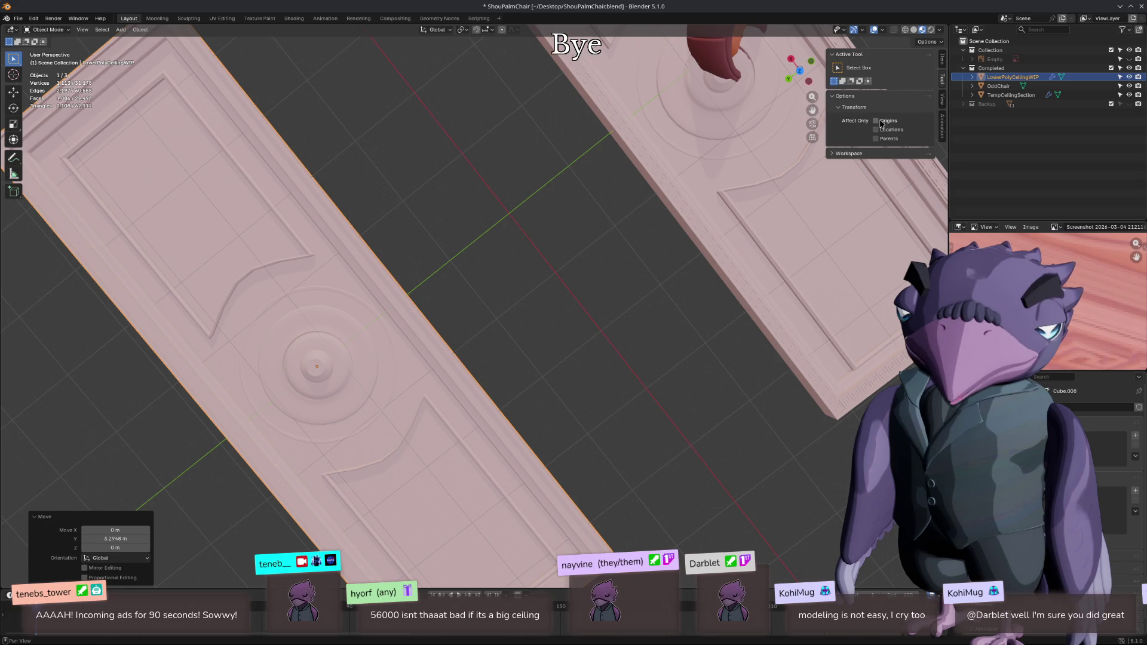
{"action": "key", "text": "alt+g"}
Step: Try snapping the detailed ceiling section to the origin, undo it, and reselect LowerPolyCeilingWIP
{"action": "mouse_move", "coordinate": [281, 265]}
{"action": "left_mouse_down"}
{"action": "mouse_move", "coordinate": [546, 361]}
{"action": "mouse_move", "coordinate": [99, 72]}
{"action": "left_mouse_up"}
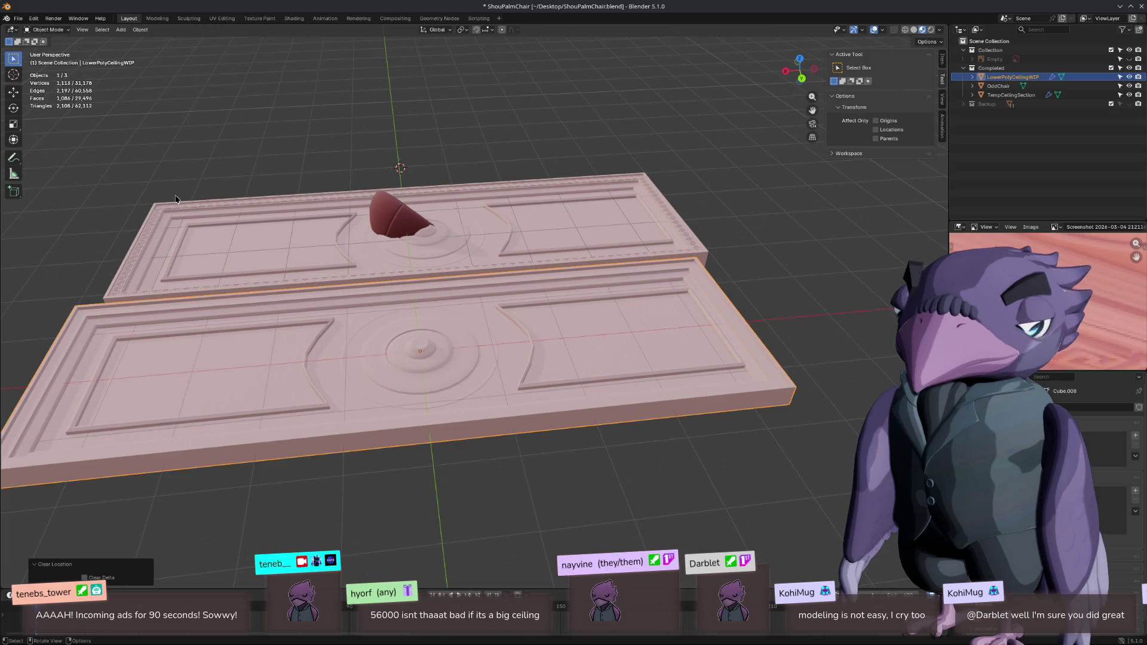
{"action": "mouse_move", "coordinate": [372, 291]}
{"action": "left_mouse_down"}
{"action": "mouse_move", "coordinate": [397, 338]}
{"action": "mouse_move", "coordinate": [385, 303]}
{"action": "mouse_move", "coordinate": [449, 295]}
{"action": "mouse_move", "coordinate": [592, 223]}
{"action": "mouse_move", "coordinate": [511, 236]}
{"action": "mouse_move", "coordinate": [469, 266]}
{"action": "mouse_move", "coordinate": [530, 199]}
{"action": "mouse_move", "coordinate": [580, 238]}
{"action": "left_mouse_up"}
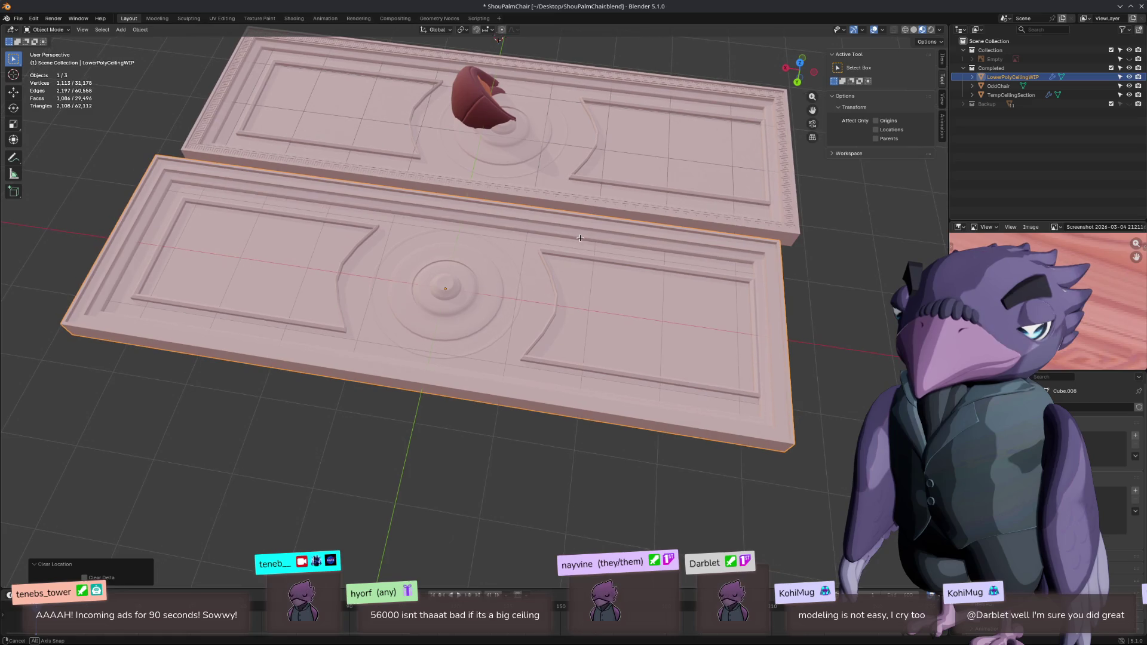
{"action": "left_click", "coordinate": [588, 161]}
{"action": "key", "text": "alt+g"}
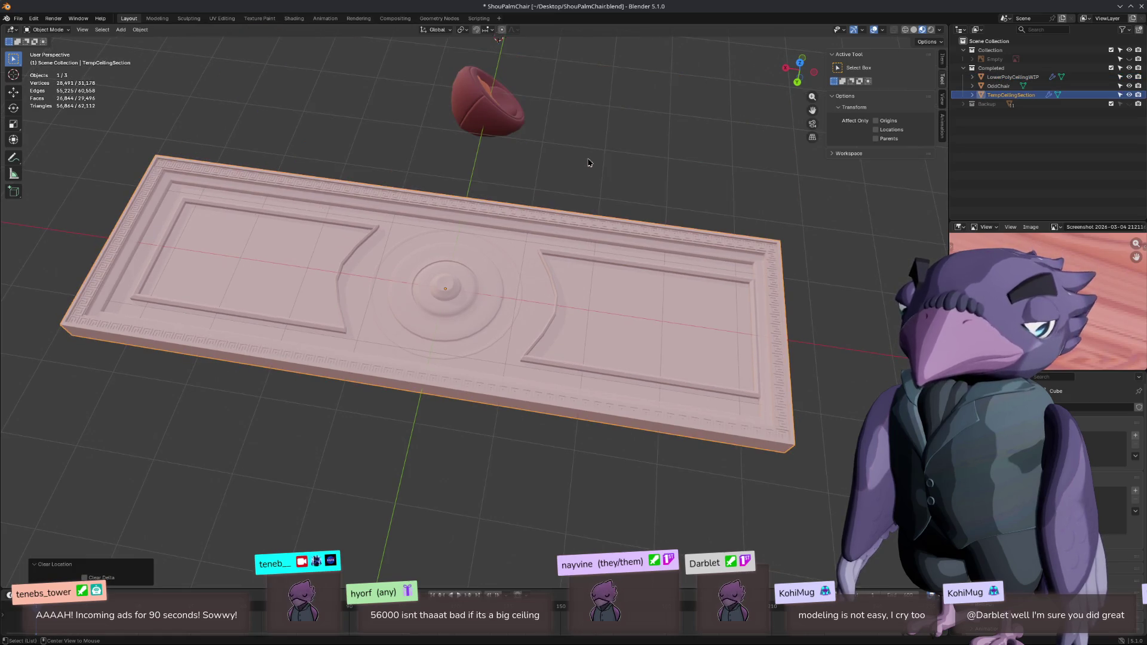
{"action": "left_click_drag", "start_coordinate": [585, 166], "coordinate": [563, 187]}
{"action": "key", "text": "ctrl+z"}
{"action": "left_click", "coordinate": [397, 233]}
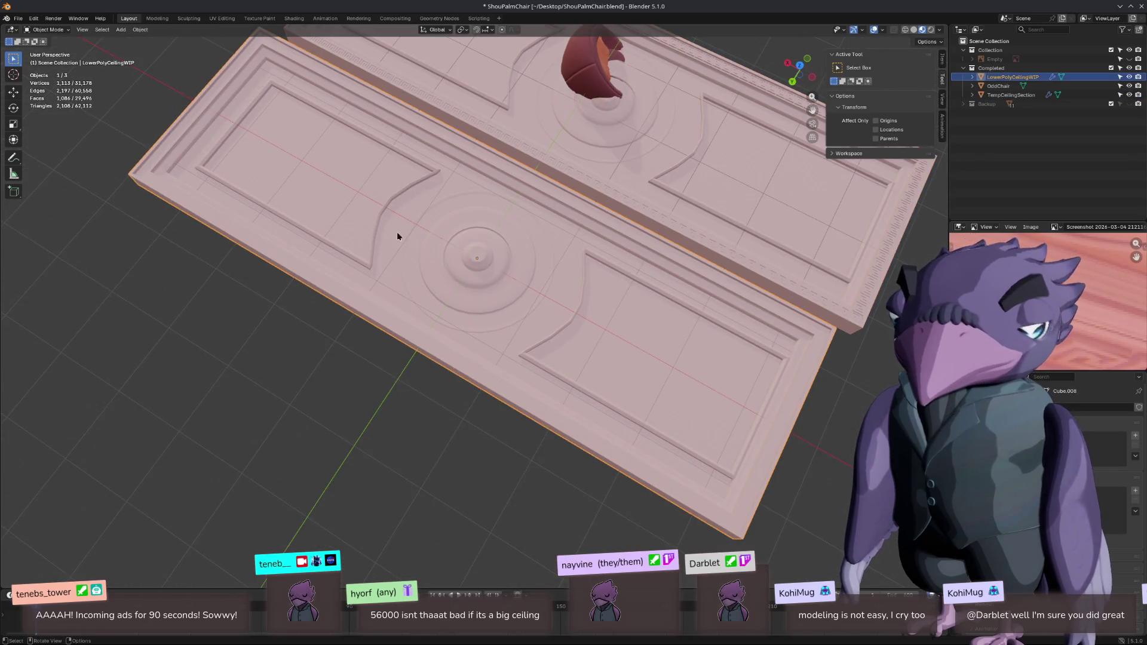
{"action": "left_click", "coordinate": [18, 20]}
Step: Export only the selected lower-poly panel as shouxxie_ceiling_panel_02.glb, then quit Blender without saving
{"action": "mouse_move", "coordinate": [36, 155]}
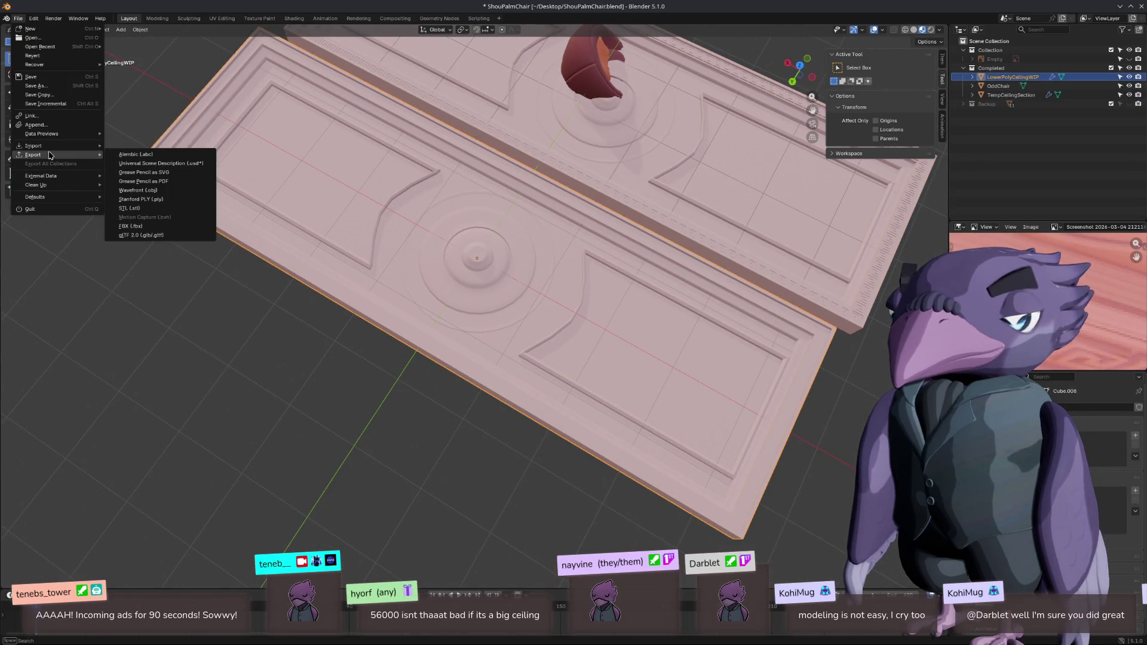
{"action": "left_click", "coordinate": [163, 239]}
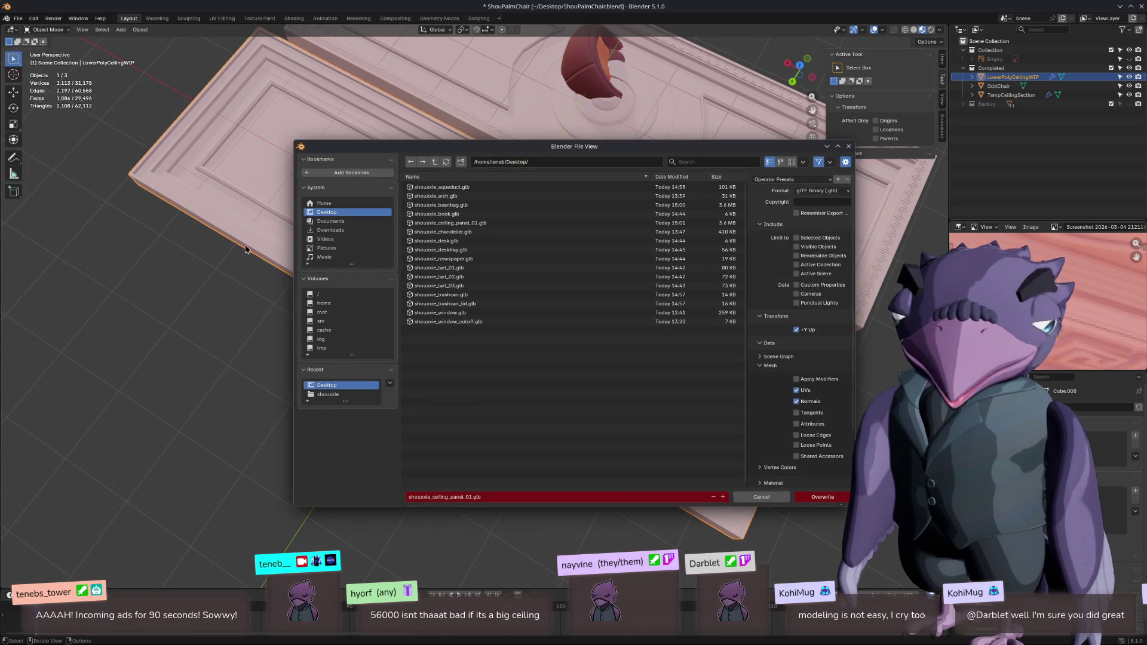
{"action": "left_click", "coordinate": [796, 237]}
{"action": "left_click", "coordinate": [454, 321]}
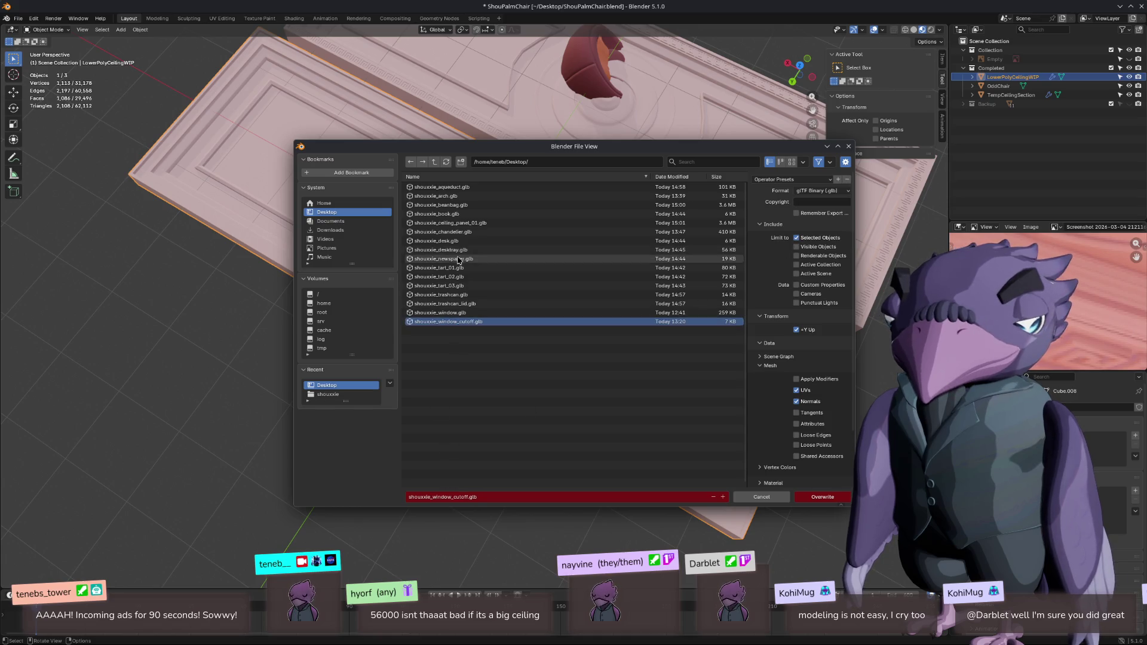
{"action": "left_click", "coordinate": [457, 223]}
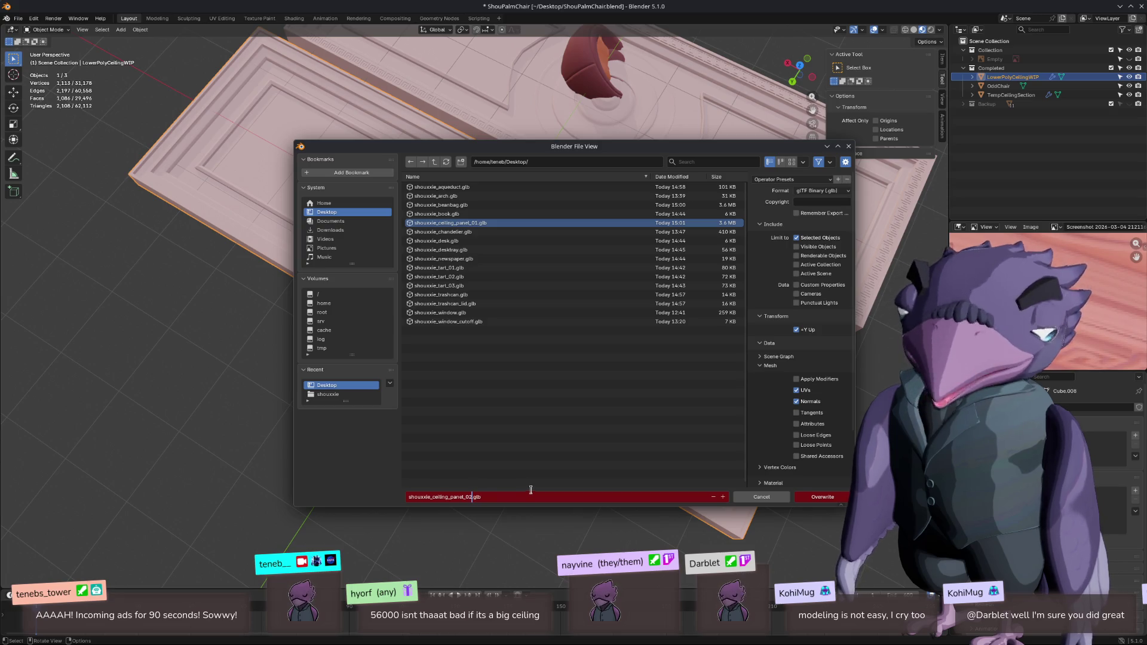
{"action": "left_click", "coordinate": [827, 499]}
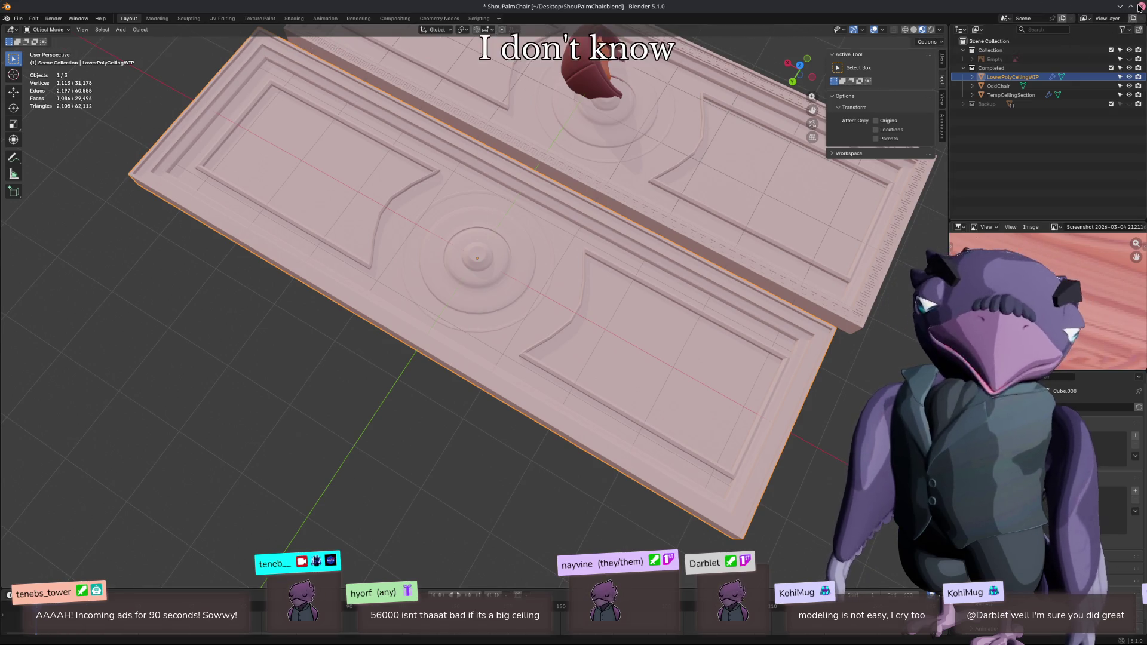
{"action": "key", "text": "ctrl+q"}
{"action": "key", "text": "Return"}
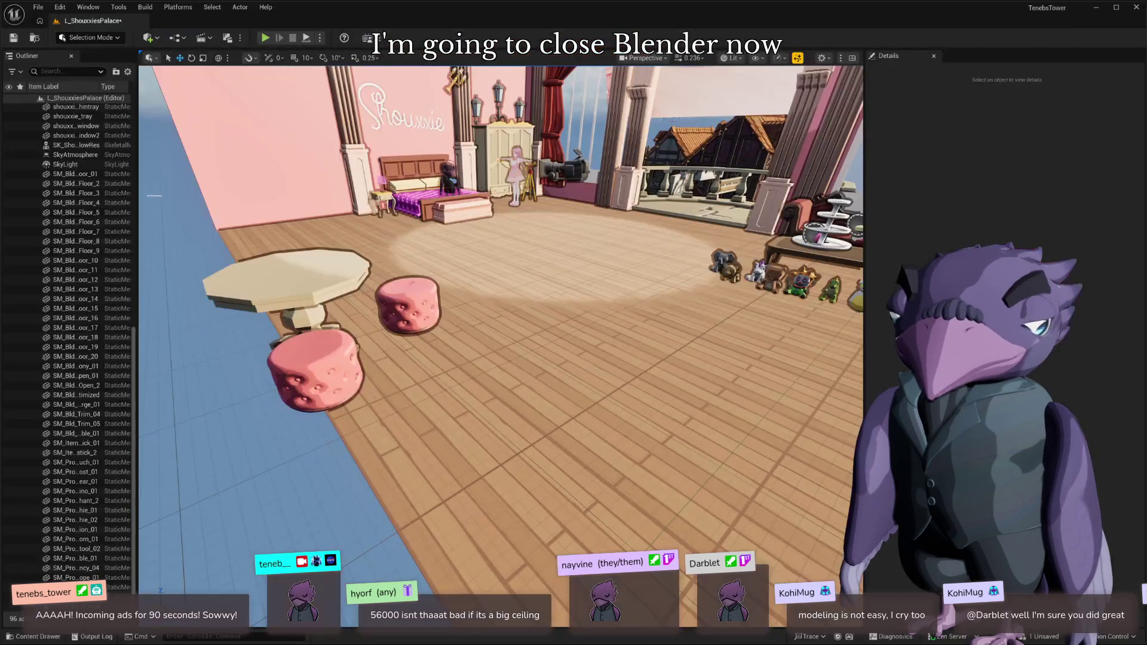
Step: Open the DarbletProductions/shouxxie folder in the Content Drawer
{"action": "mouse_move", "coordinate": [424, 338]}
{"action": "left_mouse_down"}
{"action": "mouse_move", "coordinate": [415, 382]}
{"action": "mouse_move", "coordinate": [478, 388]}
{"action": "mouse_move", "coordinate": [375, 401]}
{"action": "left_mouse_up"}
{"action": "key", "text": "ctrl+space"}
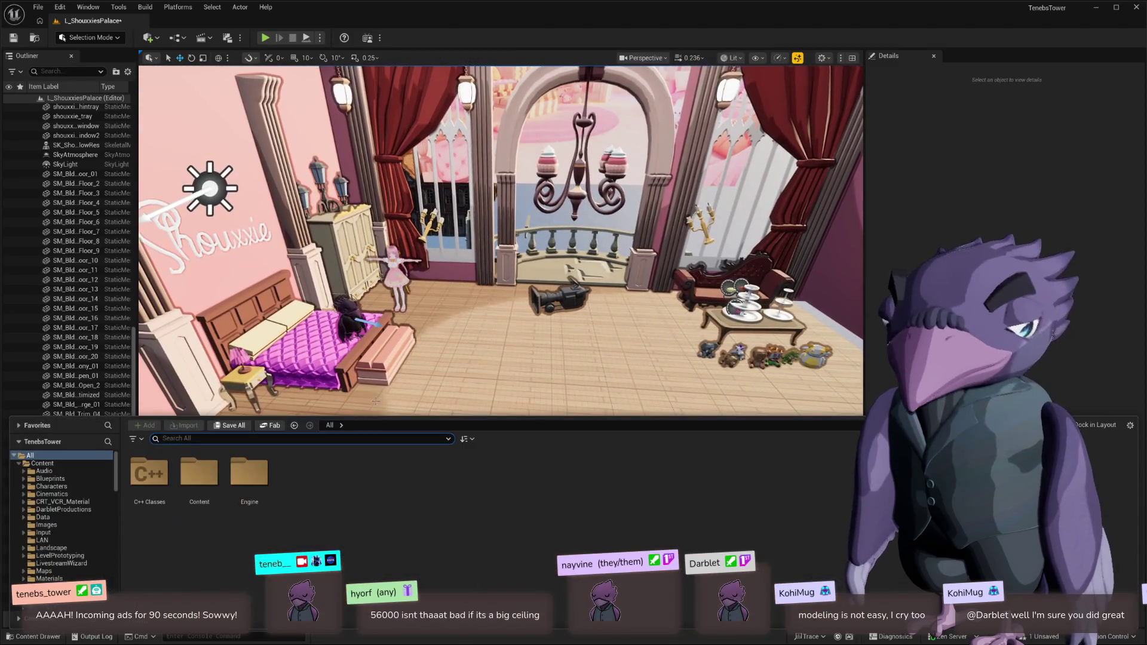
{"action": "left_click", "coordinate": [41, 540]}
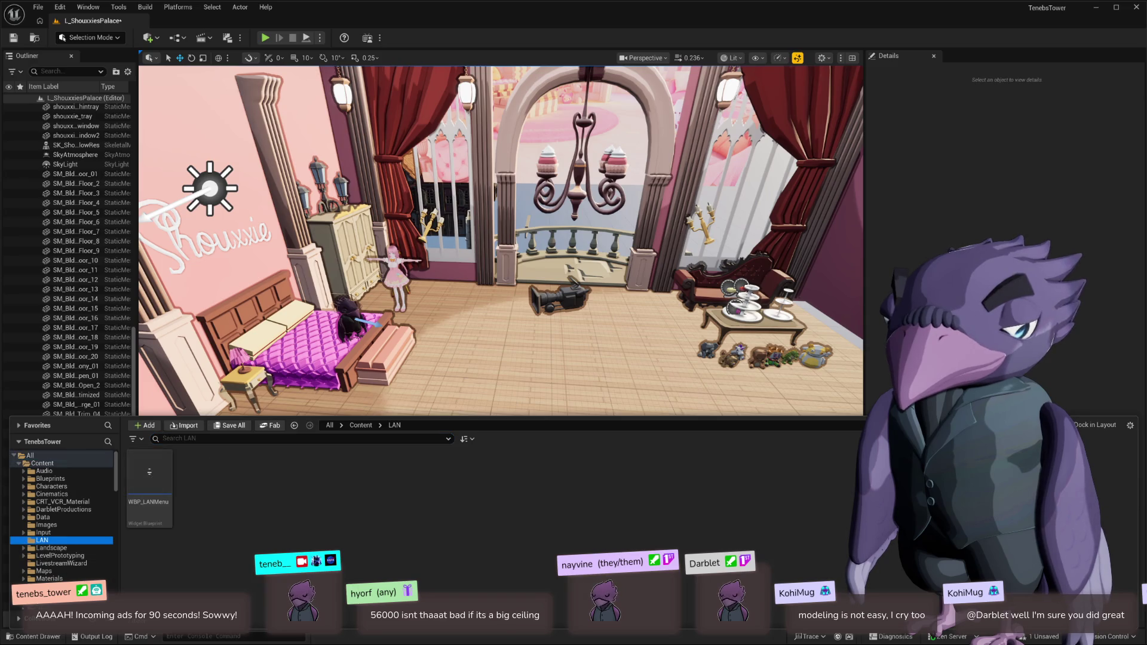
{"action": "left_click", "coordinate": [64, 510]}
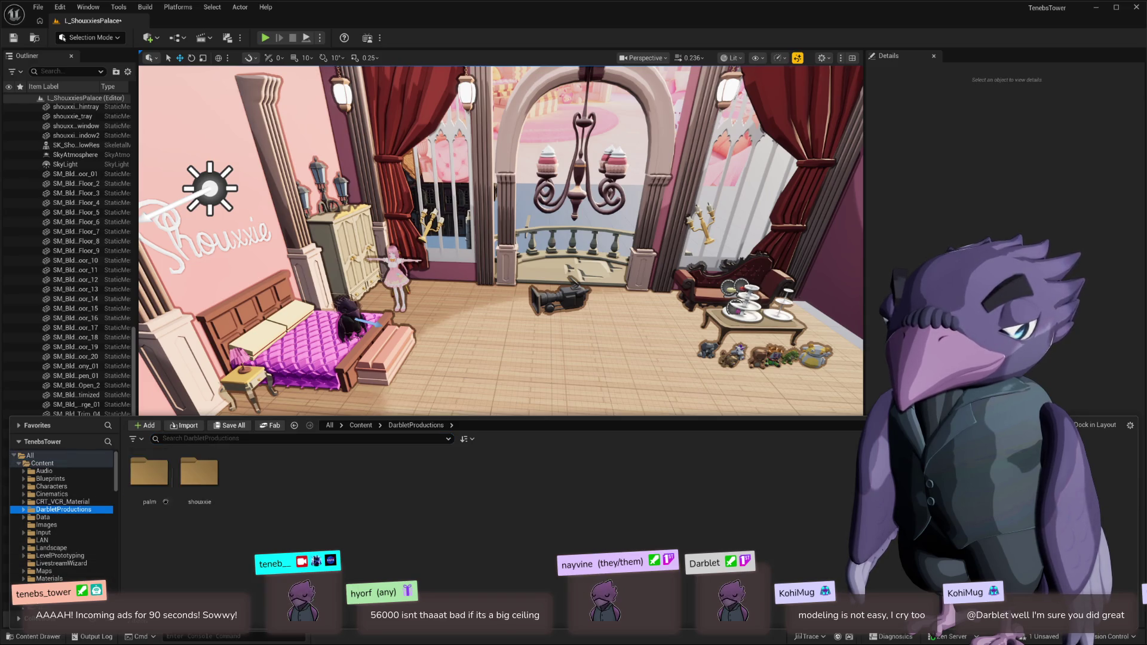
{"action": "double_click", "coordinate": [207, 484]}
Step: Choose shouxxie_aqueduct.glb and the ceiling panel .glb files for import with Default GLTF Pipeline
{"action": "left_click", "coordinate": [184, 425]}
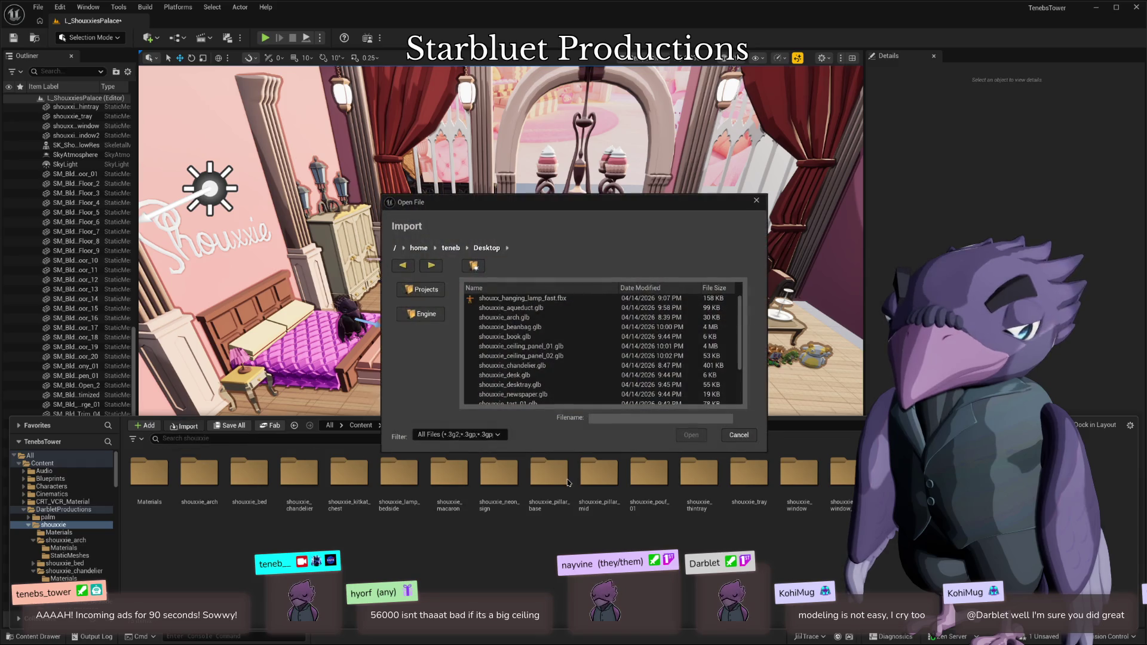
{"action": "left_click", "coordinate": [561, 308]}
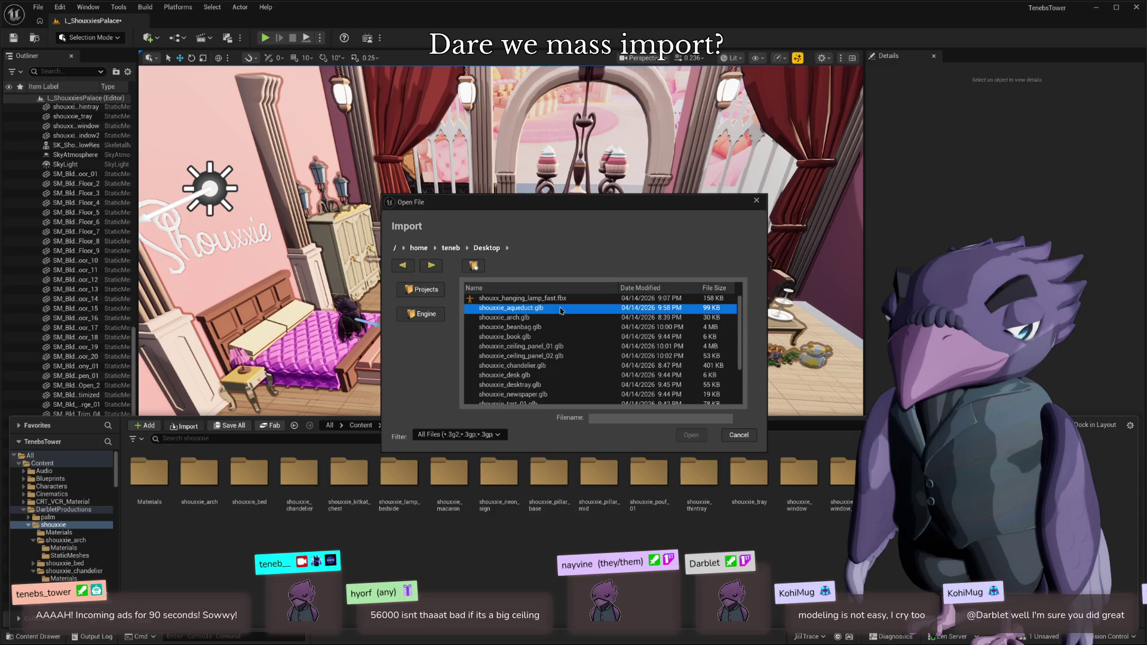
{"action": "left_click", "coordinate": [530, 355], "text": "shift"}
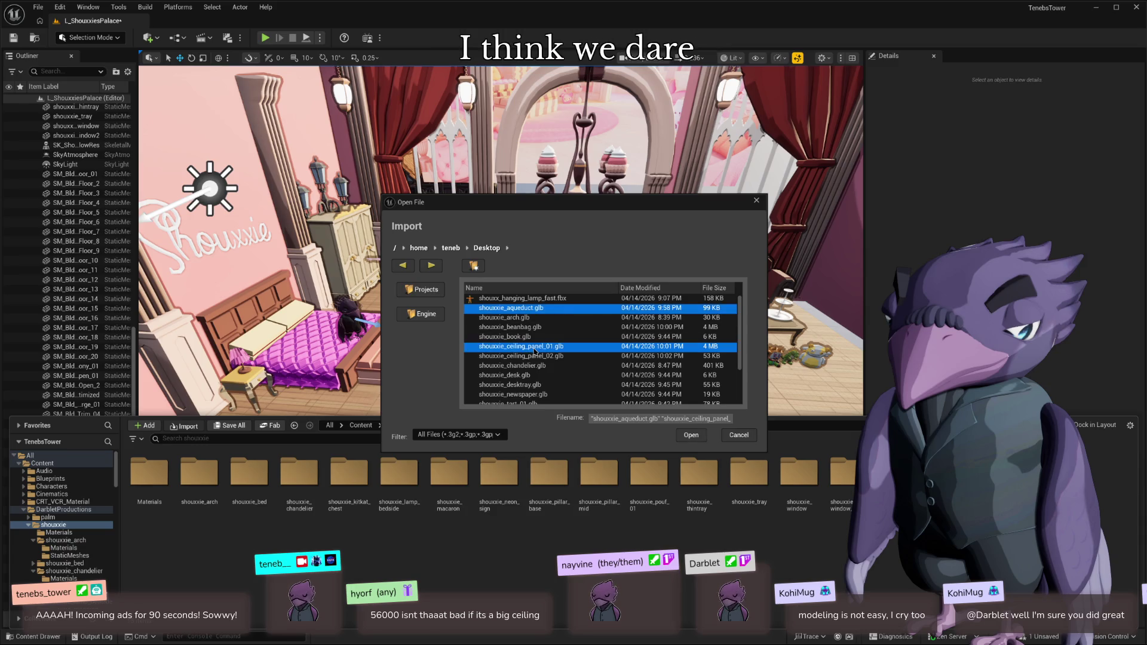
{"action": "key", "text": "Return"}
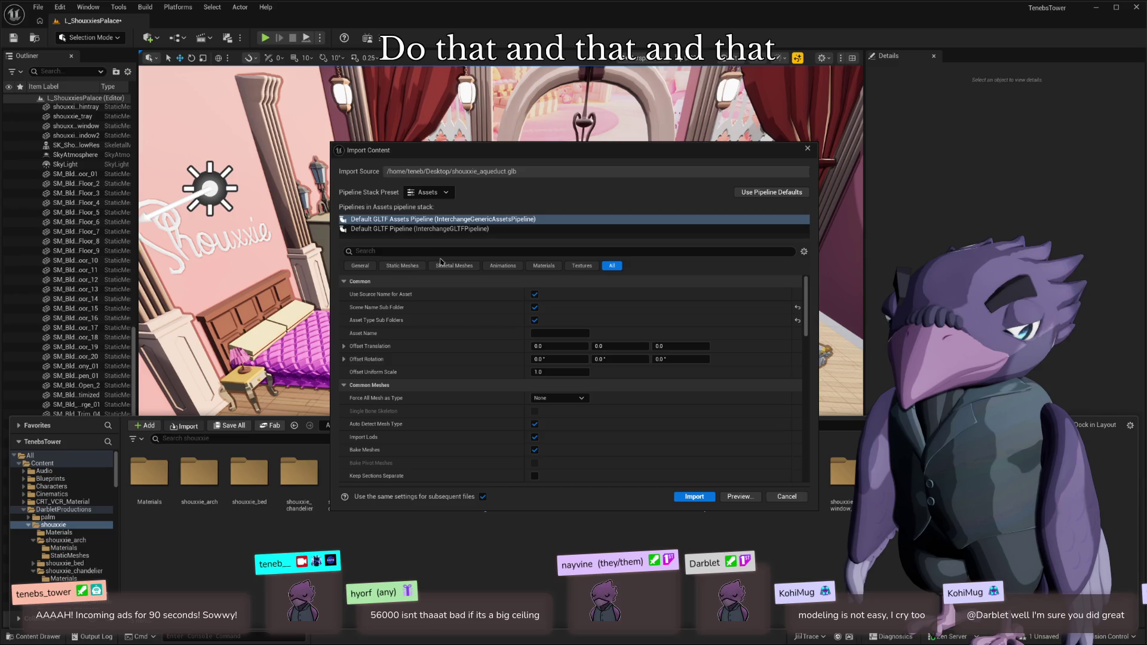
{"action": "left_click", "coordinate": [490, 229]}
Step: Import the models, save all, and place shouxxie_aqueduct in the level
{"action": "left_click", "coordinate": [692, 495]}
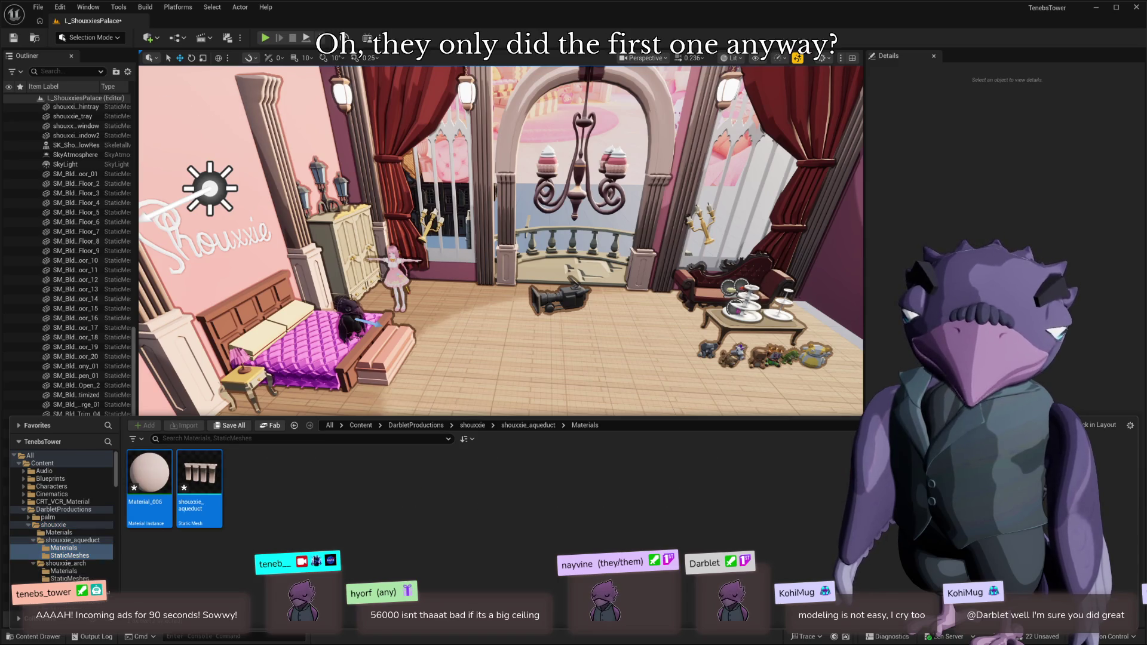
{"action": "key", "text": "ctrl+shift+s"}
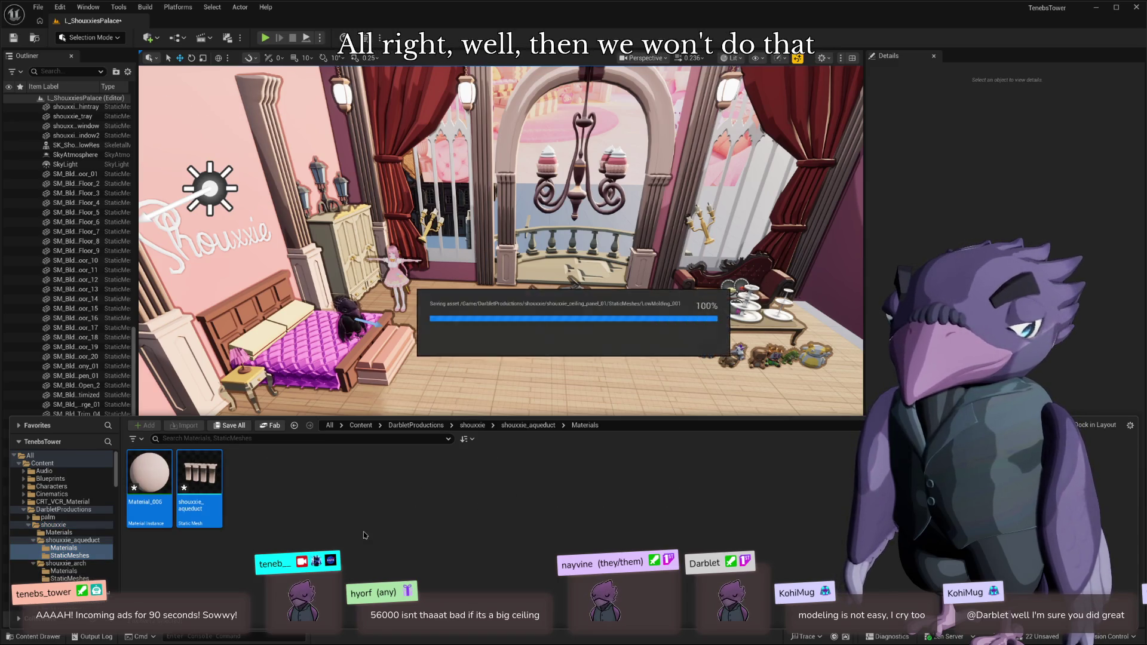
{"action": "left_click_drag", "start_coordinate": [200, 472], "coordinate": [386, 358]}
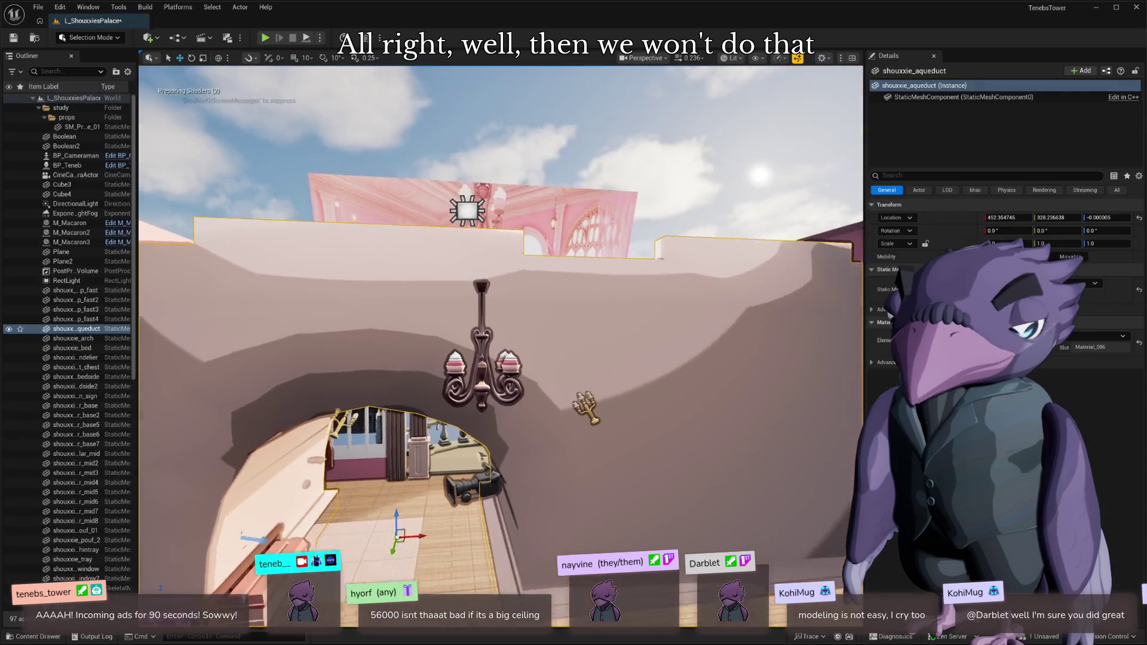
Step: Move the aqueduct far away along Y and select the bedroom floor tile
{"action": "scroll", "coordinate": [678, 486], "scroll_direction": "down", "scroll_amount": 6}
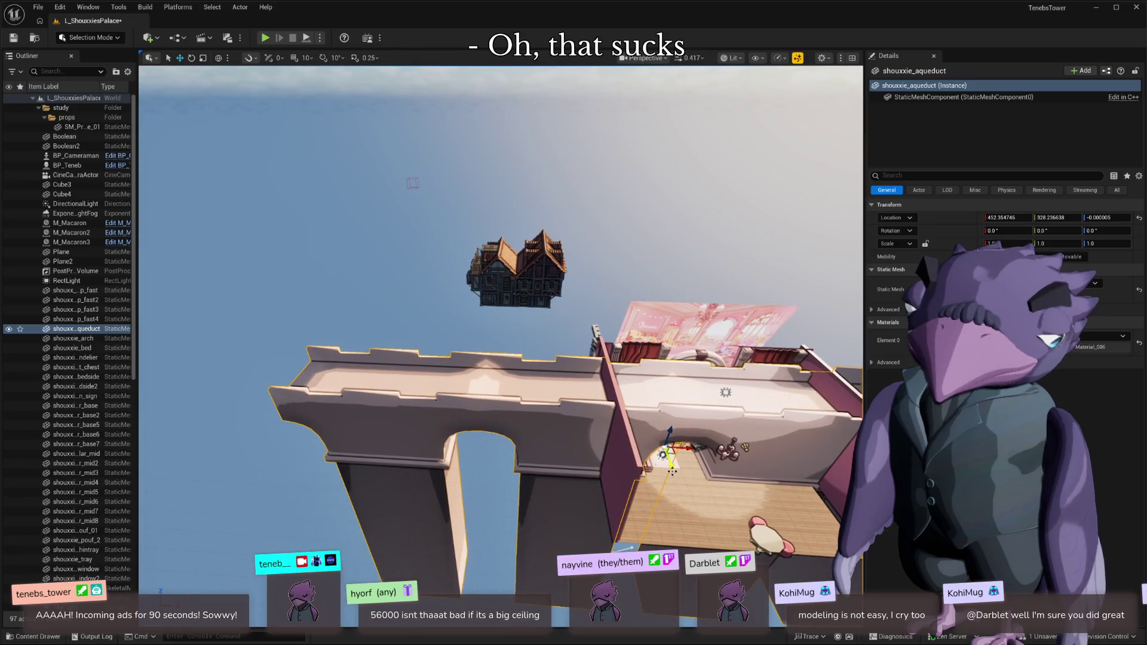
{"action": "mouse_move", "coordinate": [672, 472]}
{"action": "left_mouse_down"}
{"action": "mouse_move", "coordinate": [617, 195]}
{"action": "mouse_move", "coordinate": [640, 137]}
{"action": "mouse_move", "coordinate": [556, 447]}
{"action": "mouse_move", "coordinate": [546, 335]}
{"action": "mouse_move", "coordinate": [505, 353]}
{"action": "mouse_move", "coordinate": [495, 493]}
{"action": "left_mouse_up"}
{"action": "left_click", "coordinate": [555, 447]}
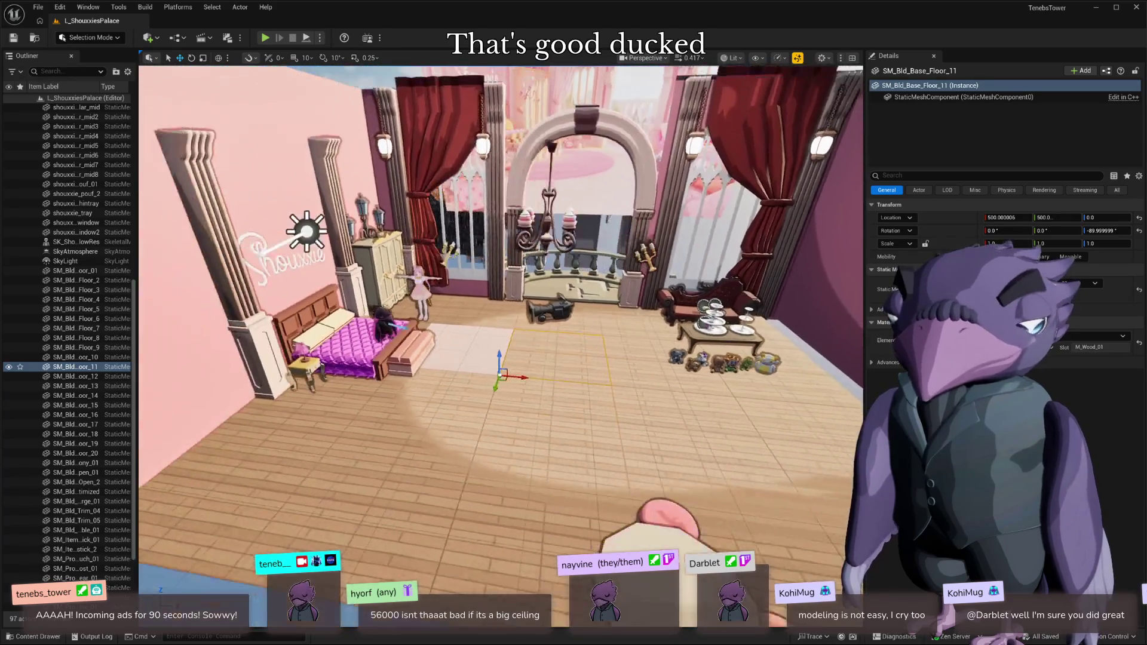
Step: Import shouxxie_beanbag.glb into the shouxxie folder with the default pipeline
{"action": "key", "text": "ctrl+space"}
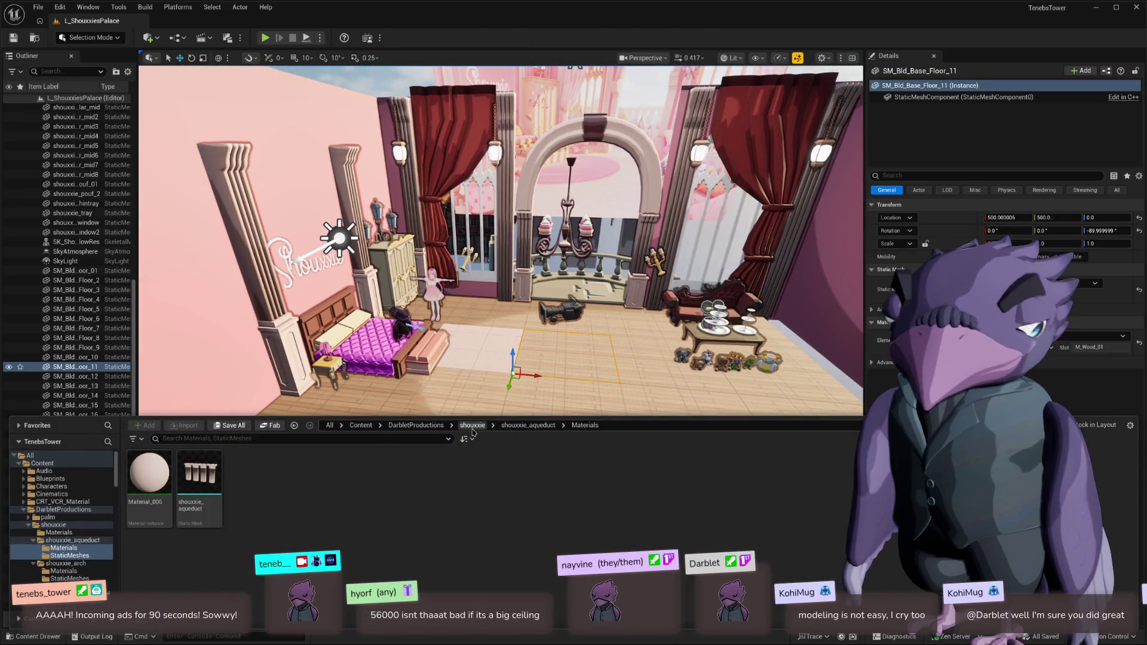
{"action": "left_click", "coordinate": [472, 427]}
{"action": "left_click", "coordinate": [184, 425]}
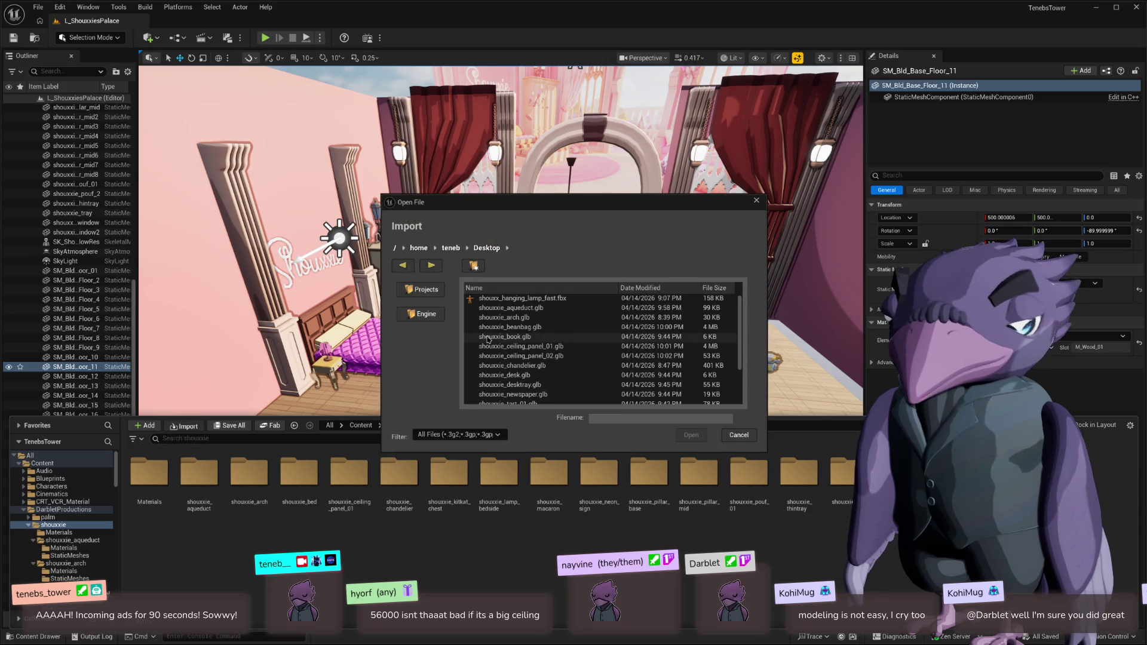
{"action": "double_click", "coordinate": [526, 327]}
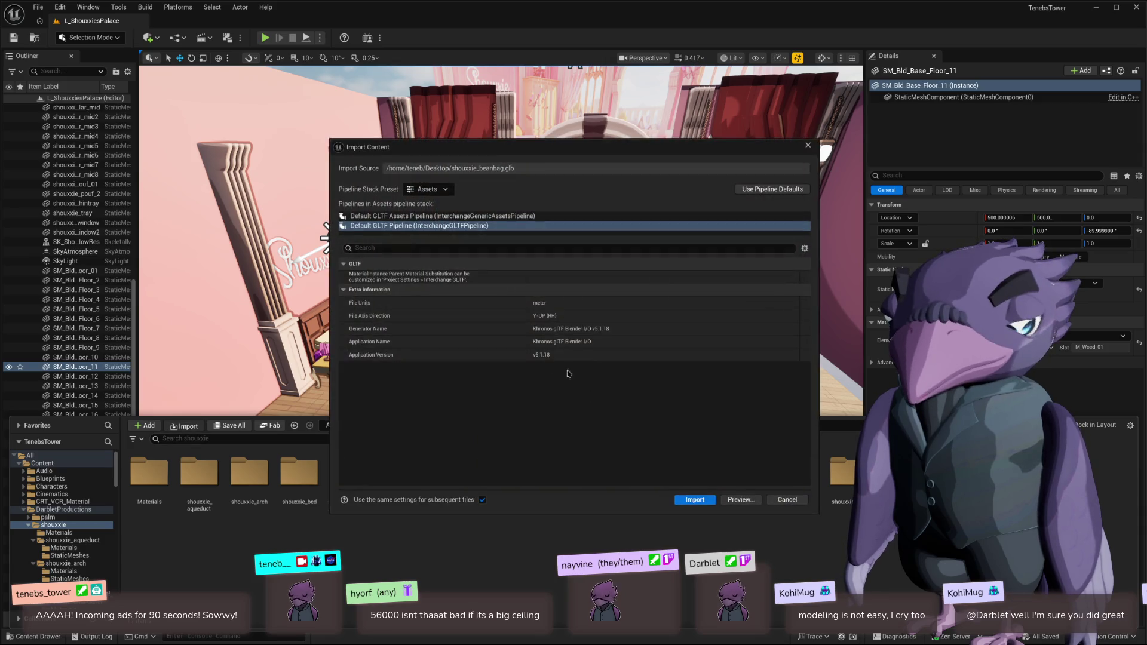
{"action": "left_click", "coordinate": [695, 502]}
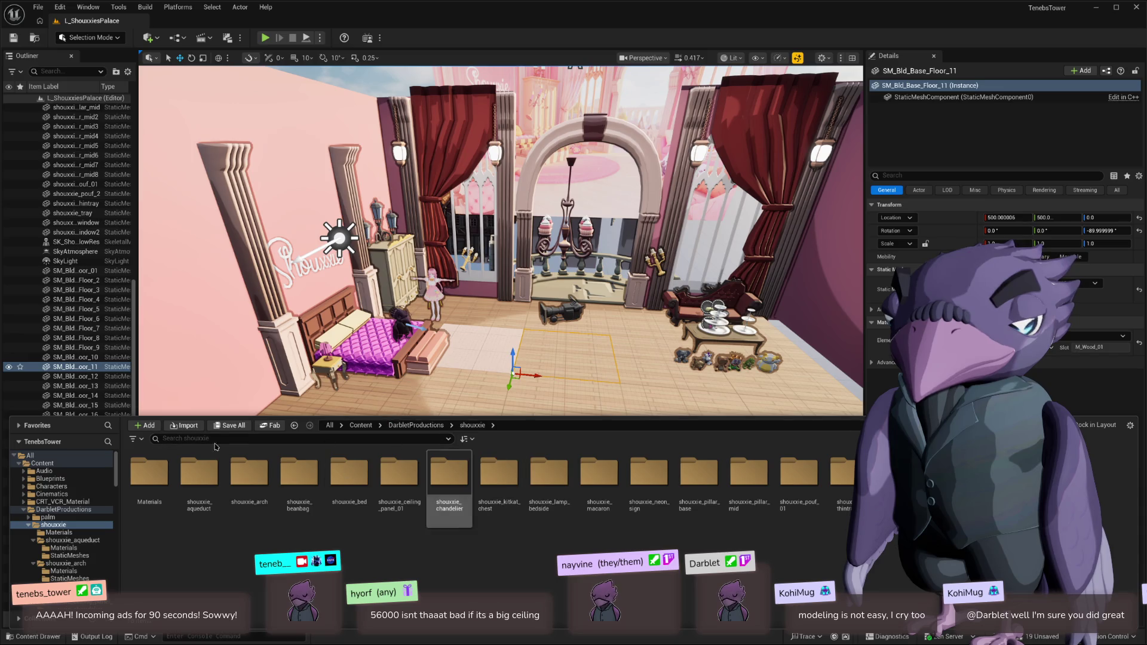
Step: Import shouxxie_ceiling_panel_01.glb, overwriting existing assets via Apply to All, and save everything
{"action": "left_click", "coordinate": [180, 427]}
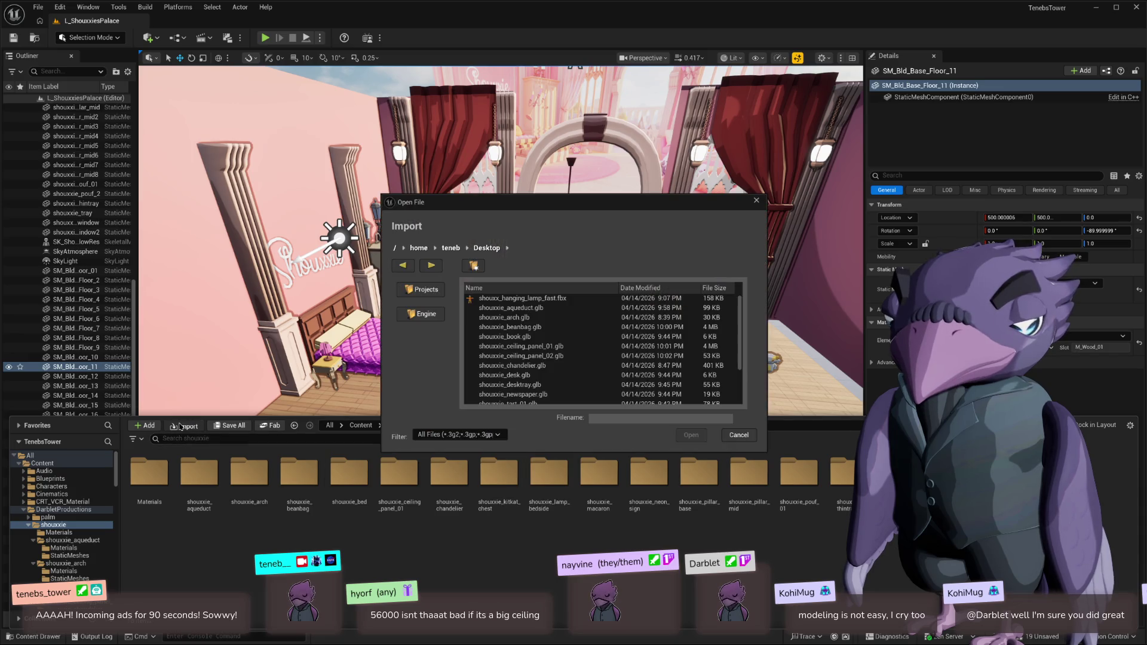
{"action": "left_click", "coordinate": [542, 350]}
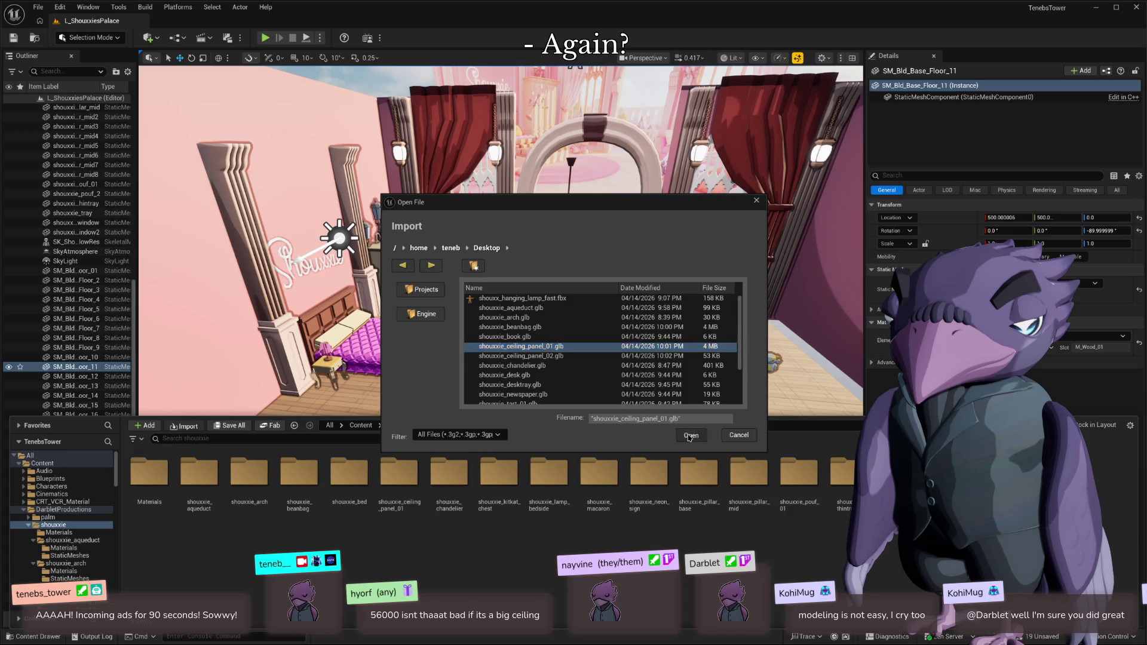
{"action": "left_click", "coordinate": [690, 436]}
{"action": "left_click", "coordinate": [695, 499]}
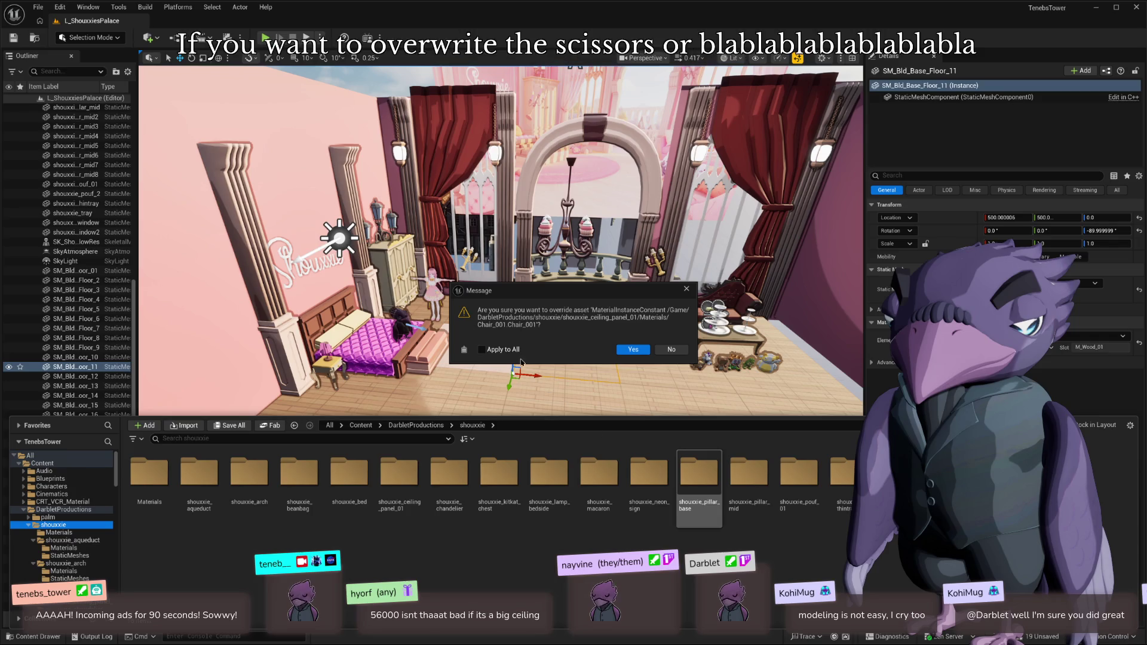
{"action": "left_click", "coordinate": [638, 352]}
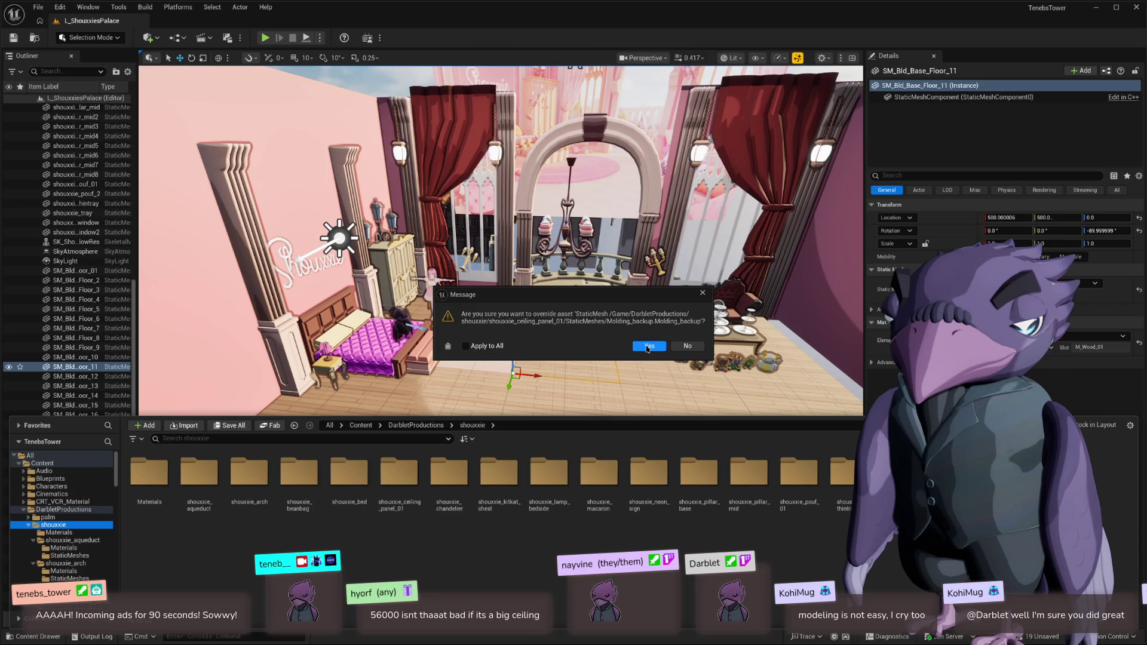
{"action": "left_click", "coordinate": [648, 347]}
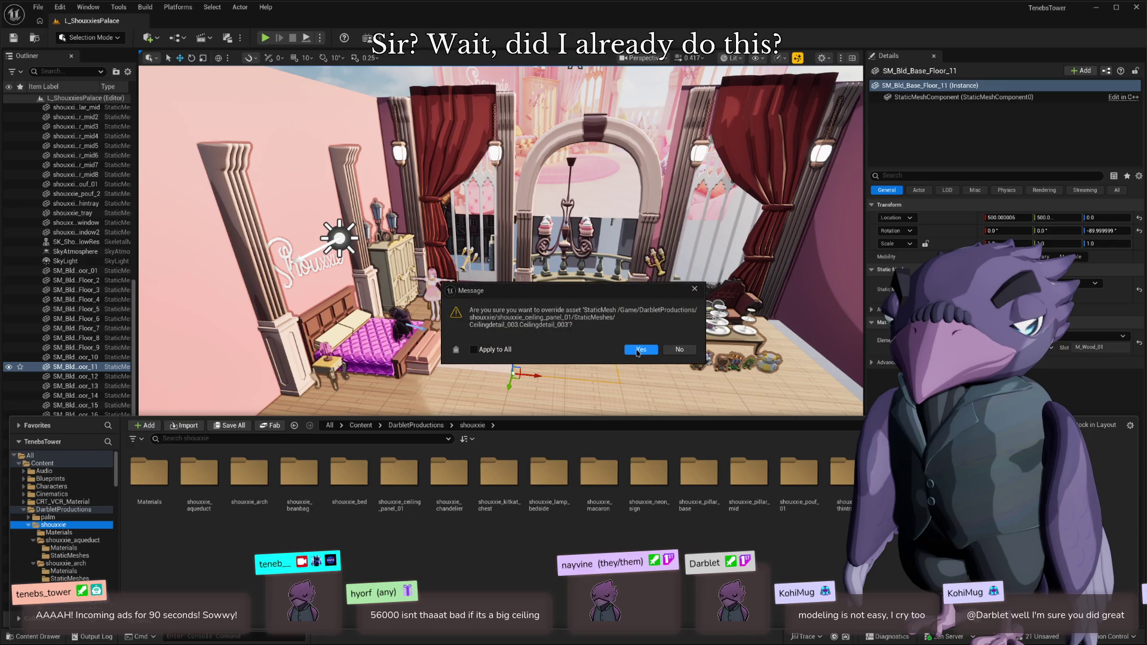
{"action": "left_click", "coordinate": [474, 350]}
{"action": "left_click", "coordinate": [647, 352]}
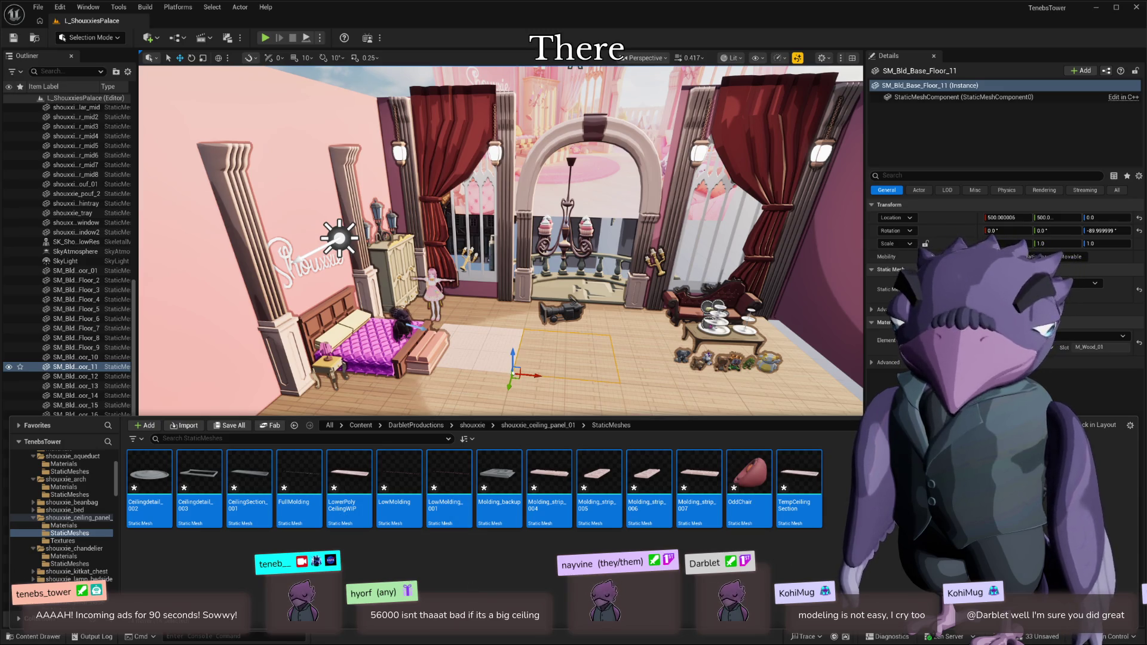
{"action": "key", "text": "ctrl+shift+s"}
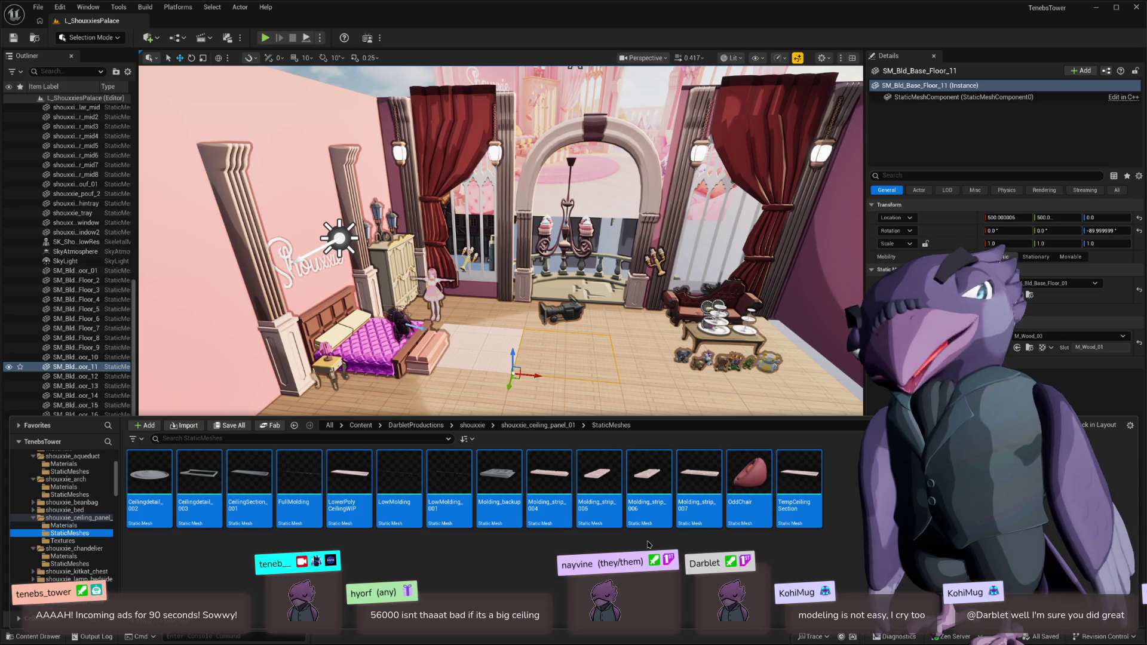
Step: Open the Molding_strip_006 mesh to inspect it, then close its editor
{"action": "left_click", "coordinate": [735, 490]}
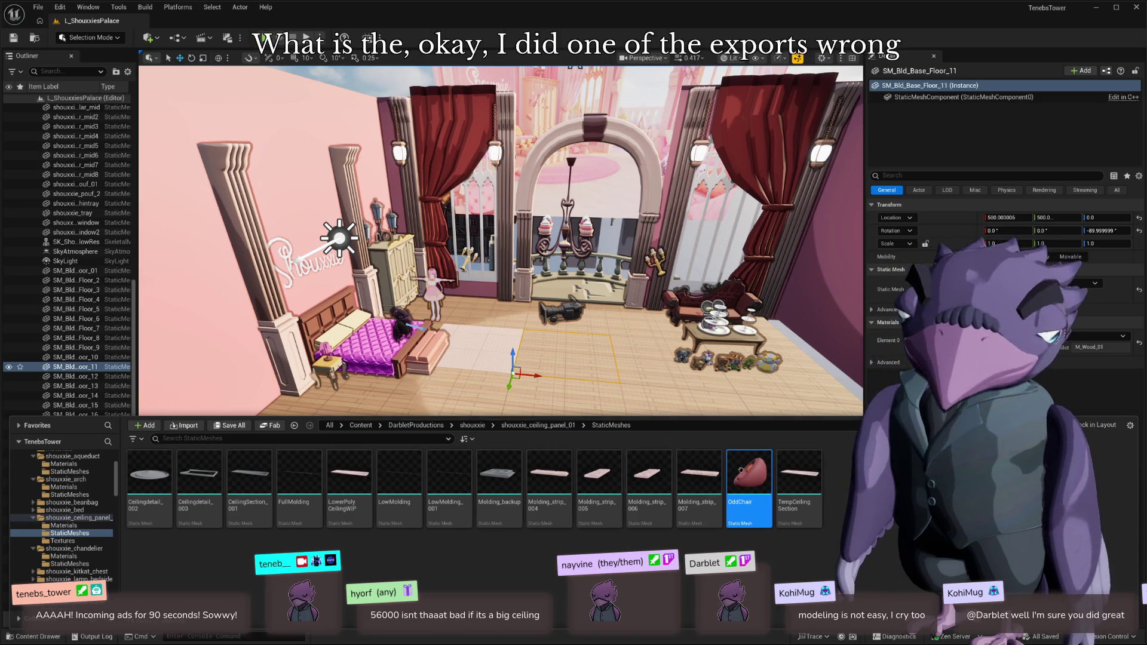
{"action": "left_click", "coordinate": [650, 488]}
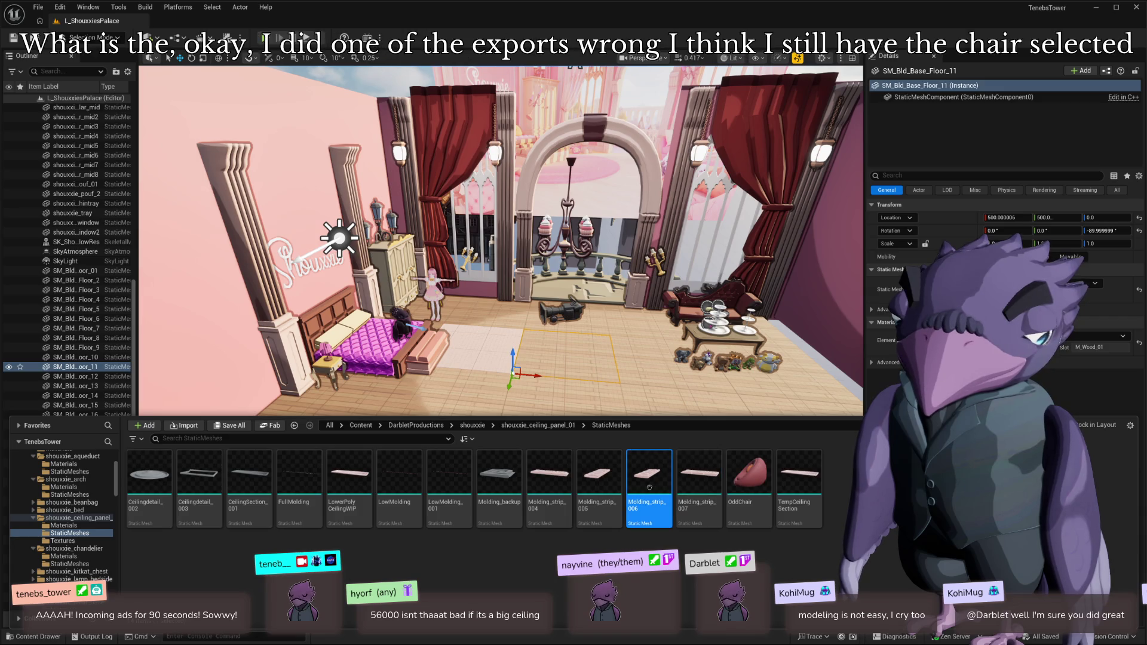
{"action": "double_click", "coordinate": [650, 488]}
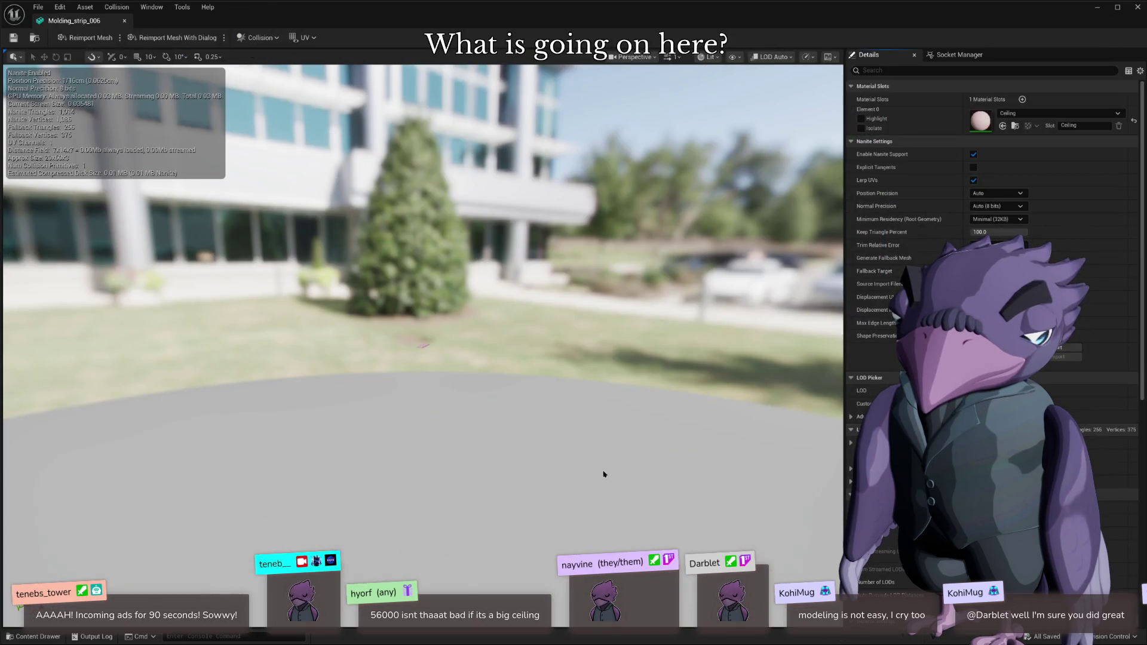
{"action": "key", "text": "f"}
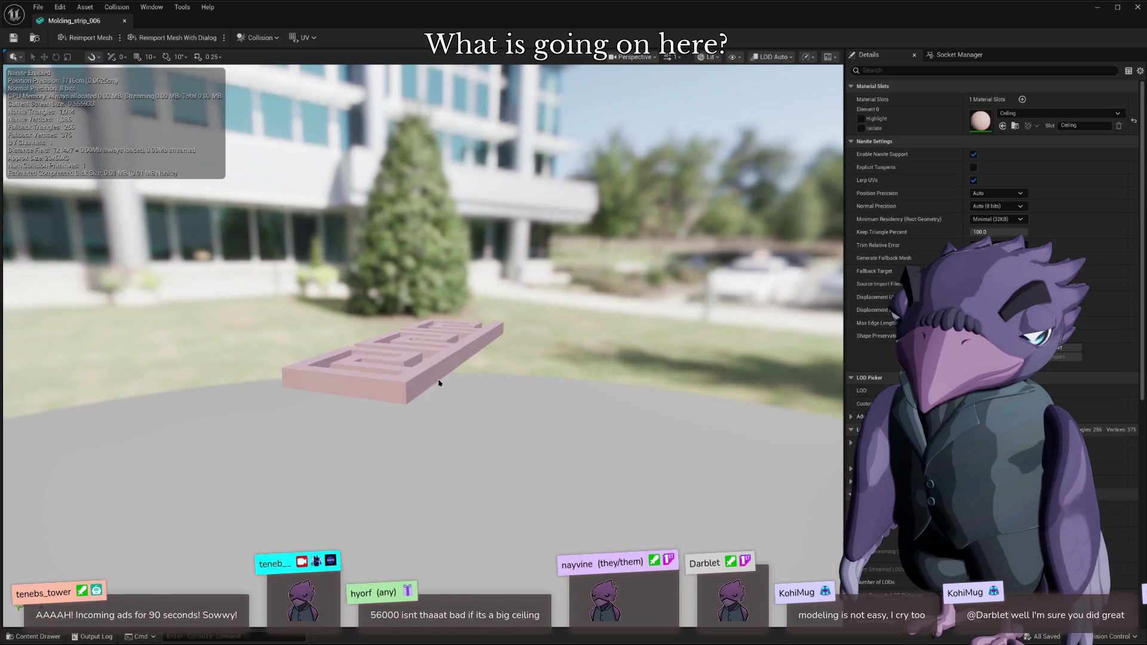
{"action": "mouse_move", "coordinate": [521, 146]}
{"action": "left_mouse_down"}
{"action": "mouse_move", "coordinate": [514, 119]}
{"action": "mouse_move", "coordinate": [520, 179]}
{"action": "mouse_move", "coordinate": [521, 146]}
{"action": "left_mouse_up"}
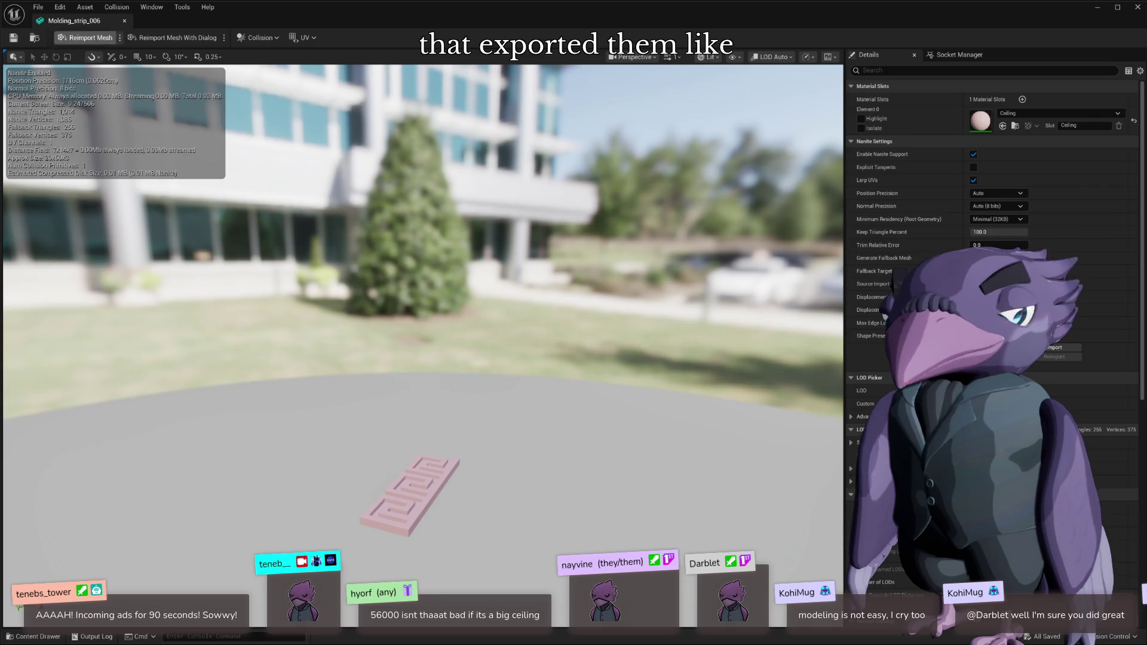
{"action": "left_click", "coordinate": [124, 21]}
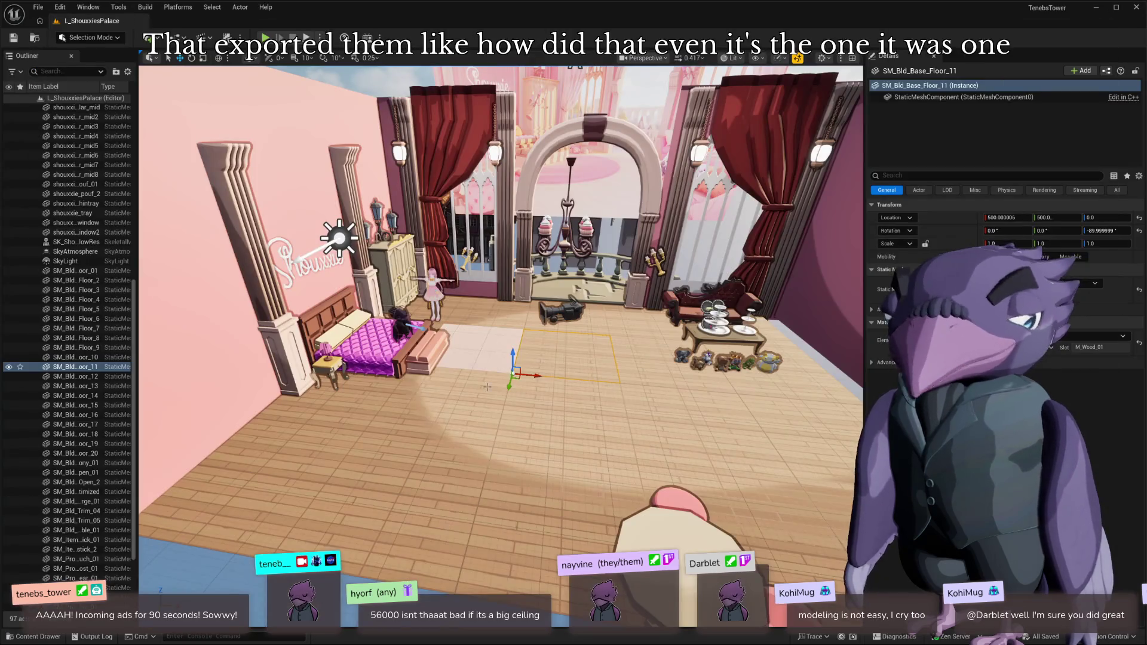
Step: Open OddChair in the mesh editor and orbit to see its front and pillow
{"action": "key", "text": "ctrl+space"}
{"action": "left_click", "coordinate": [749, 479]}
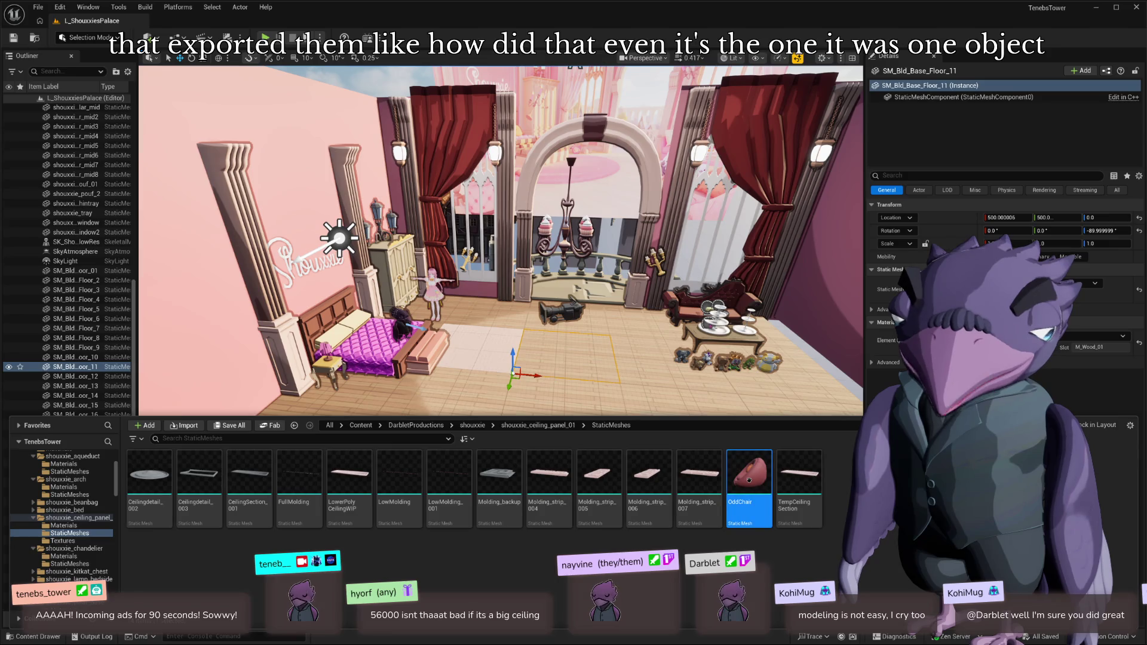
{"action": "double_click", "coordinate": [749, 480]}
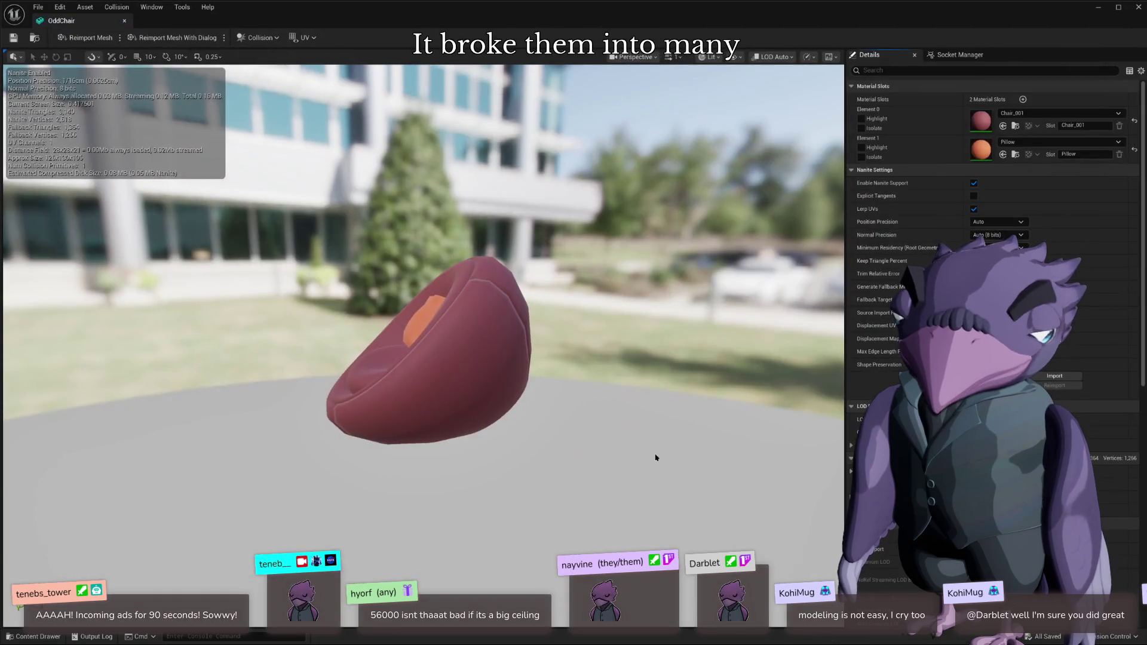
{"action": "left_click_drag", "start_coordinate": [428, 350], "coordinate": [585, 320]}
{"action": "scroll", "coordinate": [478, 335], "scroll_direction": "up", "scroll_amount": 10}
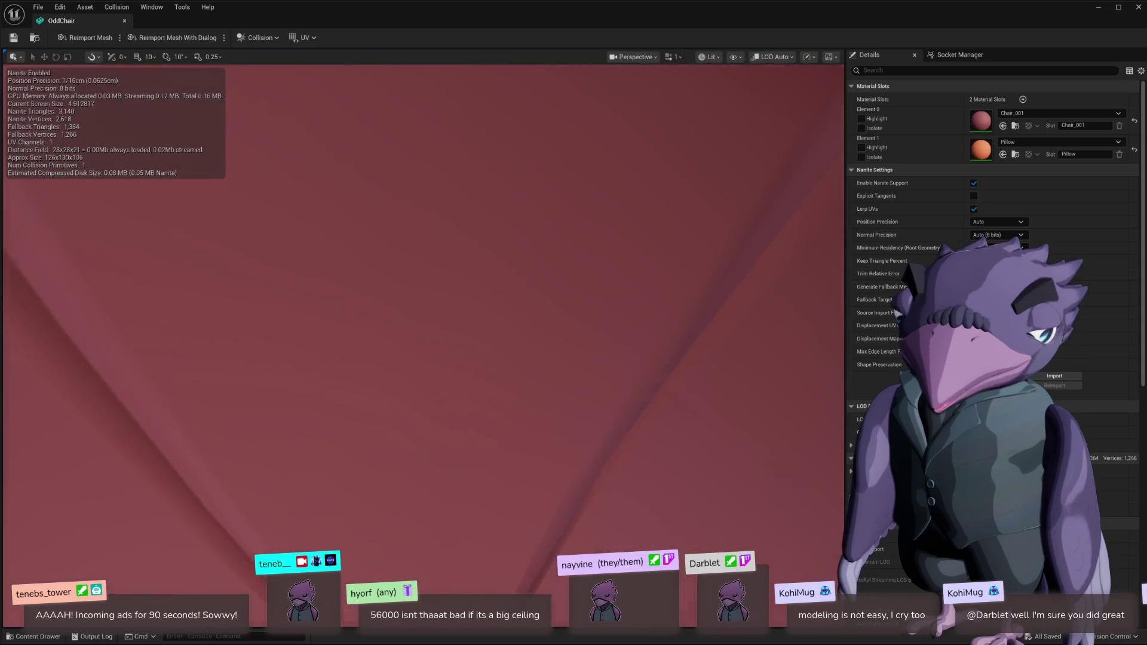
{"action": "scroll", "coordinate": [479, 334], "scroll_direction": "down", "scroll_amount": 15}
Step: Open Ceilingdetail_002 from the shouxxie_beanbag StaticMeshes folder in the mesh editor
{"action": "key", "text": "ctrl+space"}
{"action": "left_click", "coordinate": [548, 425]}
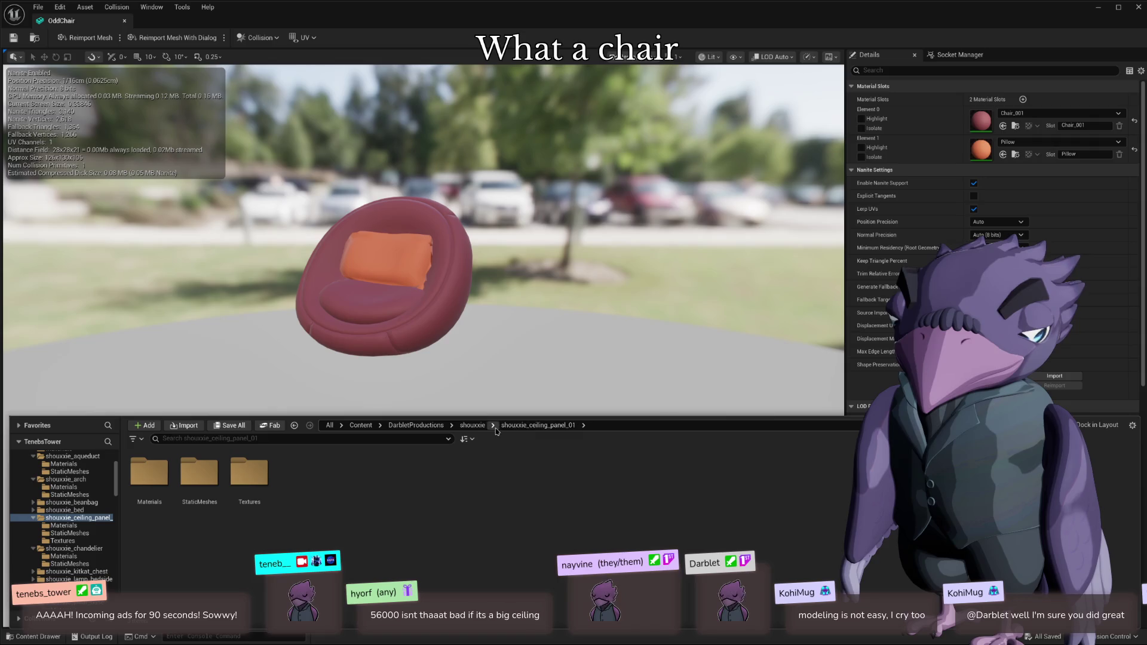
{"action": "left_click", "coordinate": [475, 425]}
{"action": "double_click", "coordinate": [302, 470]}
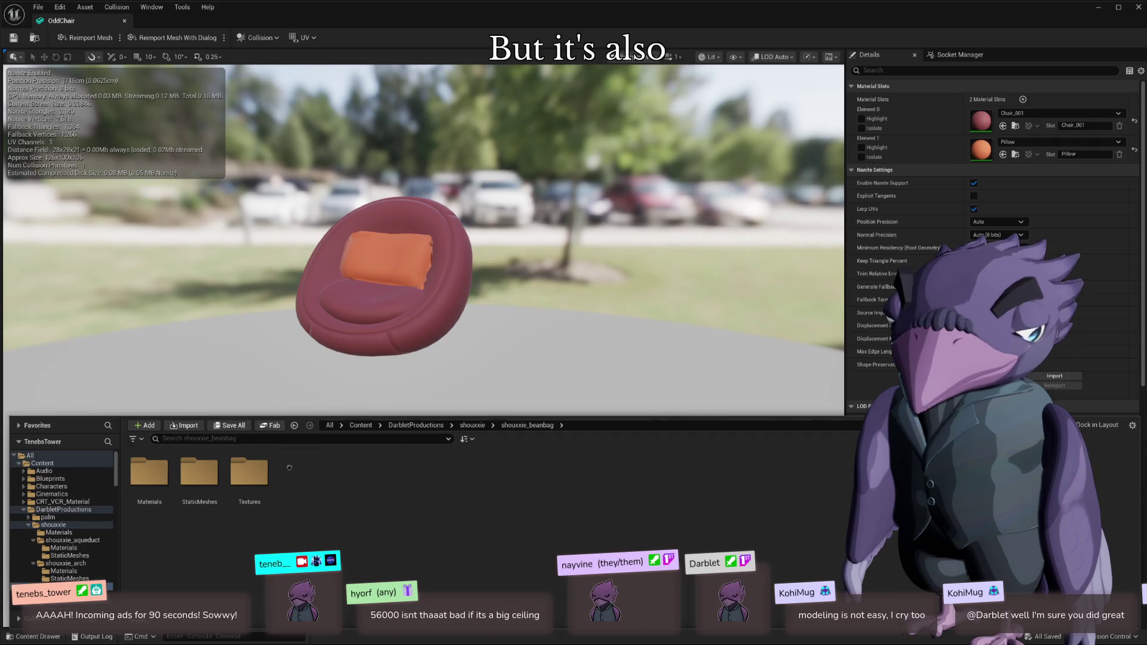
{"action": "double_click", "coordinate": [179, 488]}
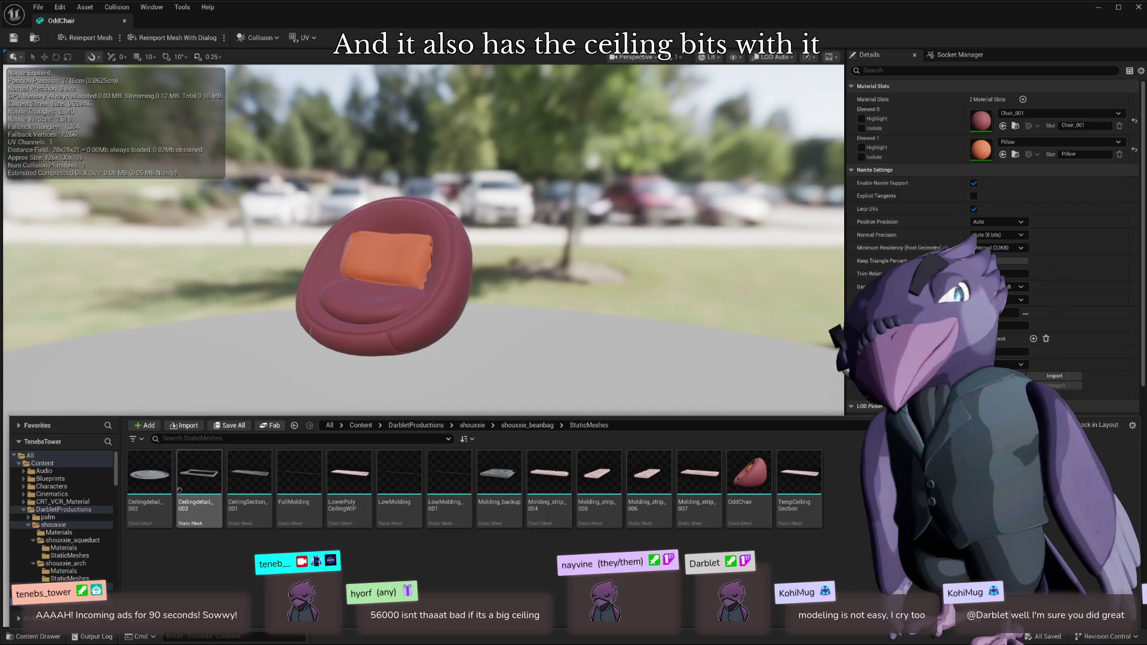
{"action": "left_click", "coordinate": [152, 480]}
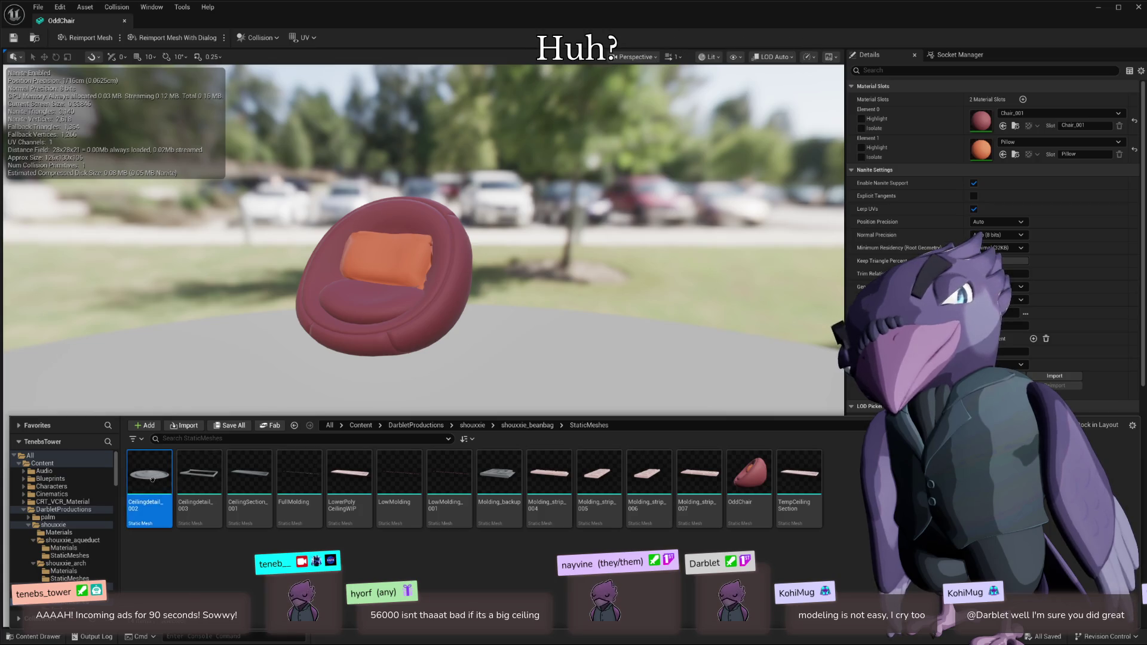
{"action": "double_click", "coordinate": [152, 480]}
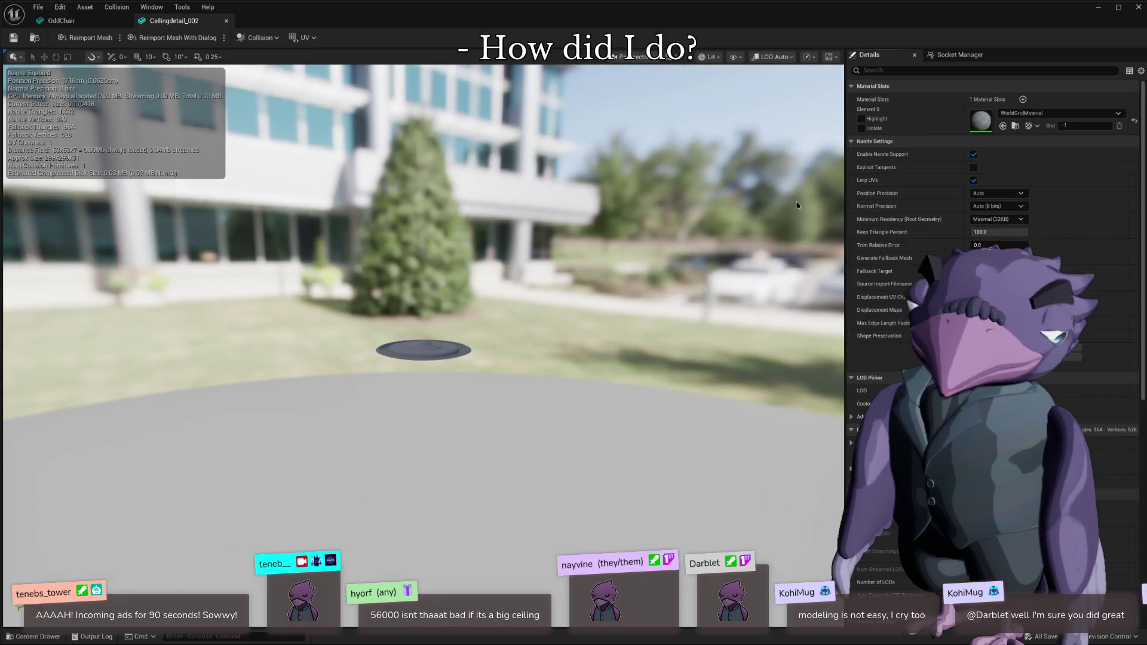
Step: Navigate the Content Drawer back up to the shouxxie folder
{"action": "key", "text": "ctrl+space"}
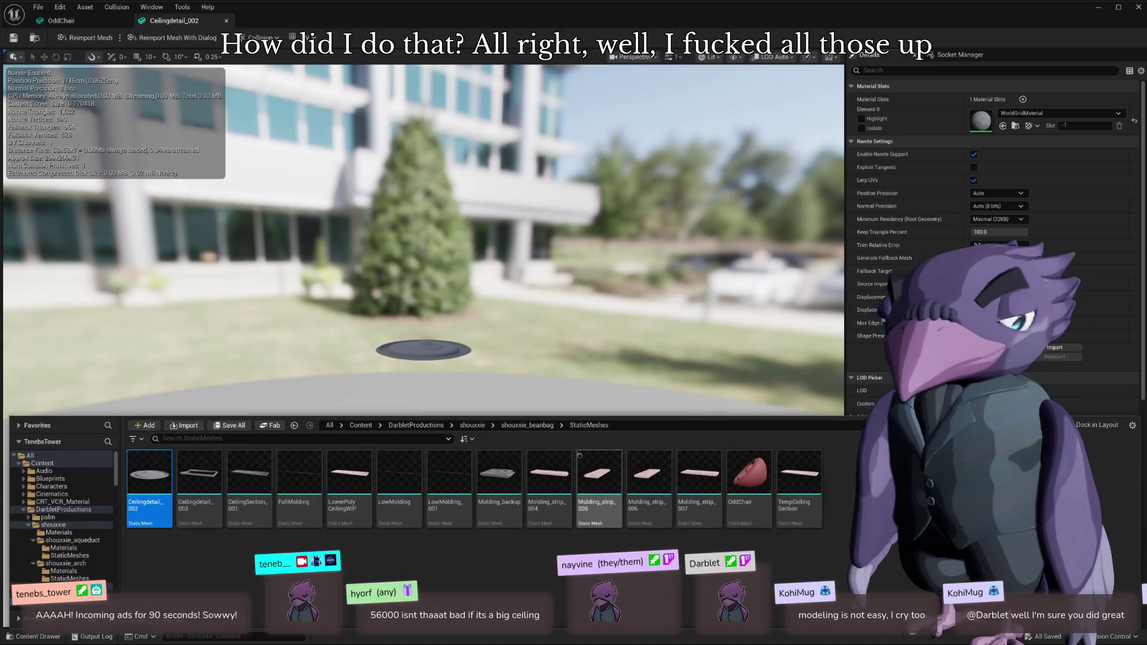
{"action": "left_click", "coordinate": [532, 425]}
{"action": "left_click", "coordinate": [554, 536]}
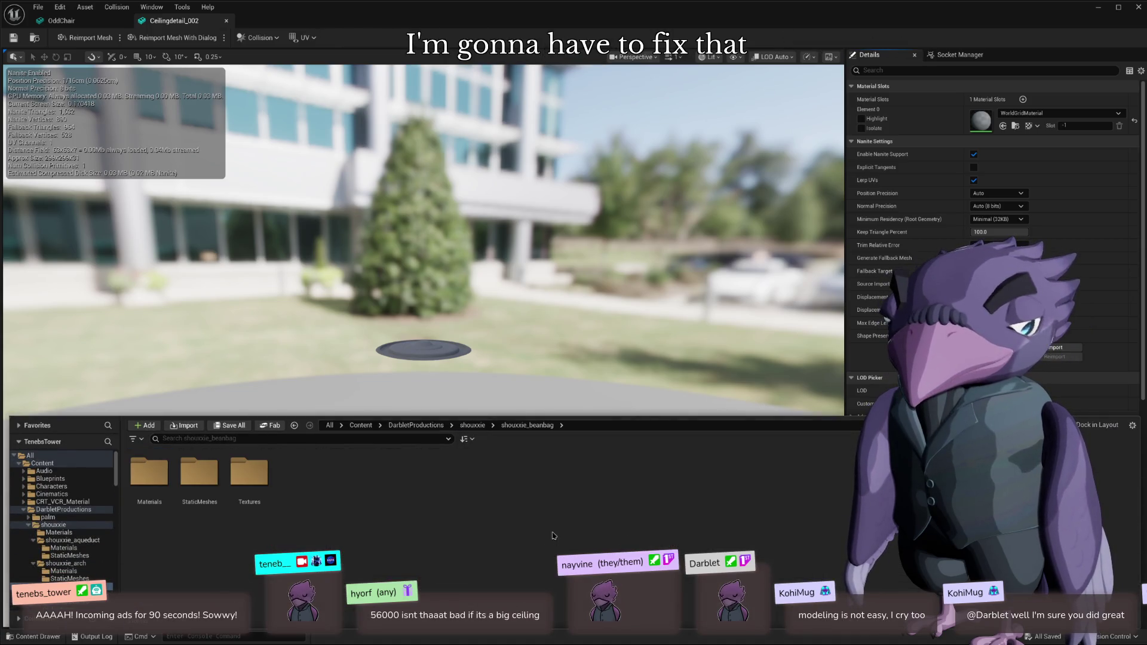
{"action": "left_click", "coordinate": [470, 426]}
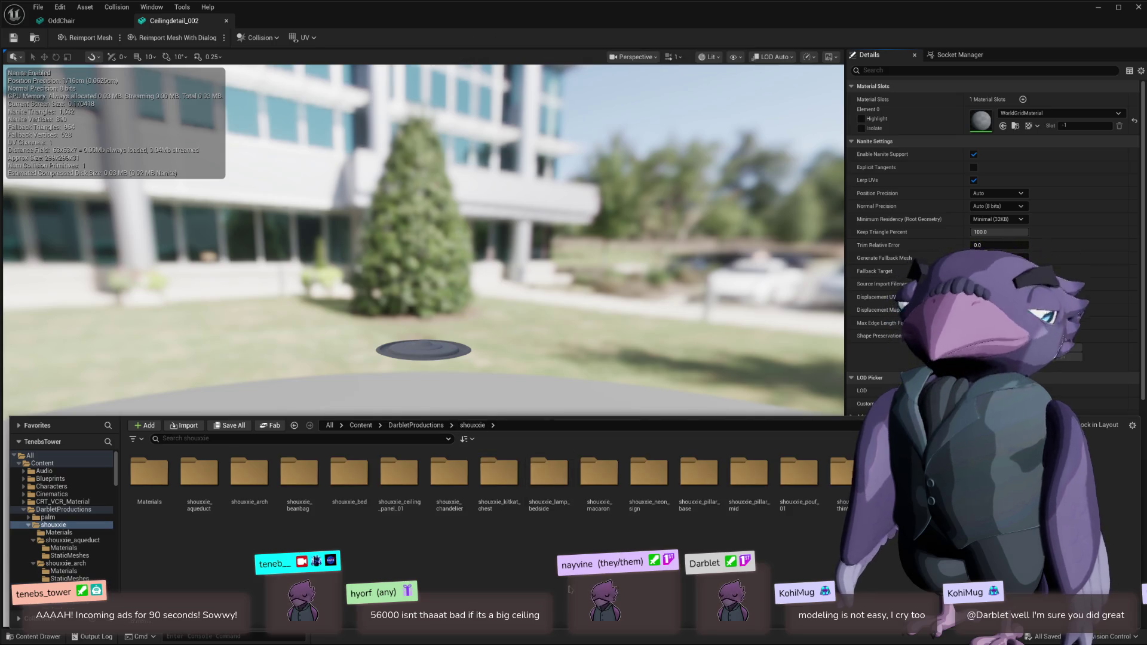
Step: Close the Ceilingdetail_002 and OddChair mesh editors
{"action": "left_click", "coordinate": [227, 21]}
{"action": "left_click", "coordinate": [127, 22]}
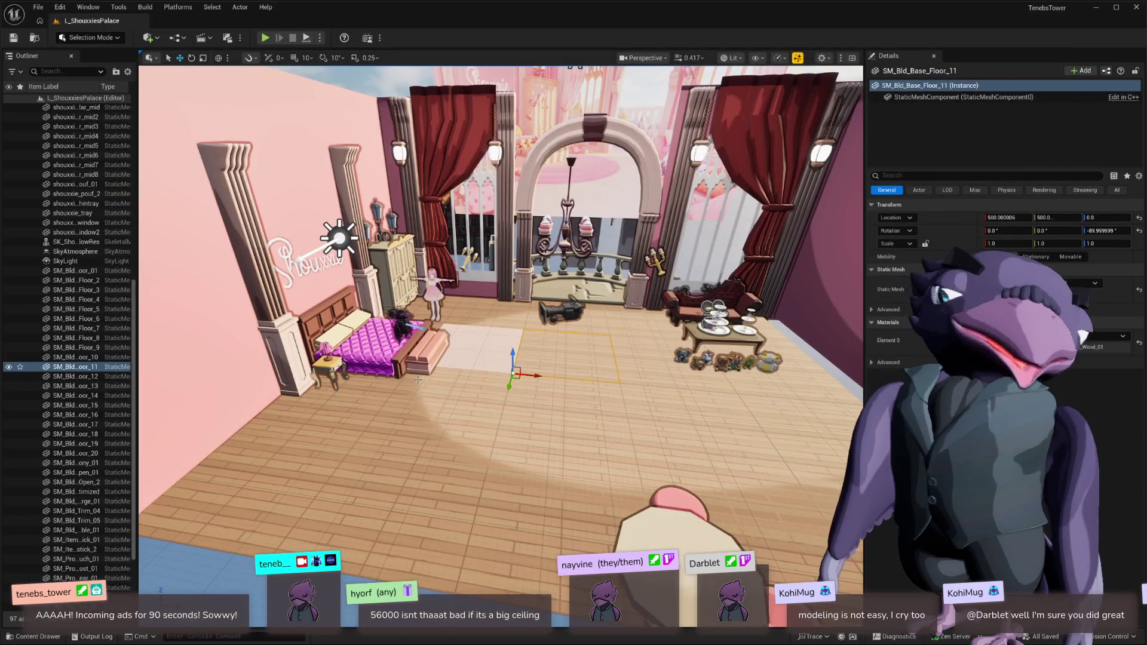
{"action": "key", "text": "ctrl+space"}
Step: Delete the shouxxie_beanbag folder along with all its assets
{"action": "left_click", "coordinate": [348, 484]}
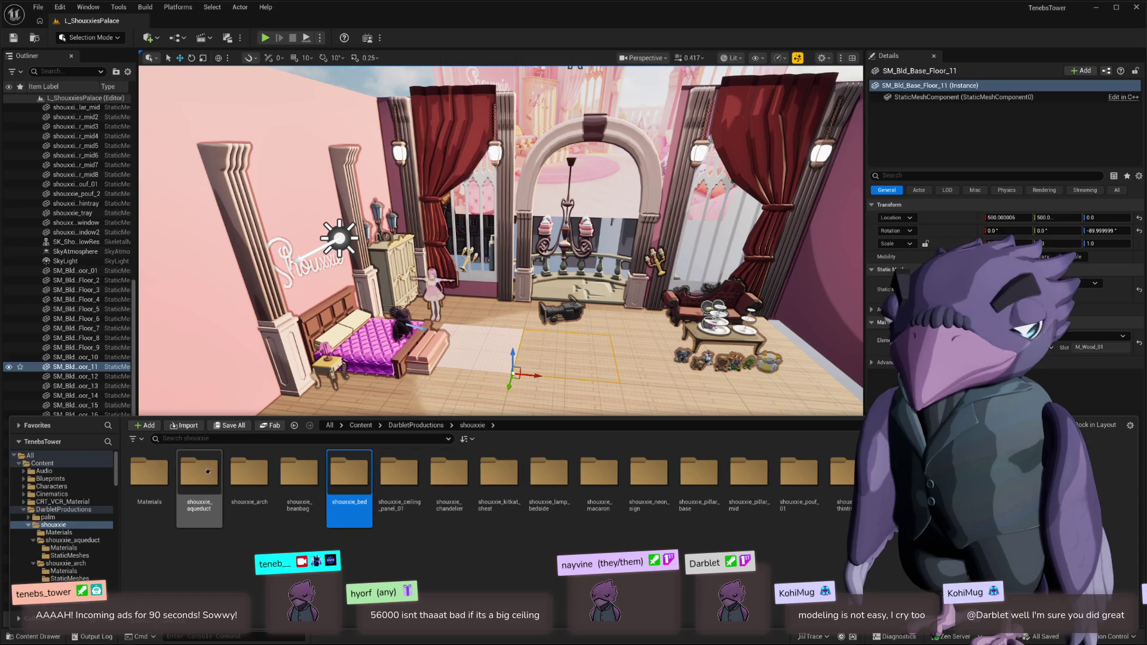
{"action": "left_click", "coordinate": [289, 487]}
{"action": "key", "text": "Delete"}
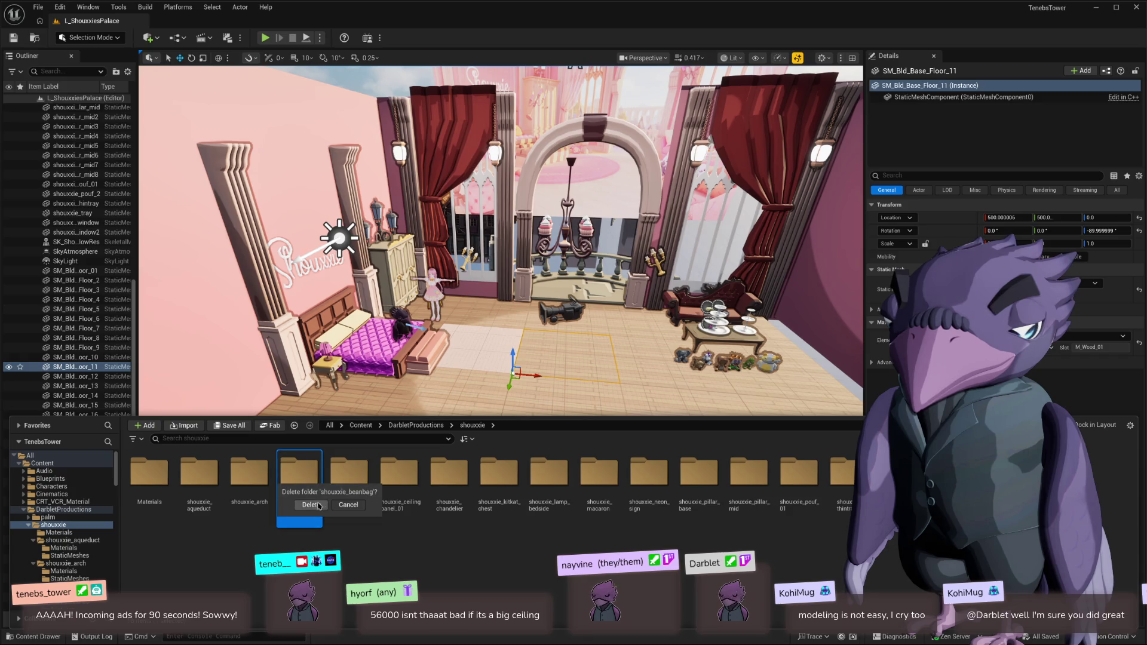
{"action": "left_click", "coordinate": [310, 506]}
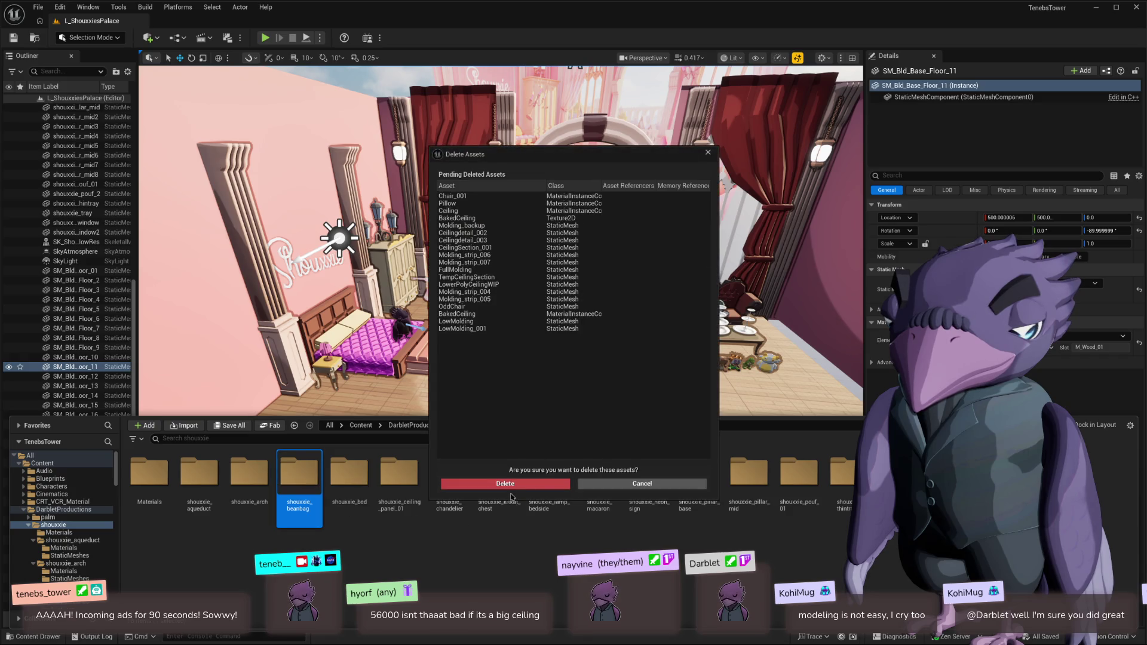
{"action": "left_click", "coordinate": [505, 483]}
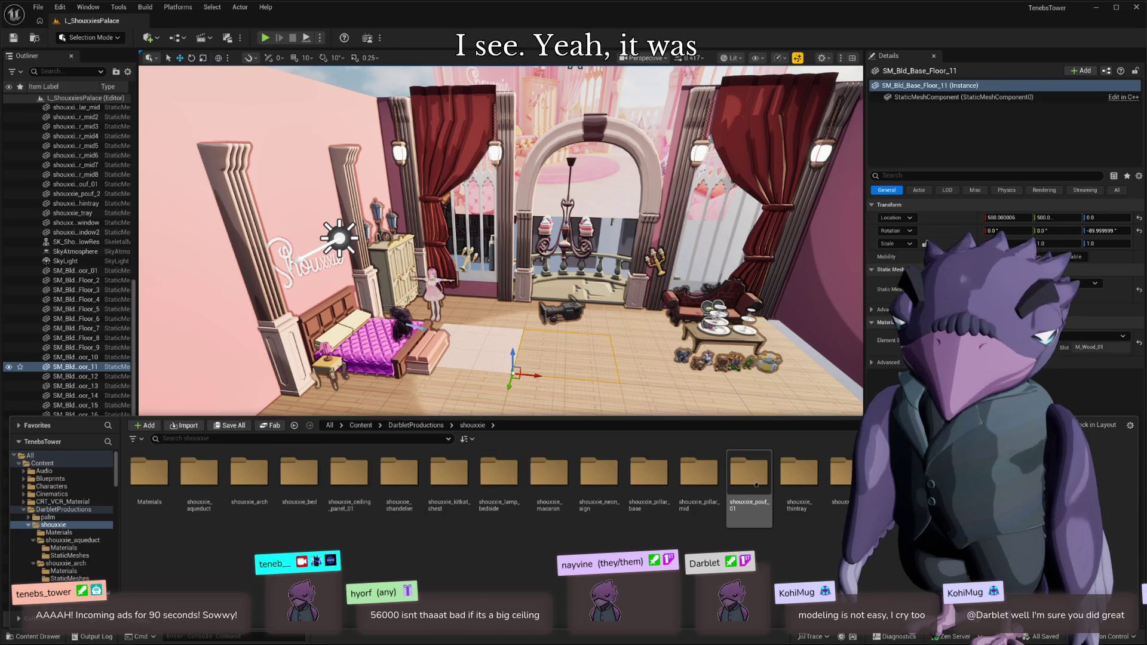
Step: Delete the old shouxxie_ceiling_panel_01 folder and its assets
{"action": "left_click", "coordinate": [361, 475]}
{"action": "key", "text": "Delete"}
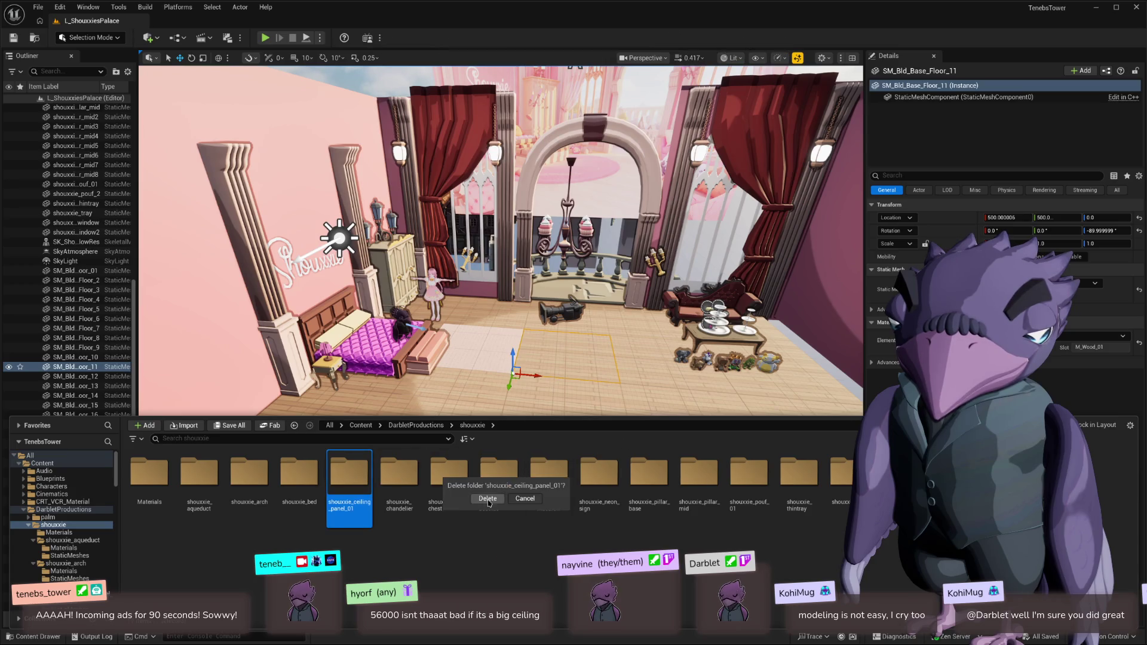
{"action": "left_click", "coordinate": [488, 500]}
{"action": "left_click", "coordinate": [505, 484]}
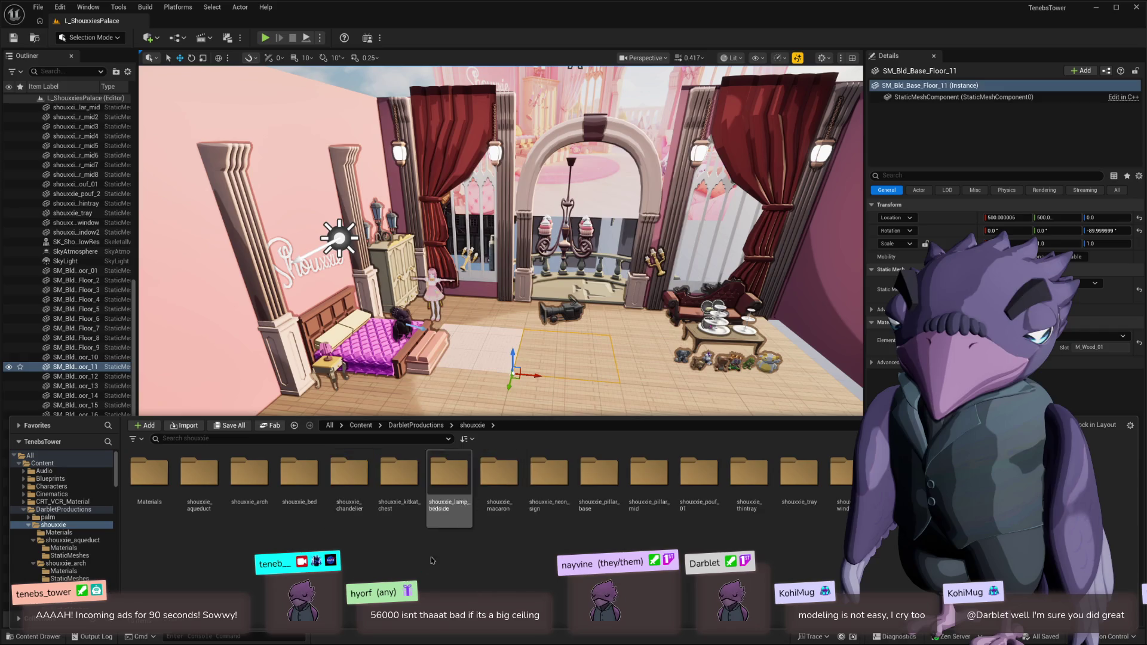
Step: Update redirector references in the shouxxie folder
{"action": "right_click", "coordinate": [53, 526]}
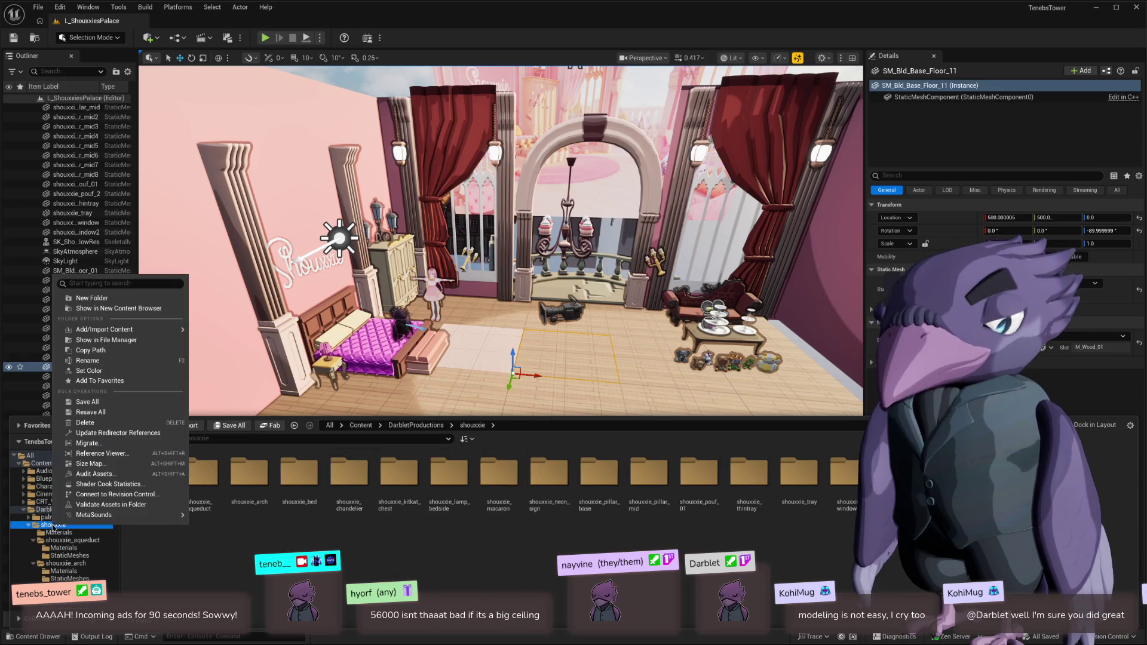
{"action": "mouse_move", "coordinate": [141, 325]}
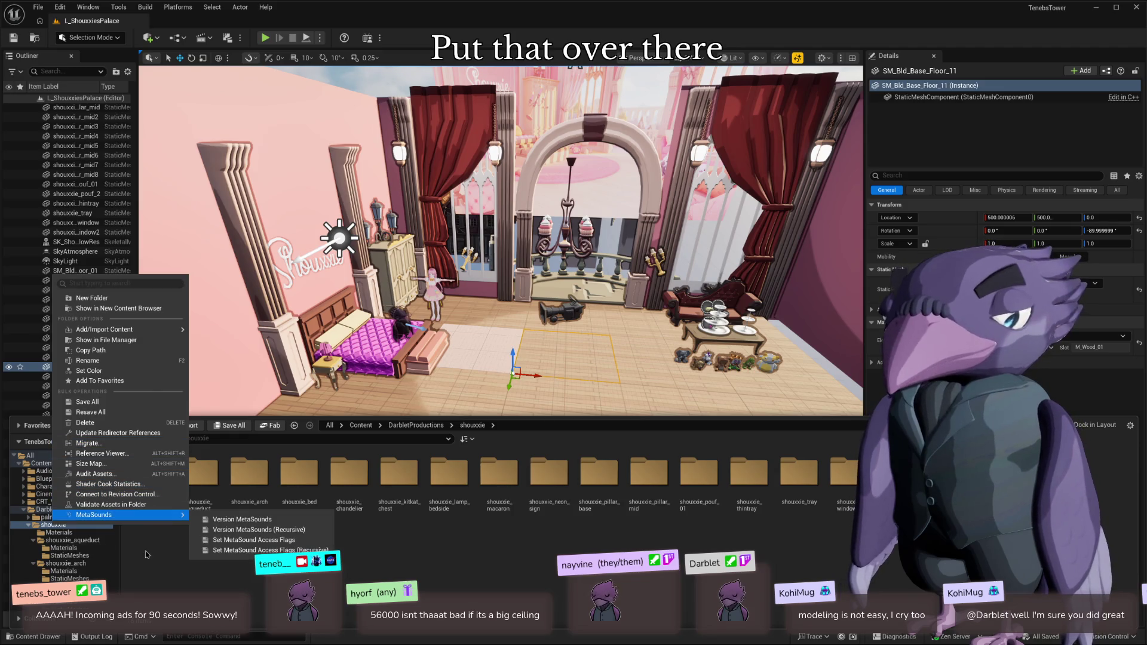
{"action": "left_click", "coordinate": [144, 437]}
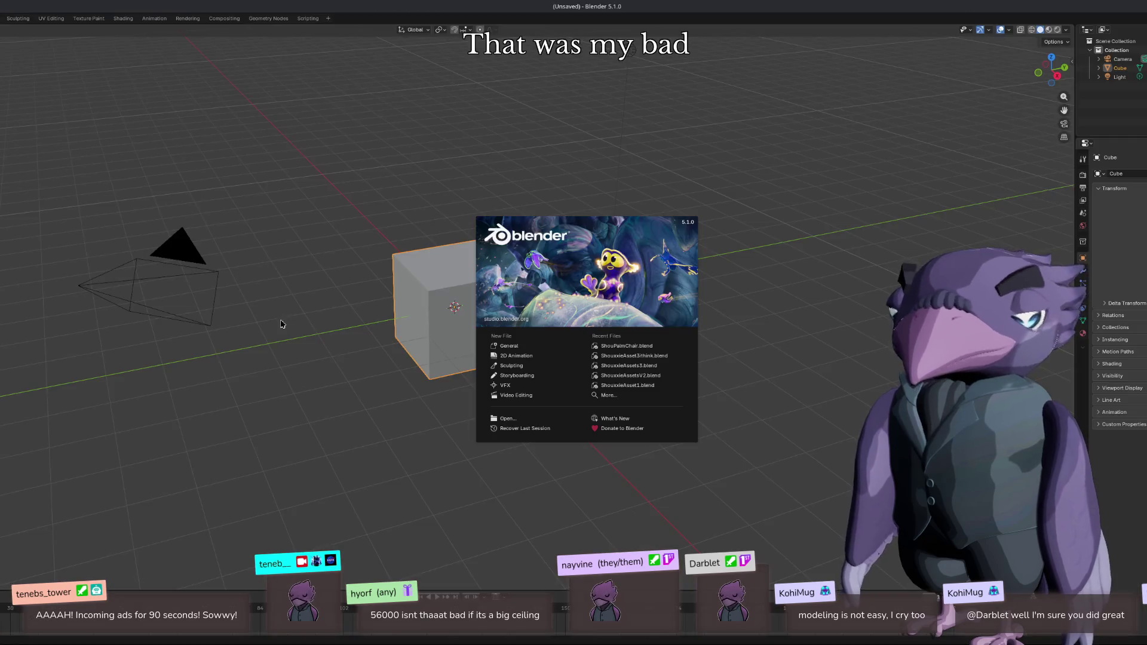
Step: Open ShouPalmChair.blend and join the Pillow and ChairCushion into OddChair with Ctrl+J
{"action": "left_click", "coordinate": [618, 348]}
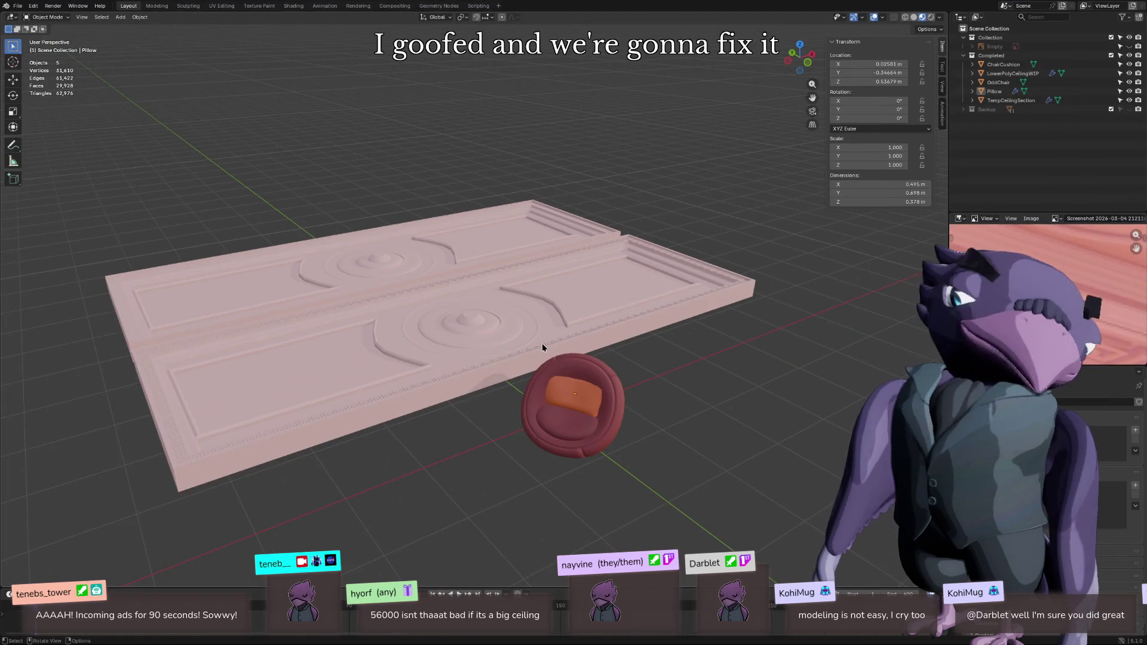
{"action": "left_click", "coordinate": [551, 392]}
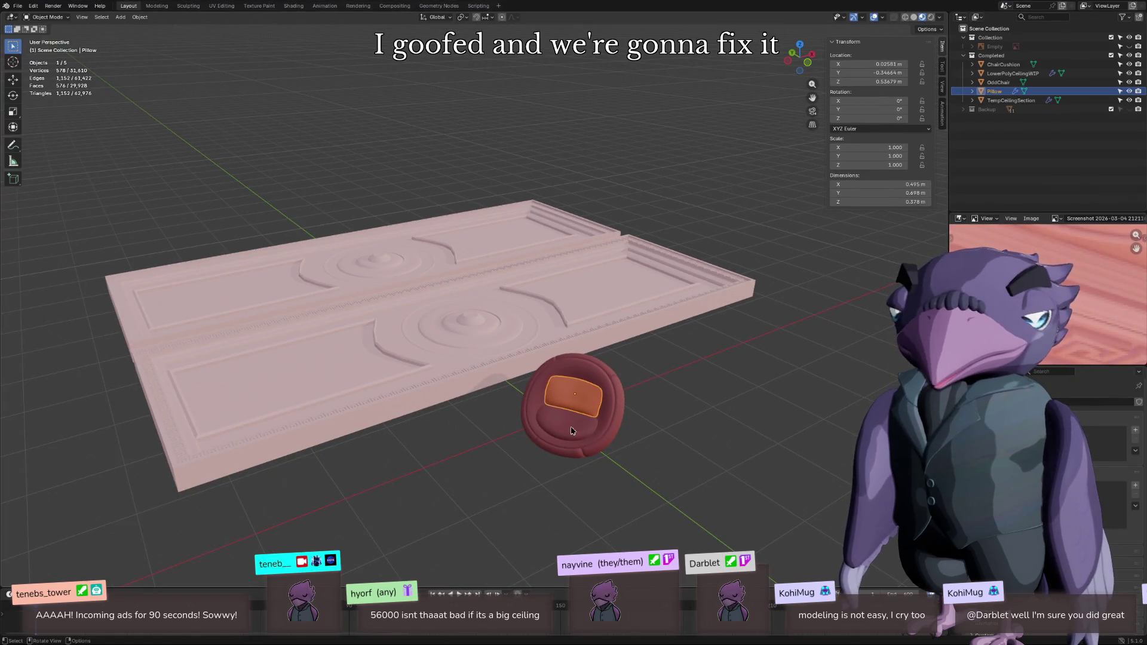
{"action": "left_click", "coordinate": [585, 398]}
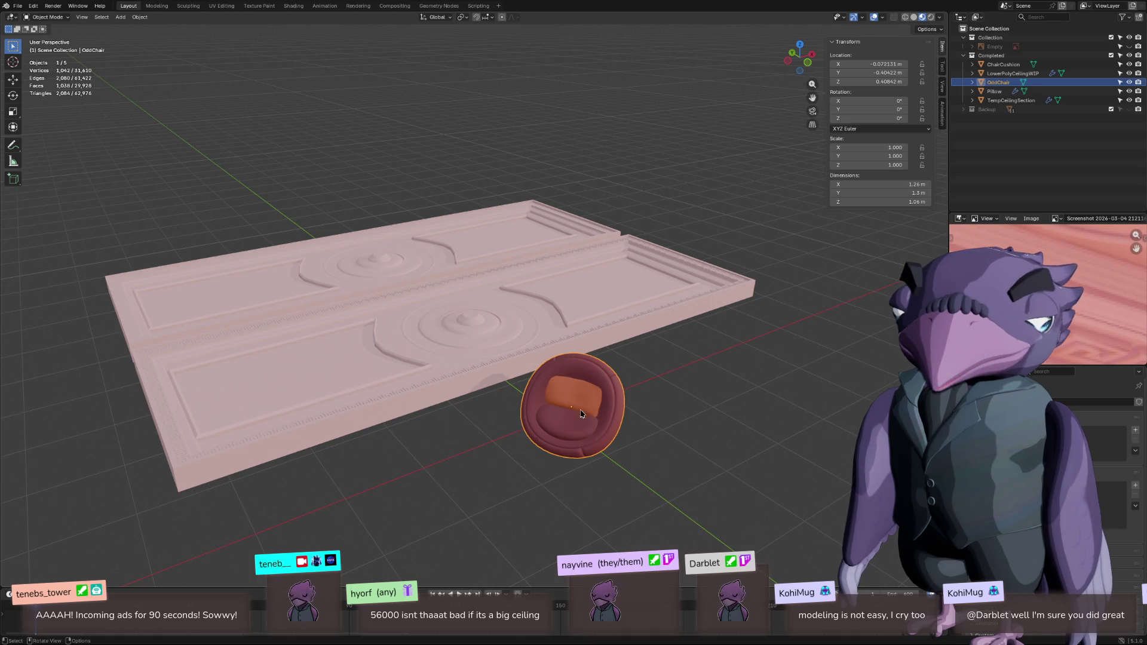
{"action": "left_click", "coordinate": [581, 388], "text": "shift"}
{"action": "left_click", "coordinate": [567, 421], "text": "shift"}
{"action": "left_click", "coordinate": [600, 370], "text": "shift"}
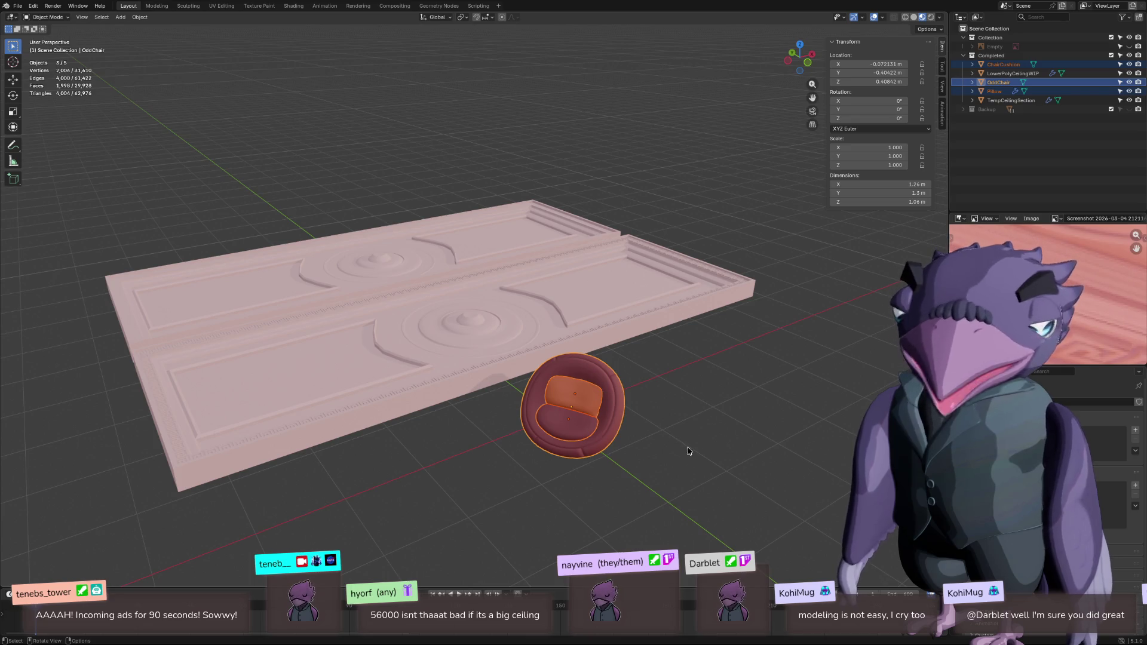
{"action": "key", "text": "ctrl+j"}
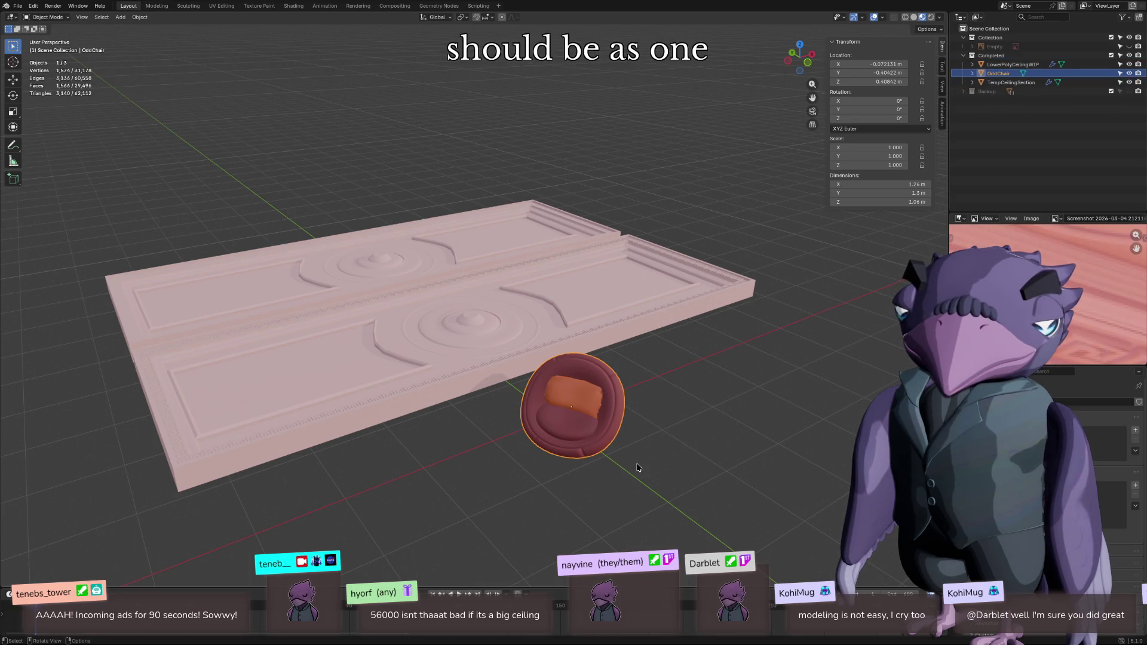
Step: Reselect the merged OddChair and clear its location to the world origin
{"action": "key", "text": "alt+a"}
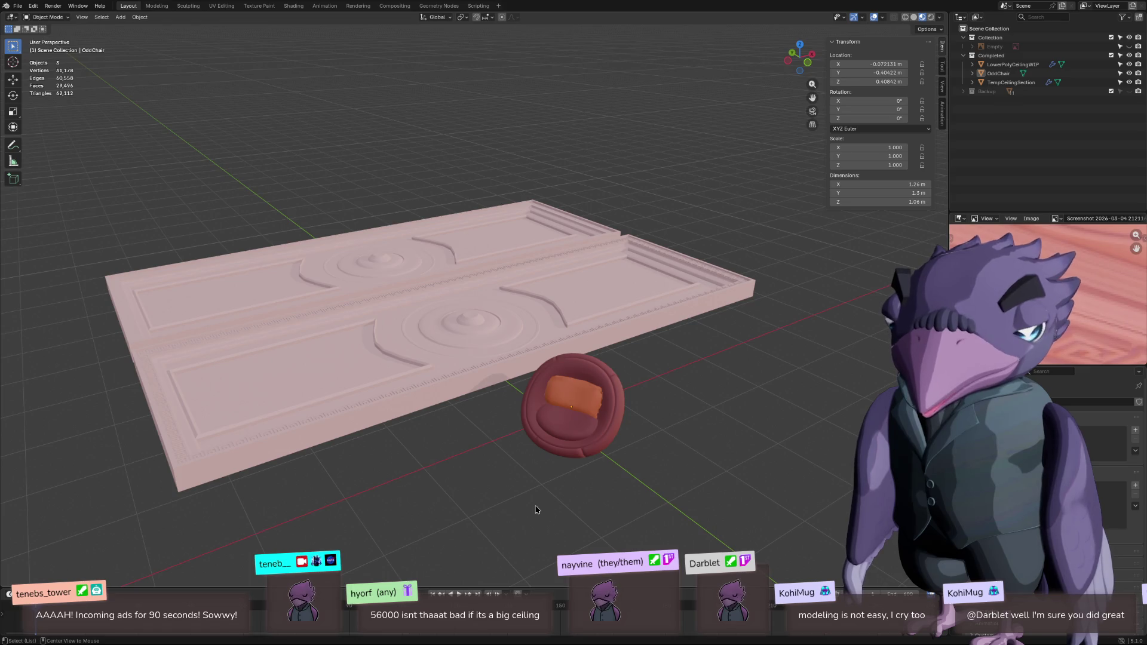
{"action": "left_click", "coordinate": [587, 439]}
{"action": "key", "text": "alt+g"}
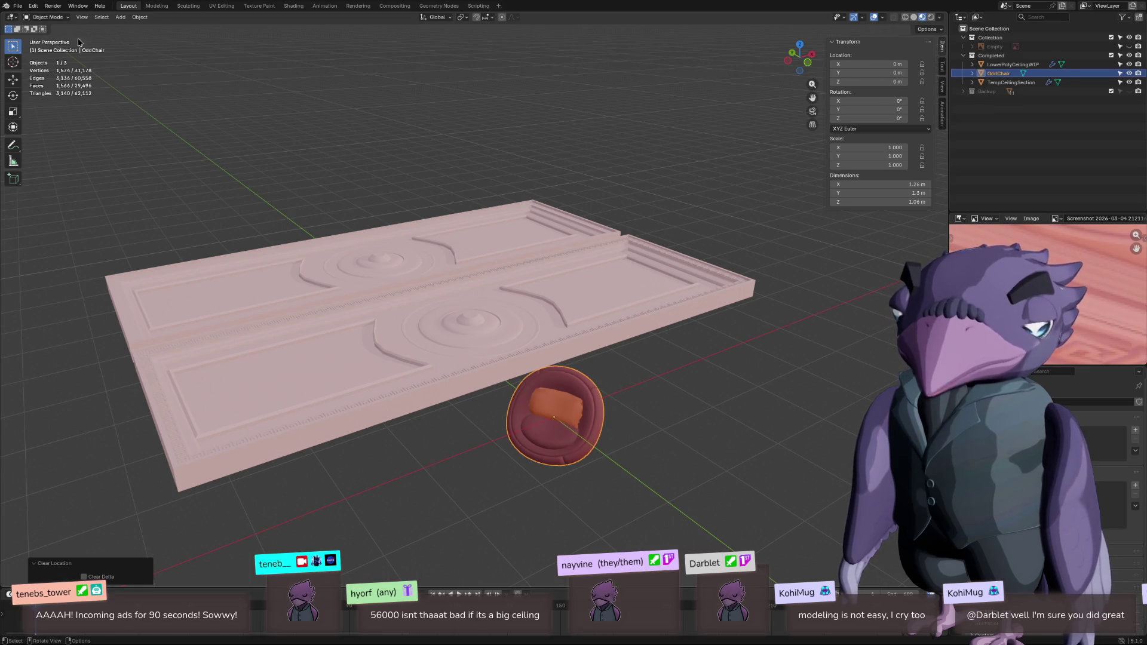
Step: Export the selected OddChair as glTF 2.0, overwriting shouxxie_beanbag.glb
{"action": "left_click", "coordinate": [17, 6]}
{"action": "mouse_move", "coordinate": [77, 144]}
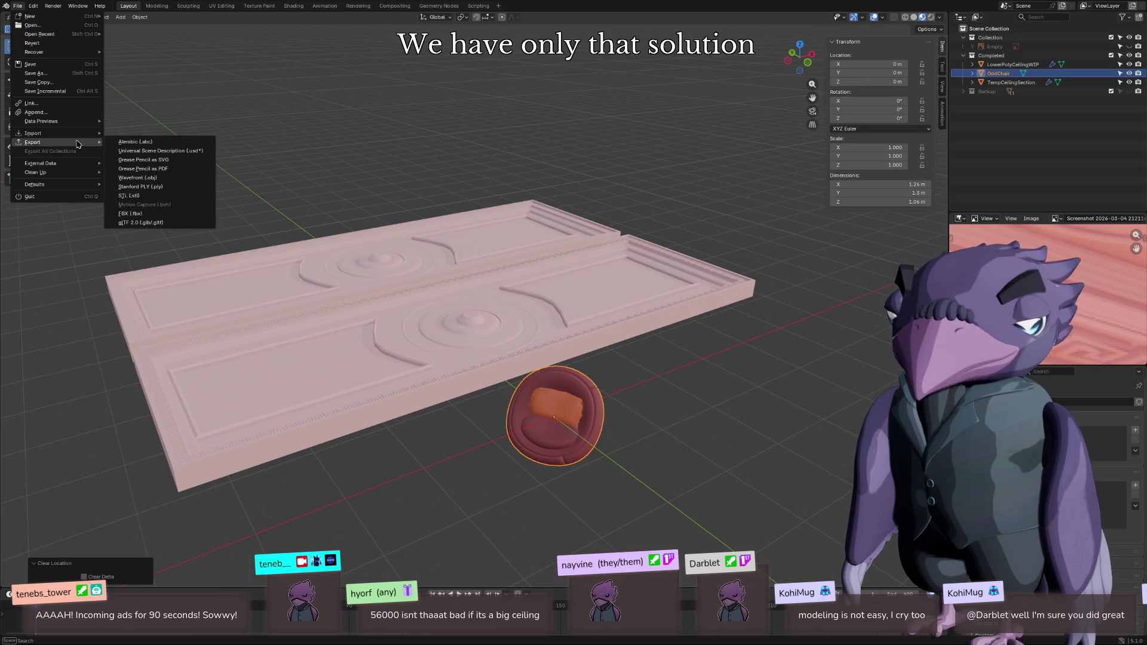
{"action": "left_click", "coordinate": [165, 223]}
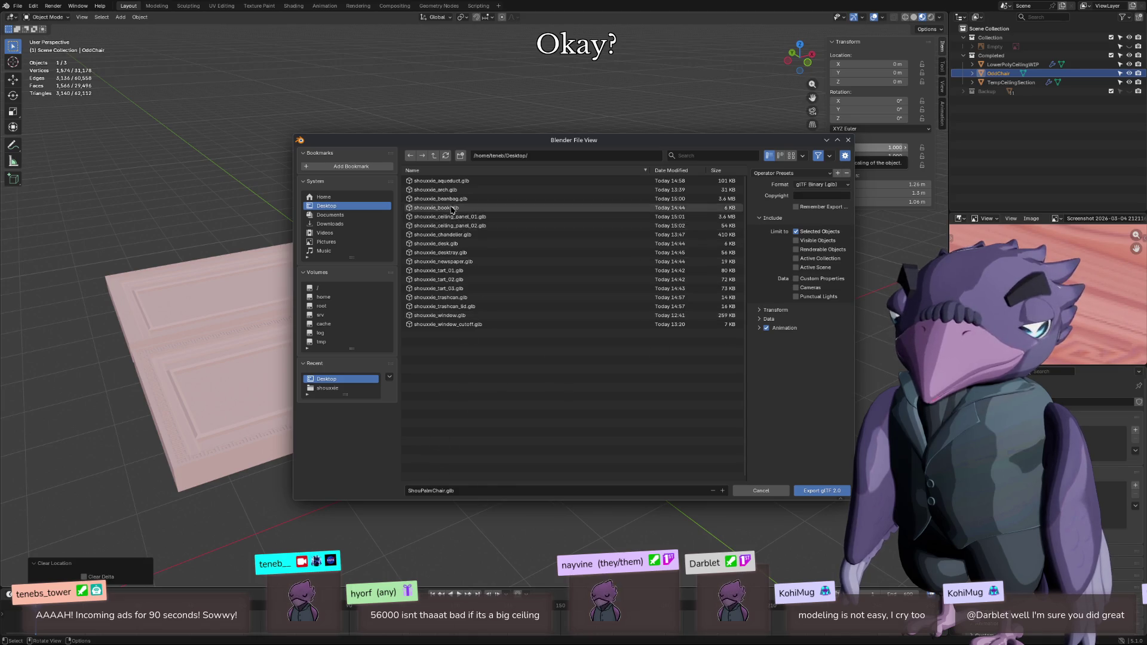
{"action": "left_click", "coordinate": [538, 199]}
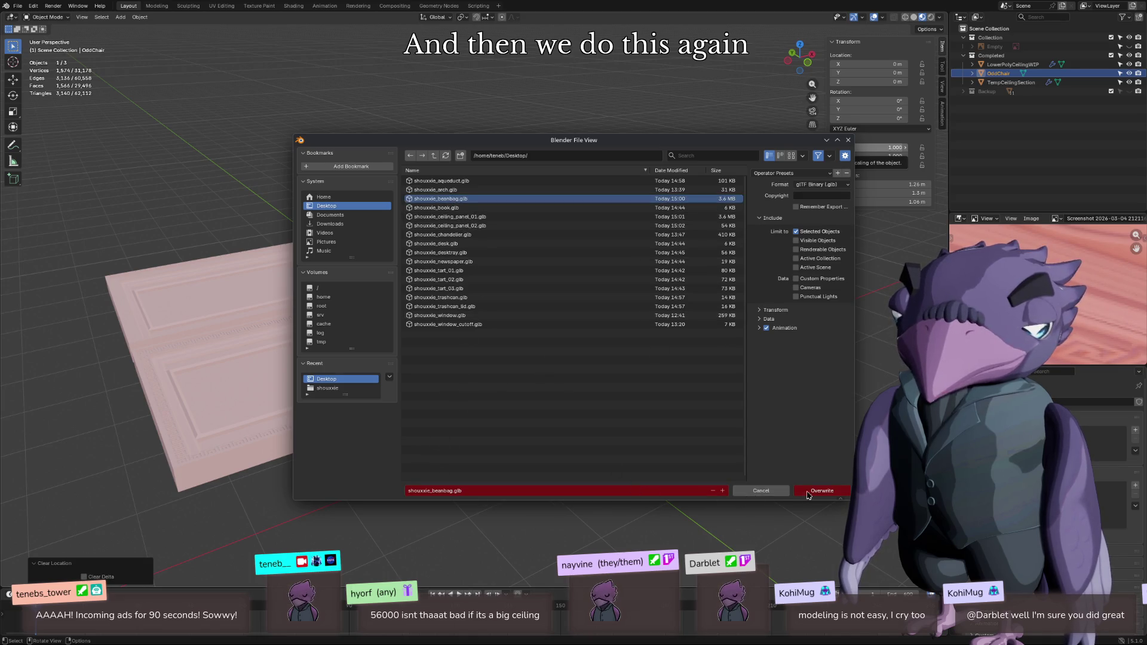
{"action": "left_click", "coordinate": [808, 492]}
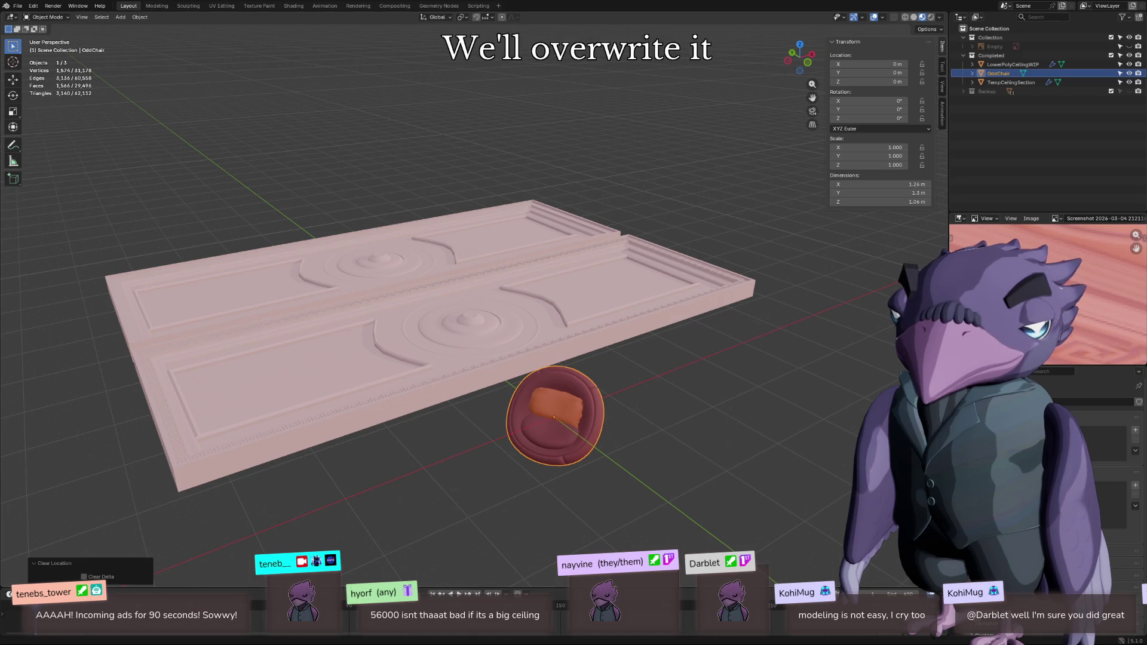
{"action": "key", "text": "alt+Tab"}
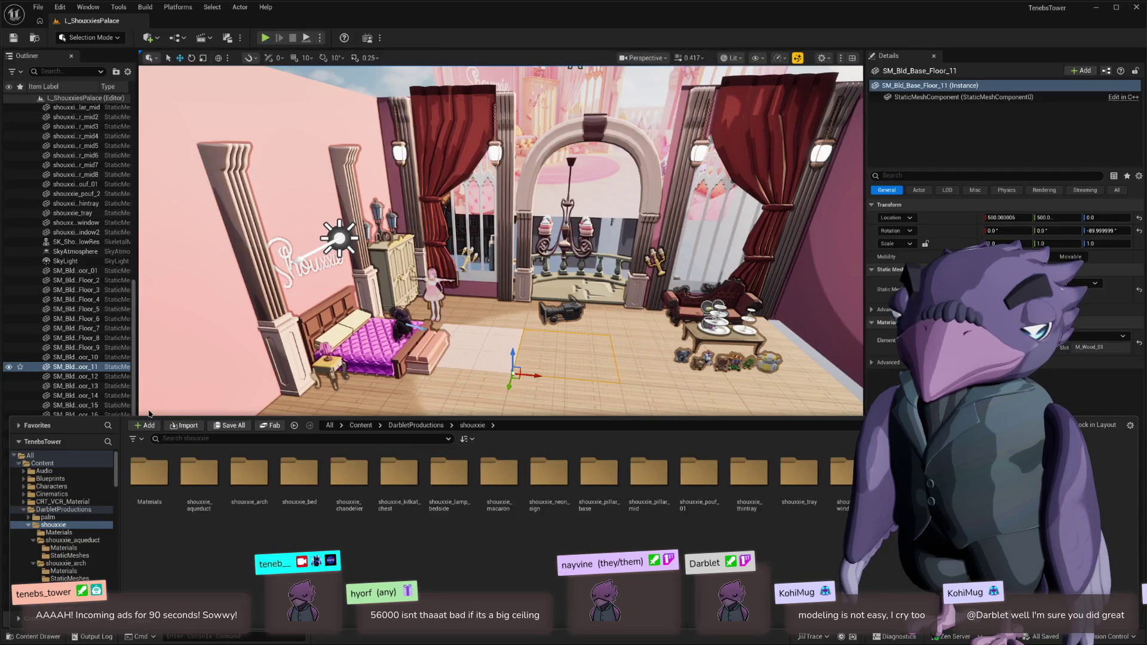
Step: Import the re-exported shouxxie_beanbag.glb into the shouxxie content folder
{"action": "left_click", "coordinate": [167, 427]}
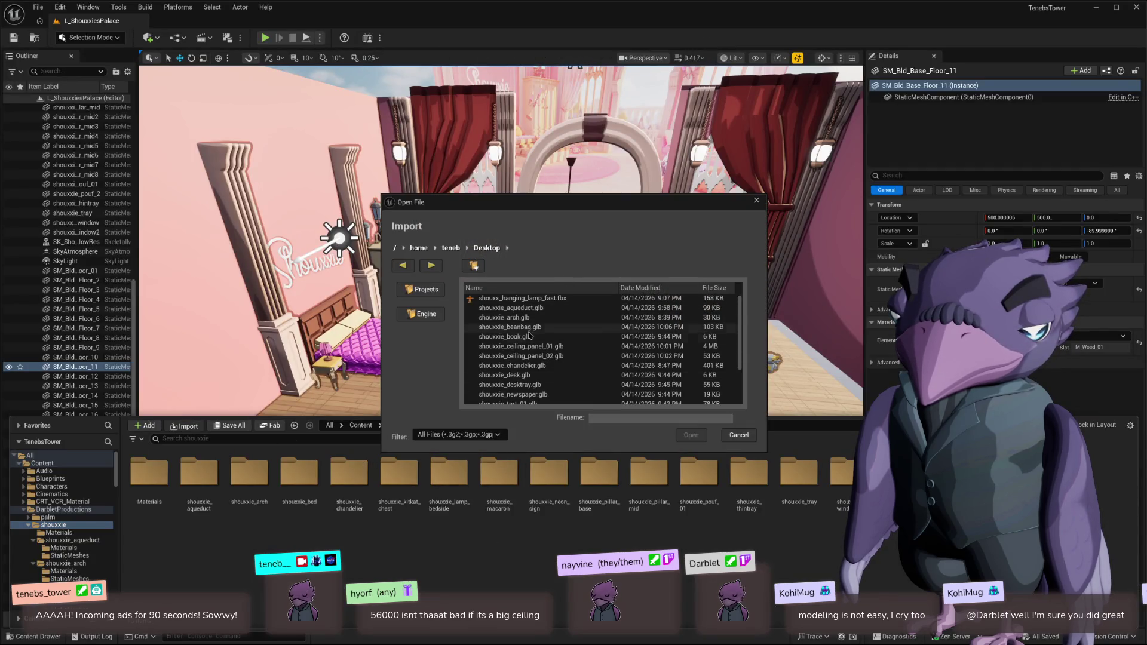
{"action": "double_click", "coordinate": [526, 328]}
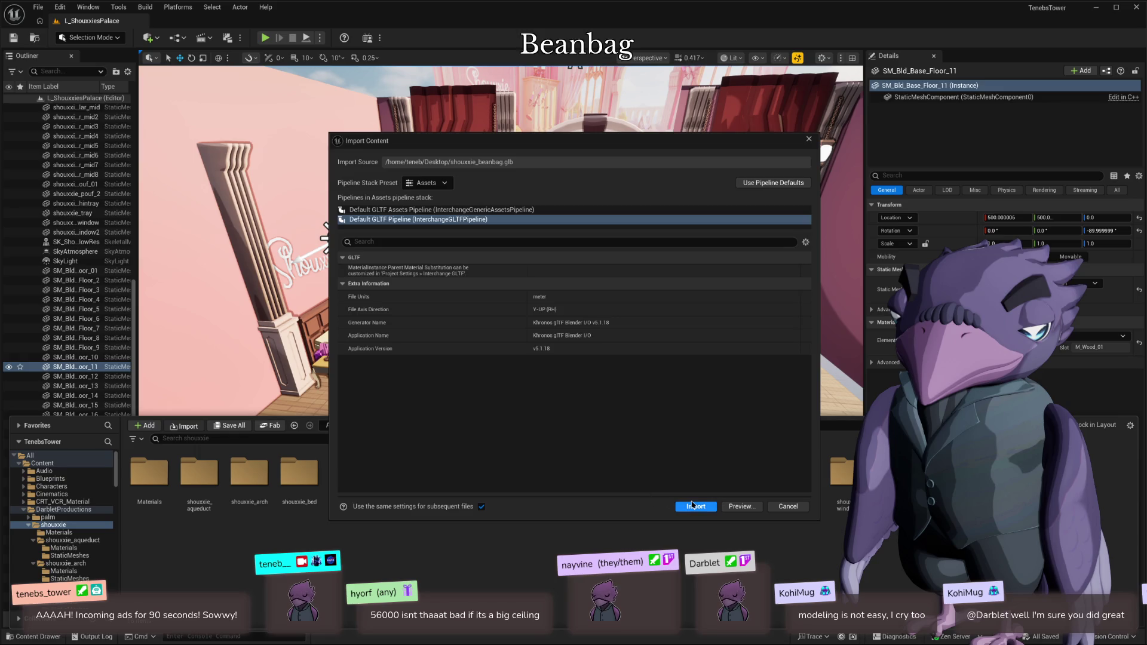
{"action": "left_click", "coordinate": [692, 506]}
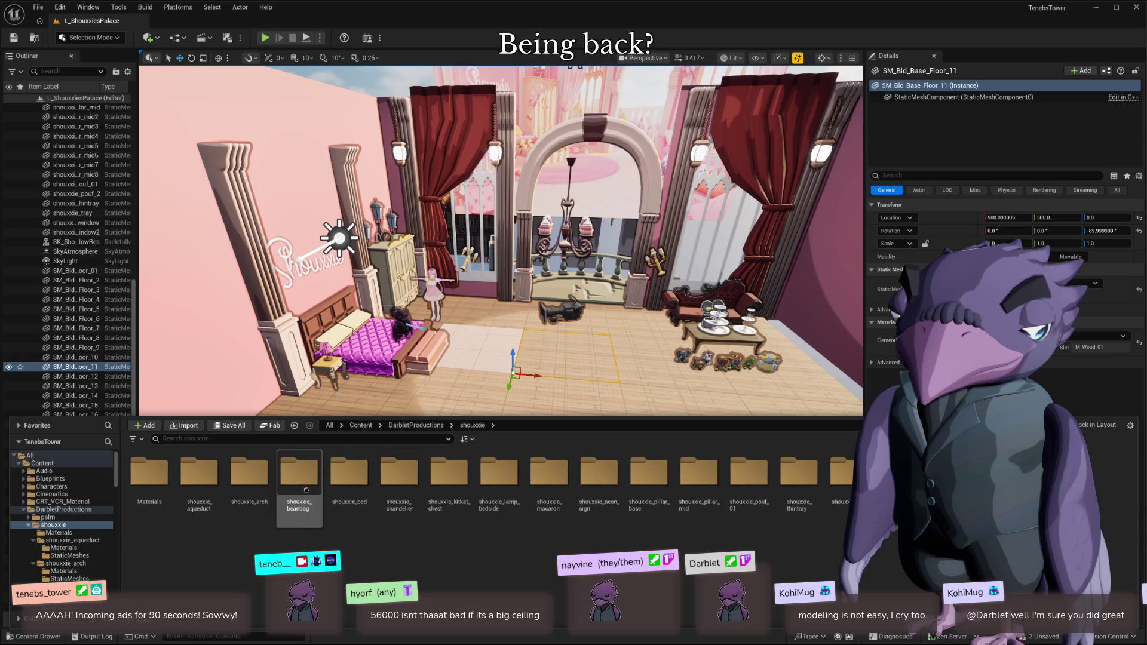
Step: Place the beanbag static mesh from StaticMeshes onto the bedroom floor
{"action": "double_click", "coordinate": [299, 472]}
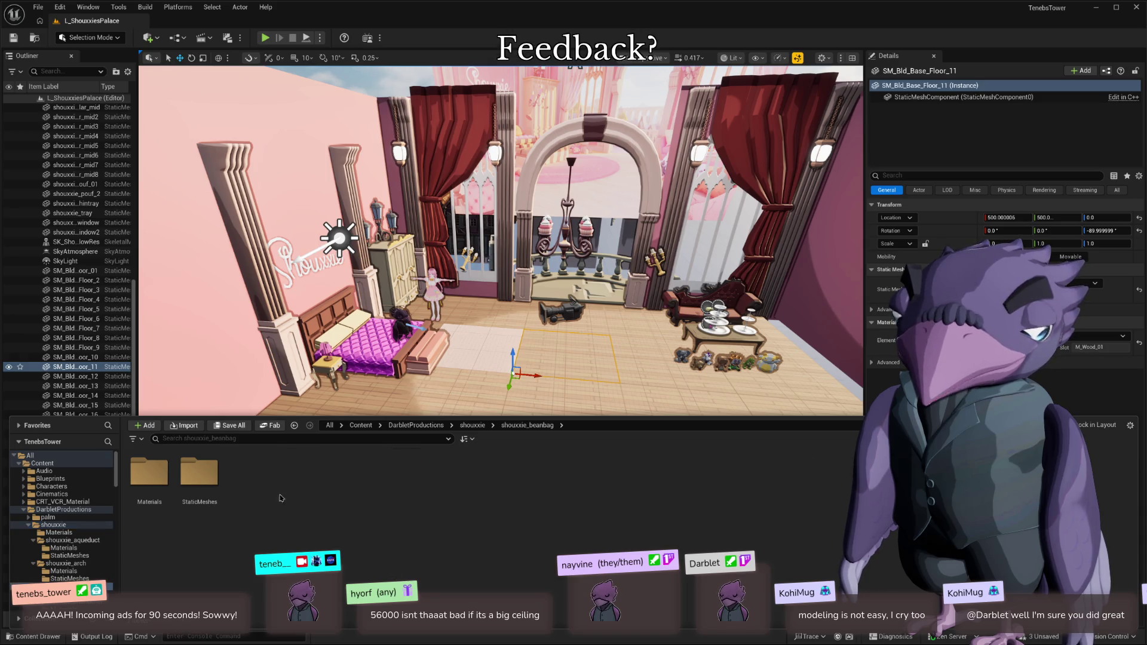
{"action": "left_click", "coordinate": [191, 470]}
{"action": "double_click", "coordinate": [192, 470]}
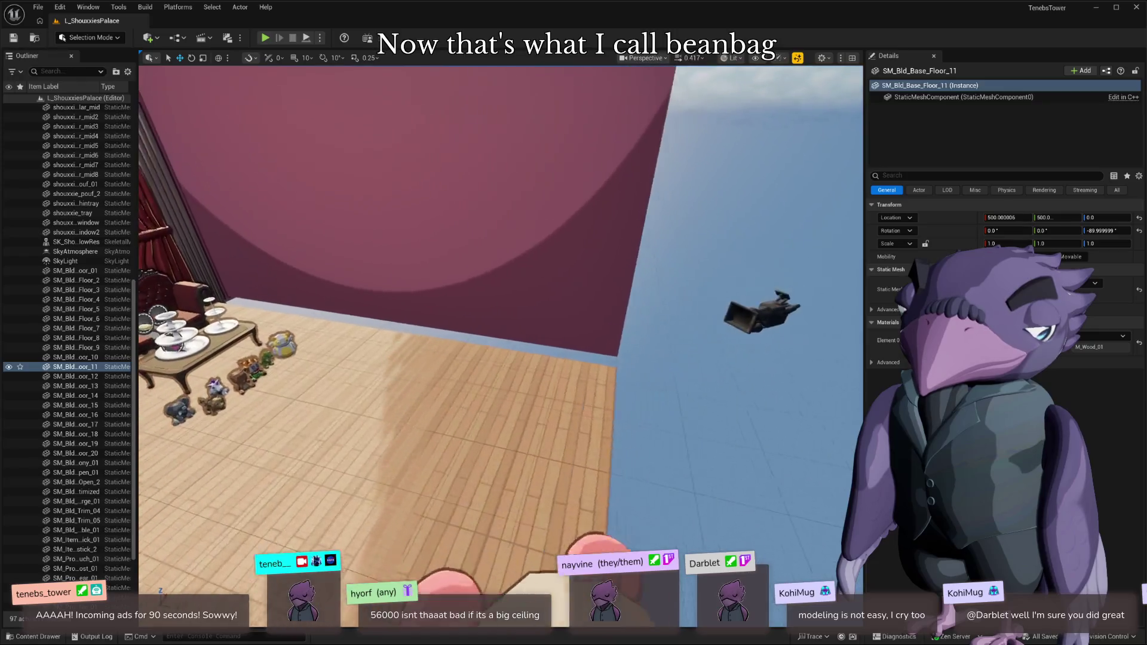
{"action": "mouse_move", "coordinate": [150, 484]}
{"action": "left_mouse_down"}
{"action": "mouse_move", "coordinate": [568, 394]}
{"action": "mouse_move", "coordinate": [591, 372]}
{"action": "mouse_move", "coordinate": [640, 418]}
{"action": "mouse_move", "coordinate": [639, 440]}
{"action": "mouse_move", "coordinate": [627, 395]}
{"action": "mouse_move", "coordinate": [636, 389]}
{"action": "mouse_move", "coordinate": [637, 406]}
{"action": "mouse_move", "coordinate": [663, 413]}
{"action": "mouse_move", "coordinate": [669, 454]}
{"action": "mouse_move", "coordinate": [634, 406]}
{"action": "mouse_move", "coordinate": [478, 449]}
{"action": "mouse_move", "coordinate": [429, 479]}
{"action": "left_mouse_up"}
{"action": "key", "text": "ctrl+space"}
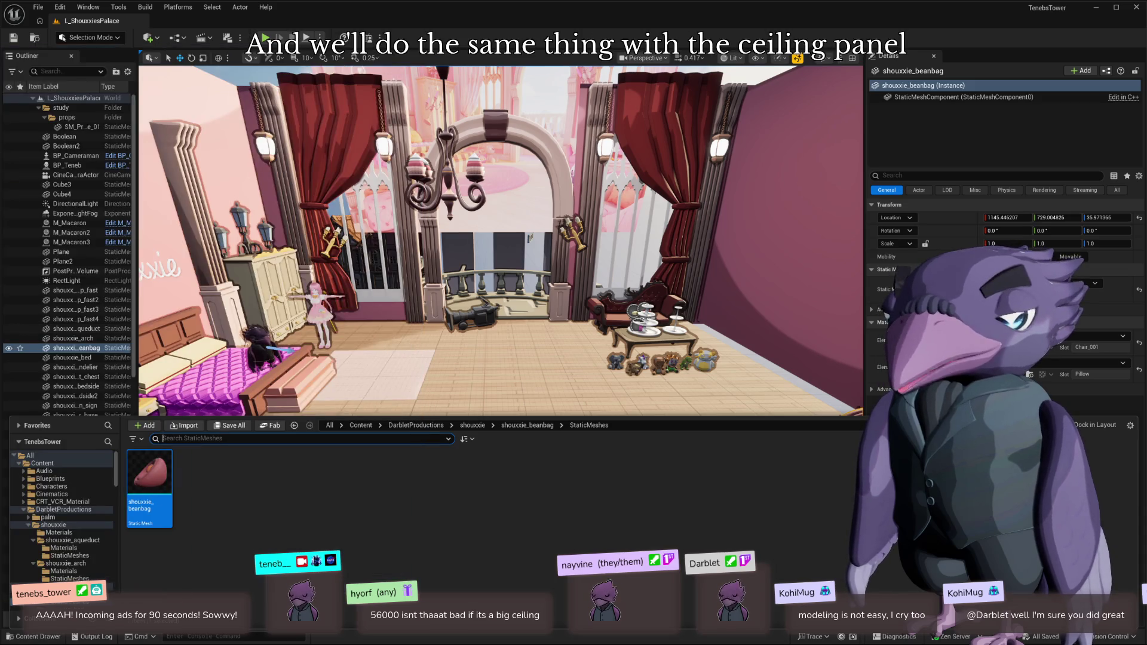
Step: In Blender, select the TempCeilingSection panel and move it to the origin with Alt+G
{"action": "key", "text": "alt+Tab"}
{"action": "left_click", "coordinate": [457, 368]}
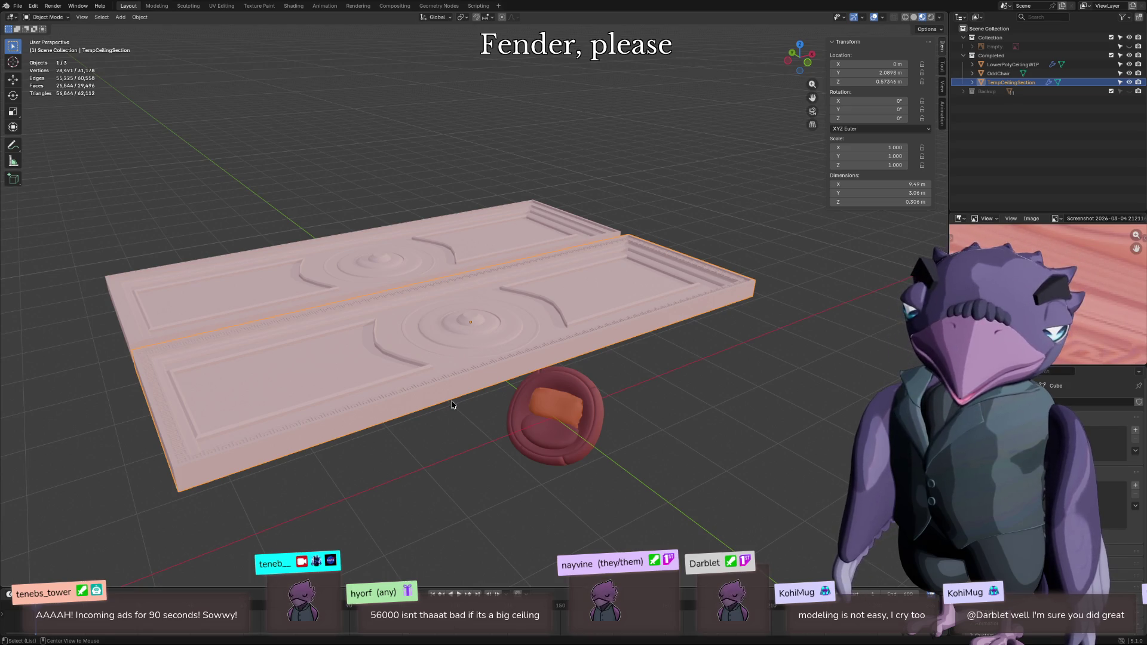
{"action": "left_click_drag", "start_coordinate": [512, 299], "coordinate": [558, 333]}
{"action": "key", "text": "alt+g"}
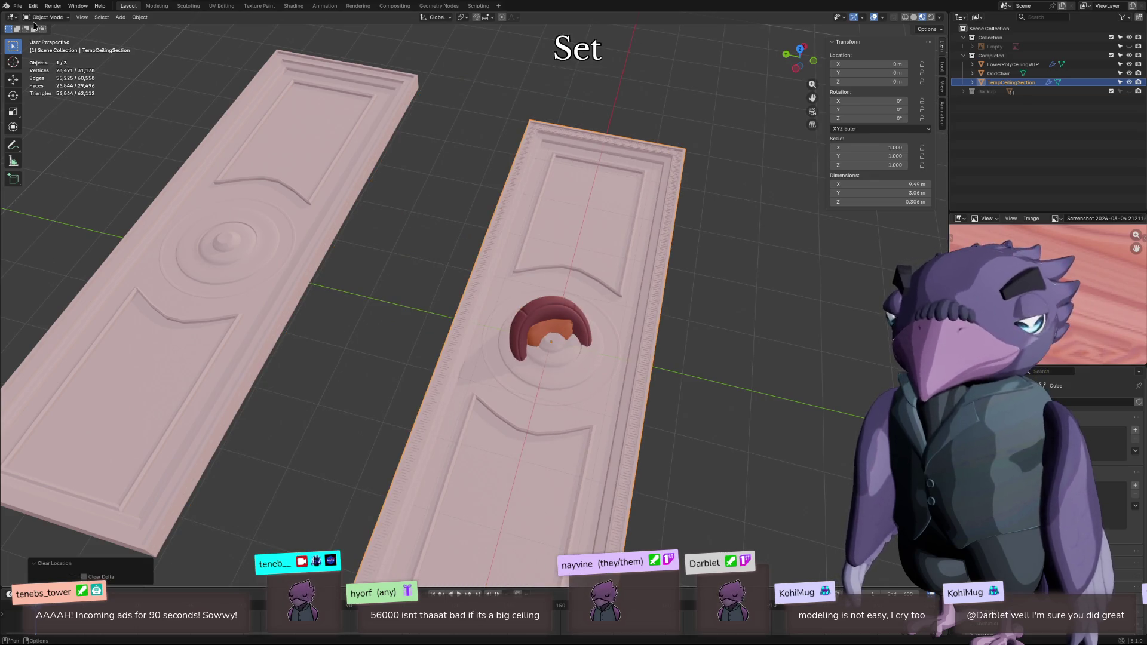
Step: Export the panel as glTF 2.0, overwriting shouxxie_ceiling_panel_01.glb
{"action": "left_click", "coordinate": [20, 6]}
{"action": "mouse_move", "coordinate": [79, 167]}
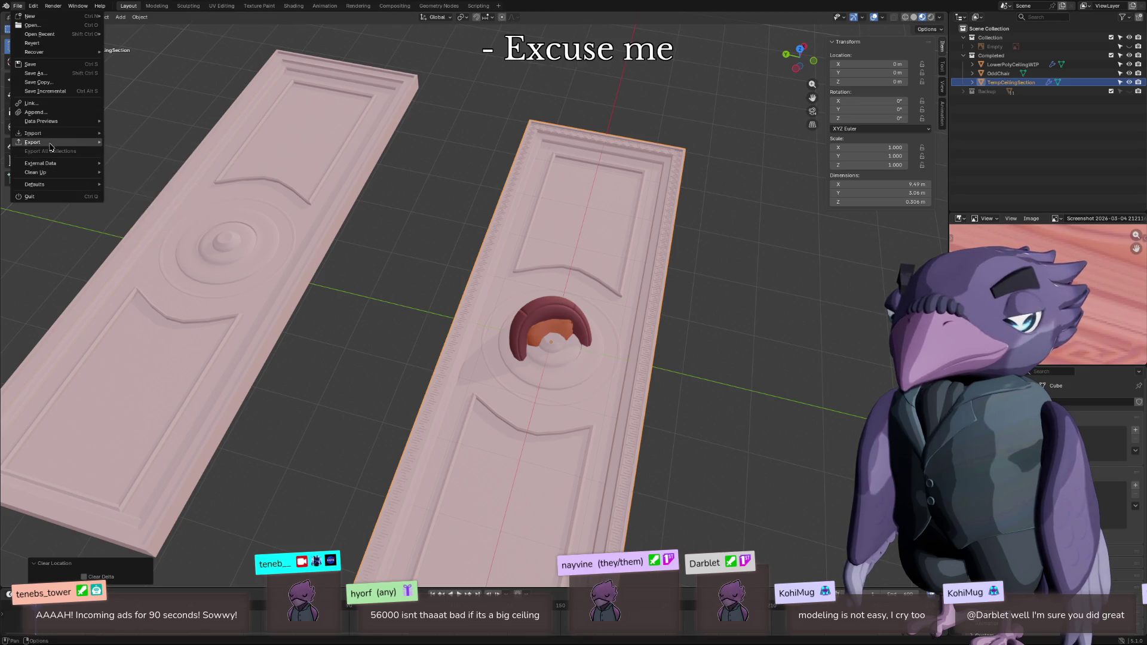
{"action": "mouse_move", "coordinate": [72, 143]}
{"action": "left_click", "coordinate": [157, 223]}
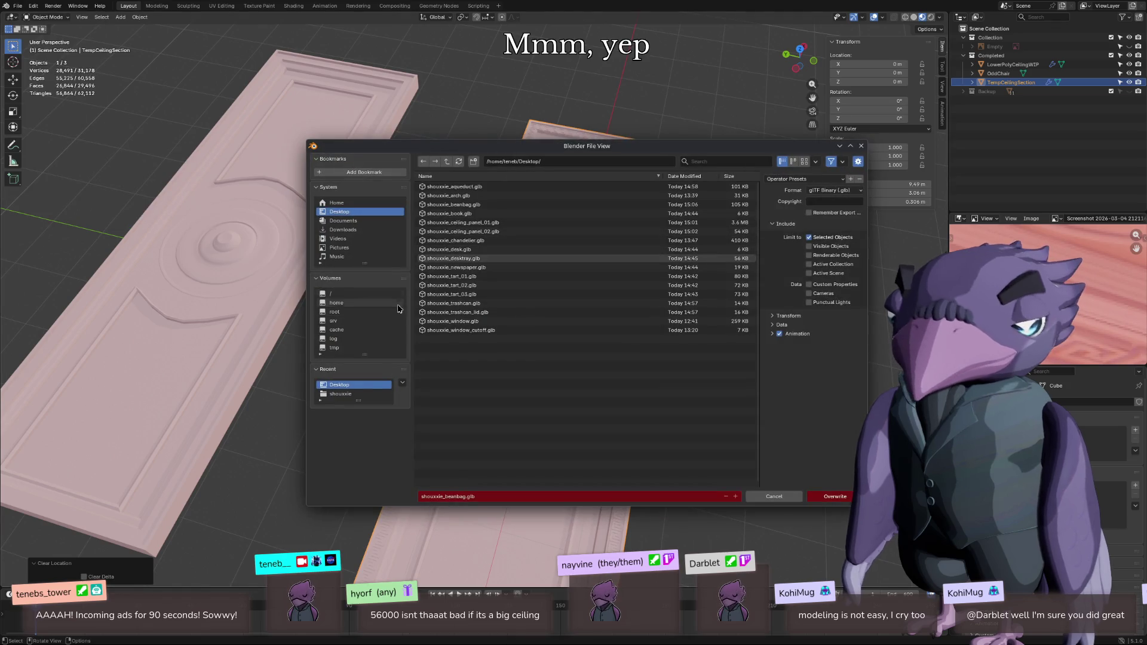
{"action": "left_click", "coordinate": [477, 221]}
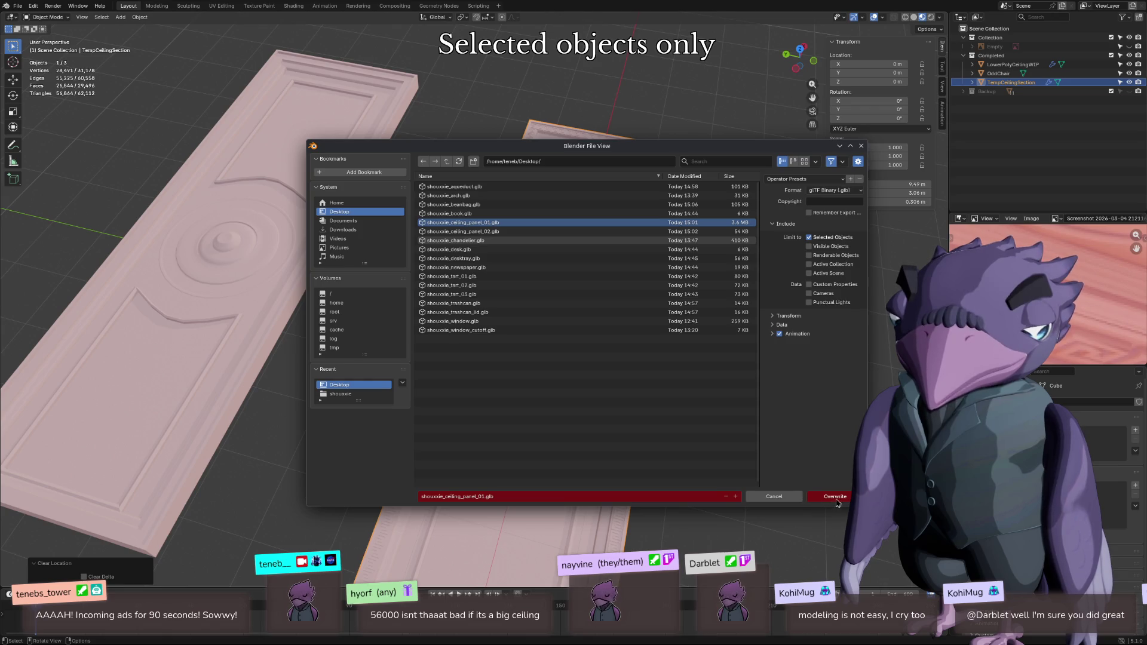
{"action": "left_click", "coordinate": [837, 500]}
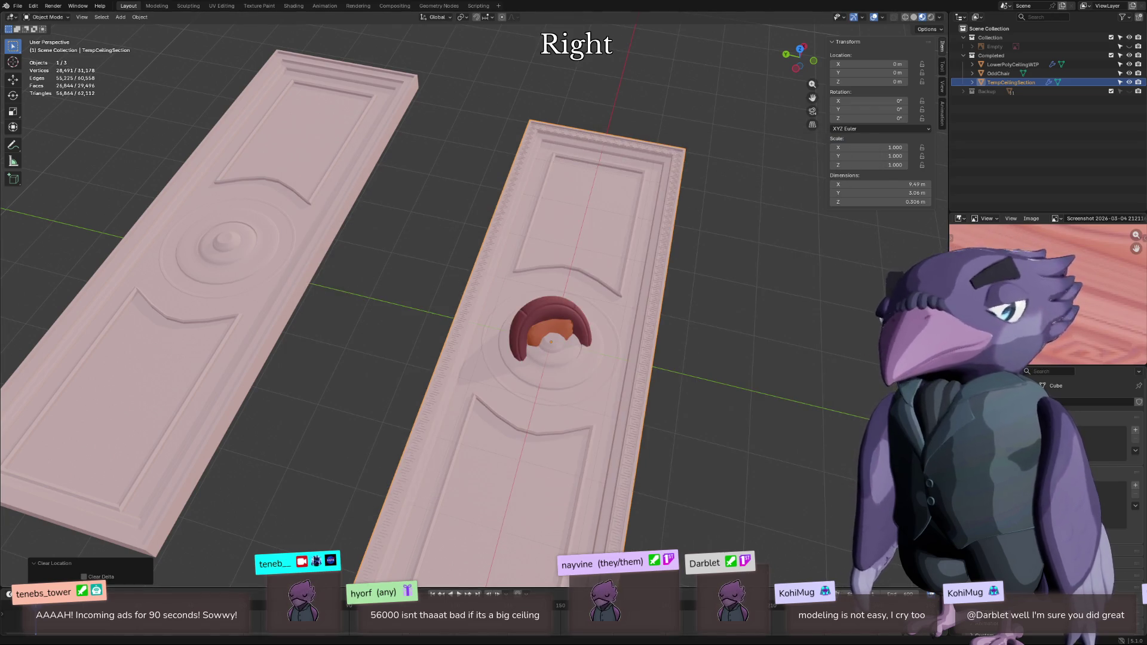
{"action": "key", "text": "alt+Tab"}
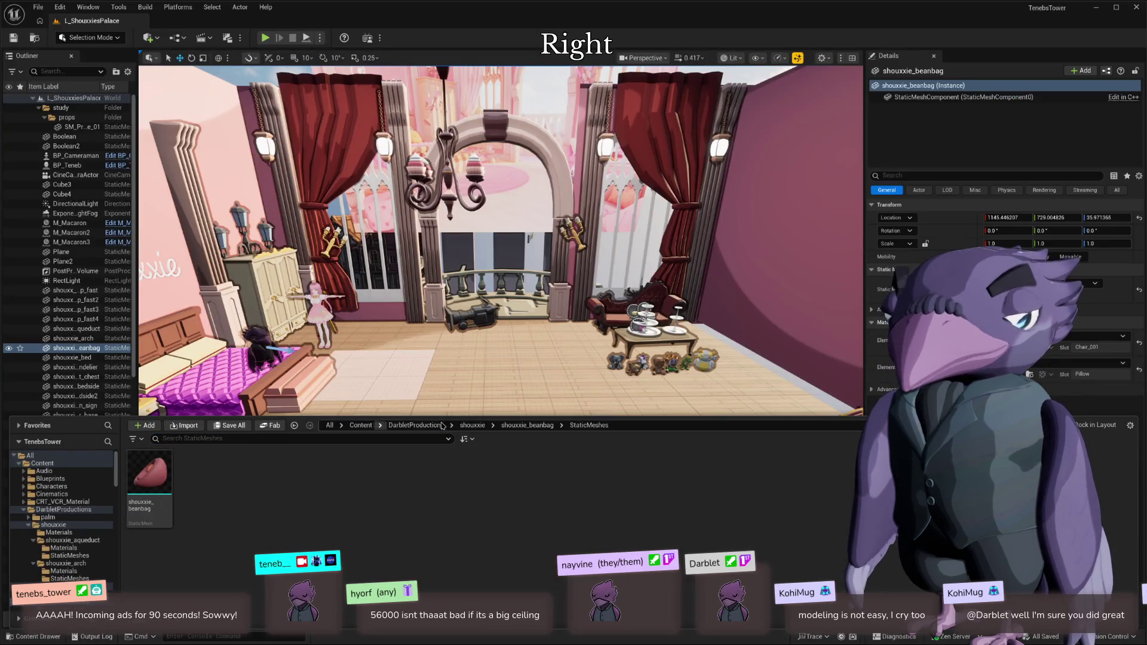
Step: Import shouxxie_ceiling_panel_01.glb into the shouxxie content folder
{"action": "left_click", "coordinate": [472, 426]}
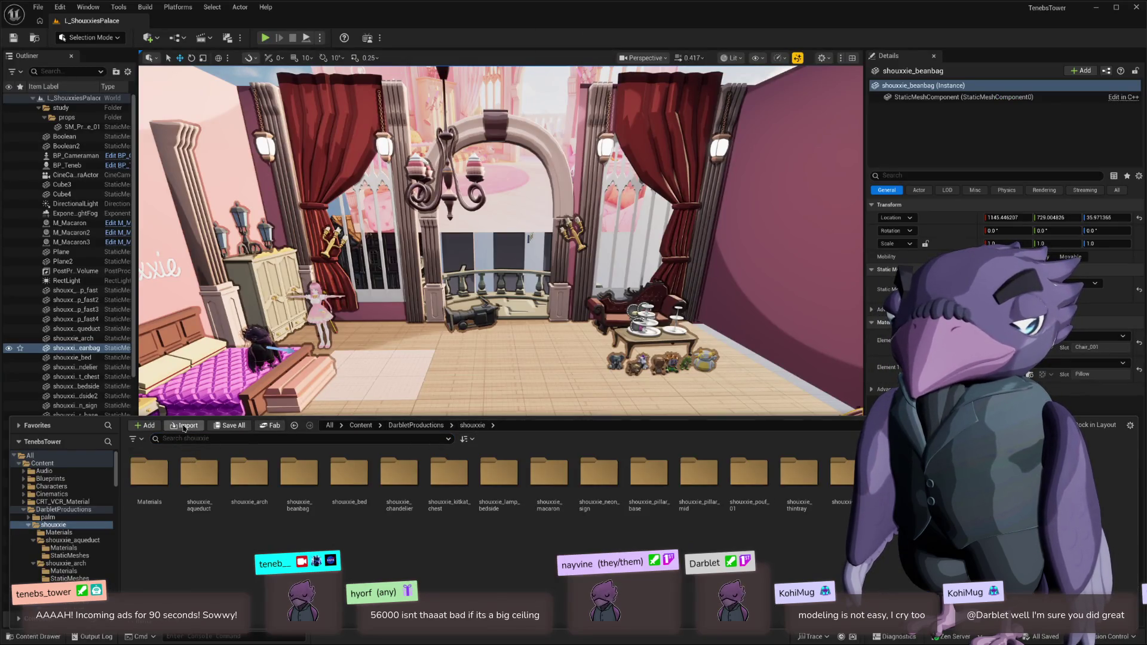
{"action": "left_click", "coordinate": [184, 427]}
{"action": "double_click", "coordinate": [533, 346]}
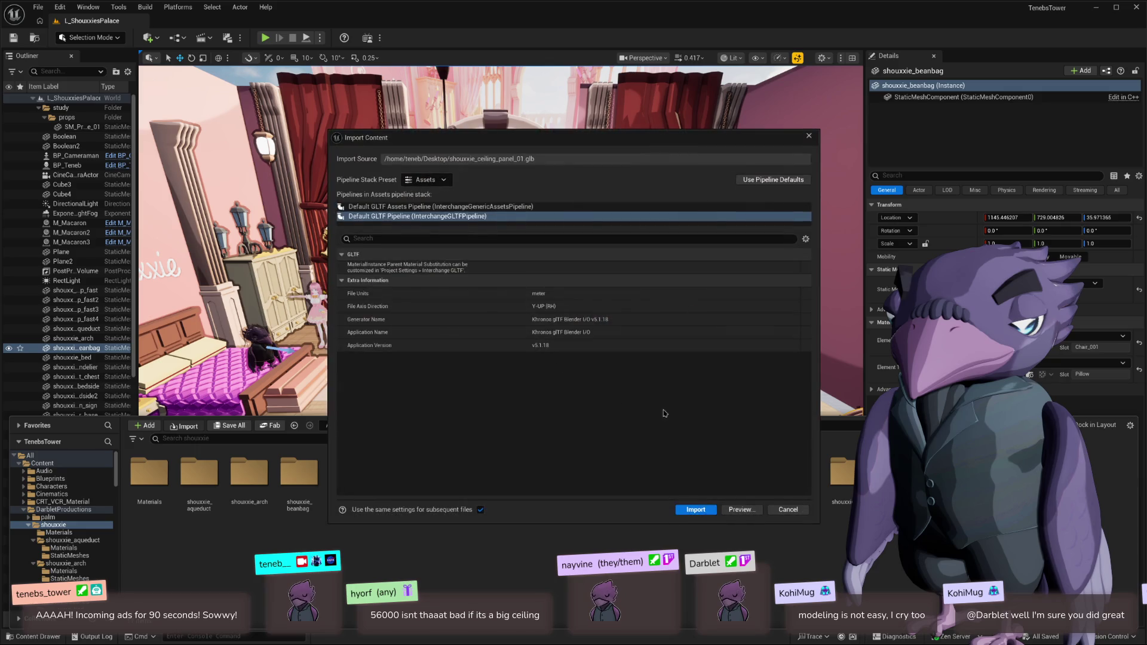
{"action": "left_click", "coordinate": [699, 511]}
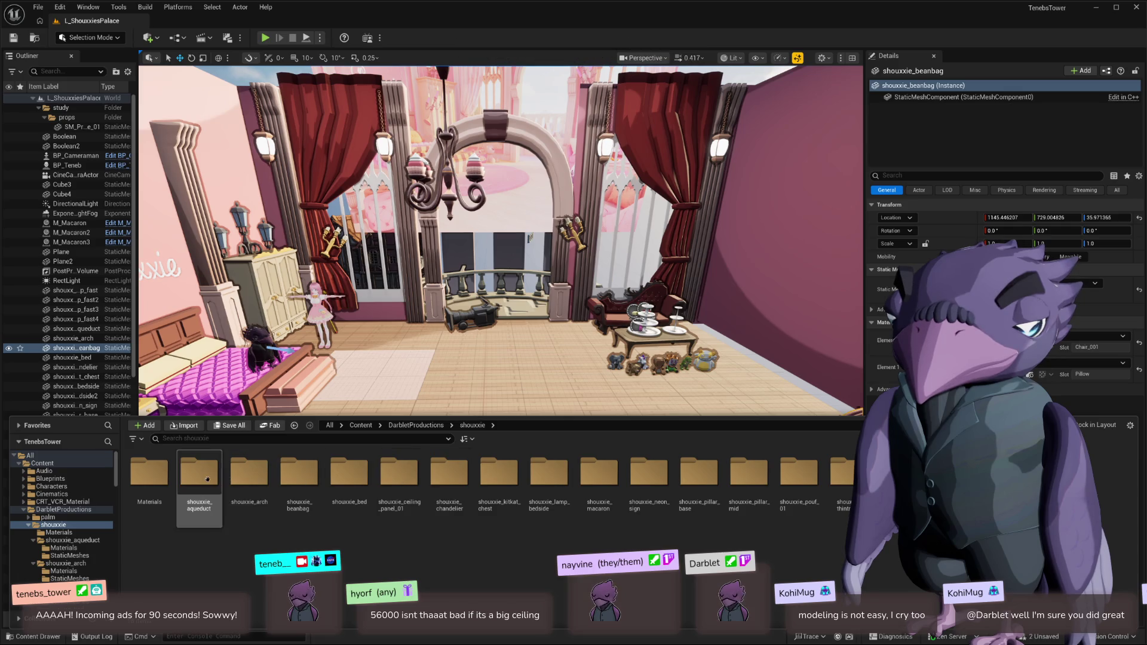
Step: Inspect the shouxxie_ceiling_panel_01 static mesh in the mesh editor, then return to the level
{"action": "double_click", "coordinate": [399, 476]}
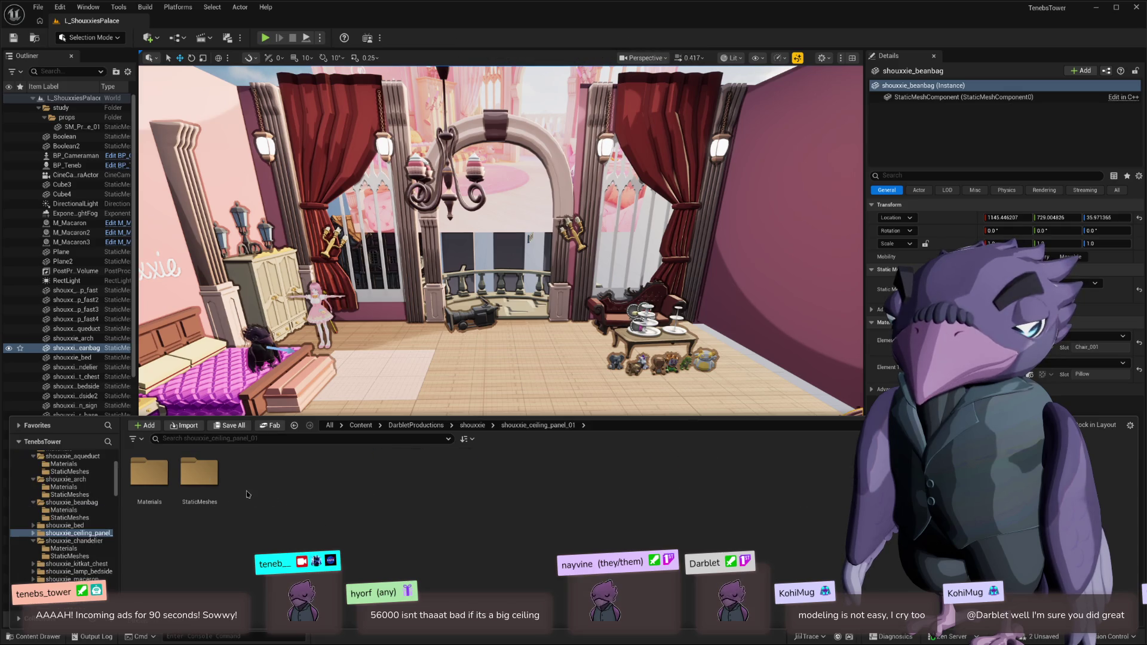
{"action": "double_click", "coordinate": [206, 473]}
{"action": "left_click", "coordinate": [158, 474]}
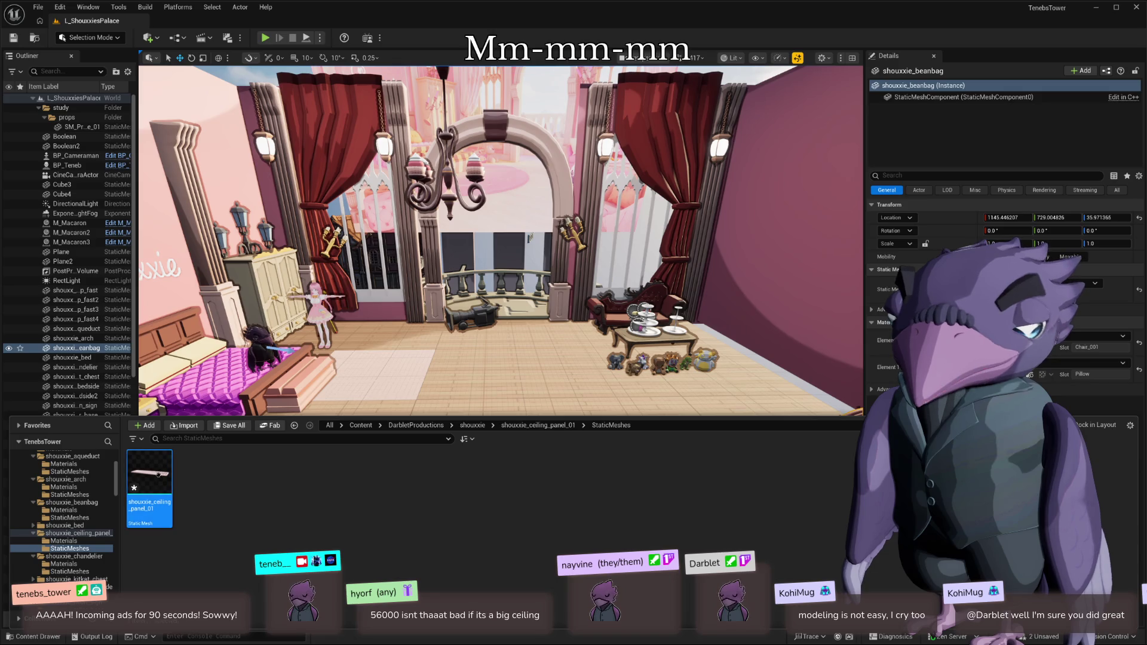
{"action": "double_click", "coordinate": [159, 478]}
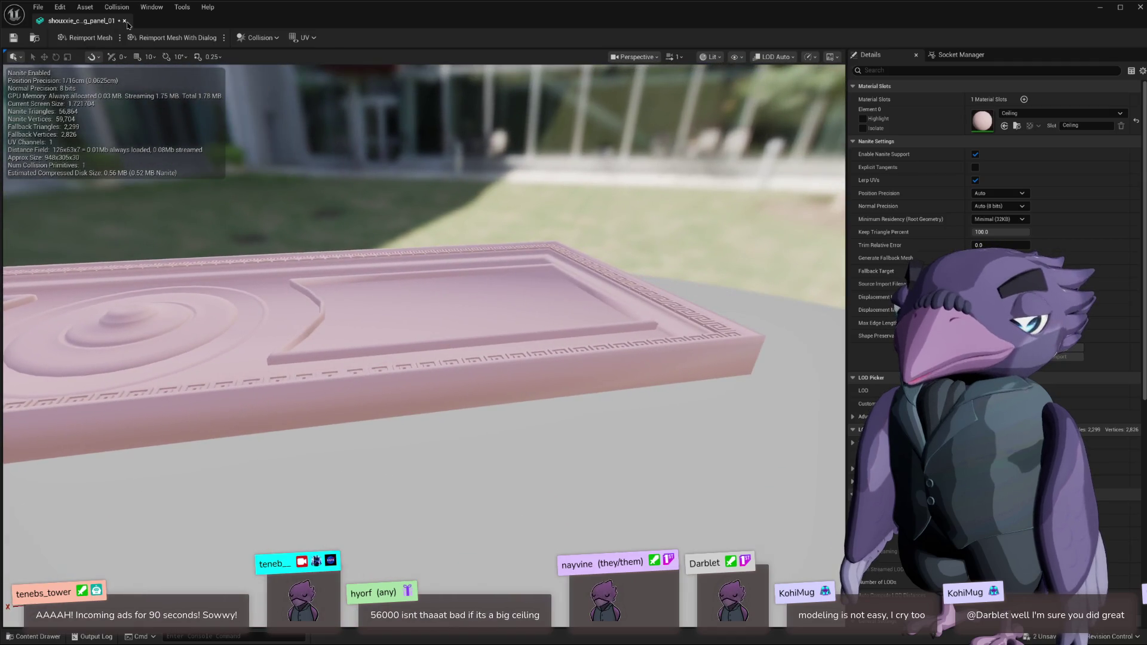
{"action": "left_click", "coordinate": [125, 21]}
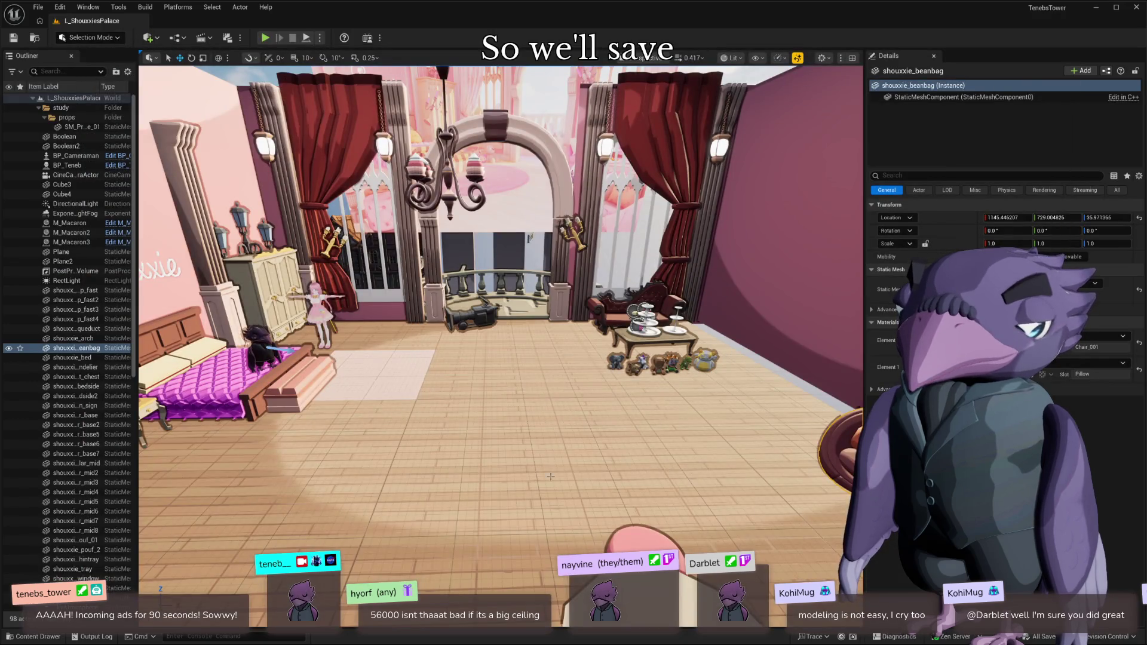
{"action": "key", "text": "ctrl+space"}
Step: Drop the shouxxie_ceiling_panel_01 mesh into the bedroom from an overhead view
{"action": "mouse_move", "coordinate": [442, 327]}
{"action": "left_mouse_down"}
{"action": "mouse_move", "coordinate": [442, 491]}
{"action": "mouse_move", "coordinate": [512, 388]}
{"action": "left_mouse_up"}
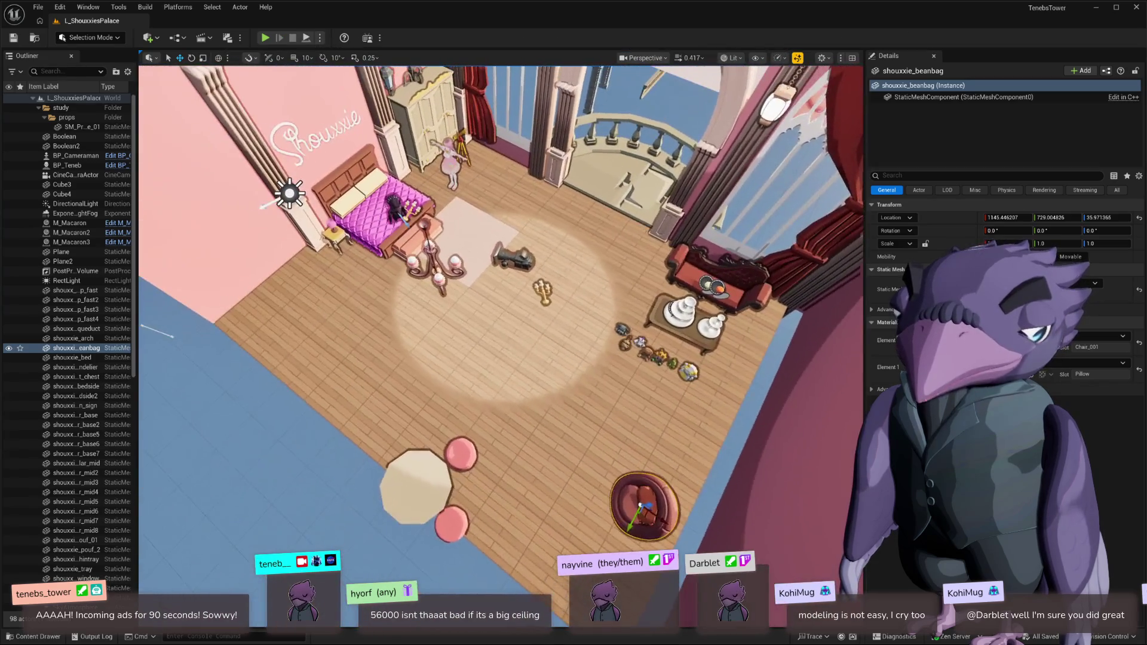
{"action": "key", "text": "ctrl+space"}
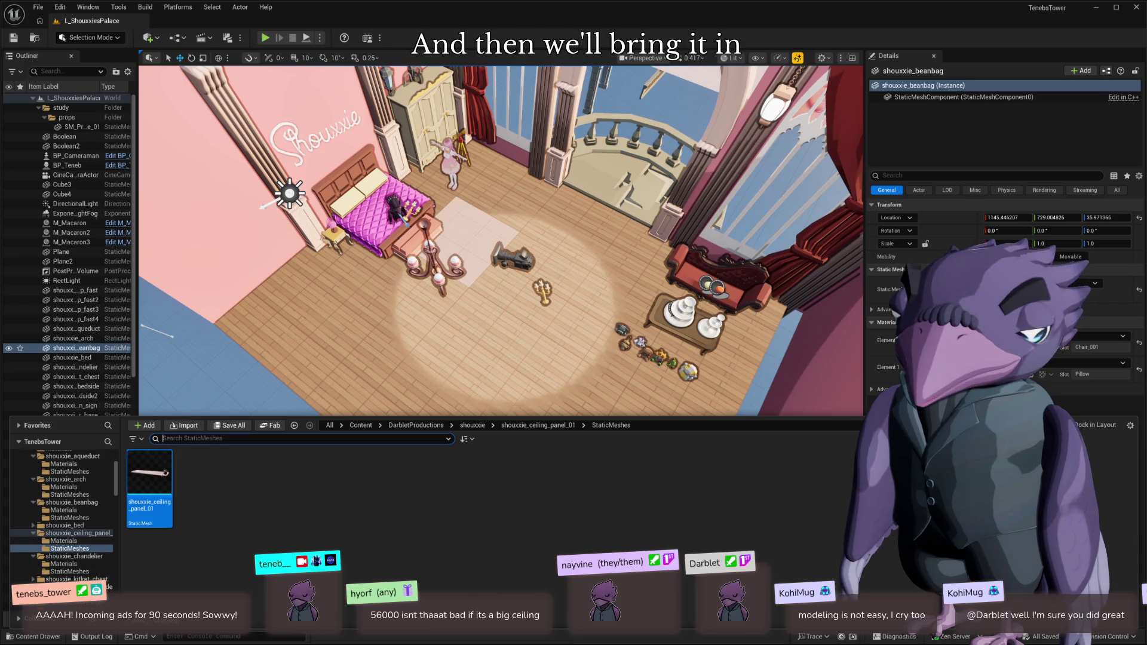
{"action": "mouse_move", "coordinate": [393, 328]}
{"action": "left_mouse_down"}
{"action": "mouse_move", "coordinate": [429, 364]}
{"action": "mouse_move", "coordinate": [462, 338]}
{"action": "mouse_move", "coordinate": [443, 322]}
{"action": "mouse_move", "coordinate": [449, 329]}
{"action": "left_mouse_up"}
Step: Rotate the ceiling panel to -90° on Z and flip it 180° on Y
{"action": "key", "text": "e"}
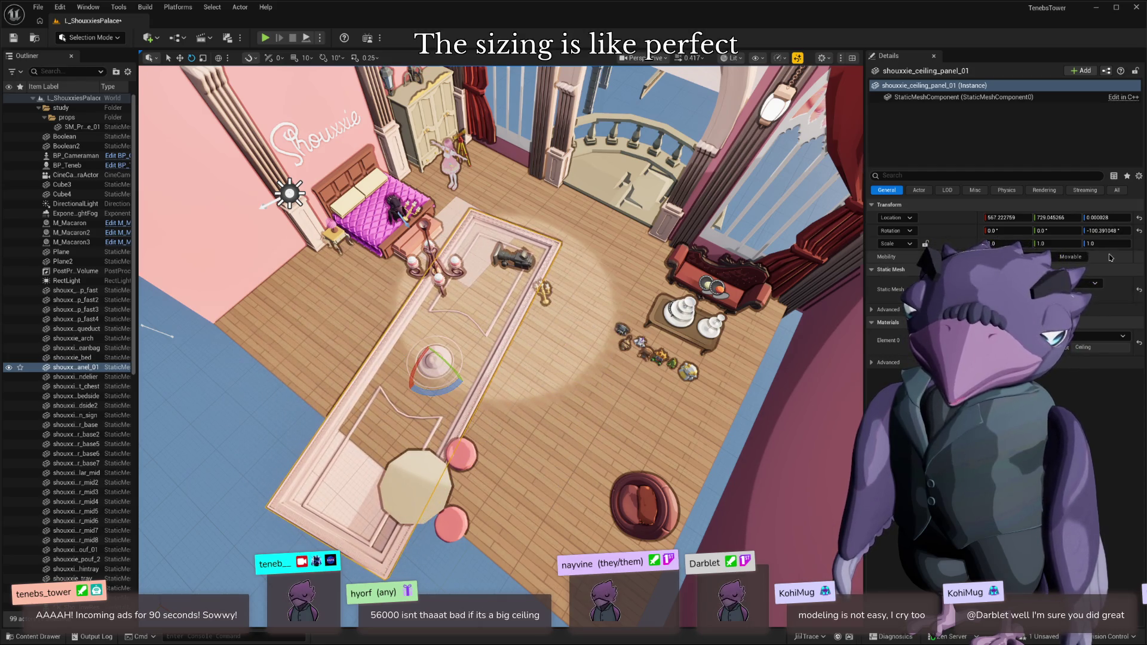
{"action": "type", "text": "-90"}
{"action": "key", "text": "Return"}
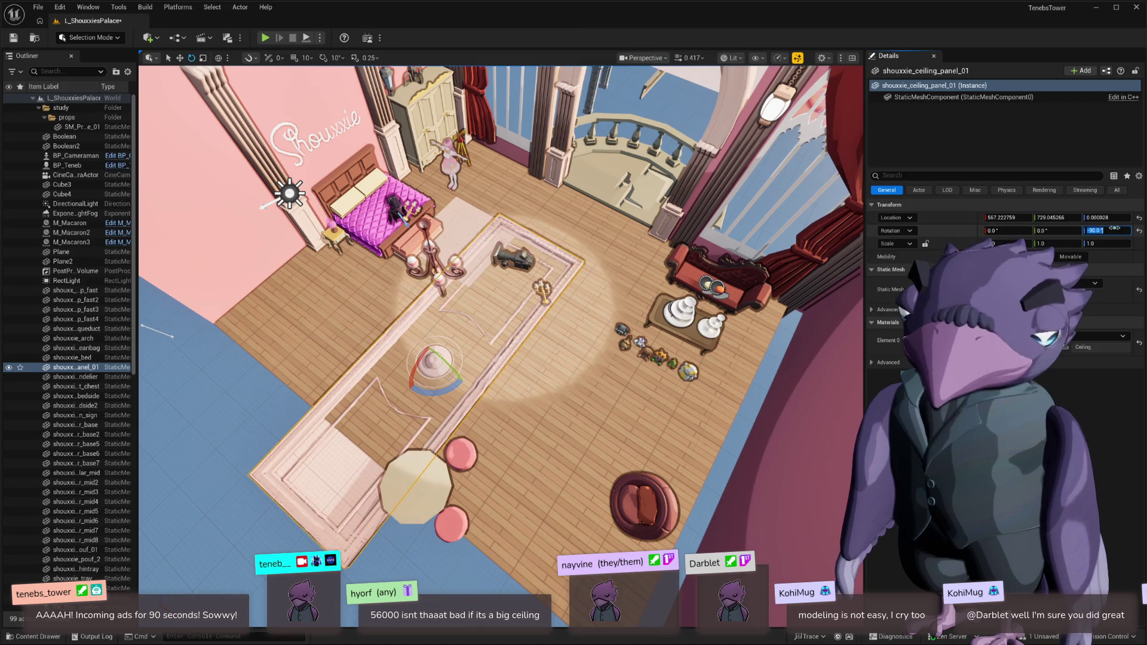
{"action": "left_click_drag", "start_coordinate": [591, 371], "coordinate": [618, 397]}
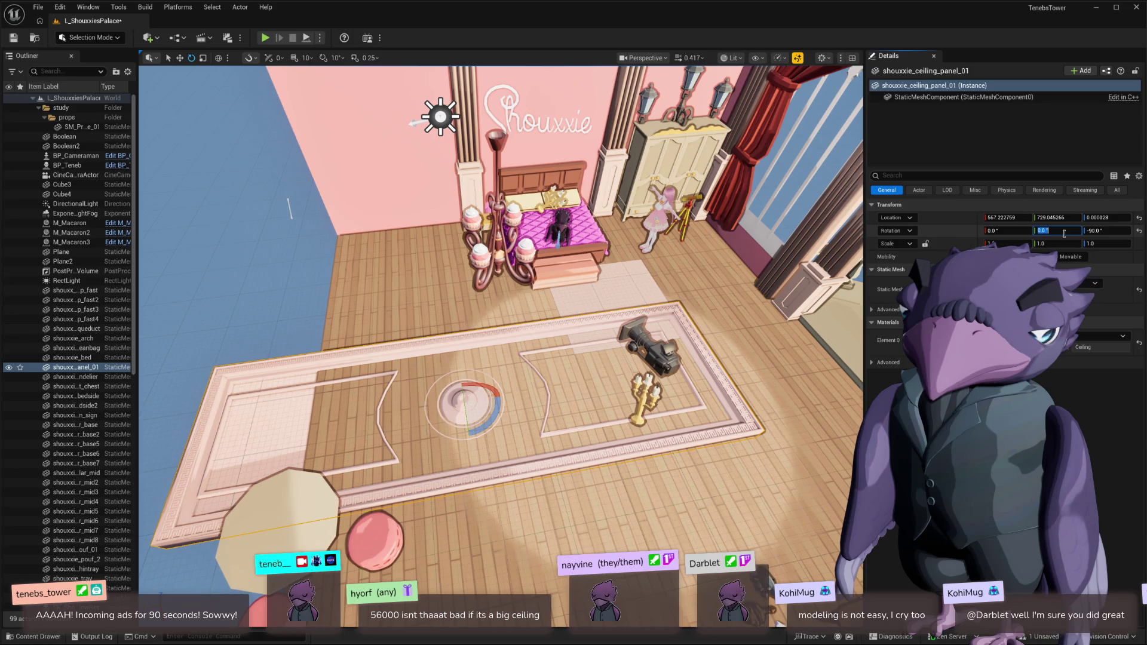
{"action": "type", "text": "180"}
{"action": "key", "text": "Return"}
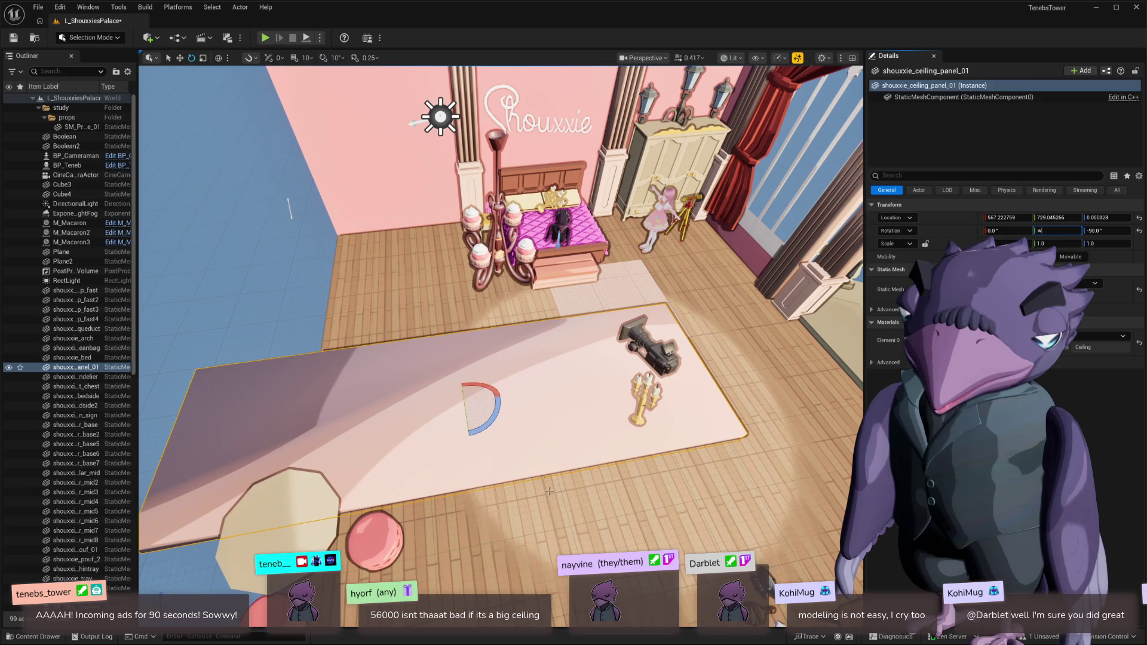
Step: Raise the ceiling panel to about Z 407 above the floor
{"action": "left_click", "coordinate": [525, 418]}
{"action": "left_click", "coordinate": [528, 410]}
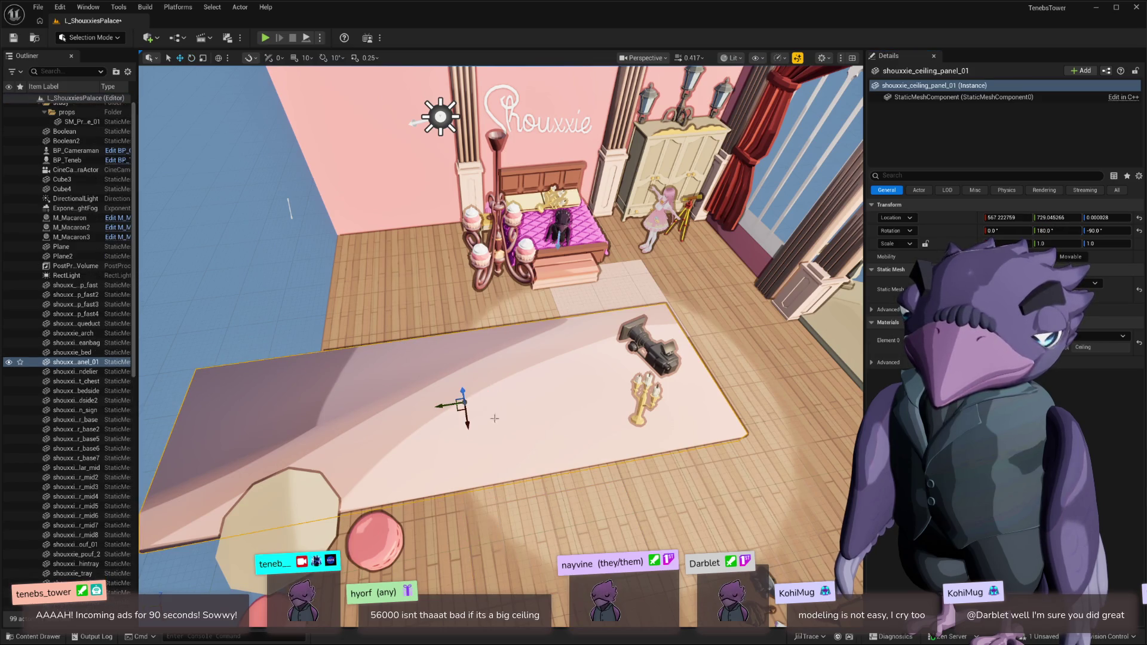
{"action": "mouse_move", "coordinate": [462, 392]}
{"action": "left_mouse_down"}
{"action": "mouse_move", "coordinate": [418, 192]}
{"action": "mouse_move", "coordinate": [504, 241]}
{"action": "mouse_move", "coordinate": [607, 435]}
{"action": "mouse_move", "coordinate": [624, 245]}
{"action": "left_mouse_up"}
{"action": "left_click_drag", "start_coordinate": [502, 346], "coordinate": [461, 290]}
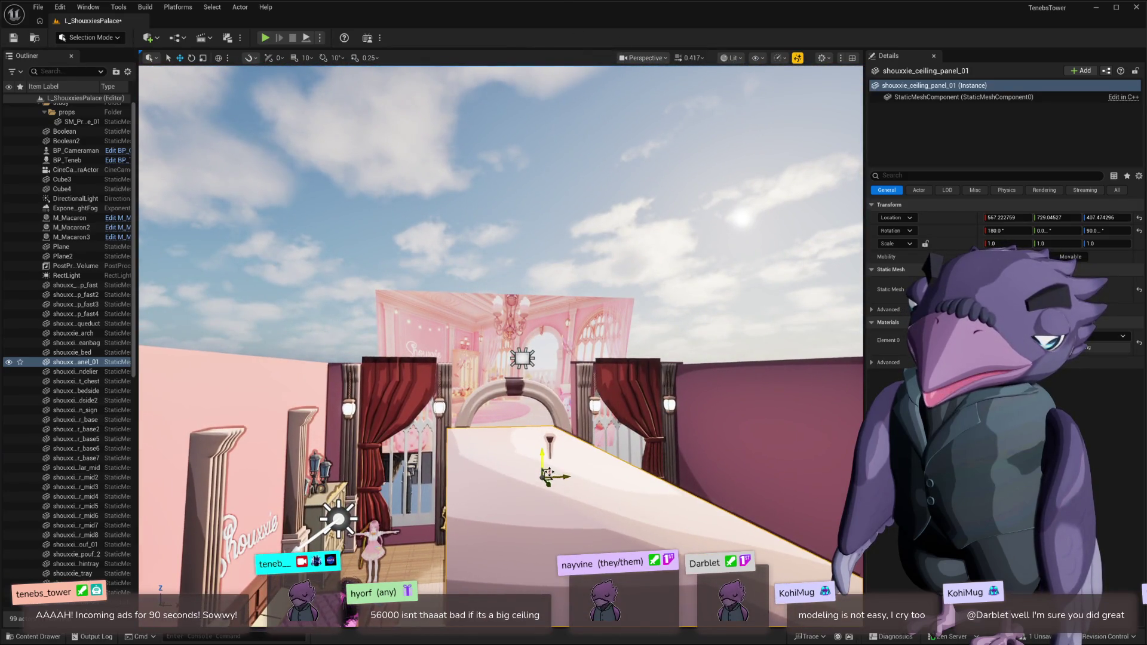
Step: Slide the ceiling panel over the room's left wall and check its patterned underside from inside
{"action": "mouse_move", "coordinate": [547, 475]}
{"action": "left_mouse_down"}
{"action": "mouse_move", "coordinate": [333, 396]}
{"action": "mouse_move", "coordinate": [251, 347]}
{"action": "left_mouse_up"}
{"action": "mouse_move", "coordinate": [502, 359]}
{"action": "left_mouse_down"}
{"action": "mouse_move", "coordinate": [502, 281]}
{"action": "mouse_move", "coordinate": [475, 257]}
{"action": "mouse_move", "coordinate": [537, 269]}
{"action": "mouse_move", "coordinate": [490, 227]}
{"action": "mouse_move", "coordinate": [490, 335]}
{"action": "mouse_move", "coordinate": [418, 335]}
{"action": "mouse_move", "coordinate": [362, 319]}
{"action": "mouse_move", "coordinate": [272, 221]}
{"action": "left_mouse_up"}
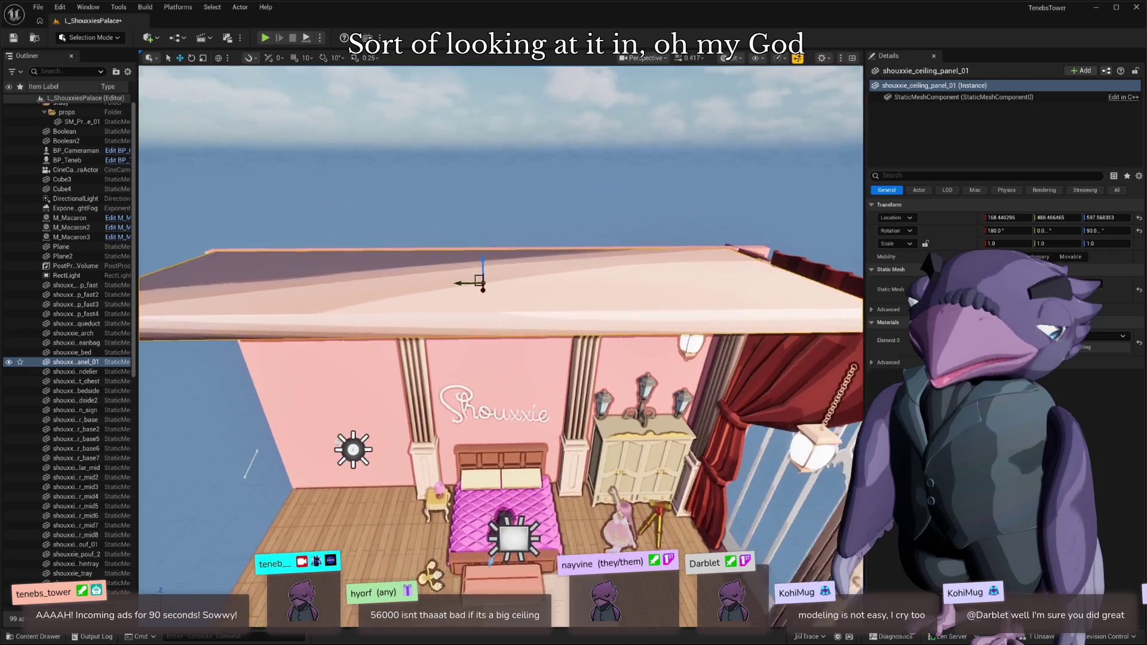
{"action": "mouse_move", "coordinate": [468, 277]}
{"action": "left_mouse_down"}
{"action": "mouse_move", "coordinate": [469, 191]}
{"action": "mouse_move", "coordinate": [418, 198]}
{"action": "left_mouse_up"}
{"action": "left_click_drag", "start_coordinate": [501, 359], "coordinate": [410, 331]}
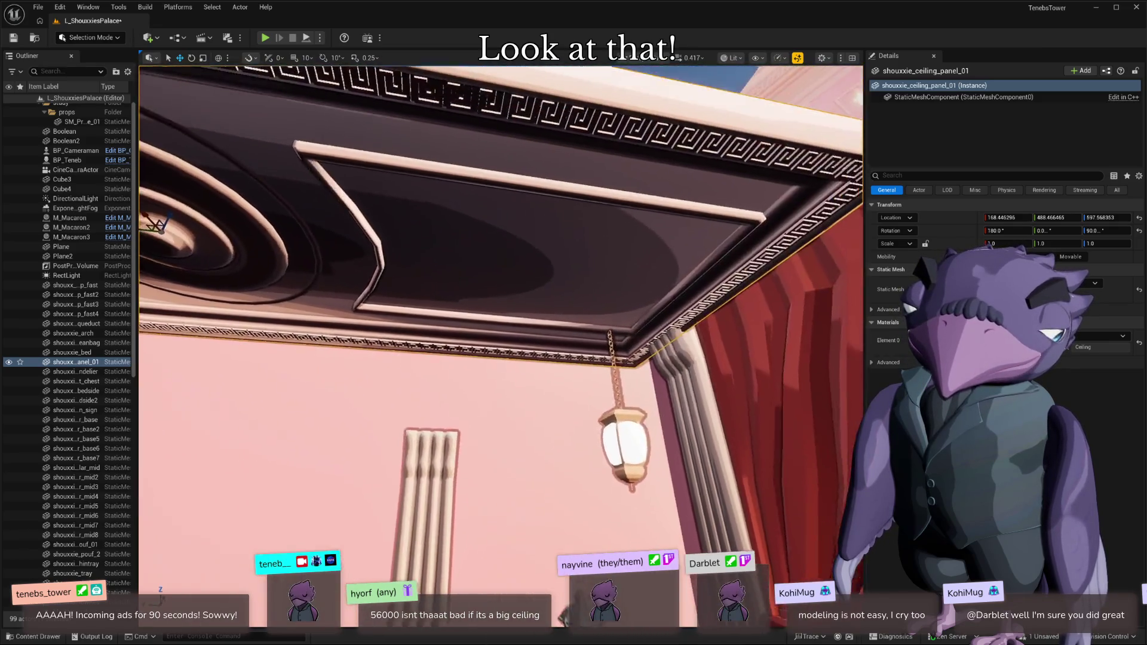
{"action": "left_click_drag", "start_coordinate": [409, 332], "coordinate": [239, 371]}
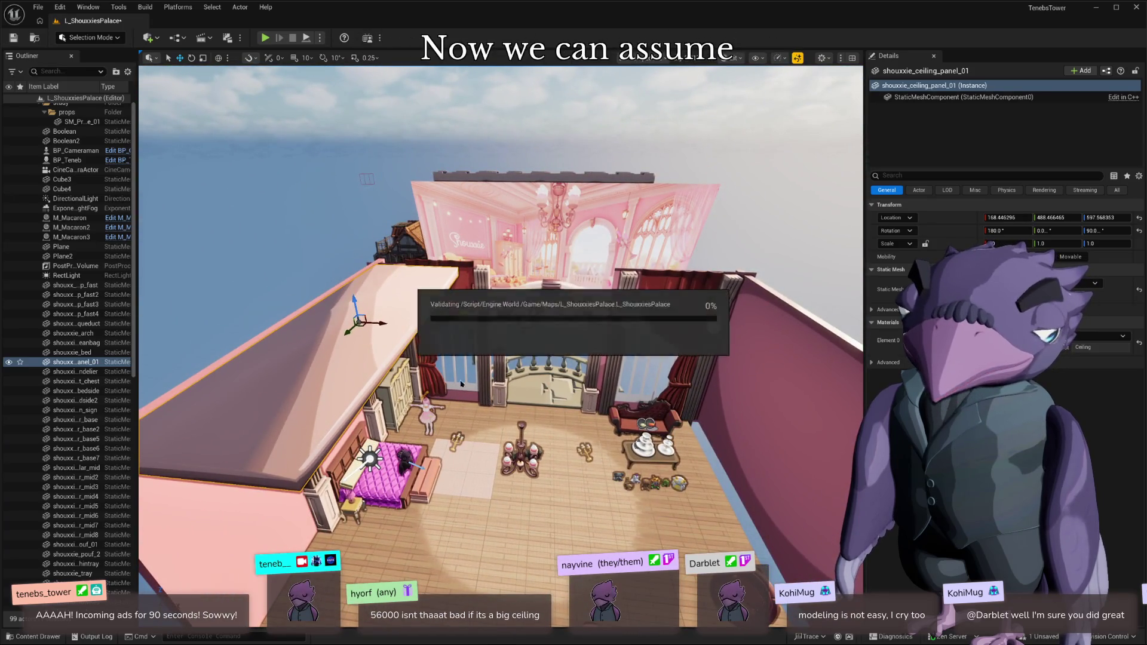
Step: Alt-drag the ceiling panel into a copy, shouxxie_ceiling_panel_2, over the room's right side, and save the level
{"action": "left_click_drag", "start_coordinate": [461, 384], "coordinate": [461, 424]}
{"action": "mouse_move", "coordinate": [394, 314]}
{"action": "left_mouse_down"}
{"action": "mouse_move", "coordinate": [651, 347]}
{"action": "mouse_move", "coordinate": [657, 299]}
{"action": "mouse_move", "coordinate": [499, 432]}
{"action": "mouse_move", "coordinate": [502, 353]}
{"action": "mouse_move", "coordinate": [466, 329]}
{"action": "mouse_move", "coordinate": [475, 477]}
{"action": "left_mouse_up"}
{"action": "key", "text": "ctrl+s"}
Step: Raise the first ceiling panel from Z 597.57 to about Z 621.8
{"action": "mouse_move", "coordinate": [497, 407]}
{"action": "left_mouse_down"}
{"action": "mouse_move", "coordinate": [498, 359]}
{"action": "mouse_move", "coordinate": [628, 279]}
{"action": "mouse_move", "coordinate": [593, 278]}
{"action": "left_mouse_up"}
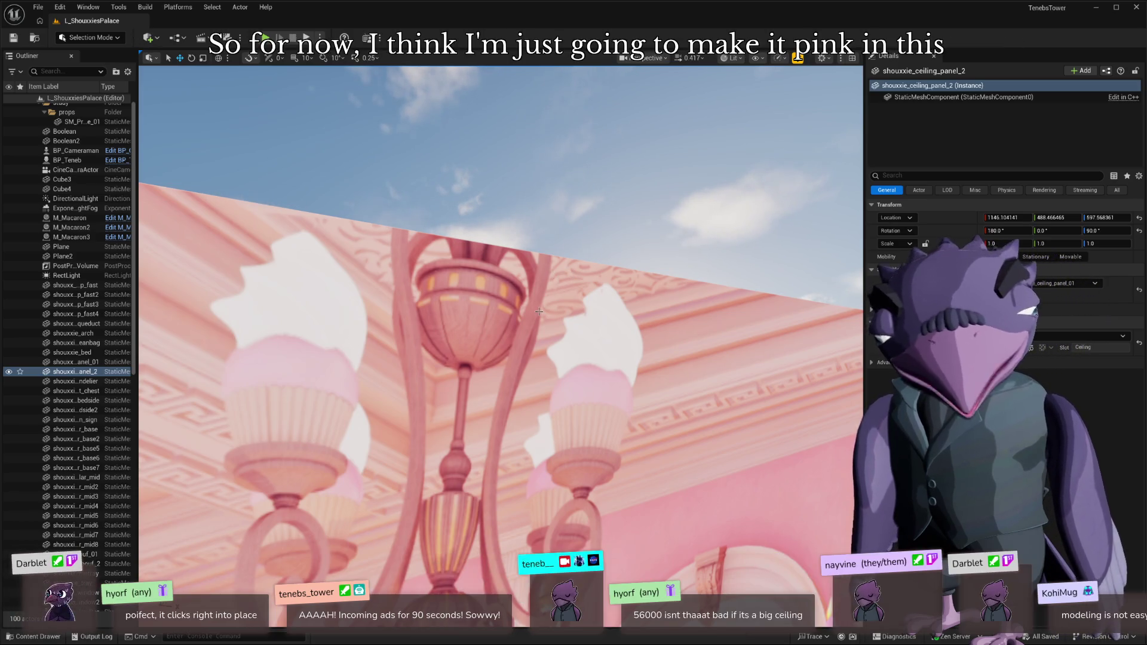
{"action": "mouse_move", "coordinate": [539, 310]}
{"action": "left_mouse_down"}
{"action": "mouse_move", "coordinate": [525, 320]}
{"action": "mouse_move", "coordinate": [502, 284]}
{"action": "left_mouse_up"}
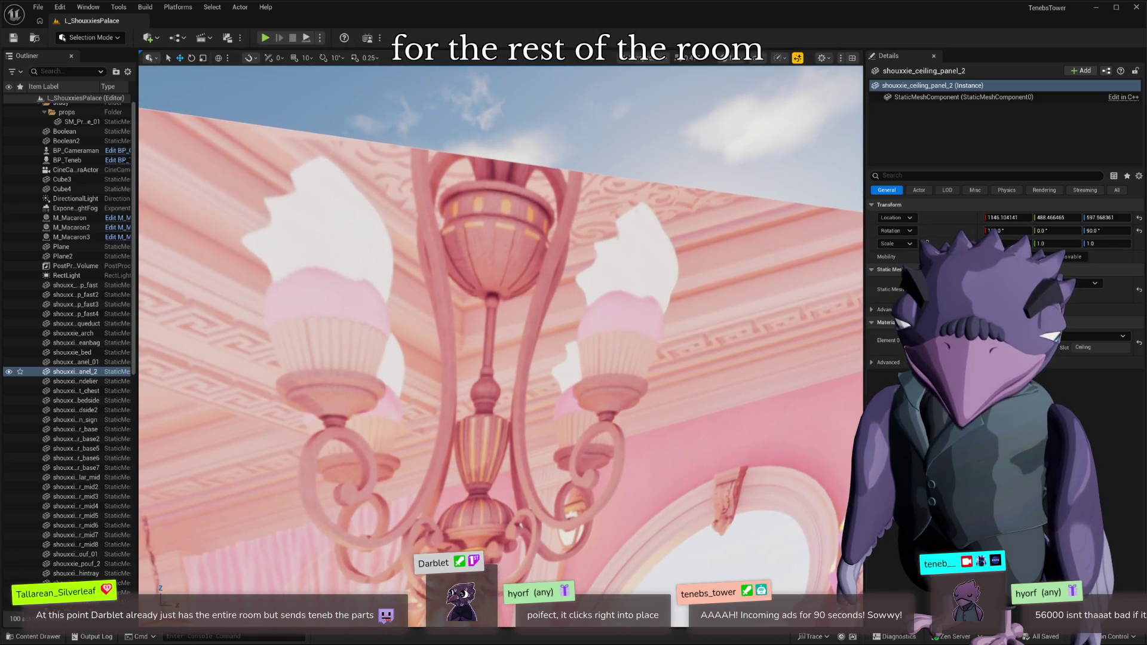
{"action": "mouse_move", "coordinate": [501, 346]}
{"action": "left_mouse_down"}
{"action": "mouse_move", "coordinate": [460, 341]}
{"action": "mouse_move", "coordinate": [574, 317]}
{"action": "mouse_move", "coordinate": [525, 321]}
{"action": "left_mouse_up"}
{"action": "left_click_drag", "start_coordinate": [340, 422], "coordinate": [472, 383]}
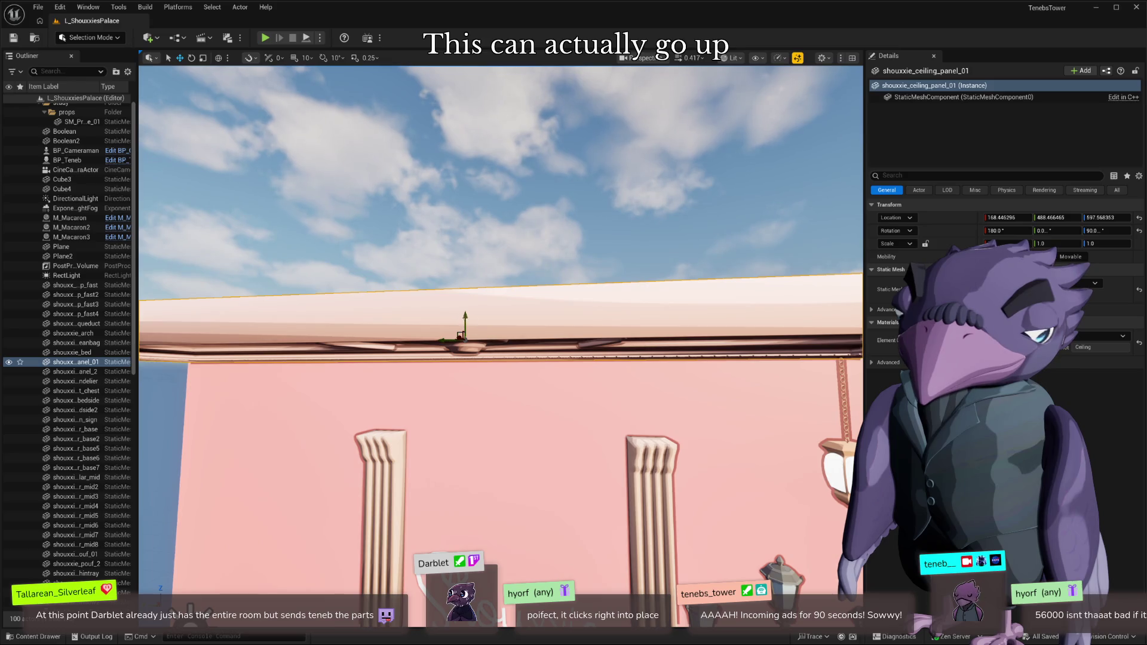
{"action": "mouse_move", "coordinate": [467, 283]}
{"action": "left_mouse_down"}
{"action": "mouse_move", "coordinate": [475, 295]}
{"action": "mouse_move", "coordinate": [482, 275]}
{"action": "mouse_move", "coordinate": [287, 371]}
{"action": "left_mouse_up"}
{"action": "mouse_move", "coordinate": [693, 391]}
{"action": "left_mouse_down"}
{"action": "mouse_move", "coordinate": [501, 386]}
{"action": "mouse_move", "coordinate": [508, 418]}
{"action": "mouse_move", "coordinate": [454, 418]}
{"action": "left_mouse_up"}
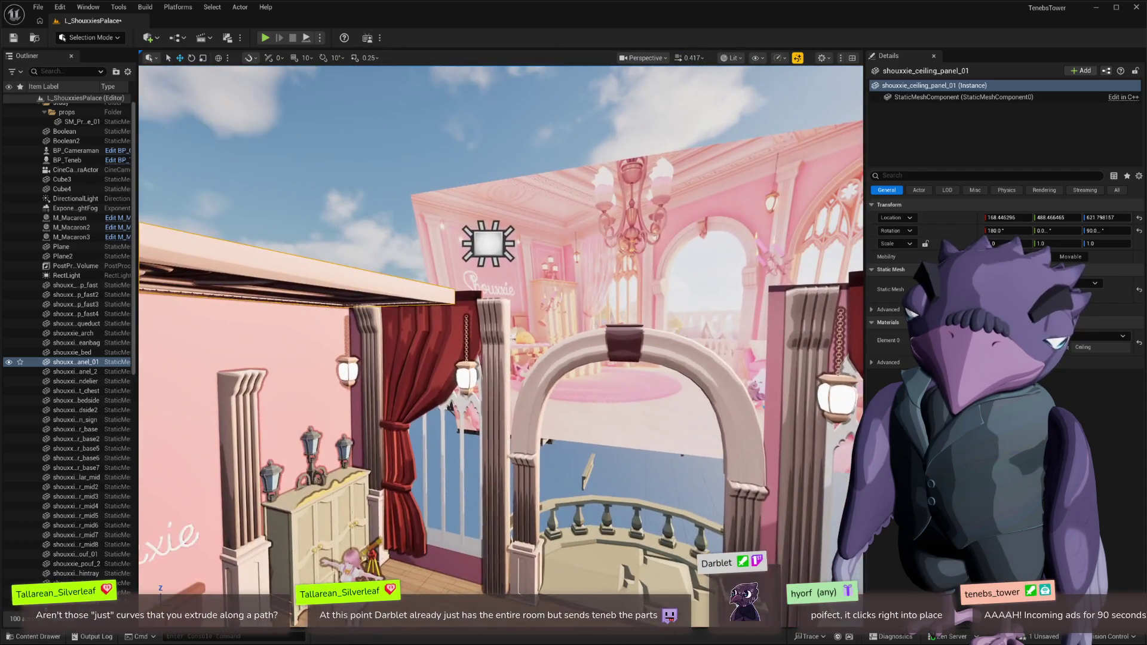
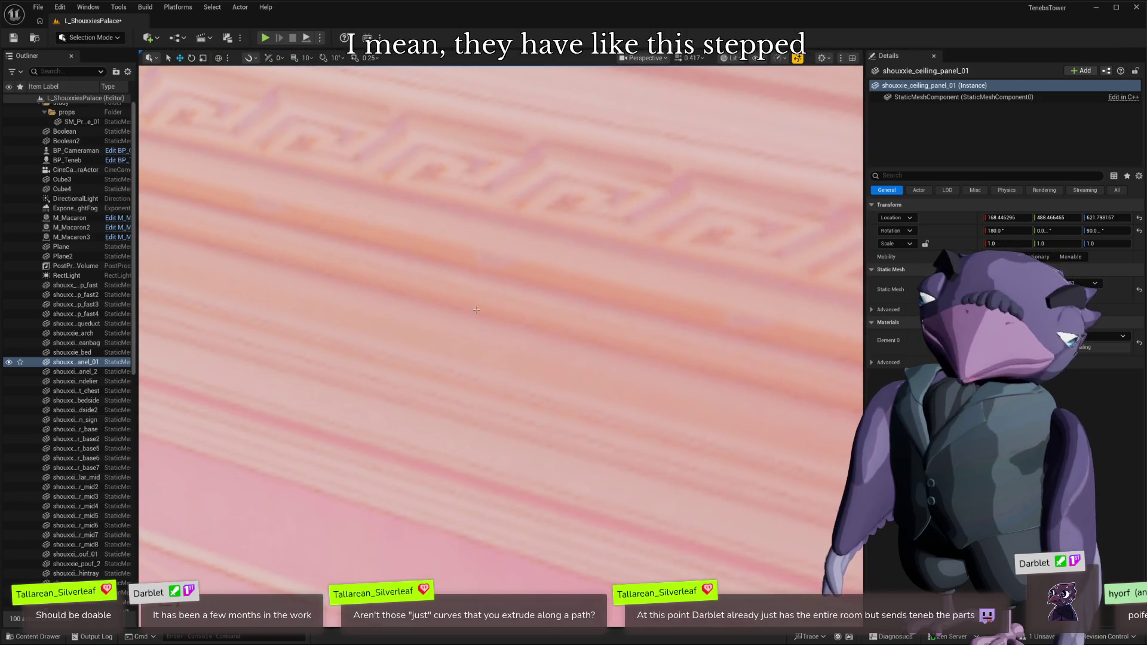
Step: Orbit the view from the frieze into the room toward the sign wall, ceiling and lamps
{"action": "left_click_drag", "start_coordinate": [406, 450], "coordinate": [368, 378]}
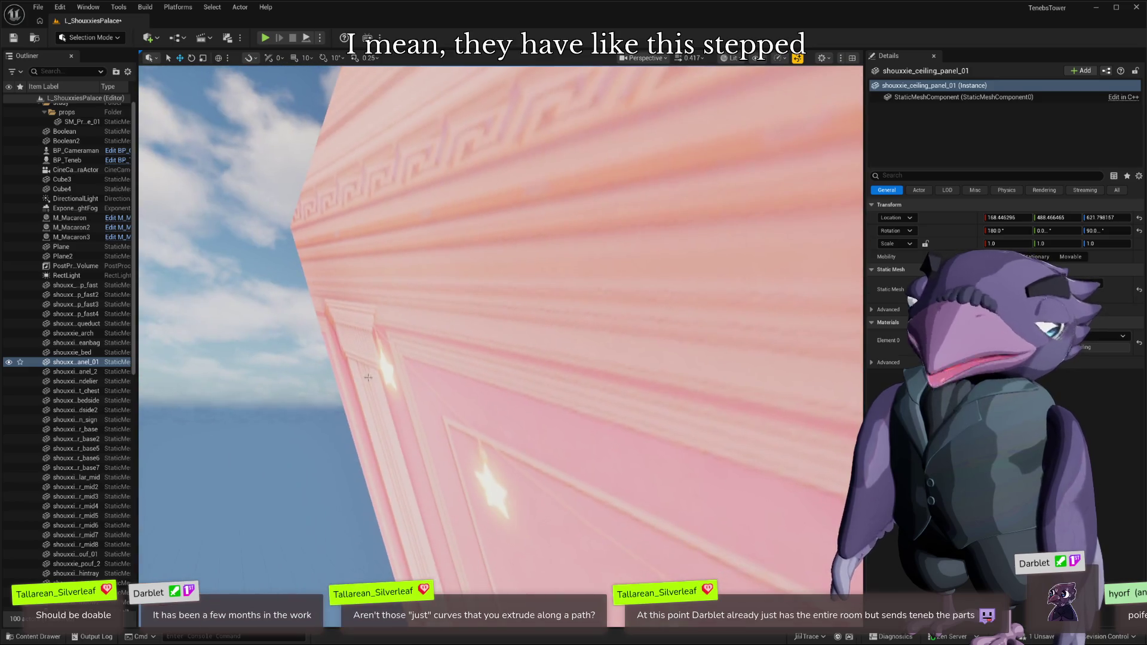
{"action": "mouse_move", "coordinate": [523, 359]}
{"action": "left_mouse_down"}
{"action": "mouse_move", "coordinate": [454, 108]}
{"action": "mouse_move", "coordinate": [508, 119]}
{"action": "mouse_move", "coordinate": [484, 179]}
{"action": "left_mouse_up"}
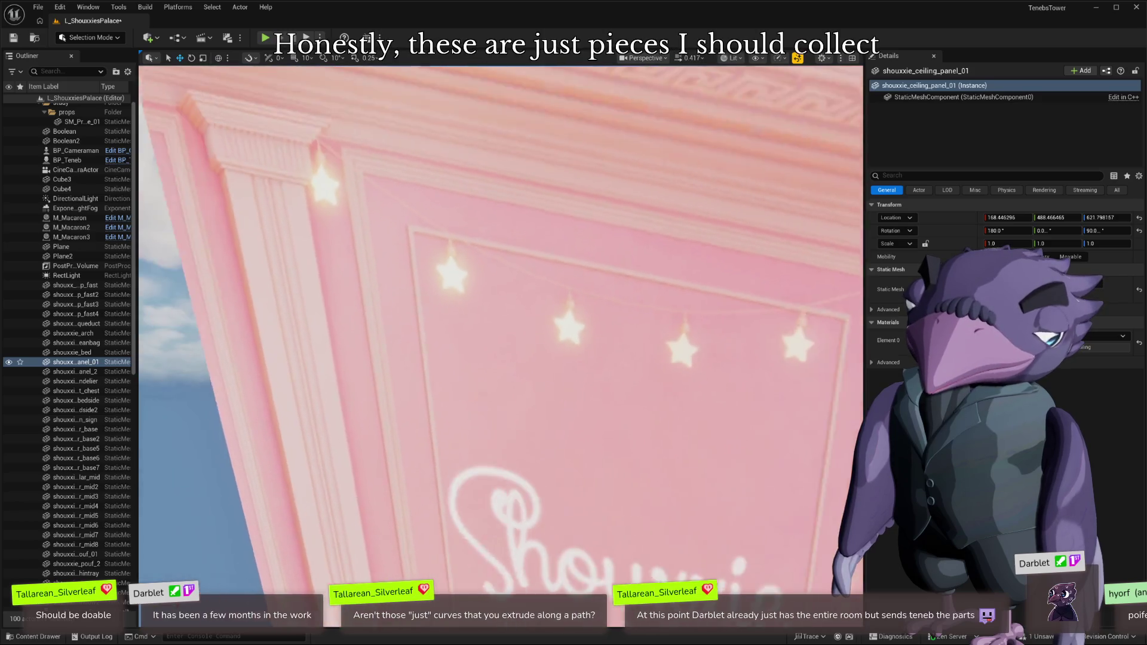
{"action": "mouse_move", "coordinate": [484, 179]}
{"action": "left_mouse_down"}
{"action": "mouse_move", "coordinate": [626, 57]}
{"action": "mouse_move", "coordinate": [312, 155]}
{"action": "mouse_move", "coordinate": [273, 197]}
{"action": "mouse_move", "coordinate": [334, 197]}
{"action": "mouse_move", "coordinate": [376, 173]}
{"action": "left_mouse_up"}
{"action": "scroll", "coordinate": [501, 335], "scroll_direction": "down", "scroll_amount": 10}
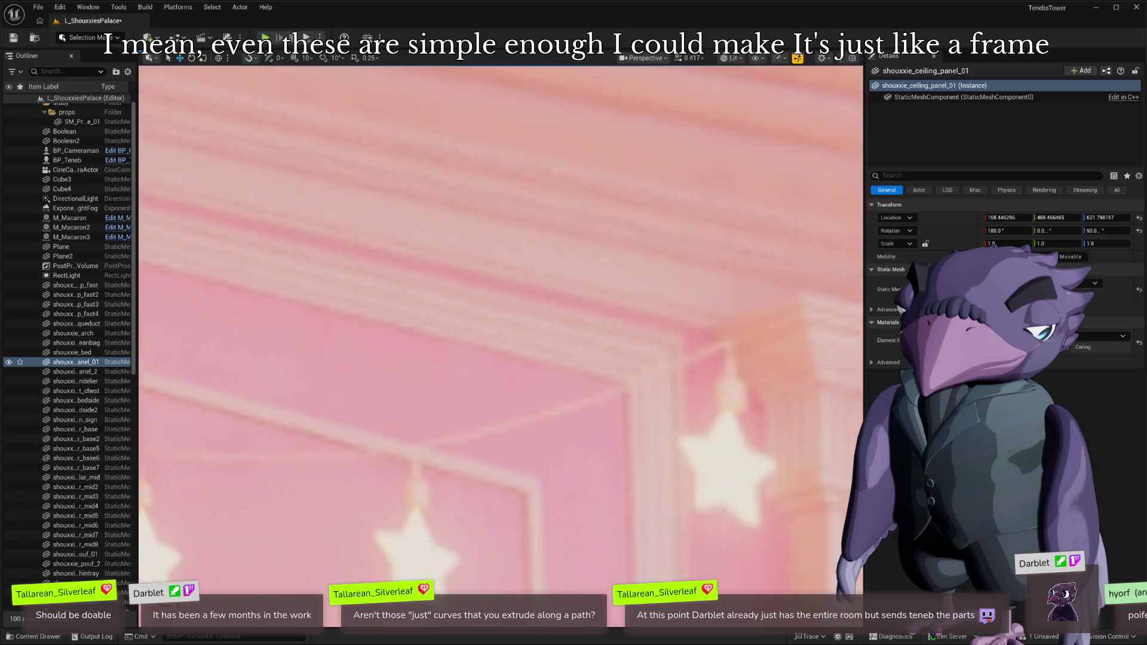
{"action": "scroll", "coordinate": [501, 335], "scroll_direction": "down", "scroll_amount": 10}
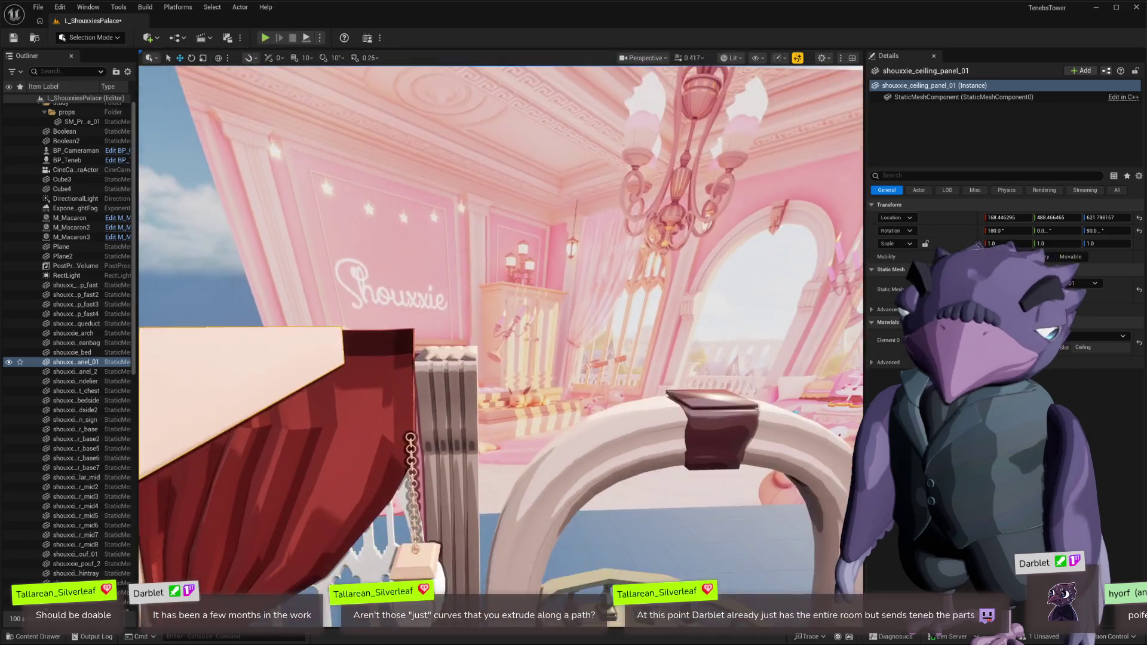
{"action": "scroll", "coordinate": [738, 421], "scroll_direction": "down", "scroll_amount": 5}
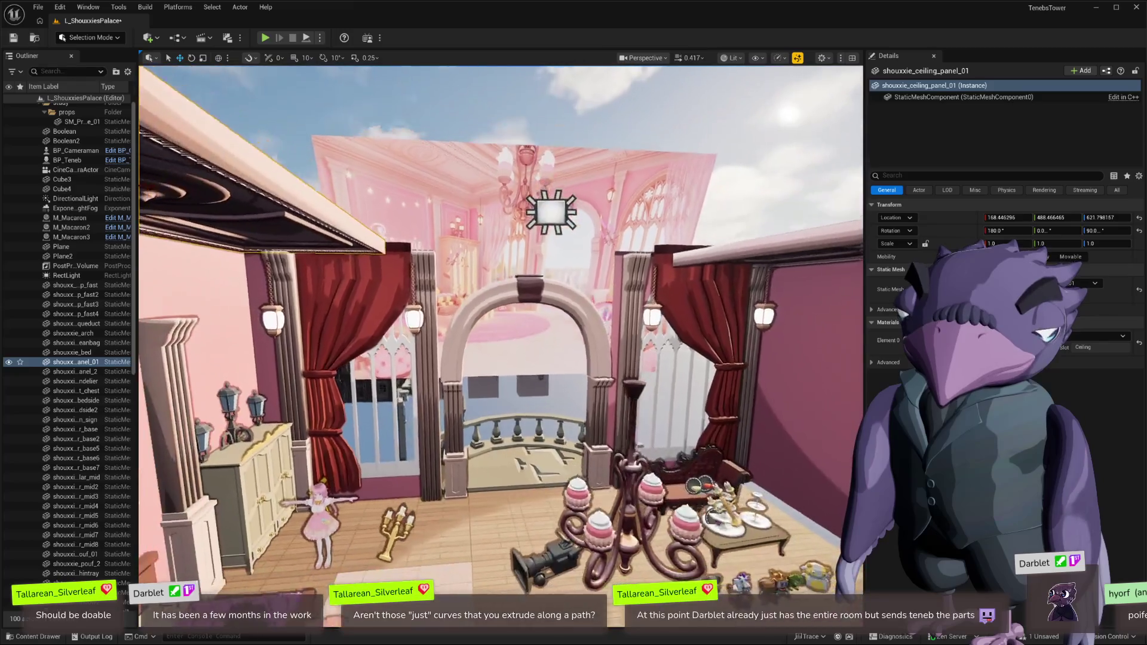
Step: Select the right-hand wall block Cube4, fly through the room, and open the Content Drawer
{"action": "left_click", "coordinate": [651, 345]}
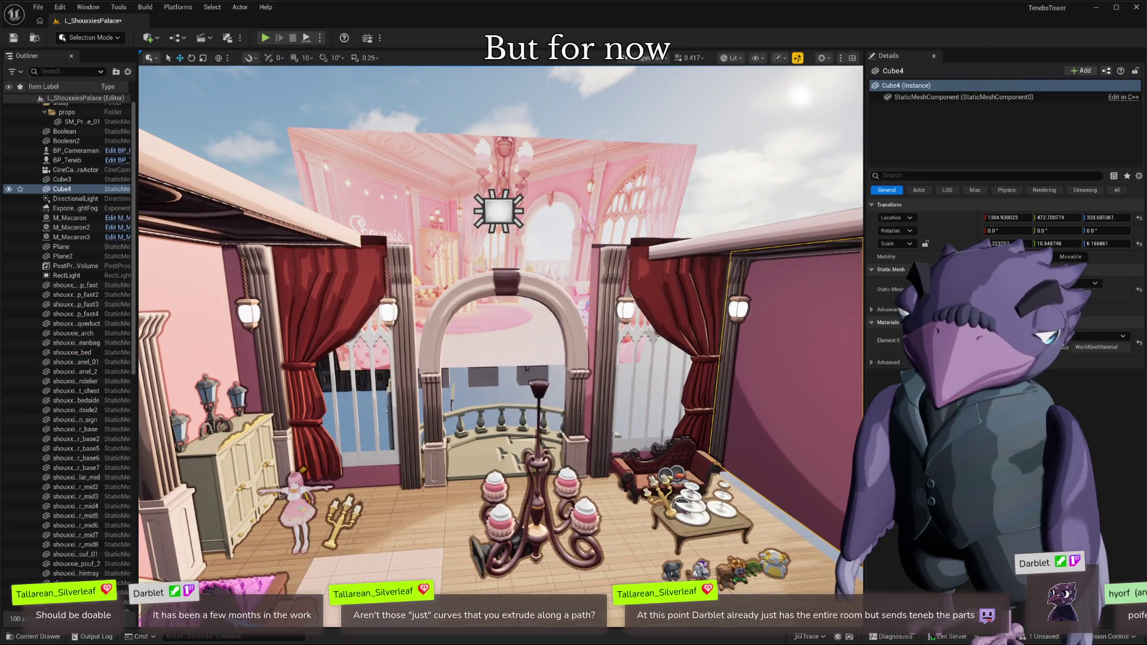
{"action": "scroll", "coordinate": [501, 335], "scroll_direction": "down", "scroll_amount": 8}
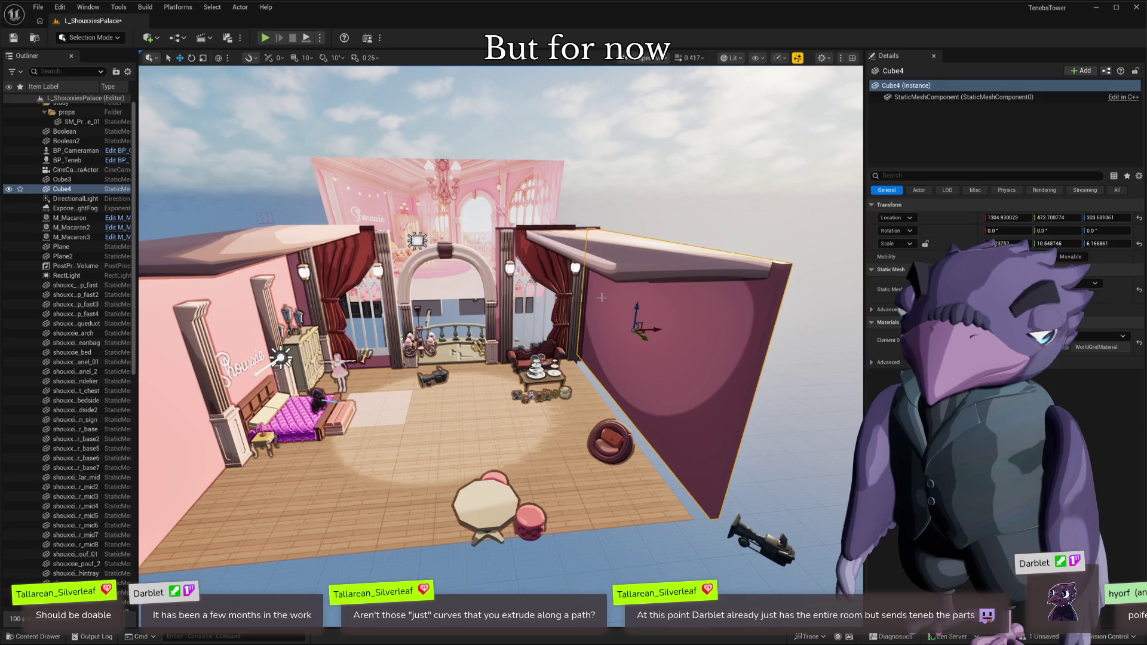
{"action": "scroll", "coordinate": [527, 342], "scroll_direction": "up", "scroll_amount": 6}
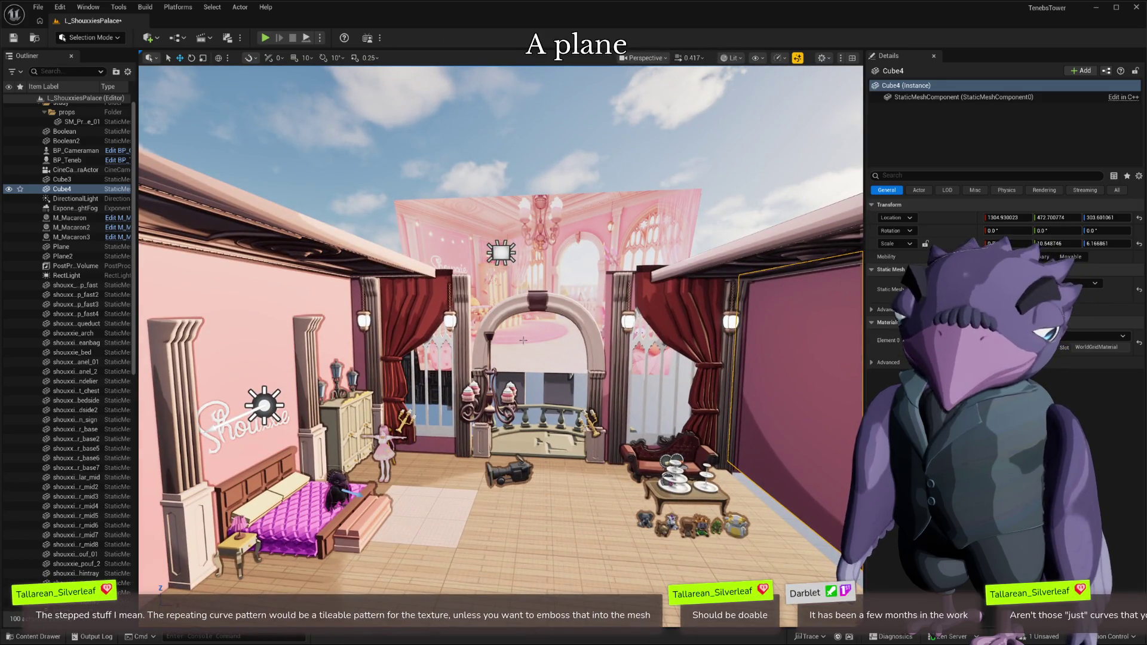
{"action": "scroll", "coordinate": [501, 346], "scroll_direction": "down", "scroll_amount": 8}
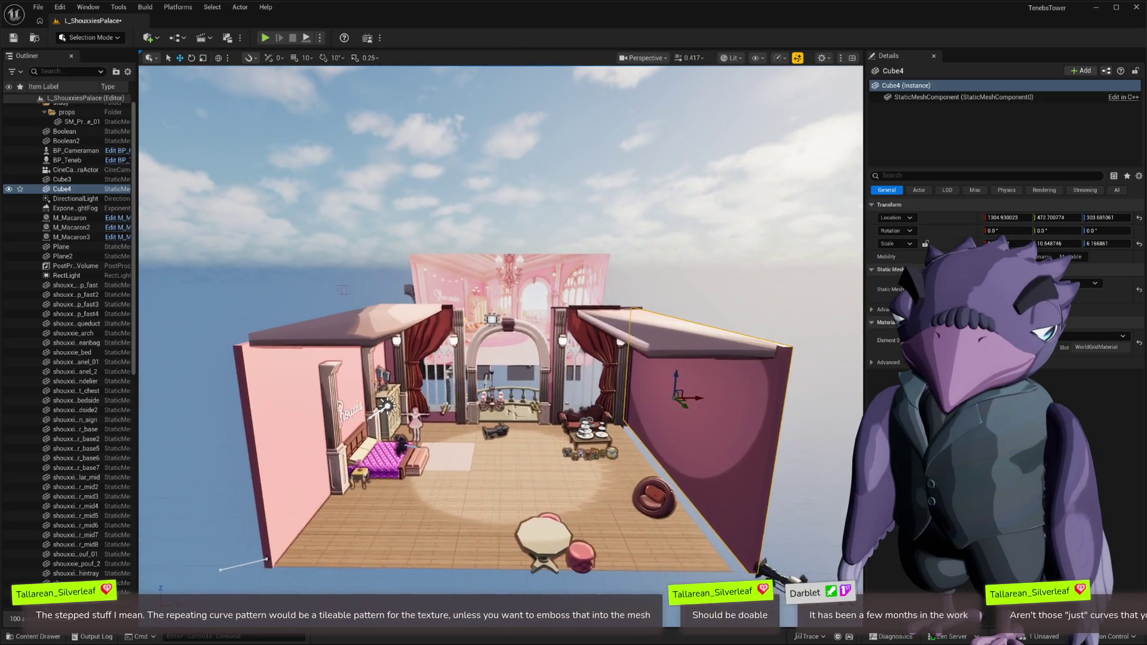
{"action": "scroll", "coordinate": [501, 346], "scroll_direction": "up", "scroll_amount": 6}
{"action": "mouse_move", "coordinate": [352, 349]}
{"action": "left_mouse_down"}
{"action": "mouse_move", "coordinate": [517, 236]}
{"action": "mouse_move", "coordinate": [568, 129]}
{"action": "mouse_move", "coordinate": [558, 212]}
{"action": "mouse_move", "coordinate": [480, 249]}
{"action": "left_mouse_up"}
{"action": "key", "text": "ctrl+space"}
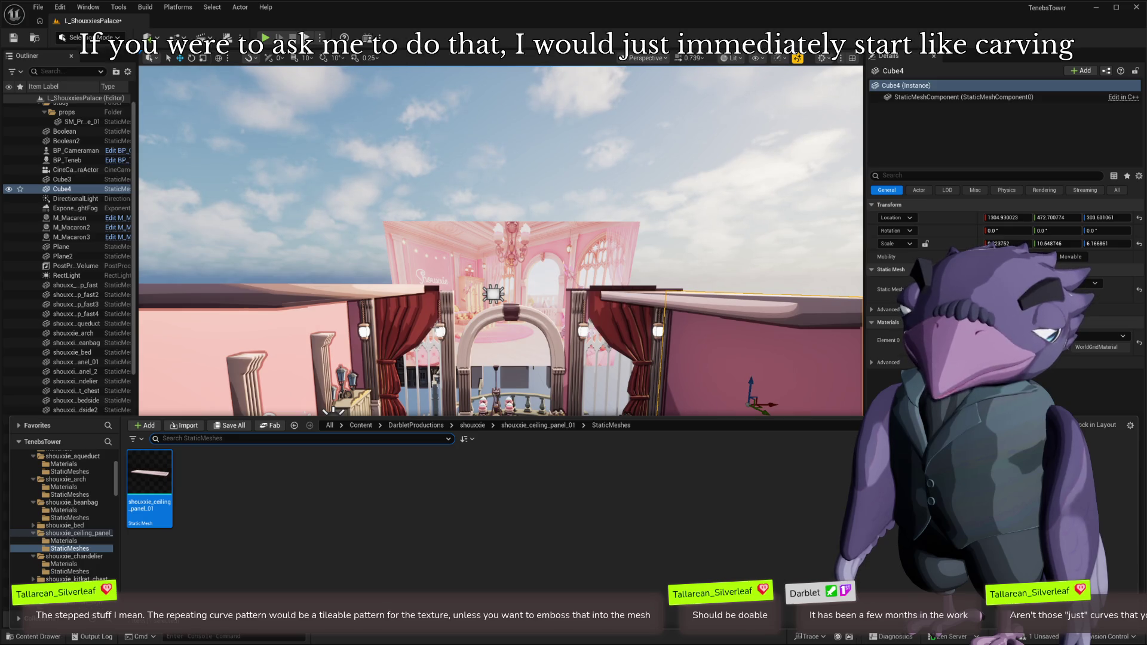
Step: Open the Content Drawer at the top level of all content and search for 'shouxxie'
{"action": "left_click_drag", "start_coordinate": [388, 234], "coordinate": [388, 198]}
{"action": "mouse_move", "coordinate": [514, 345]}
{"action": "left_mouse_down"}
{"action": "mouse_move", "coordinate": [502, 338]}
{"action": "mouse_move", "coordinate": [502, 404]}
{"action": "left_mouse_up"}
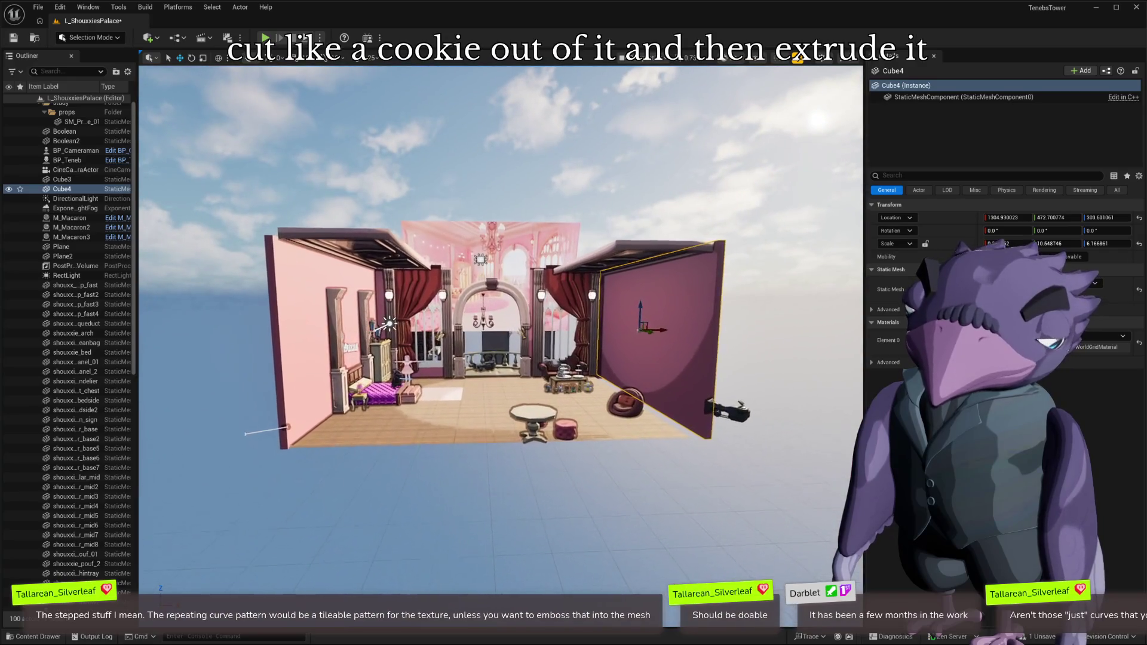
{"action": "key", "text": "ctrl+space"}
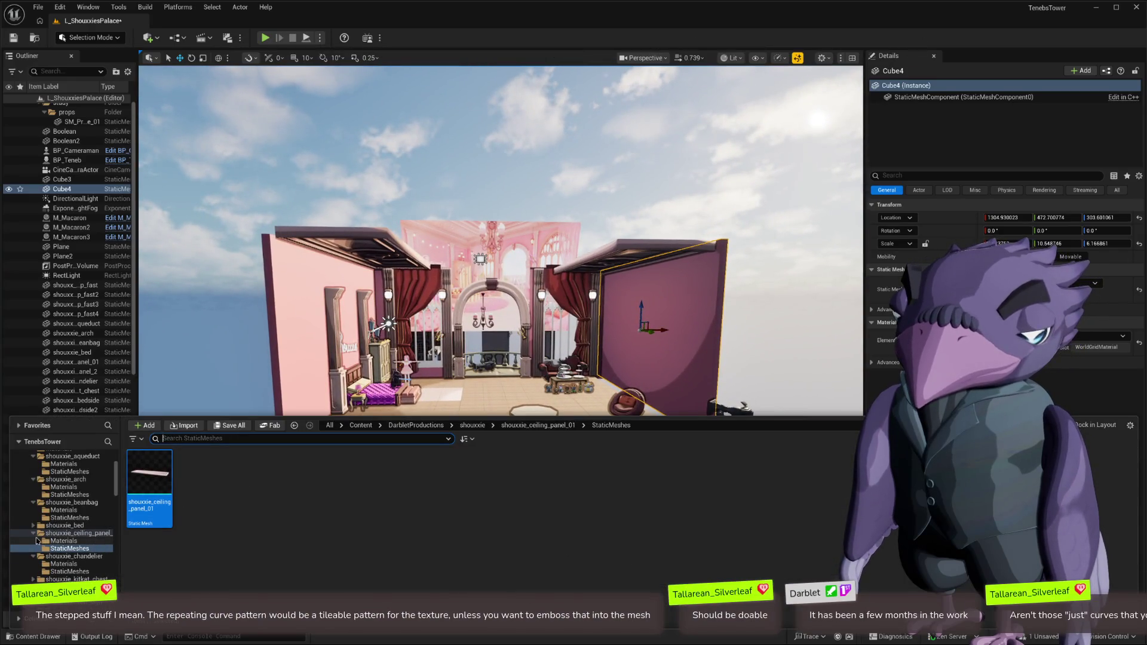
{"action": "left_click", "coordinate": [33, 535]}
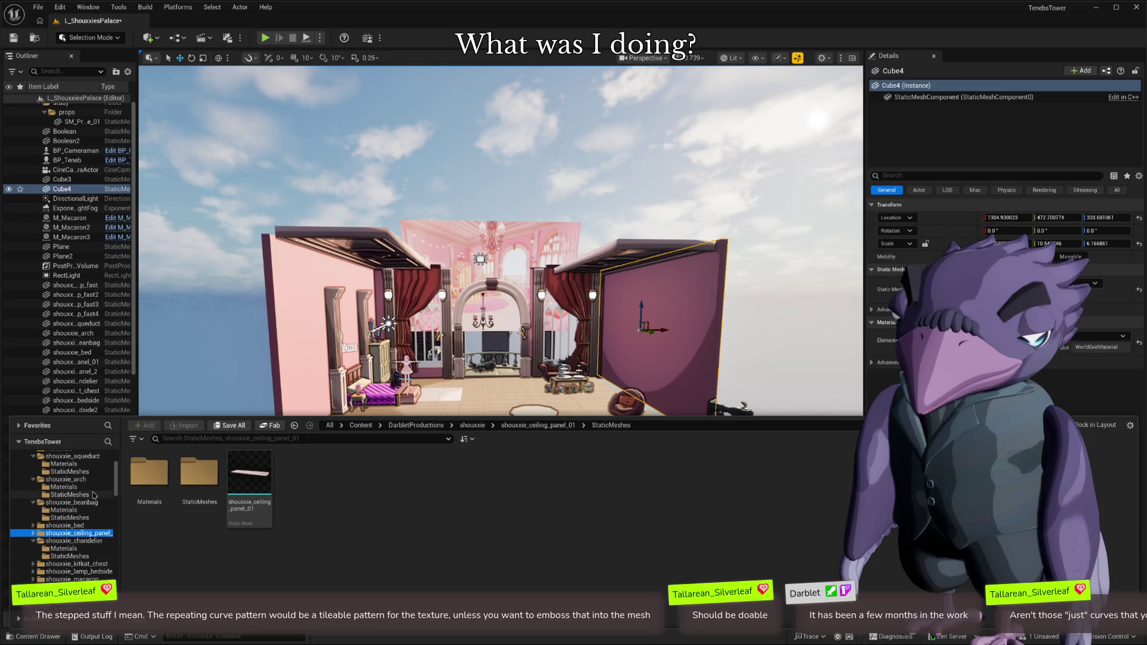
{"action": "scroll", "coordinate": [83, 490], "scroll_direction": "up", "scroll_amount": 3}
{"action": "left_click", "coordinate": [60, 455]}
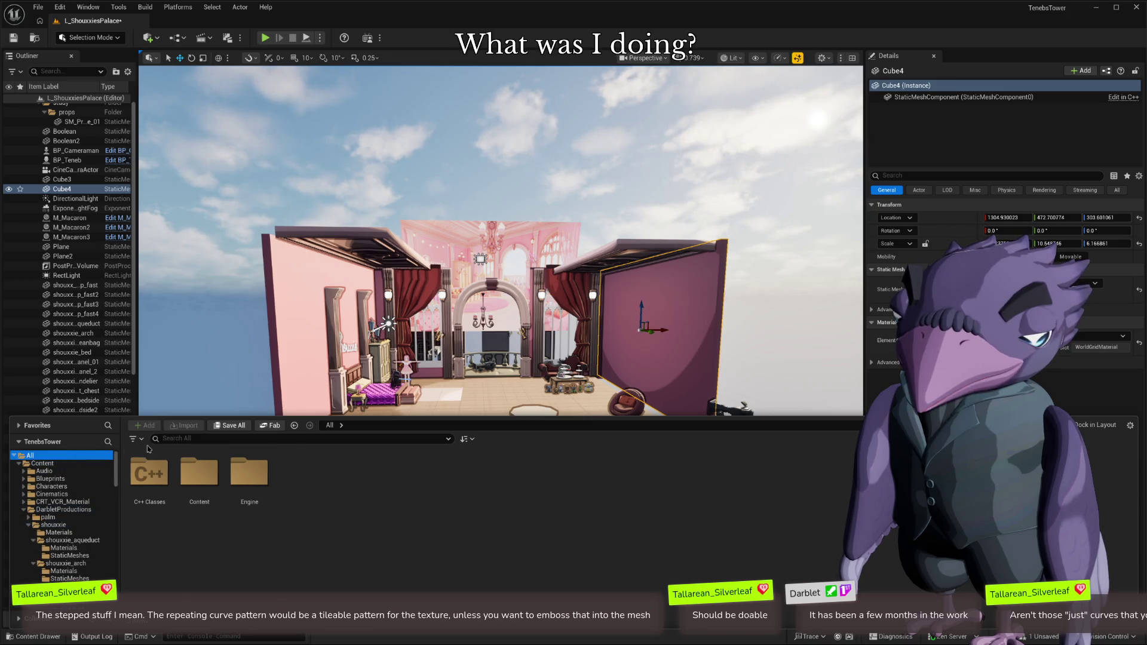
{"action": "left_click", "coordinate": [272, 438]}
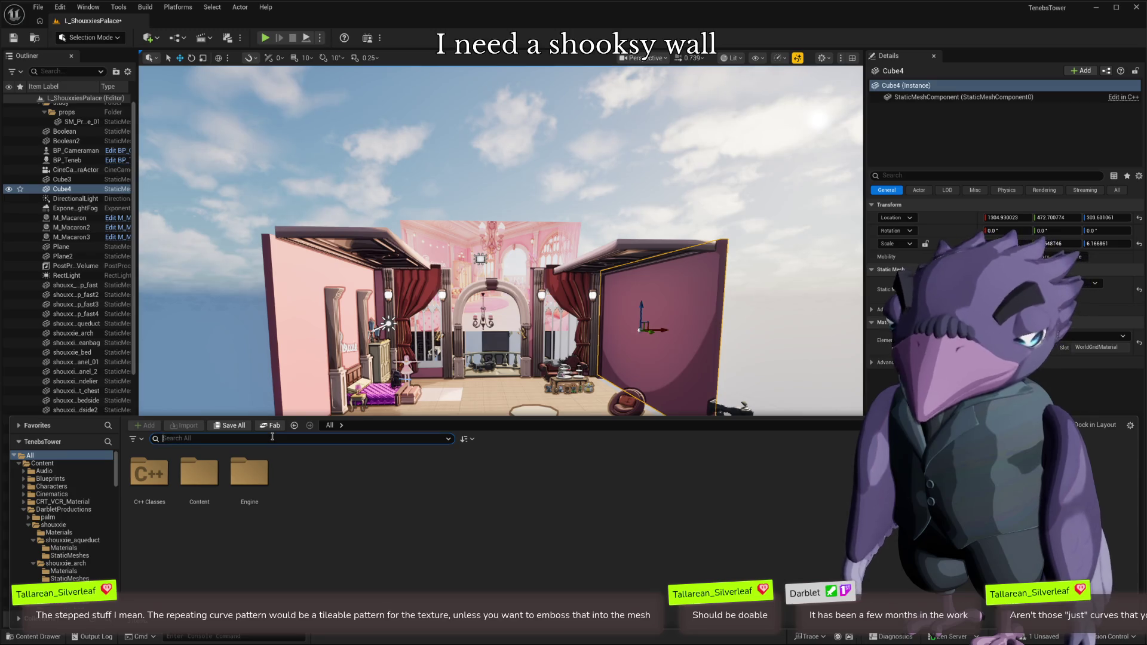
{"action": "type", "text": "shouxxiewall"}
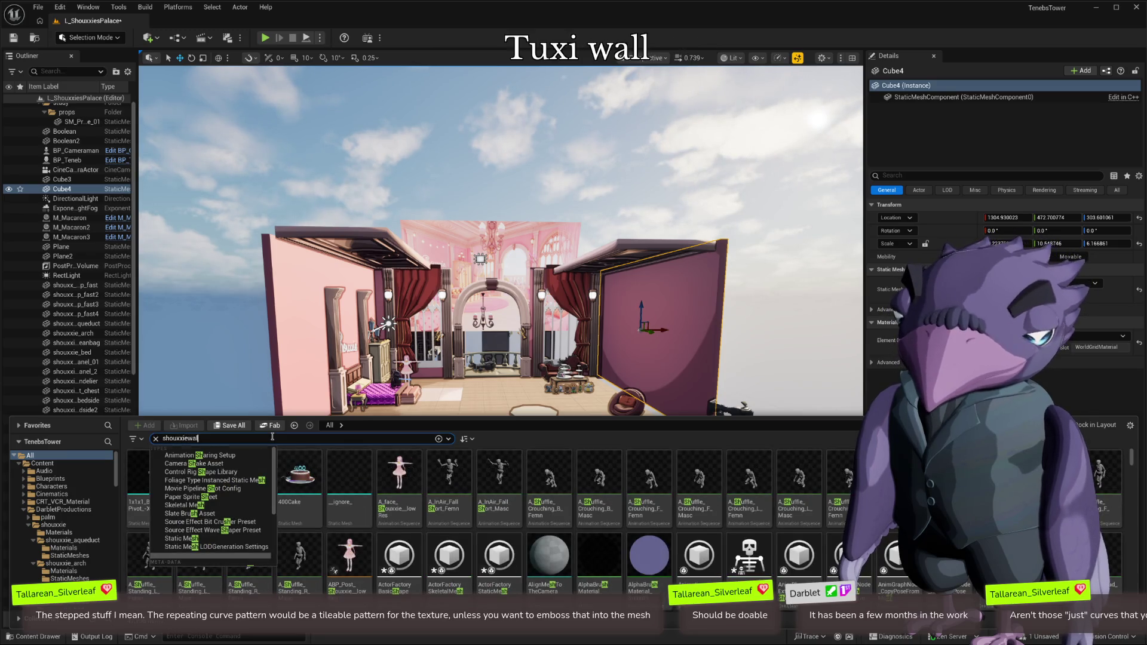
Step: Place SM_ShouxxieWall in the level and set its X rotation to 180°
{"action": "left_click_drag", "start_coordinate": [150, 484], "coordinate": [460, 460]}
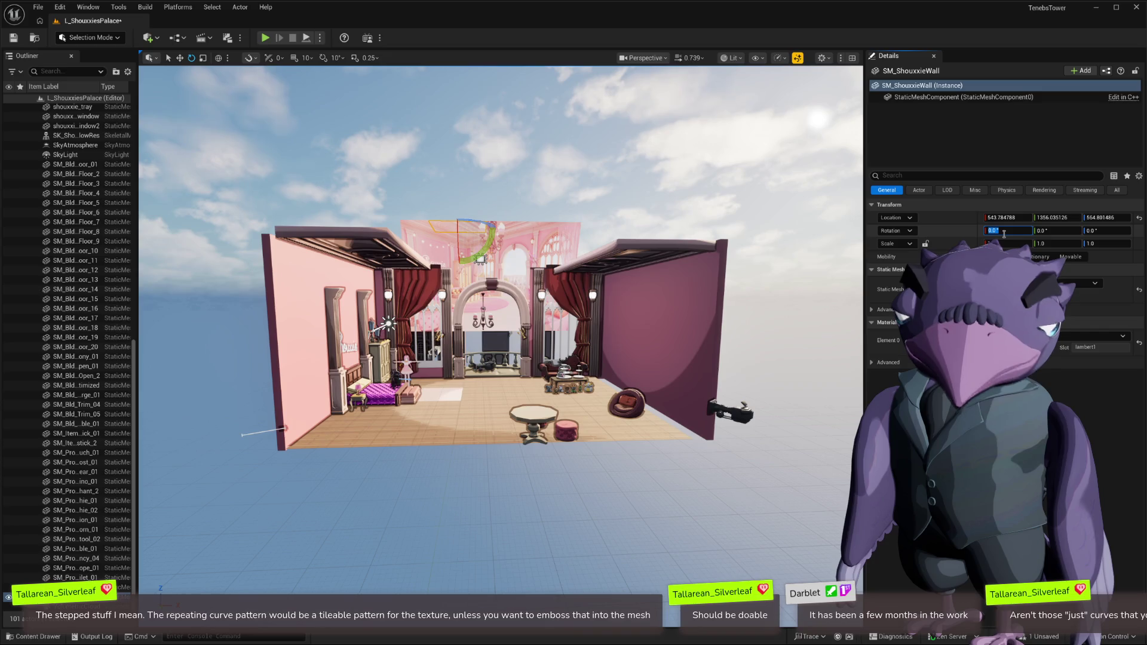
{"action": "left_click", "coordinate": [1009, 231]}
{"action": "type", "text": "180"}
{"action": "key", "text": "Return"}
Step: Assign the Wall material to SM_ShouxxieWall's Element 0
{"action": "left_click_drag", "start_coordinate": [717, 359], "coordinate": [787, 321]}
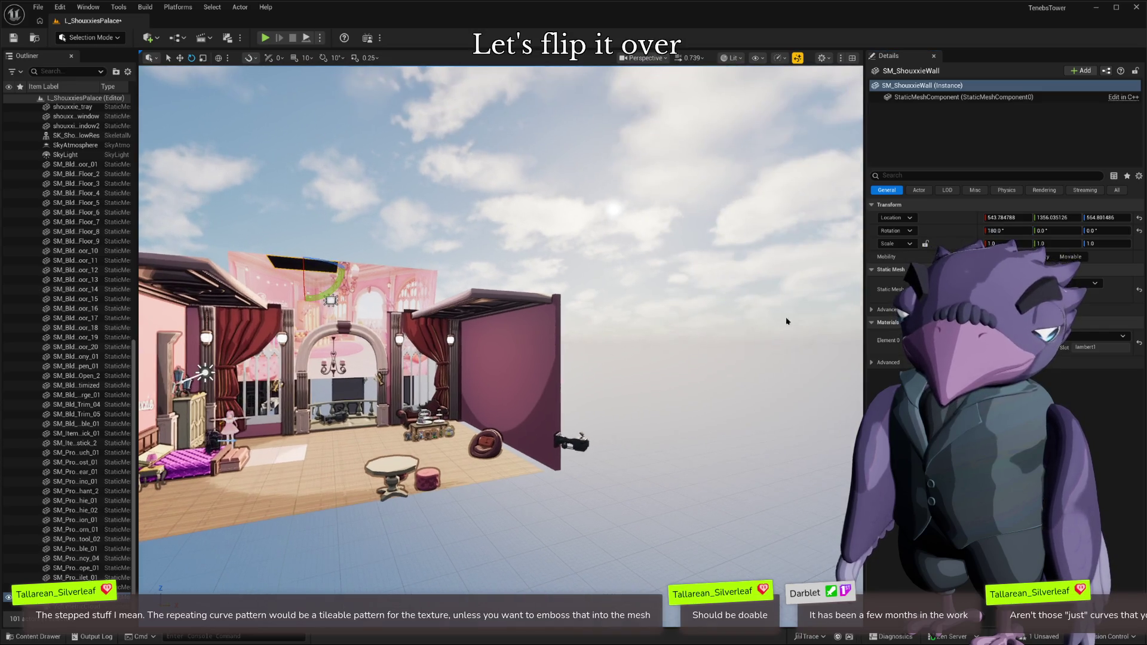
{"action": "left_click", "coordinate": [1070, 338]}
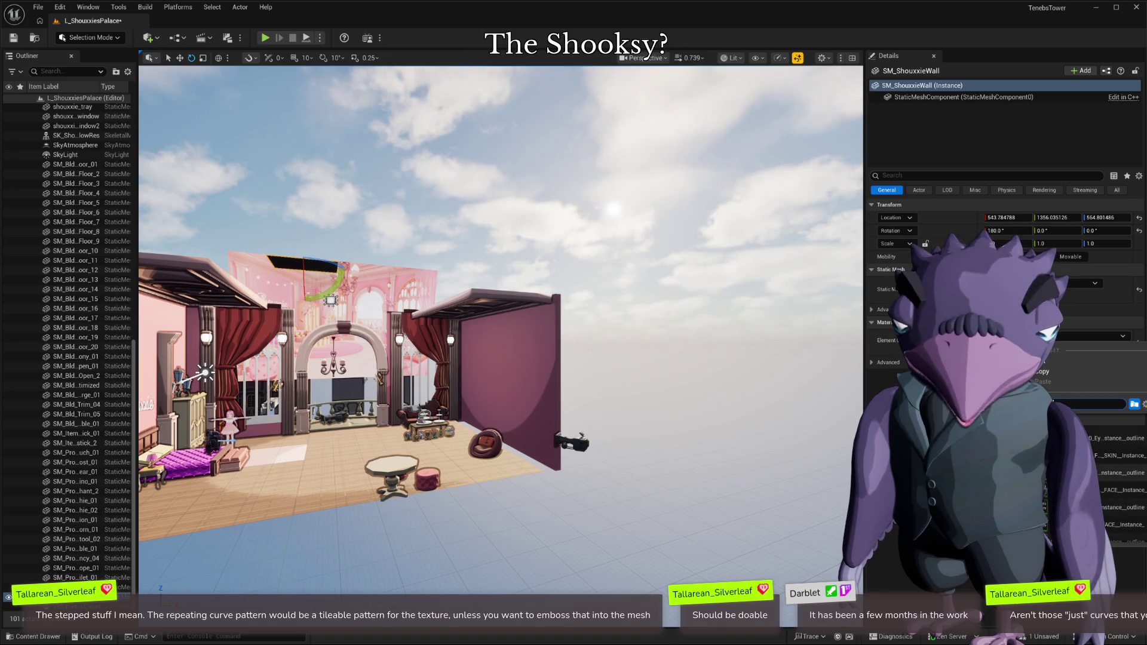
{"action": "type", "text": "wall"}
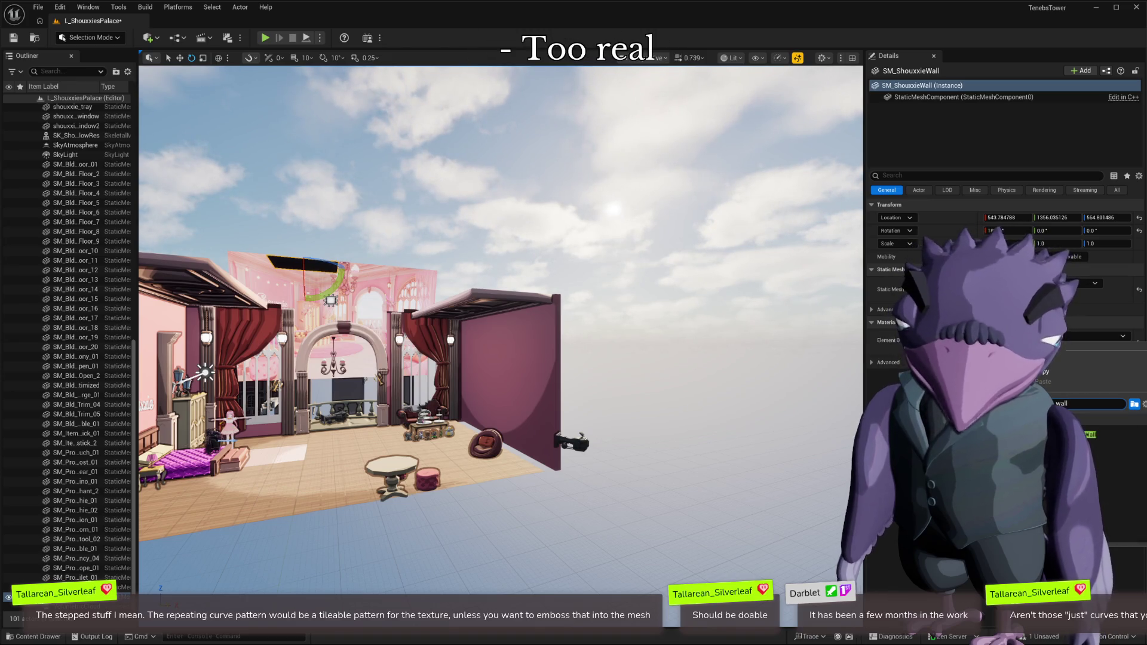
{"action": "left_click", "coordinate": [1101, 441]}
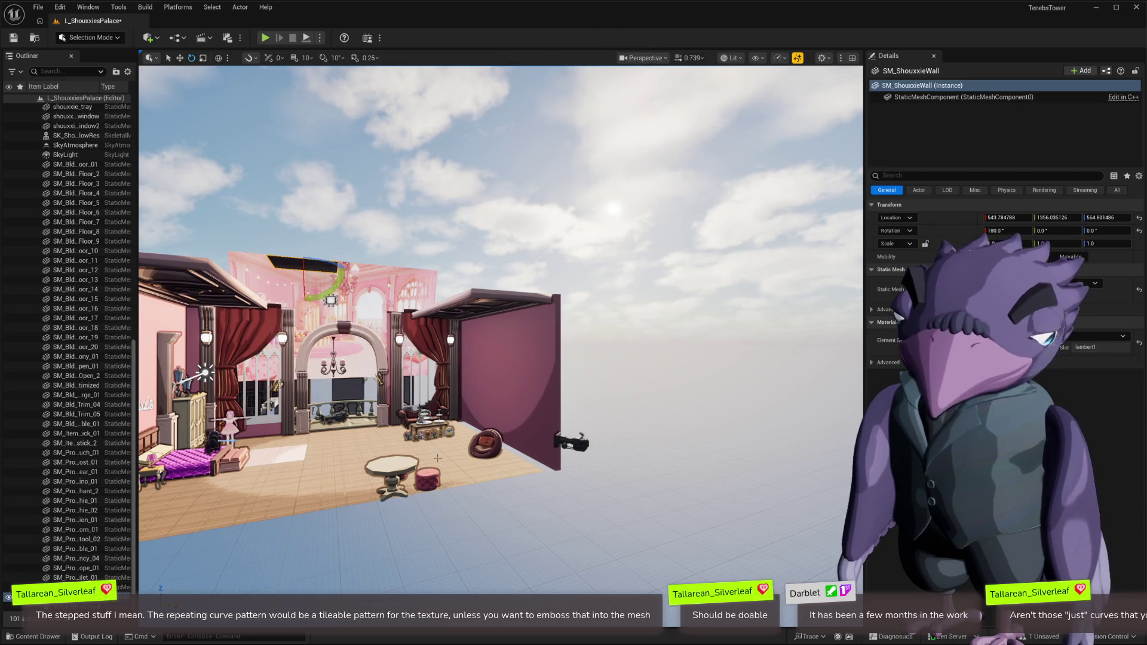
Step: Move SM_ShouxxieWall over the pink room and frame it in the view
{"action": "left_click", "coordinate": [628, 403]}
{"action": "mouse_move", "coordinate": [628, 402]}
{"action": "left_mouse_down"}
{"action": "mouse_move", "coordinate": [605, 393]}
{"action": "mouse_move", "coordinate": [598, 478]}
{"action": "mouse_move", "coordinate": [589, 353]}
{"action": "left_mouse_up"}
{"action": "left_click", "coordinate": [470, 189]}
{"action": "left_click_drag", "start_coordinate": [470, 190], "coordinate": [366, 237]}
{"action": "key", "text": "w"}
{"action": "left_click_drag", "start_coordinate": [281, 238], "coordinate": [821, 333]}
{"action": "key", "text": "f"}
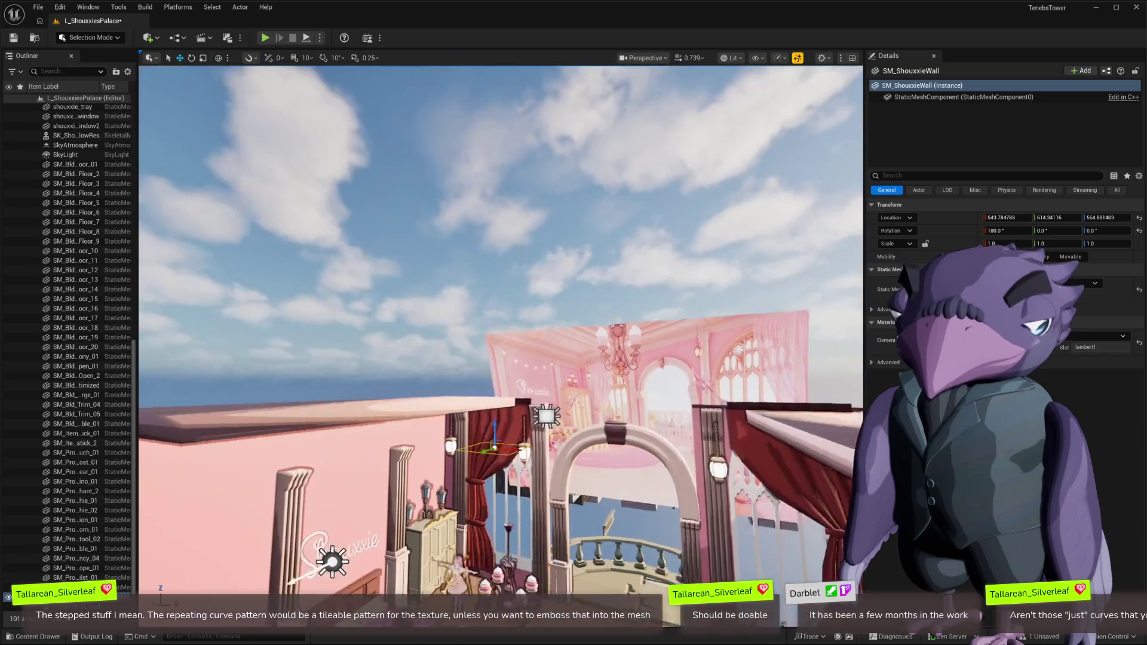
{"action": "key", "text": "e"}
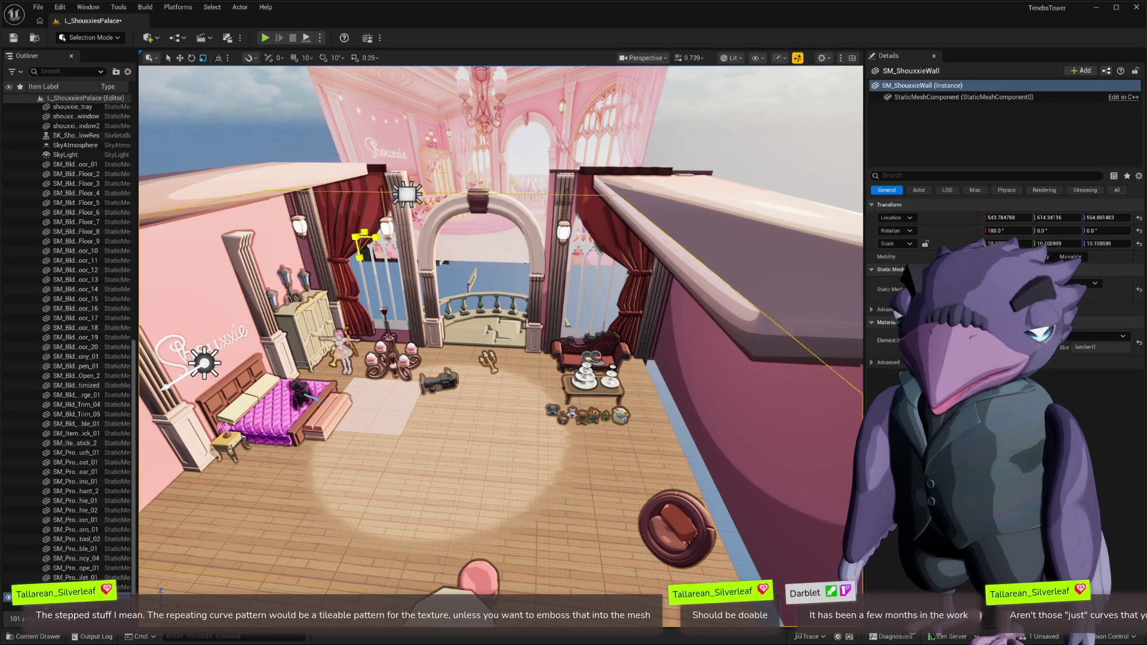
{"action": "key", "text": "super+d"}
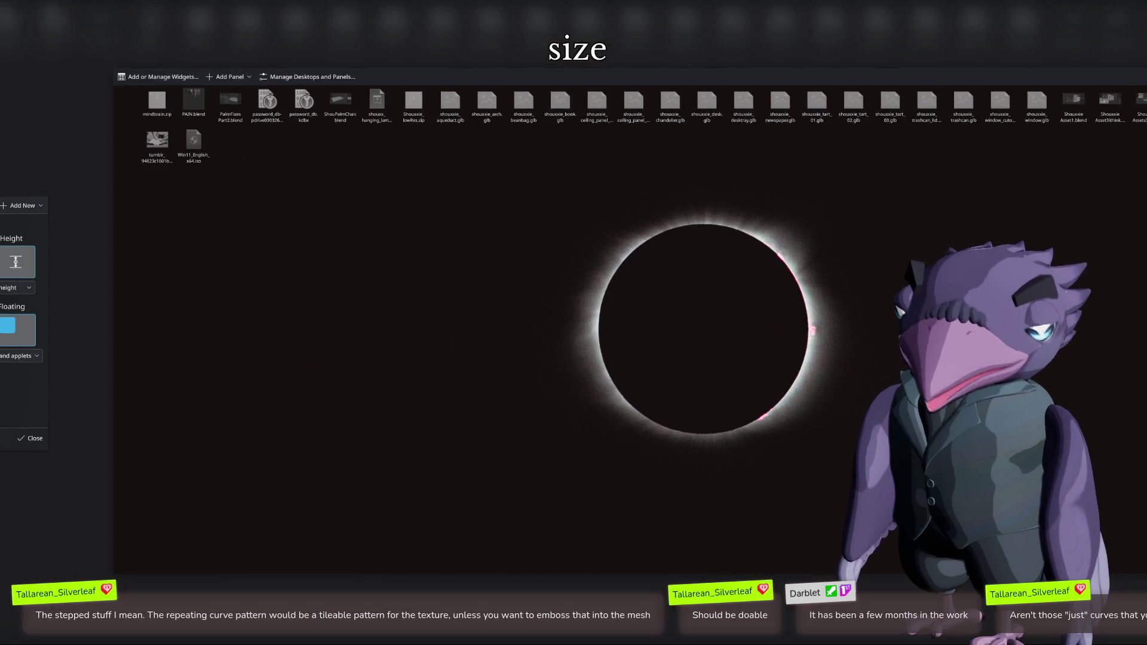
{"action": "key", "text": "super+d"}
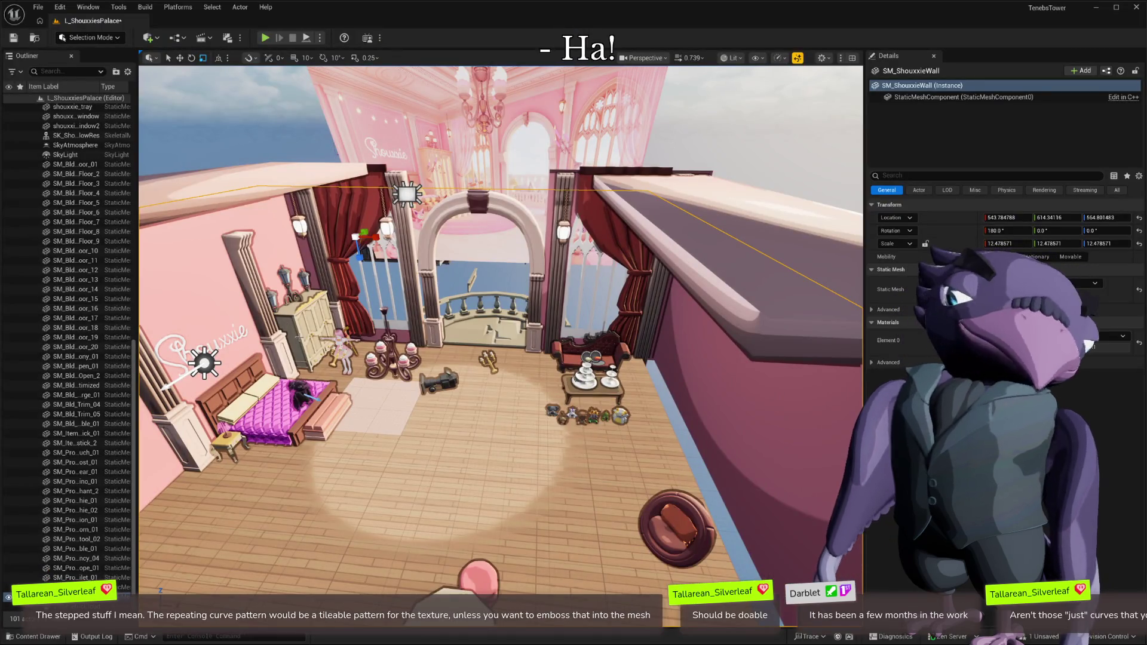
Step: Raise SM_ShouxxieWall above the room and lift shouxxie_ceiling_panel_2 to Z 622.90
{"action": "mouse_move", "coordinate": [243, 348]}
{"action": "left_mouse_down"}
{"action": "mouse_move", "coordinate": [243, 281]}
{"action": "mouse_move", "coordinate": [251, 358]}
{"action": "mouse_move", "coordinate": [400, 408]}
{"action": "left_mouse_up"}
{"action": "mouse_move", "coordinate": [478, 398]}
{"action": "left_mouse_down"}
{"action": "mouse_move", "coordinate": [480, 281]}
{"action": "mouse_move", "coordinate": [493, 374]}
{"action": "mouse_move", "coordinate": [533, 394]}
{"action": "mouse_move", "coordinate": [507, 367]}
{"action": "mouse_move", "coordinate": [505, 464]}
{"action": "mouse_move", "coordinate": [504, 326]}
{"action": "mouse_move", "coordinate": [498, 342]}
{"action": "left_mouse_up"}
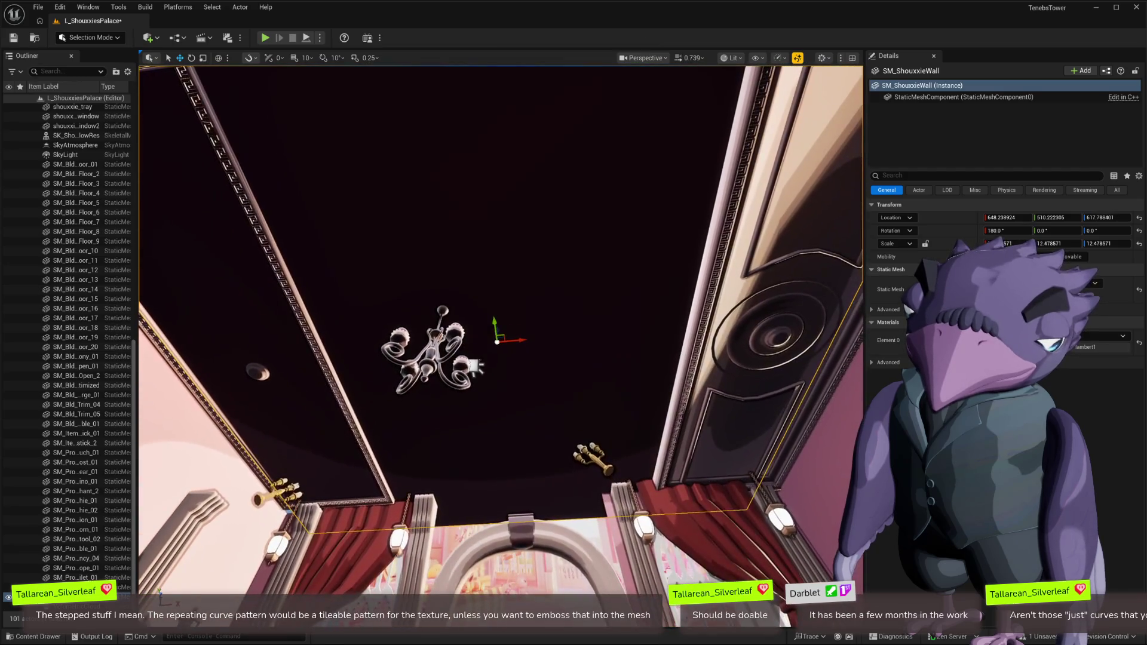
{"action": "left_click_drag", "start_coordinate": [521, 403], "coordinate": [522, 403]}
{"action": "left_click_drag", "start_coordinate": [539, 290], "coordinate": [539, 290]}
{"action": "left_click", "coordinate": [538, 289]}
{"action": "left_click_drag", "start_coordinate": [745, 352], "coordinate": [737, 340]}
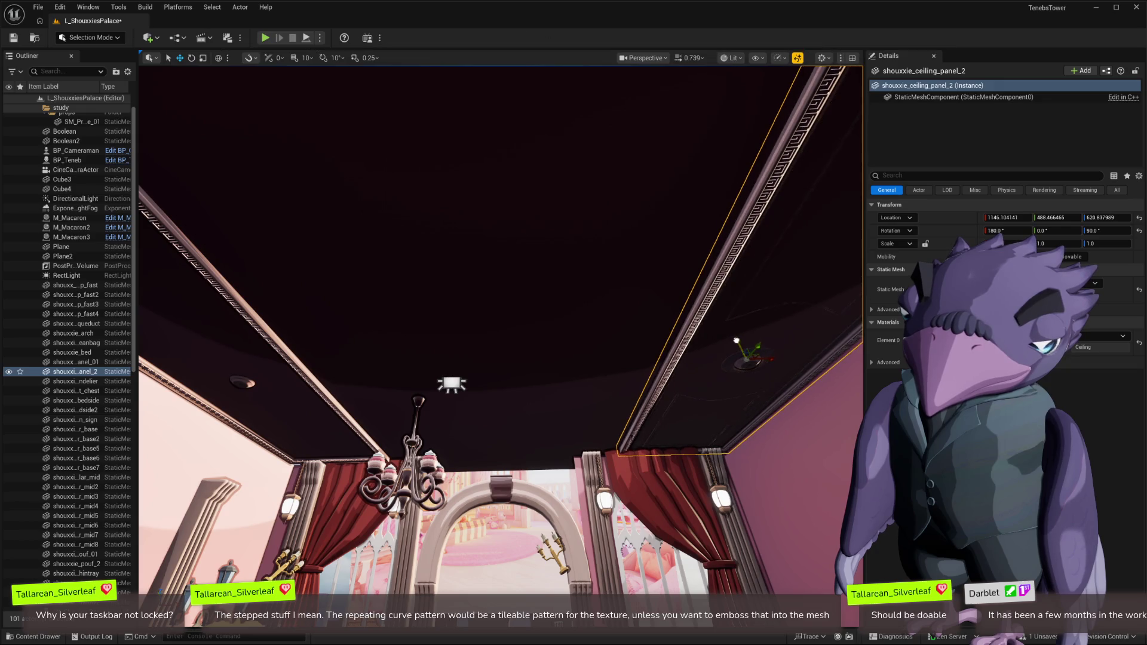
Step: Nudge the ceiling wall up to Z 632.31, snug against the trim
{"action": "left_click", "coordinate": [466, 286]}
{"action": "scroll", "coordinate": [478, 275], "scroll_direction": "down", "scroll_amount": 3}
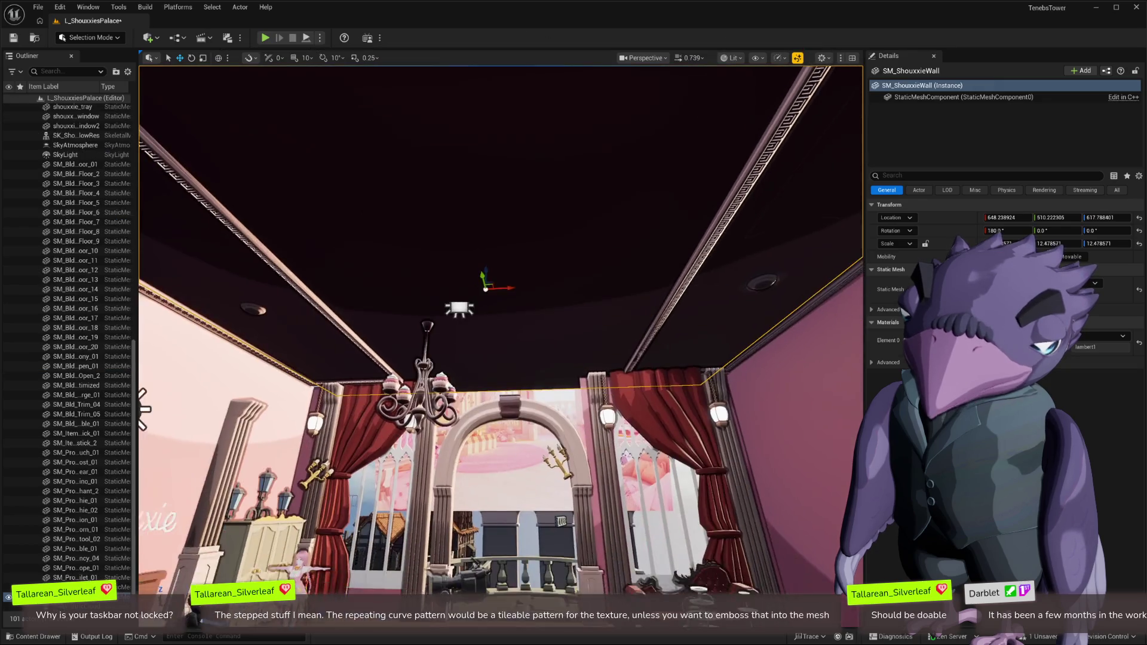
{"action": "left_click_drag", "start_coordinate": [477, 289], "coordinate": [359, 288]}
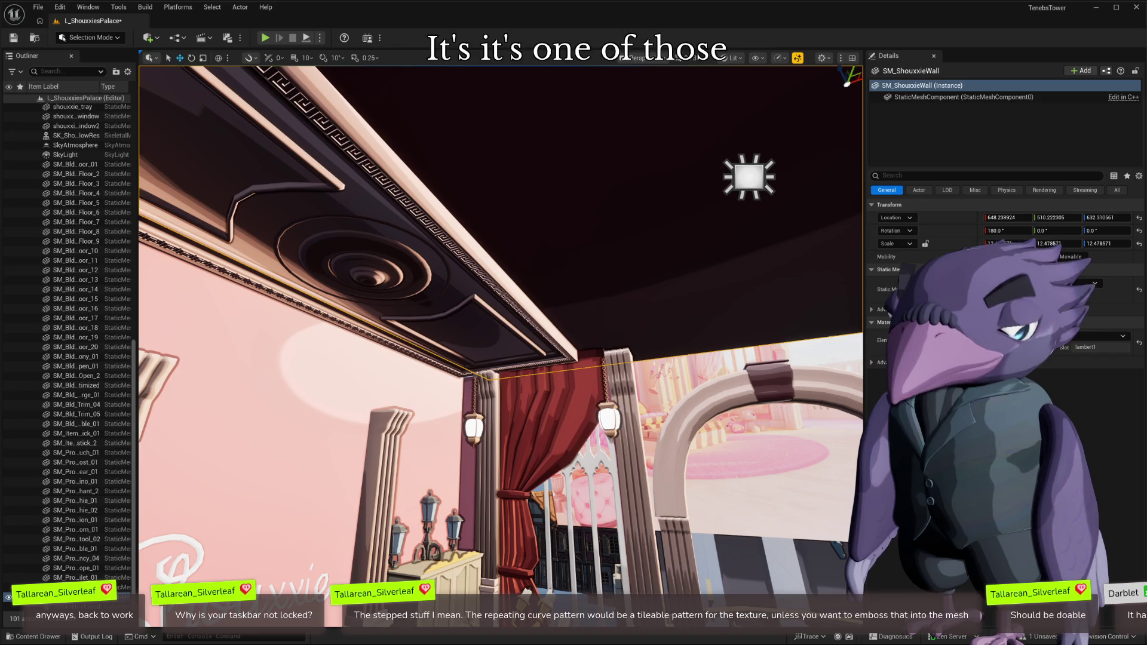
{"action": "key", "text": "super+d"}
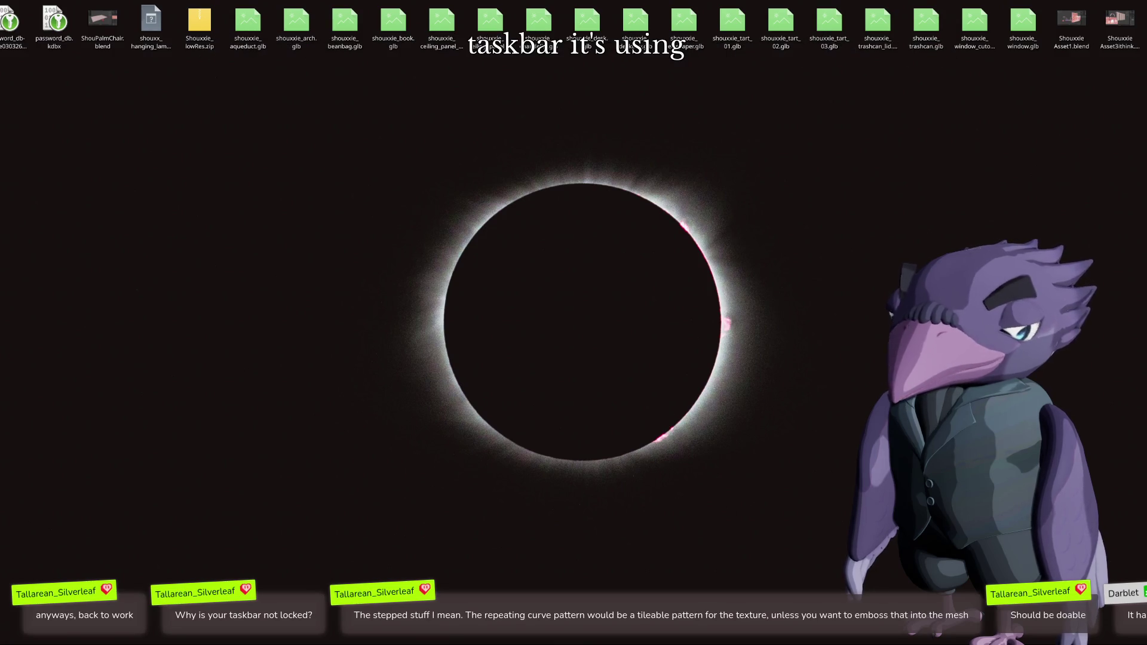
Step: Bring the Unreal Editor back over the desktop and select shouxxie_ceiling_panel_01
{"action": "key", "text": "super+d"}
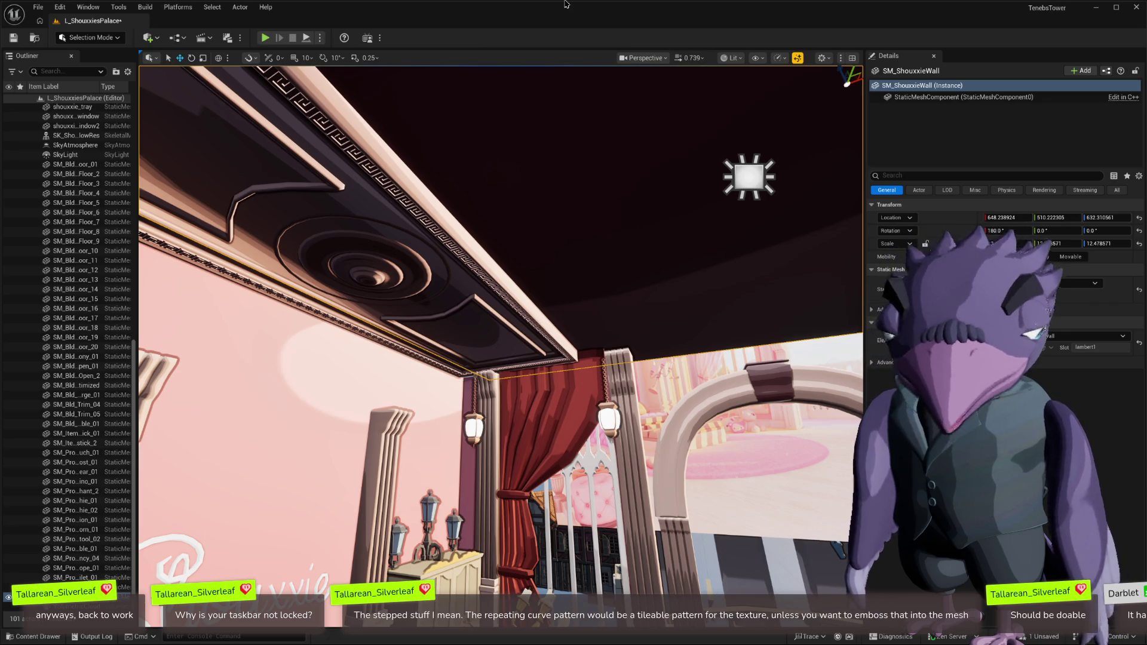
{"action": "left_click", "coordinate": [553, 349]}
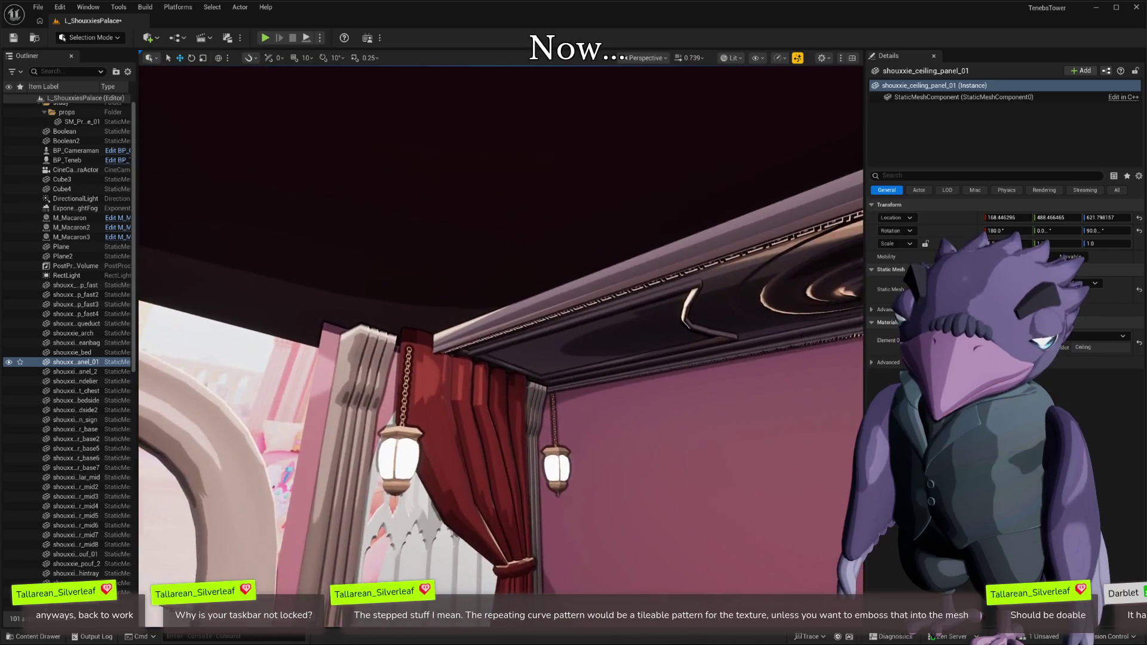
Step: Switch the viewport to unlit shading and fly through the room toward the bed
{"action": "mouse_move", "coordinate": [553, 349]}
{"action": "left_mouse_down"}
{"action": "mouse_move", "coordinate": [516, 349]}
{"action": "mouse_move", "coordinate": [512, 321]}
{"action": "mouse_move", "coordinate": [518, 333]}
{"action": "left_mouse_up"}
{"action": "key", "text": "alt+3"}
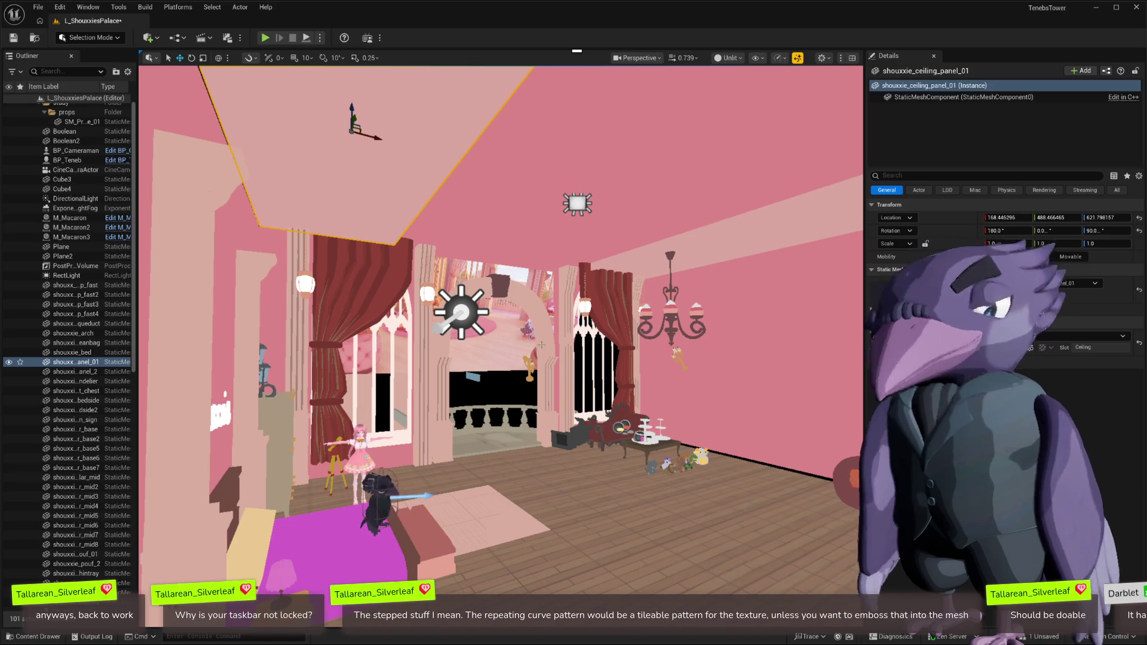
{"action": "left_click_drag", "start_coordinate": [715, 503], "coordinate": [715, 503]}
{"action": "left_click_drag", "start_coordinate": [581, 470], "coordinate": [581, 470]}
{"action": "left_click", "coordinate": [549, 422]}
{"action": "left_click_drag", "start_coordinate": [546, 355], "coordinate": [547, 353]}
{"action": "left_click", "coordinate": [546, 352]}
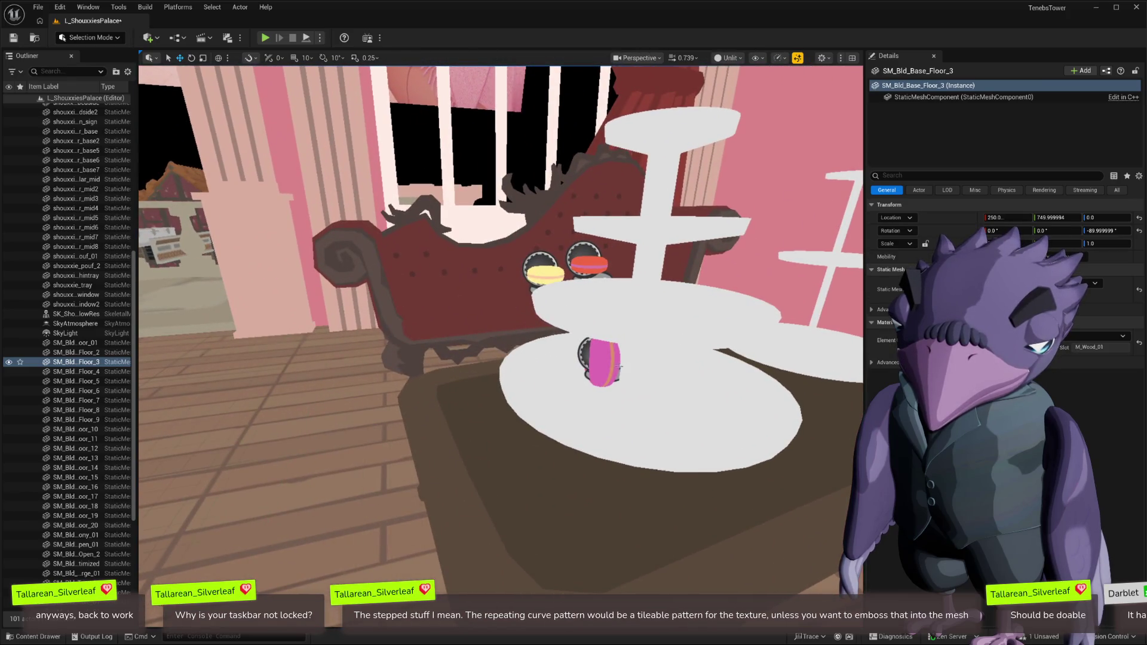
Step: Raise the pink macaron onto the cake stand's top tier and open the shouxxie folder
{"action": "left_click", "coordinate": [603, 377]}
{"action": "mouse_move", "coordinate": [604, 336]}
{"action": "left_mouse_down"}
{"action": "mouse_move", "coordinate": [632, 145]}
{"action": "mouse_move", "coordinate": [629, 158]}
{"action": "left_mouse_up"}
{"action": "scroll", "coordinate": [625, 186], "scroll_direction": "down", "scroll_amount": 5}
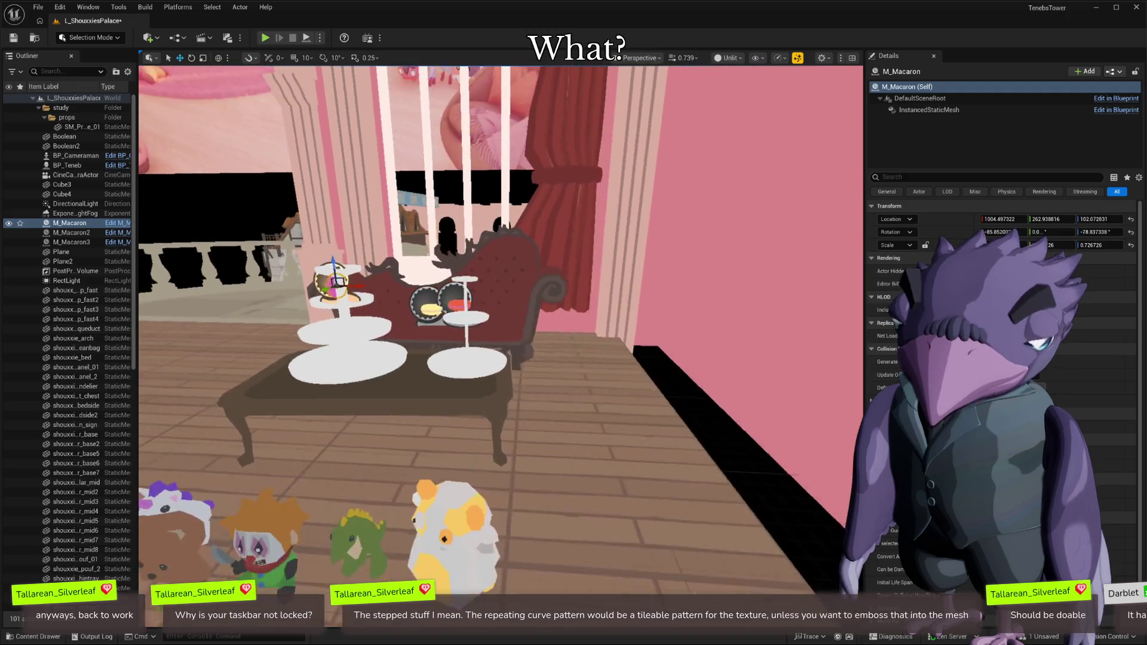
{"action": "key", "text": "ctrl+space"}
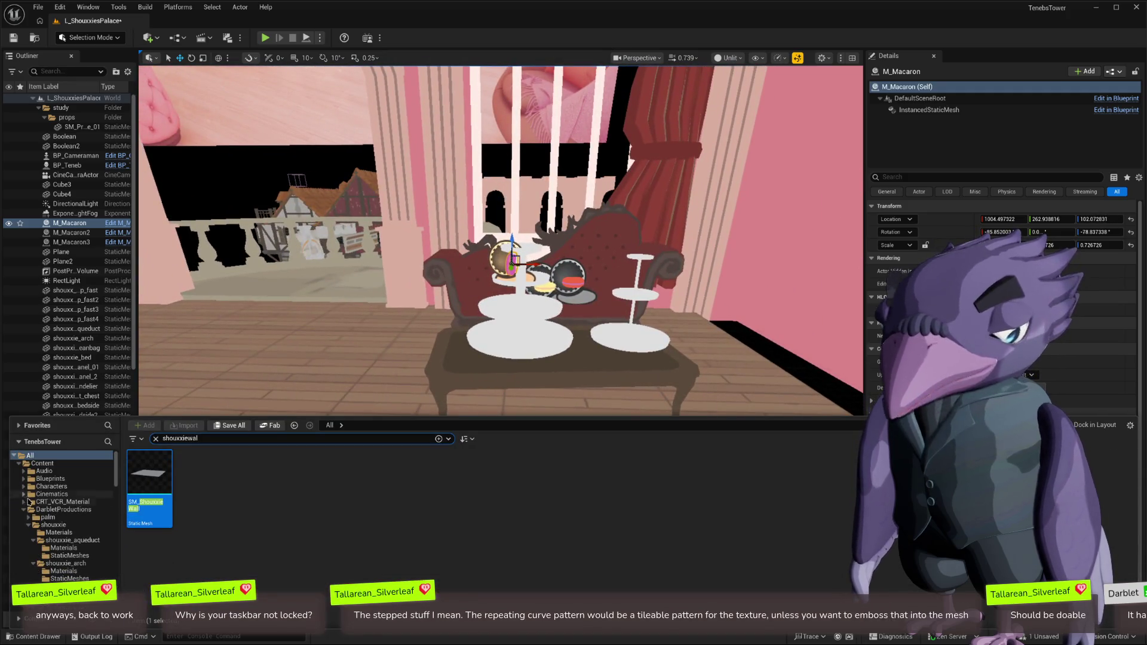
{"action": "left_click", "coordinate": [57, 525]}
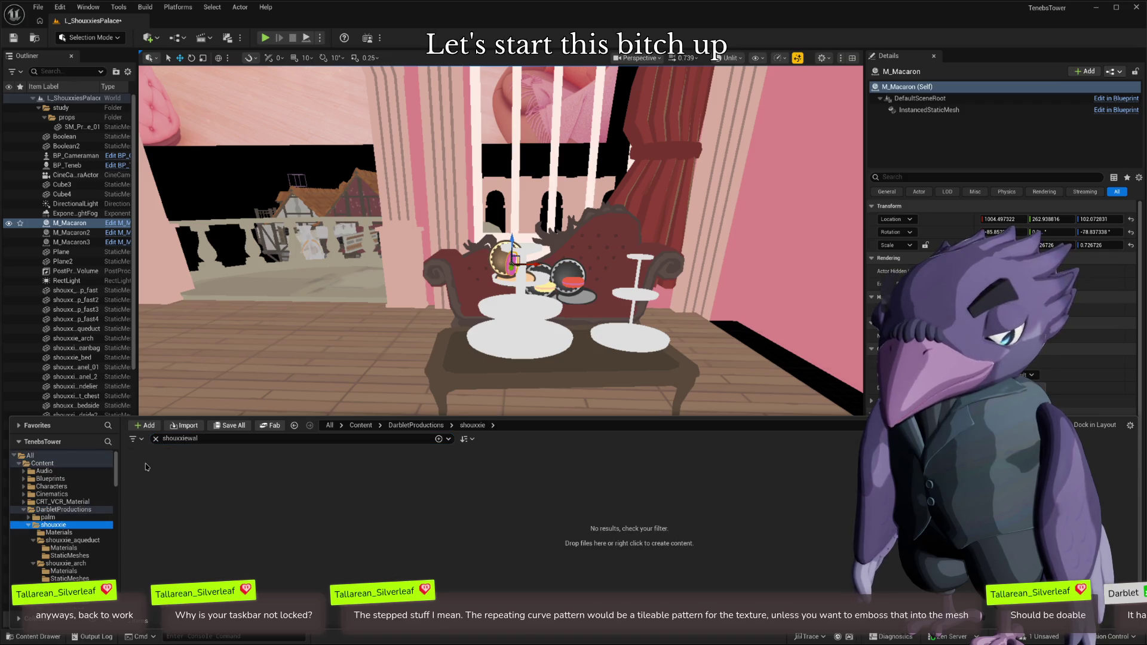
Step: Import the three shouxxie tart .glb files into the shouxxie folder
{"action": "left_click", "coordinate": [156, 439]}
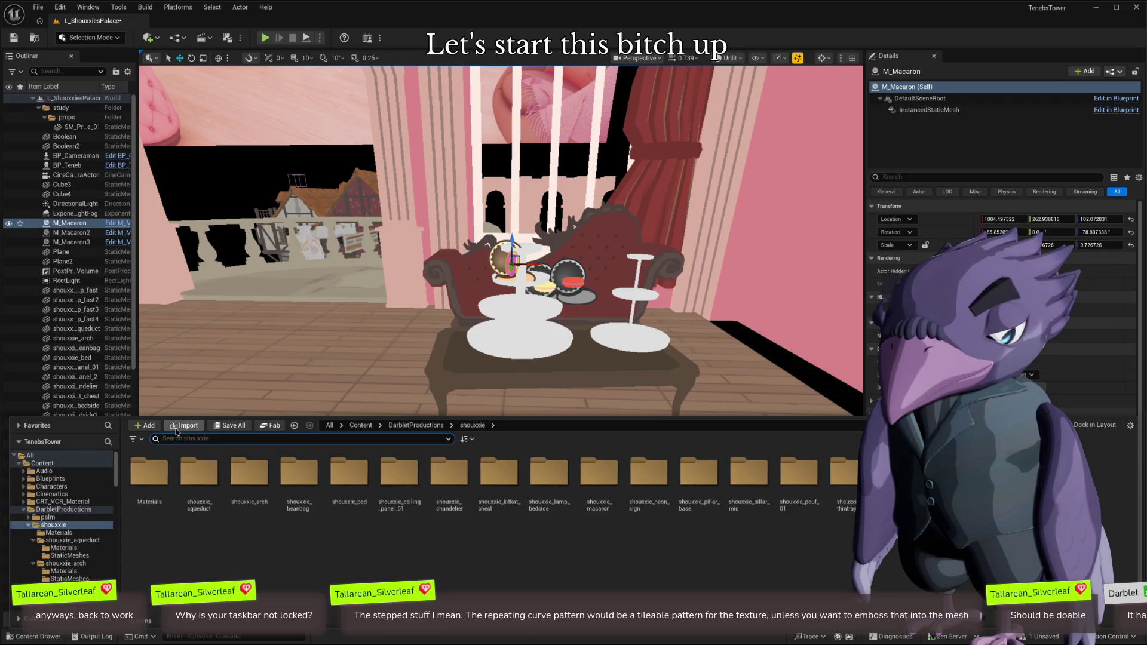
{"action": "left_click", "coordinate": [176, 429]}
{"action": "scroll", "coordinate": [536, 351], "scroll_direction": "down", "scroll_amount": 5}
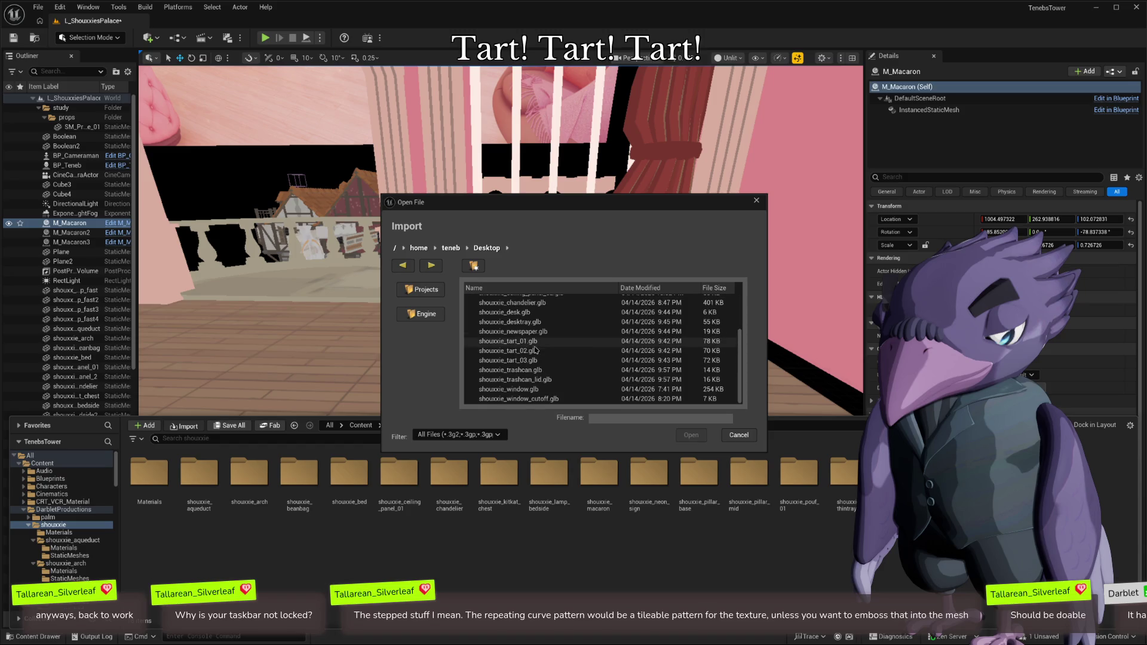
{"action": "left_click", "coordinate": [535, 341]}
{"action": "left_click", "coordinate": [535, 360], "text": "shift"}
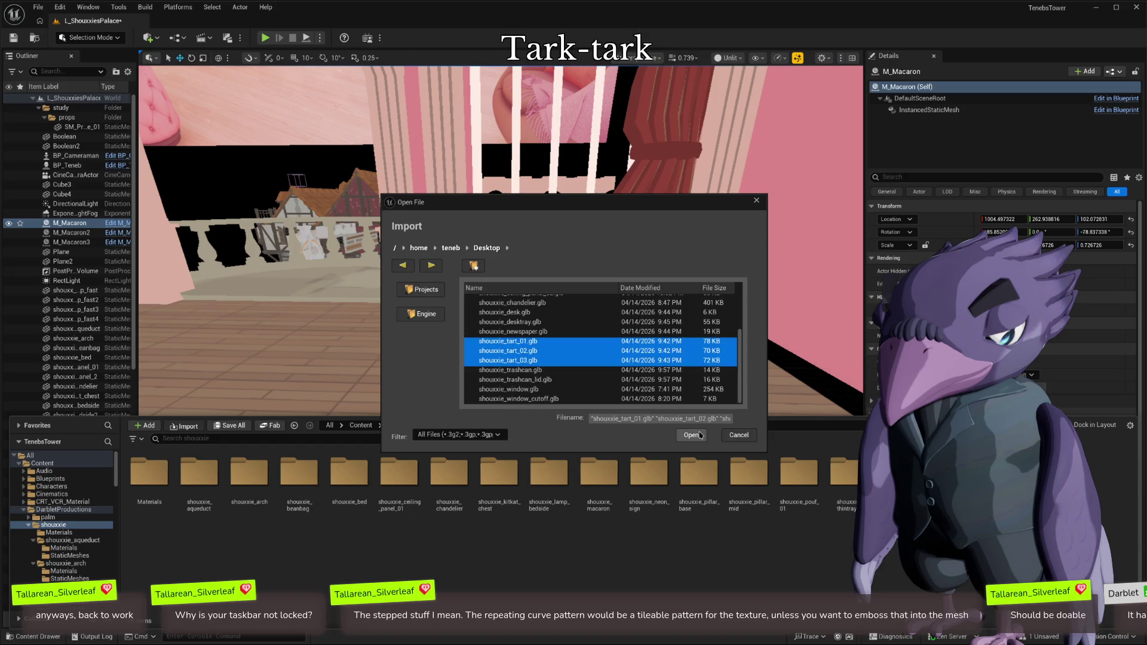
{"action": "left_click", "coordinate": [691, 435]}
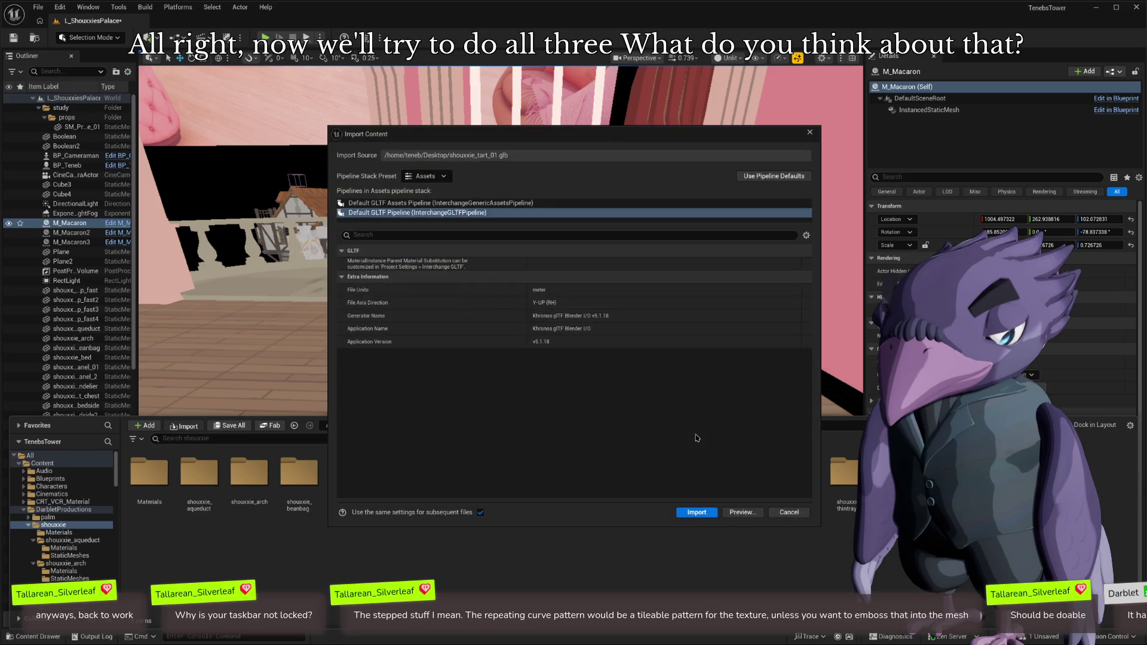
{"action": "left_click", "coordinate": [697, 514]}
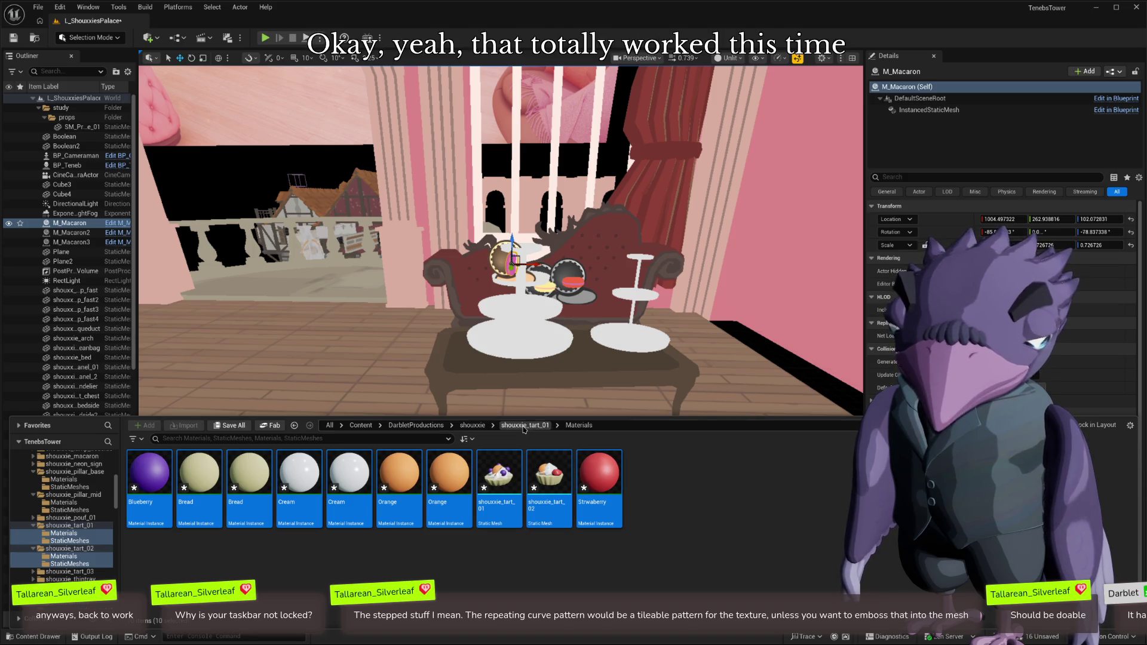
Step: Check the imported shouxxie_tart_02 and shouxxie_tart_03 static meshes in their folders
{"action": "left_click", "coordinate": [548, 481]}
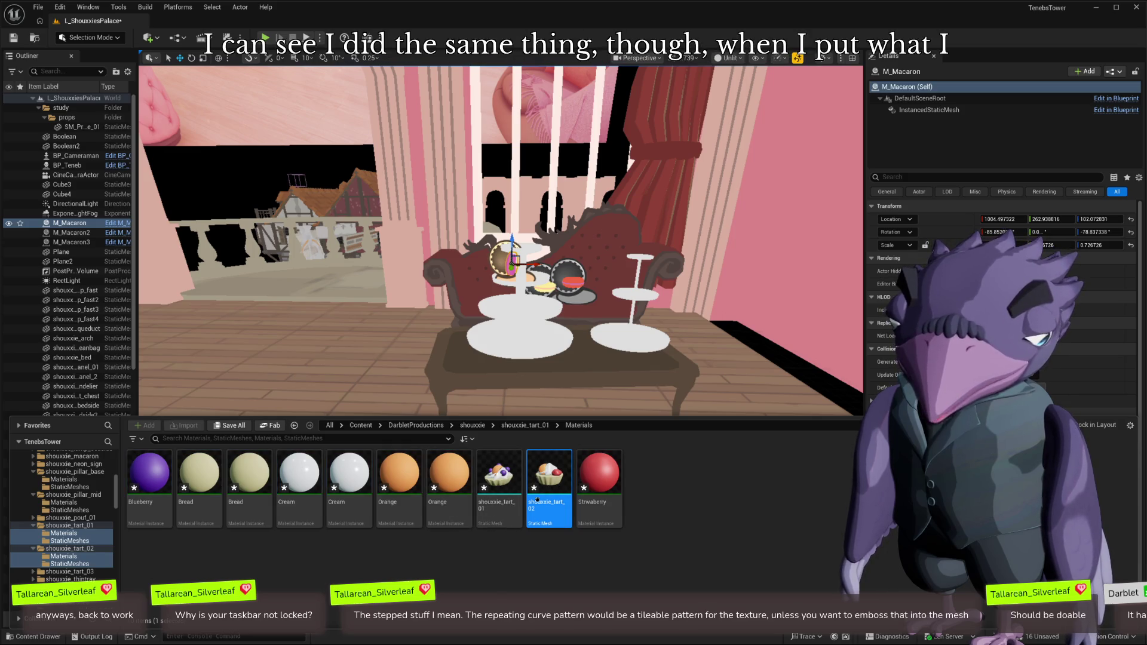
{"action": "left_click", "coordinate": [525, 425]}
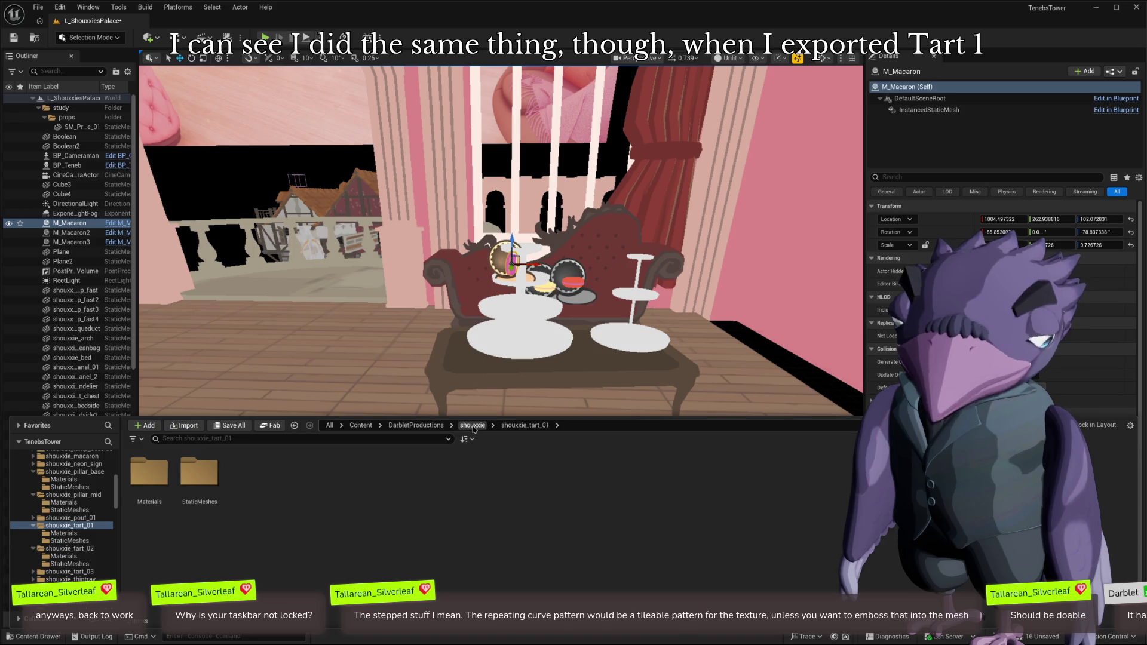
{"action": "left_click", "coordinate": [472, 425]}
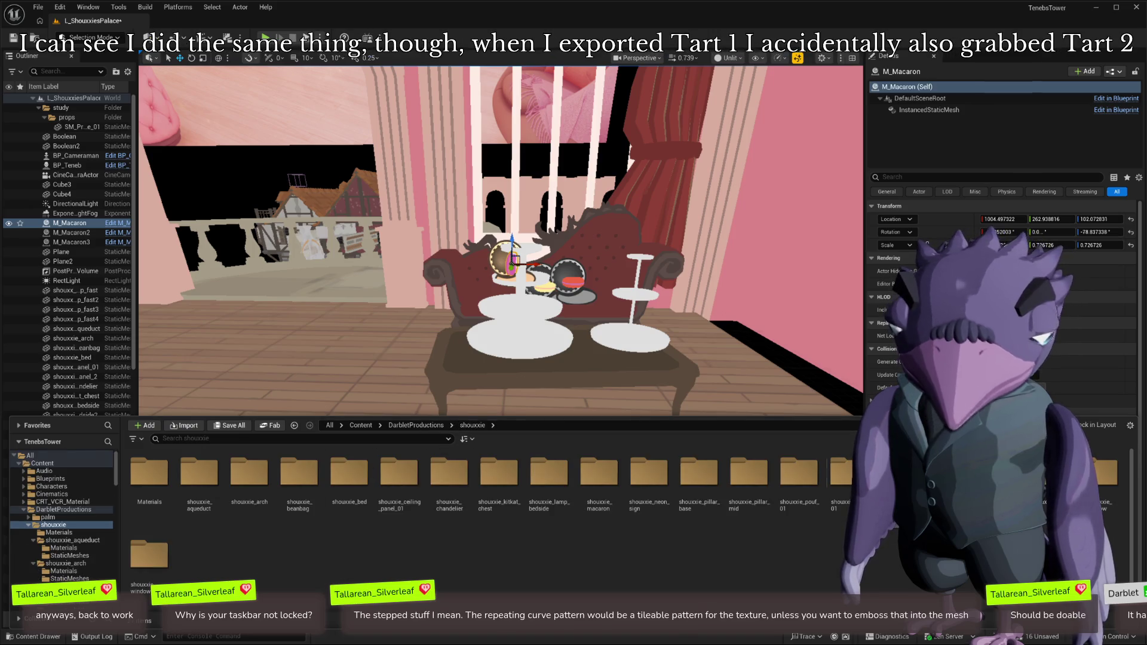
{"action": "double_click", "coordinate": [893, 472]}
{"action": "double_click", "coordinate": [212, 470]}
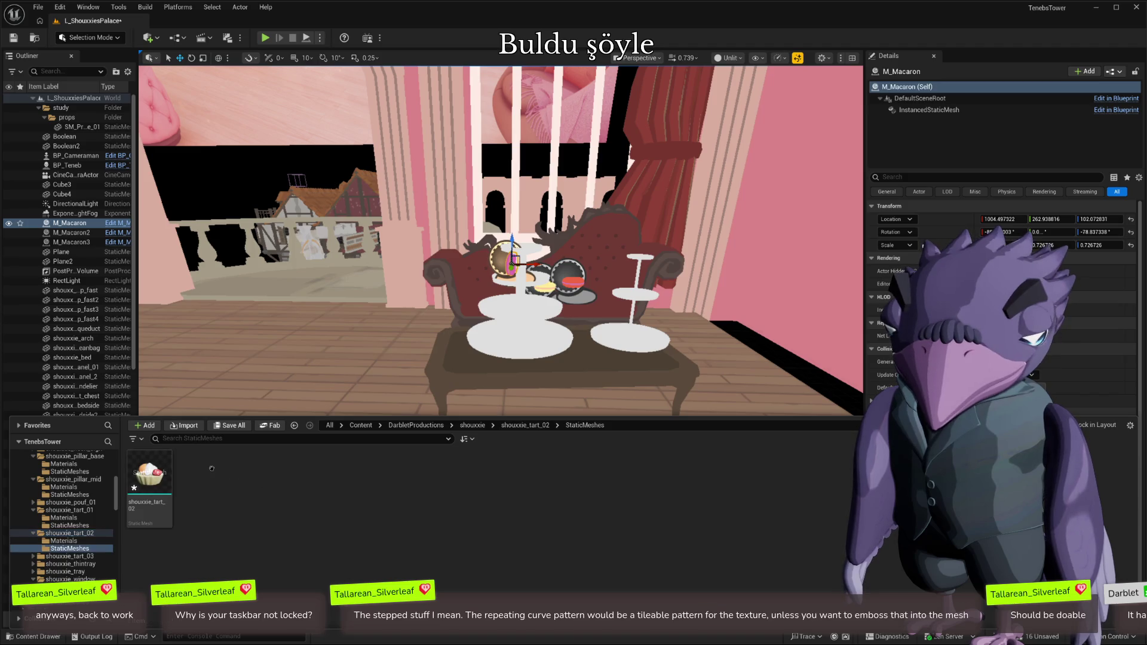
{"action": "left_click", "coordinate": [525, 425]}
{"action": "left_click", "coordinate": [472, 425]}
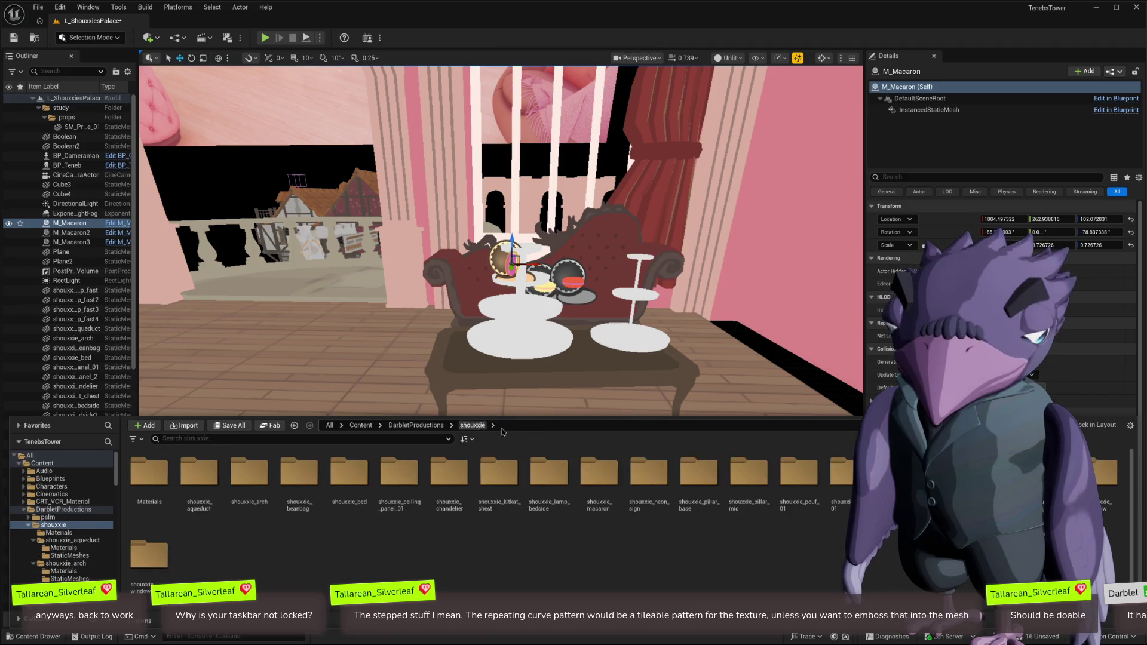
{"action": "double_click", "coordinate": [943, 472]}
{"action": "double_click", "coordinate": [199, 472]}
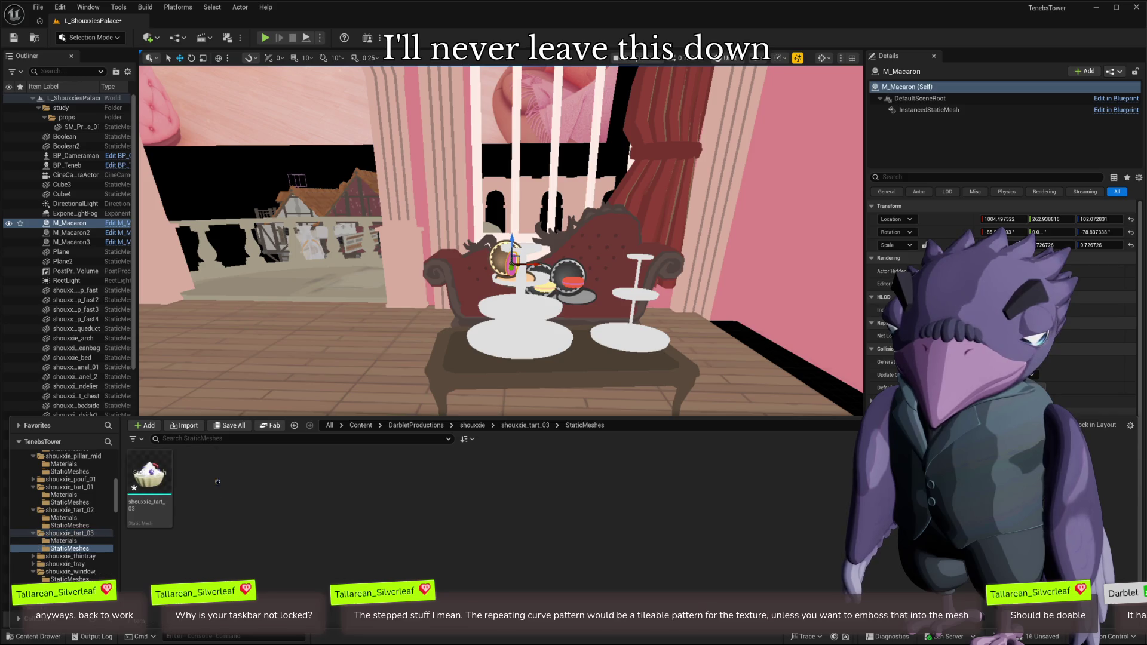
{"action": "left_click", "coordinate": [149, 475]}
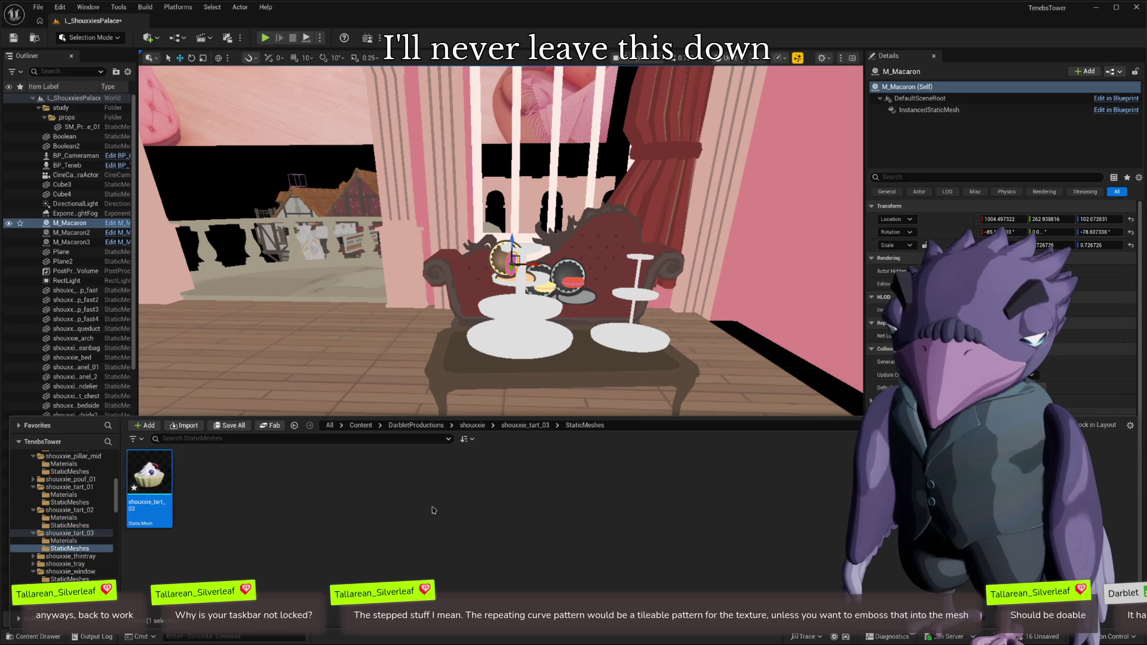
{"action": "left_click", "coordinate": [476, 428]}
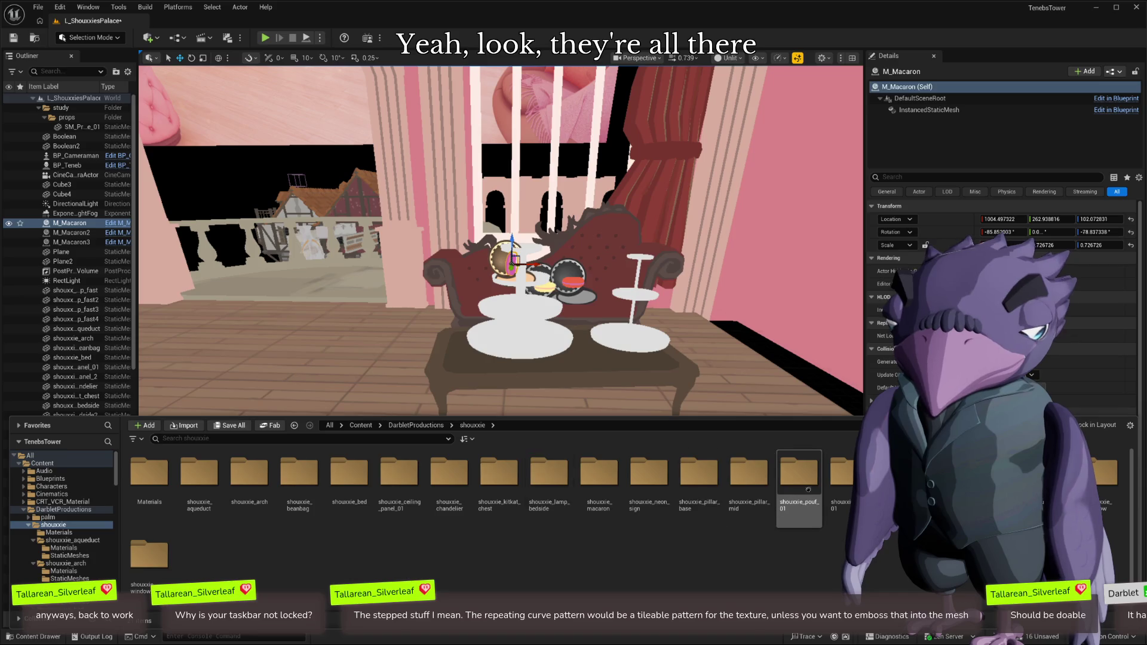
Step: Place shouxxie_tart_01 on the plate at the tea table
{"action": "double_click", "coordinate": [843, 475]}
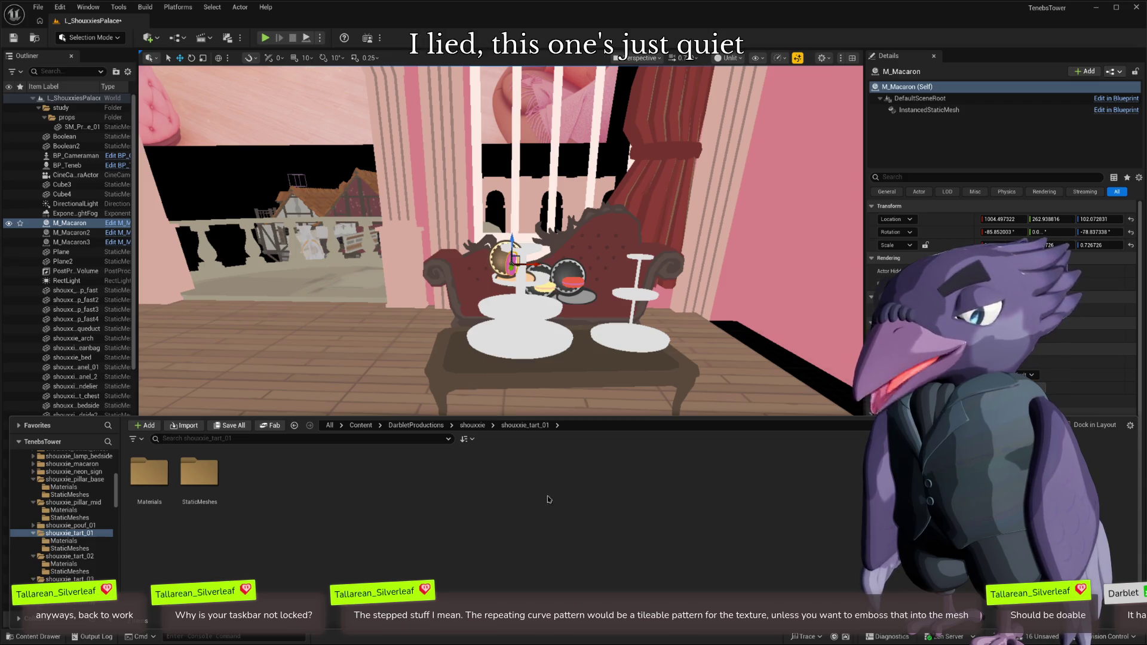
{"action": "left_click", "coordinate": [195, 489]}
{"action": "double_click", "coordinate": [195, 489]}
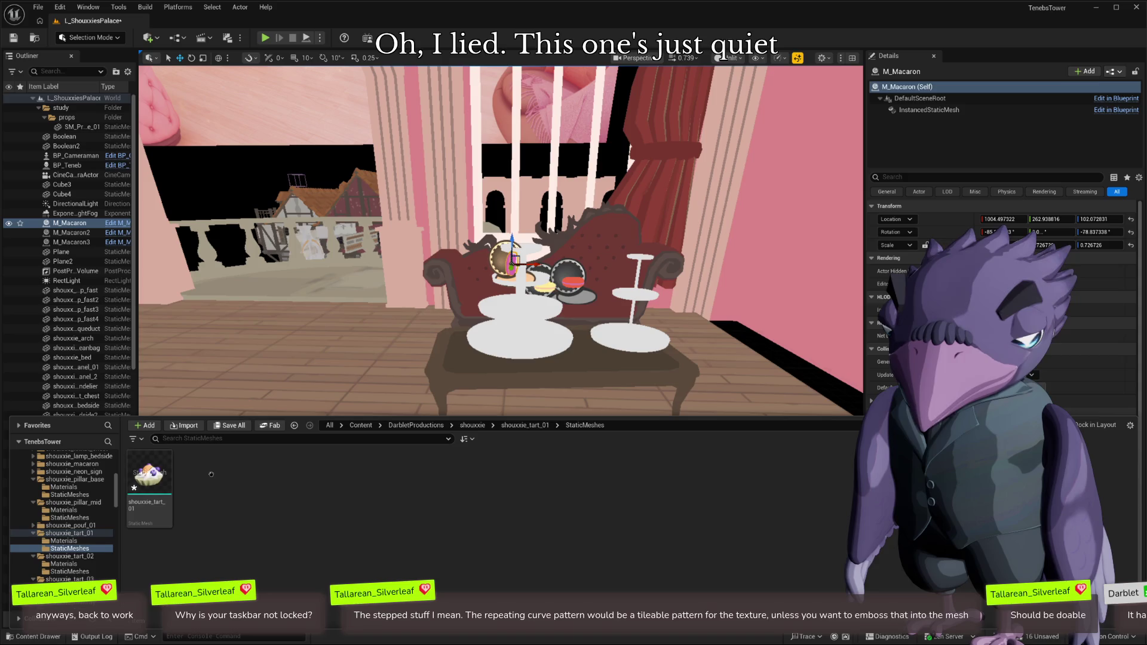
{"action": "mouse_move", "coordinate": [149, 473]}
{"action": "left_mouse_down"}
{"action": "mouse_move", "coordinate": [383, 394]}
{"action": "mouse_move", "coordinate": [494, 337]}
{"action": "mouse_move", "coordinate": [448, 340]}
{"action": "left_mouse_up"}
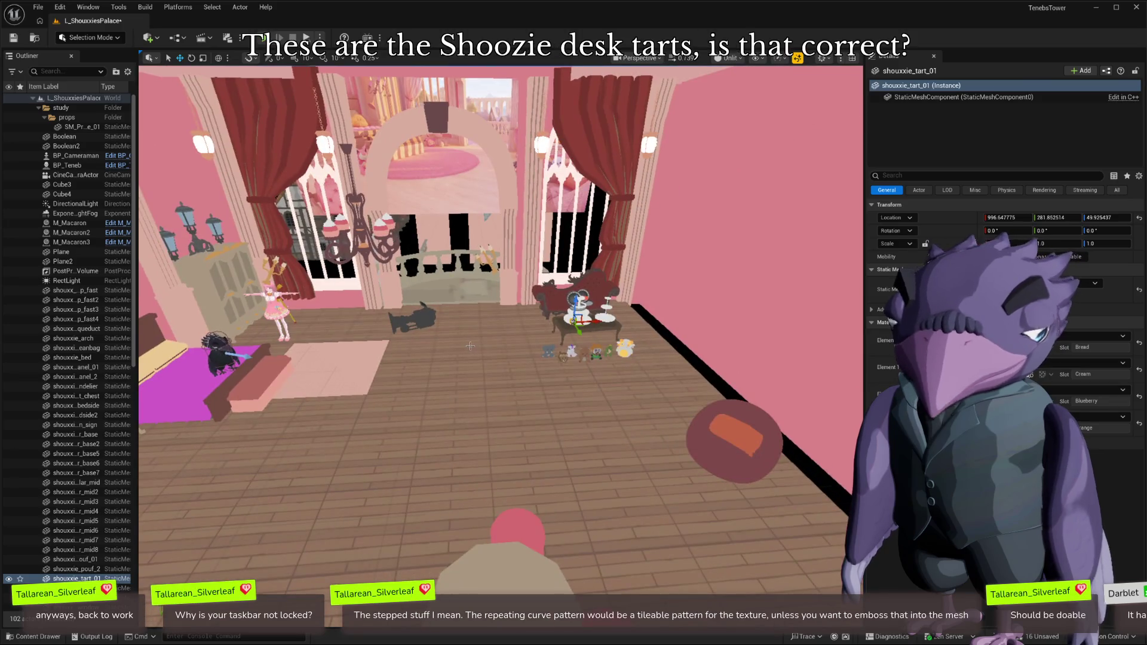
Step: Switch over to the Blender window
{"action": "key", "text": "alt+Tab"}
{"action": "key", "text": "Escape"}
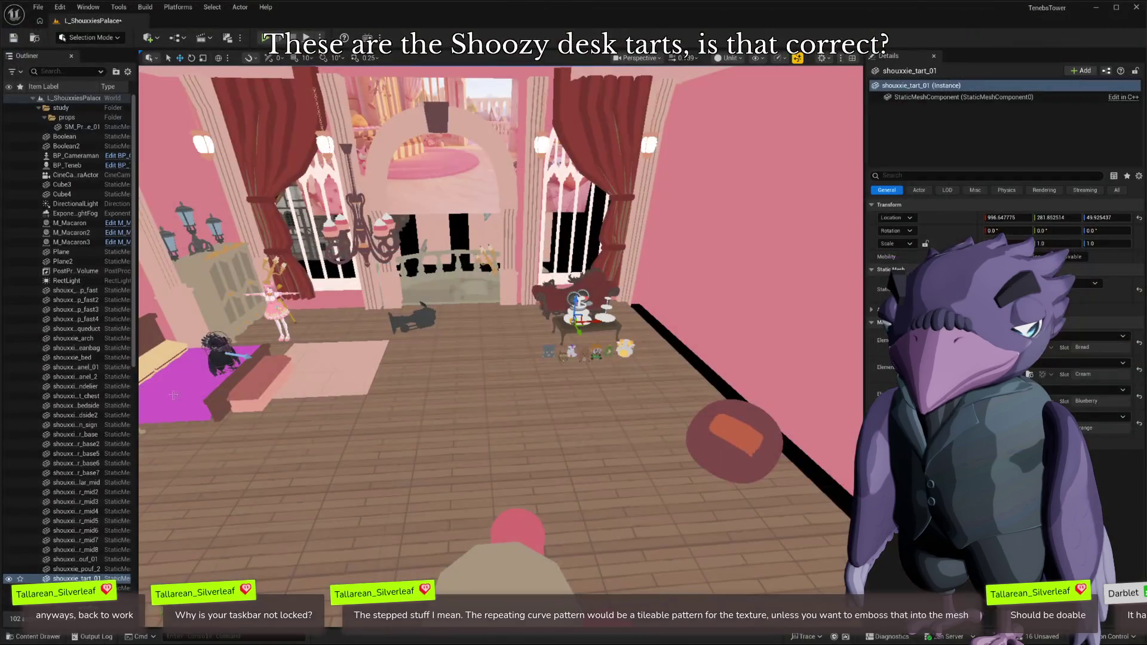
{"action": "key", "text": "alt+Tab"}
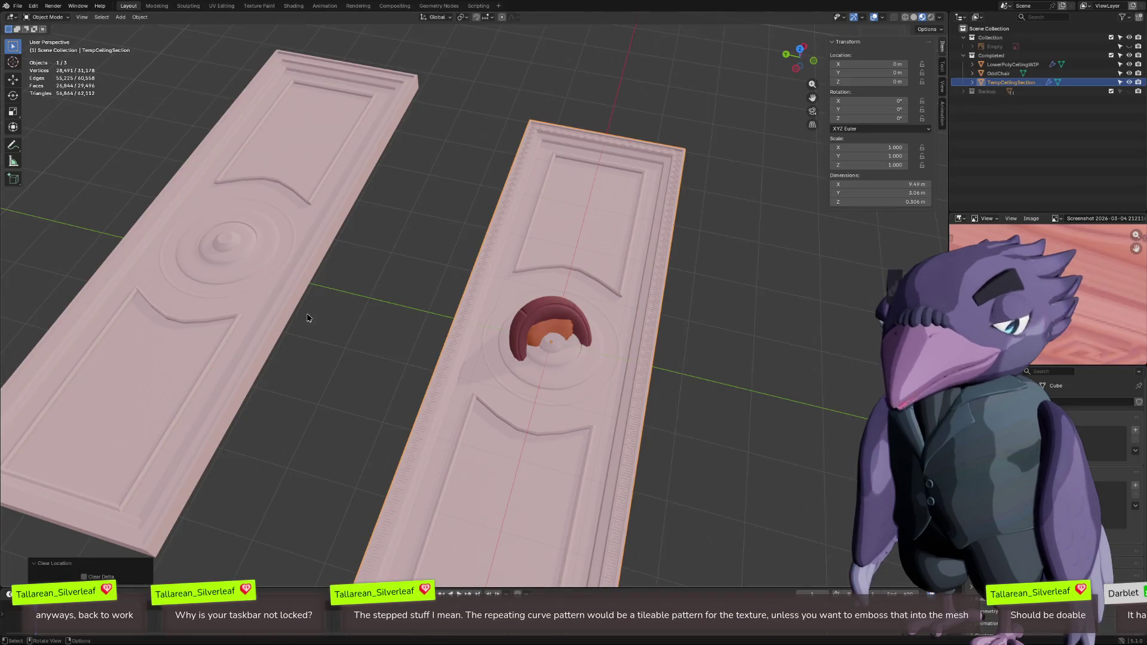
Step: Open the recent file ShouxxieAssets3.blend, discarding changes to the current file
{"action": "left_click", "coordinate": [20, 10]}
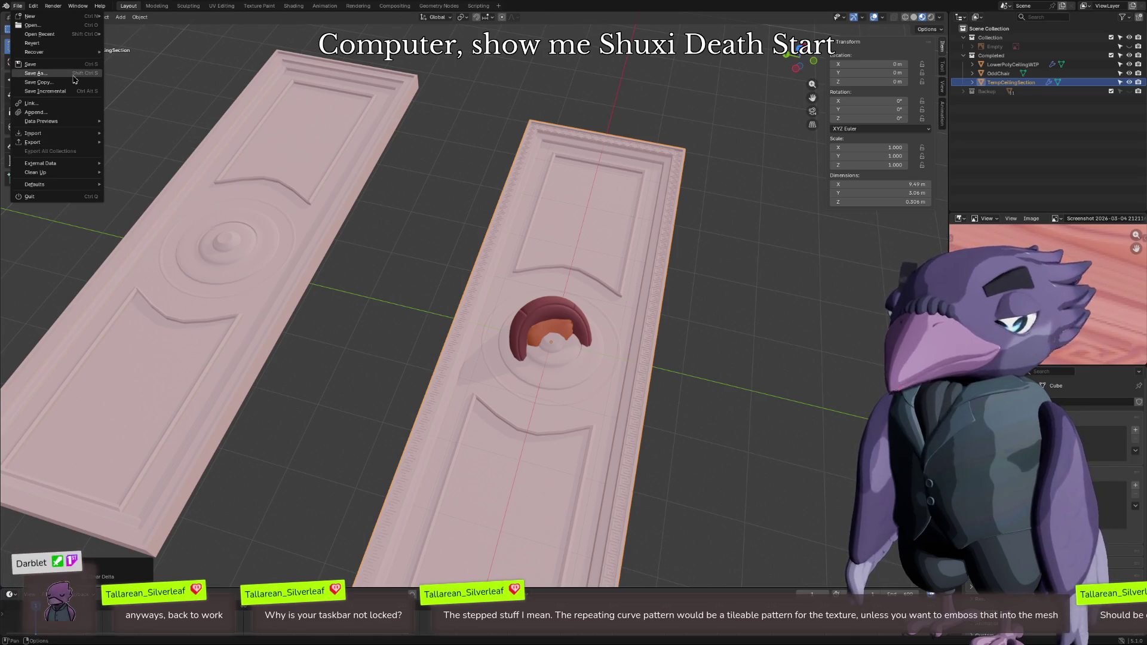
{"action": "mouse_move", "coordinate": [79, 37]}
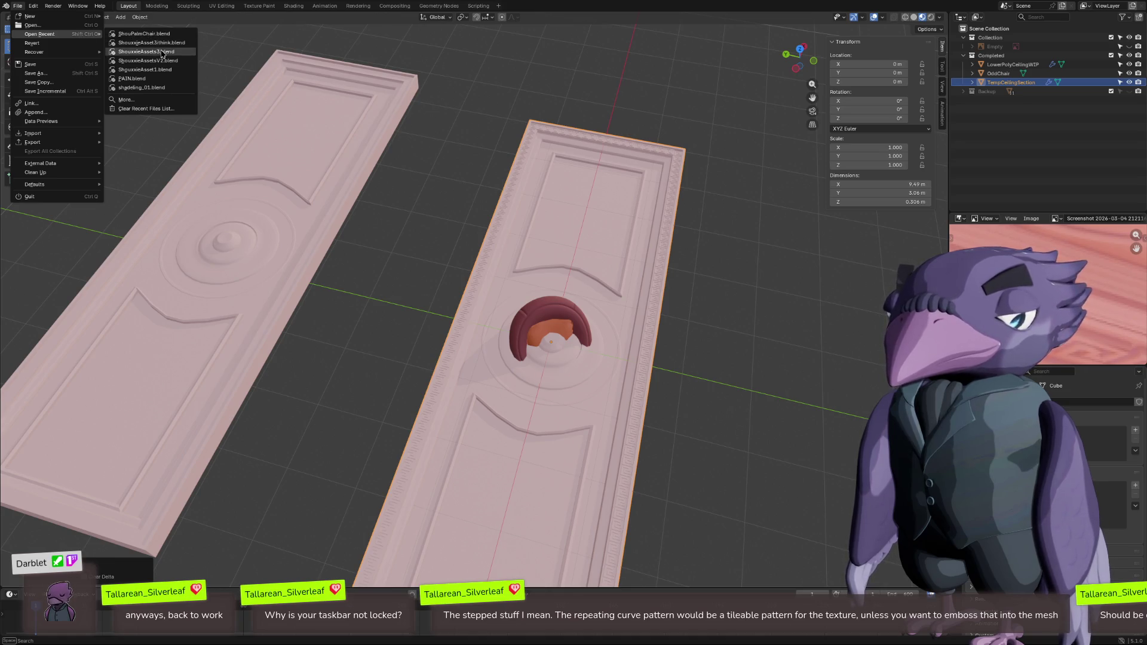
{"action": "mouse_move", "coordinate": [162, 53]}
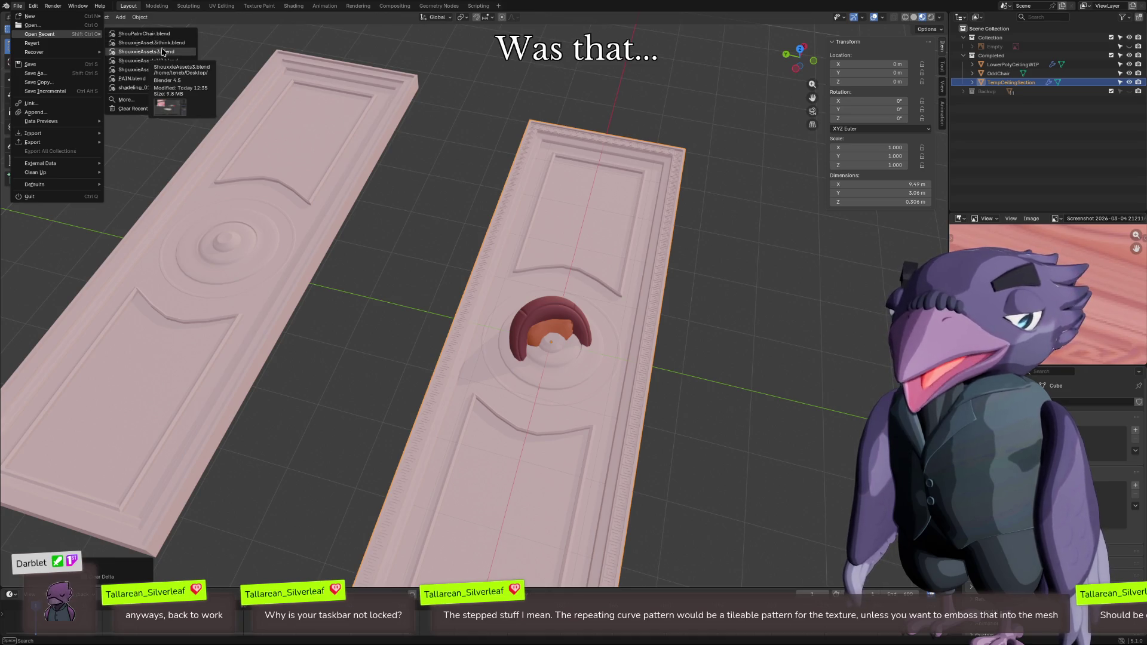
{"action": "left_click", "coordinate": [163, 53]}
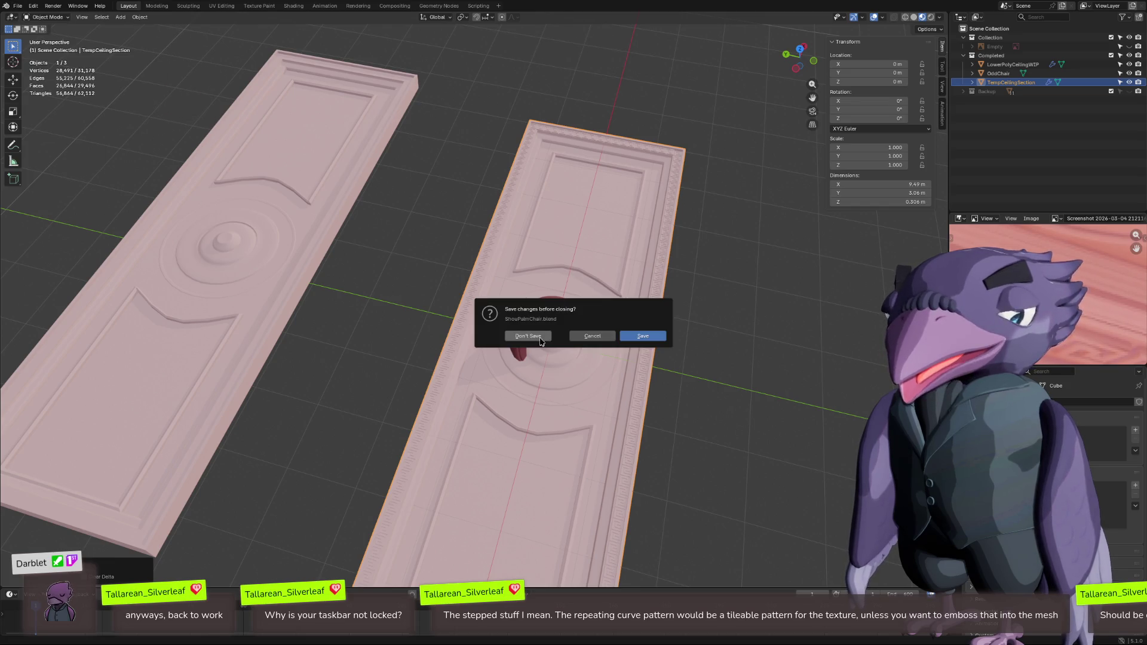
{"action": "left_click", "coordinate": [528, 336]}
Step: Orbit and zoom out on the table, then switch back to the Unreal palace room
{"action": "mouse_move", "coordinate": [402, 386]}
{"action": "left_mouse_down"}
{"action": "mouse_move", "coordinate": [404, 418]}
{"action": "mouse_move", "coordinate": [407, 371]}
{"action": "mouse_move", "coordinate": [346, 398]}
{"action": "left_mouse_up"}
{"action": "scroll", "coordinate": [346, 398], "scroll_direction": "up", "scroll_amount": 5}
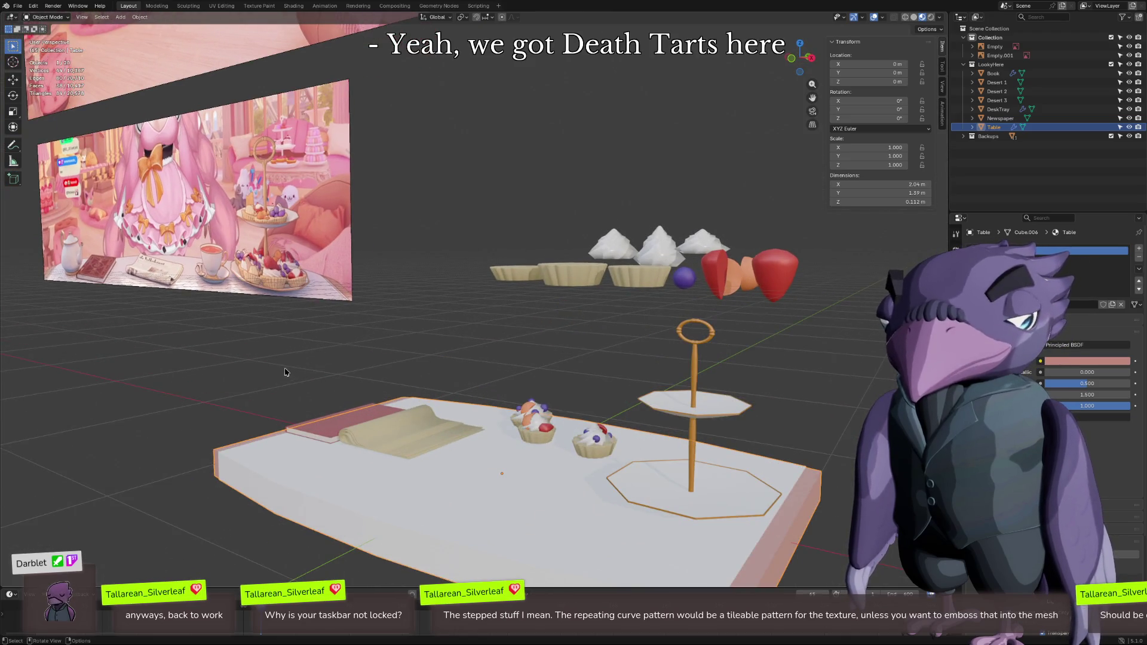
{"action": "scroll", "coordinate": [285, 372], "scroll_direction": "down", "scroll_amount": 6}
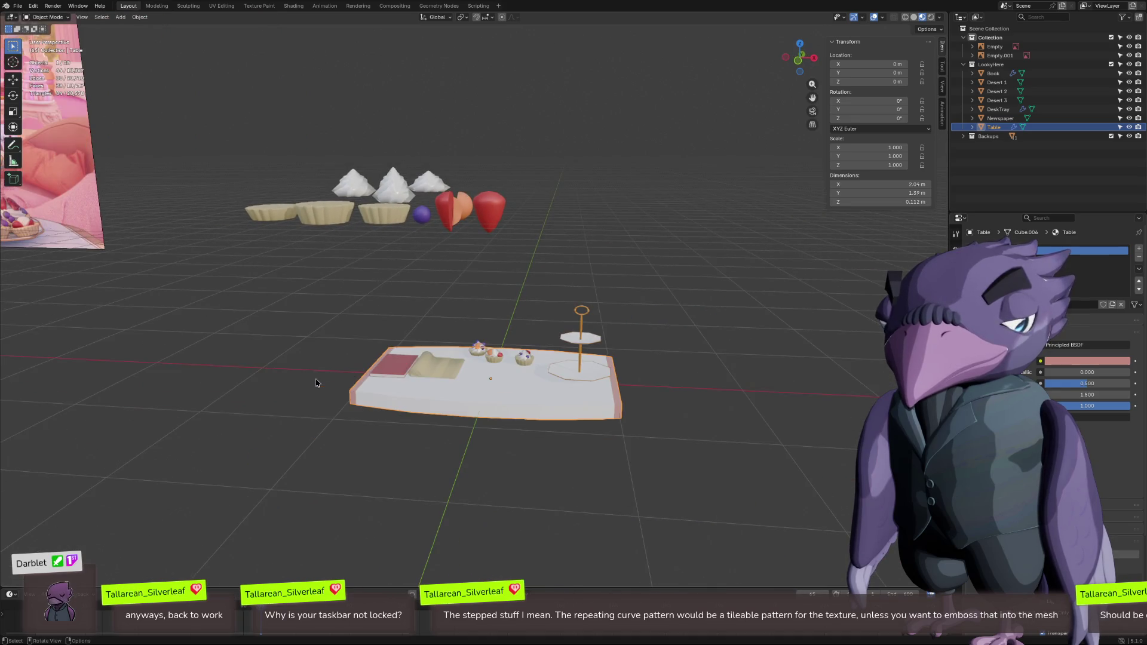
{"action": "scroll", "coordinate": [316, 383], "scroll_direction": "down", "scroll_amount": 4}
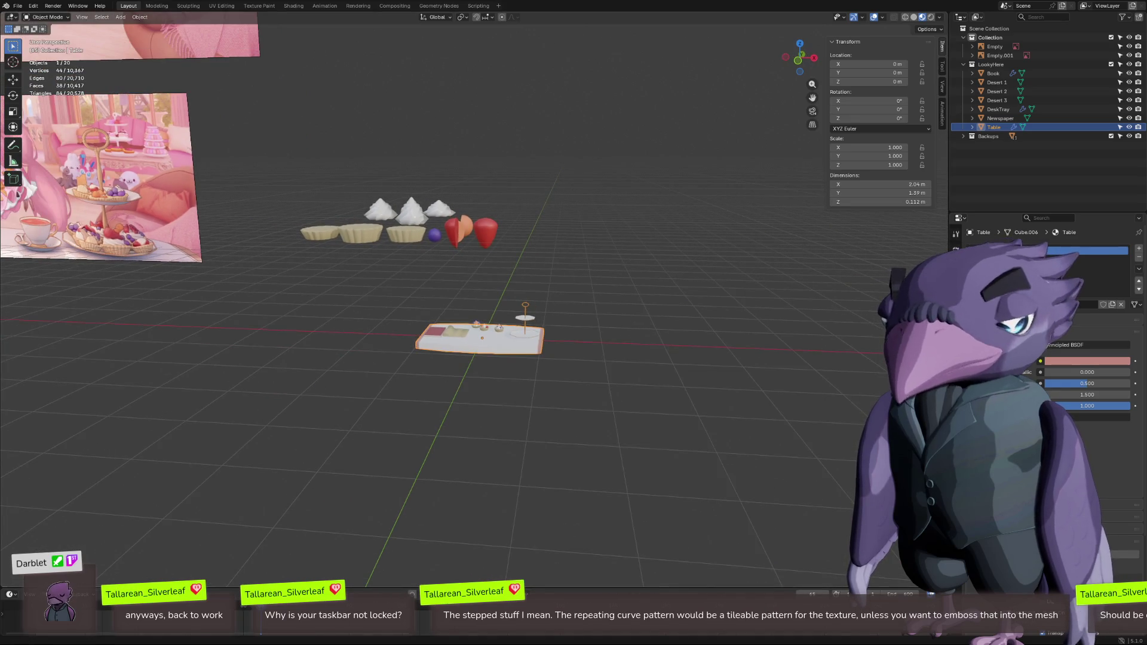
{"action": "key", "text": "alt+Tab"}
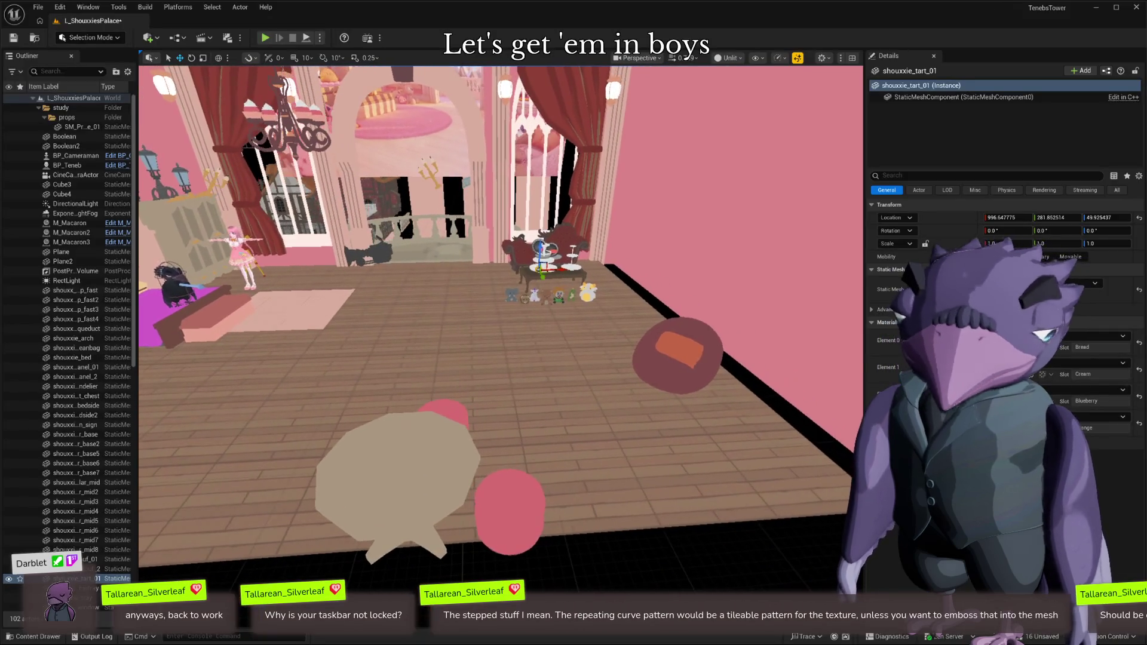
Step: Import shouxxie_desk.glb into the shouxxie content folder
{"action": "key", "text": "ctrl+b"}
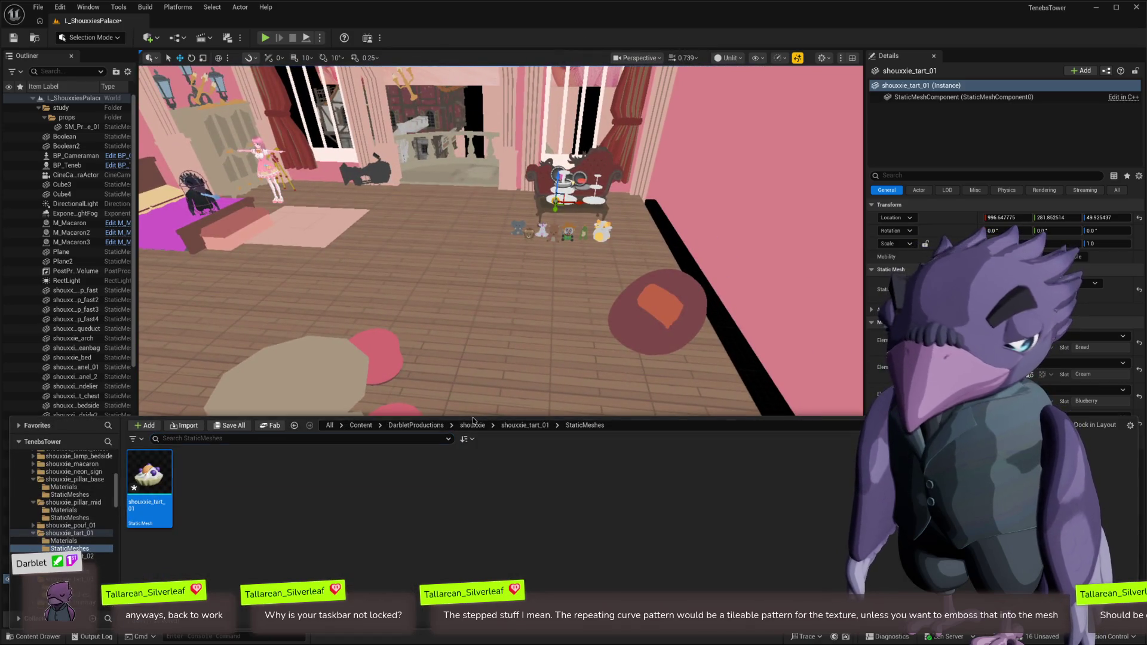
{"action": "left_click", "coordinate": [520, 459]}
{"action": "left_click", "coordinate": [477, 427]}
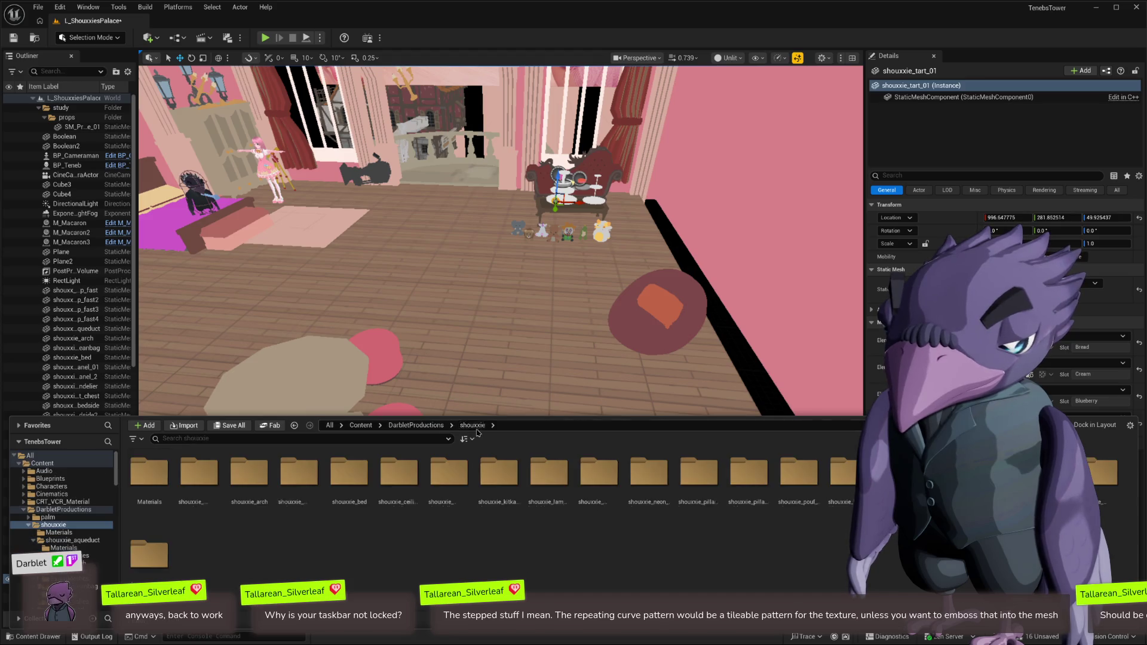
{"action": "left_click", "coordinate": [186, 427]}
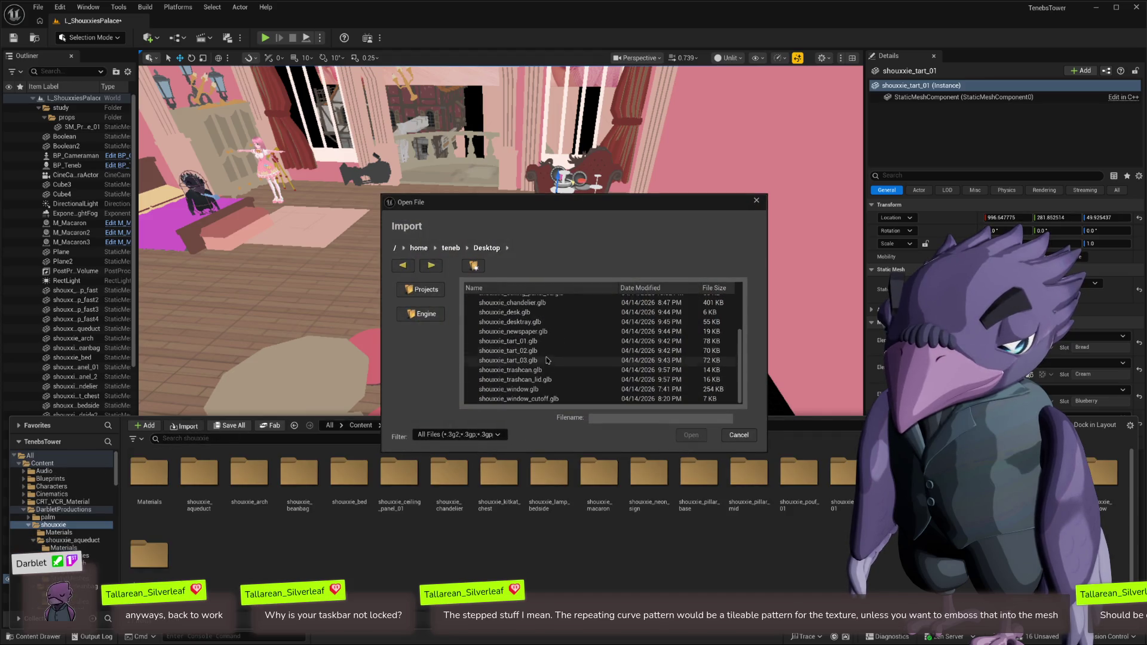
{"action": "double_click", "coordinate": [526, 375]}
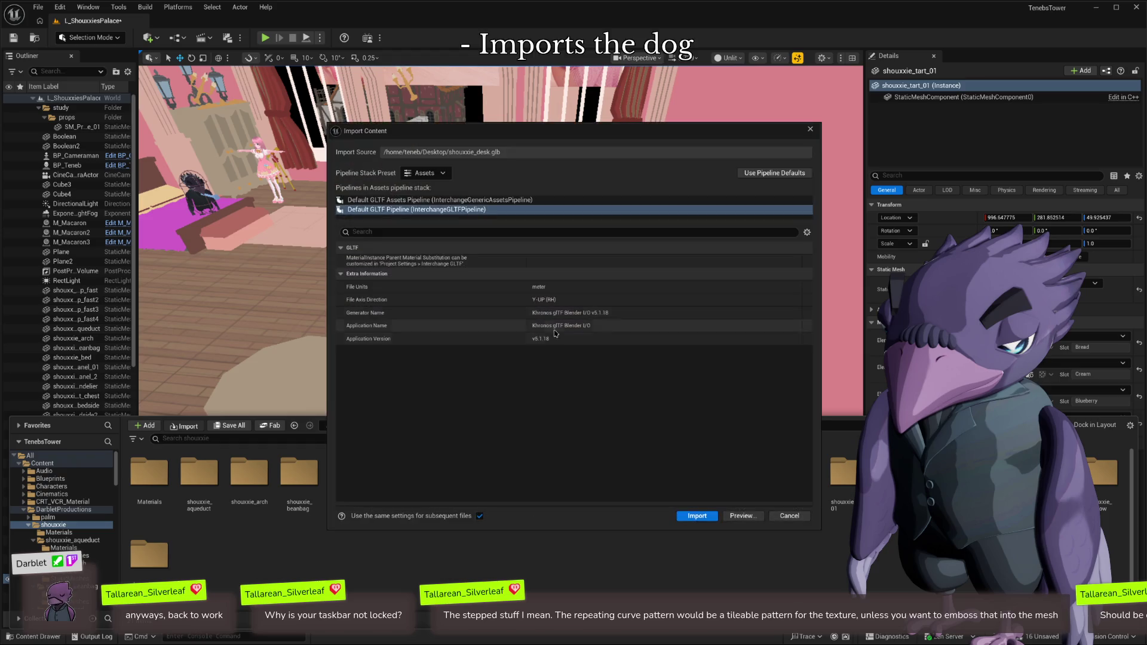
{"action": "left_click", "coordinate": [697, 517]}
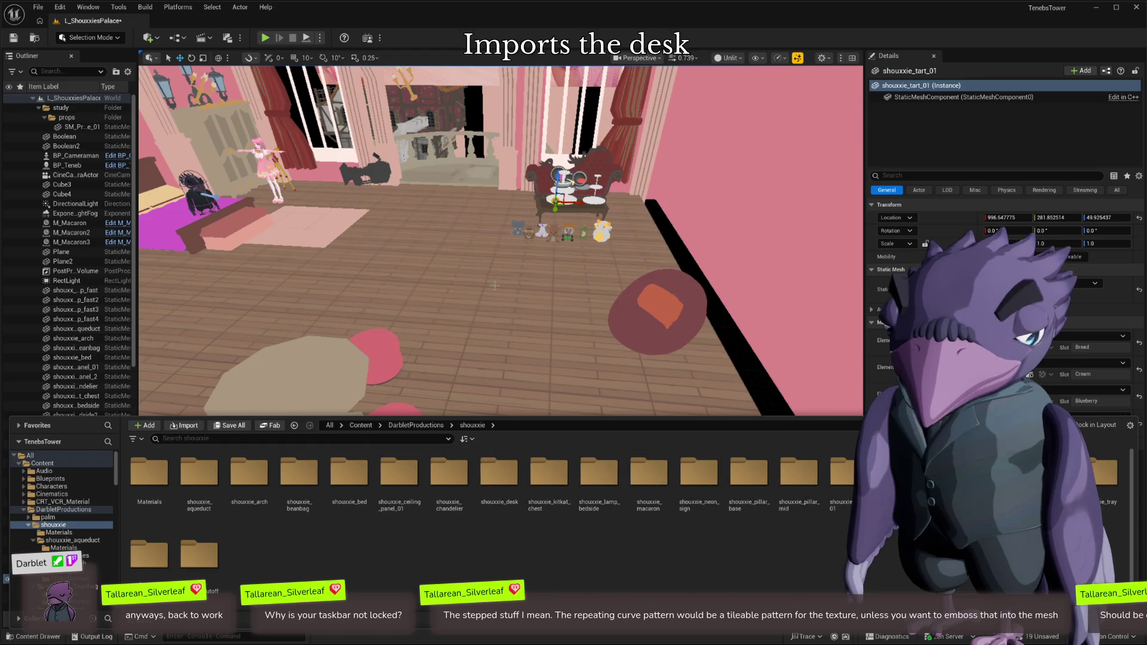
Step: Place the shouxxie_desk static mesh into the palace room, then switch to Blender
{"action": "double_click", "coordinate": [496, 478]}
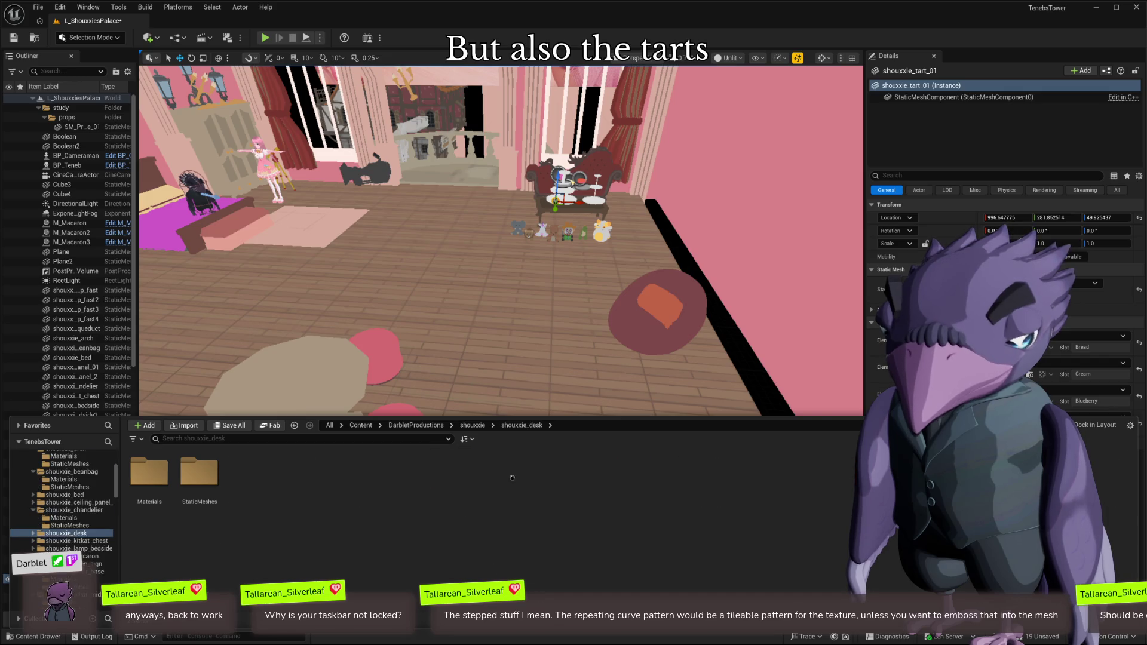
{"action": "double_click", "coordinate": [214, 512]}
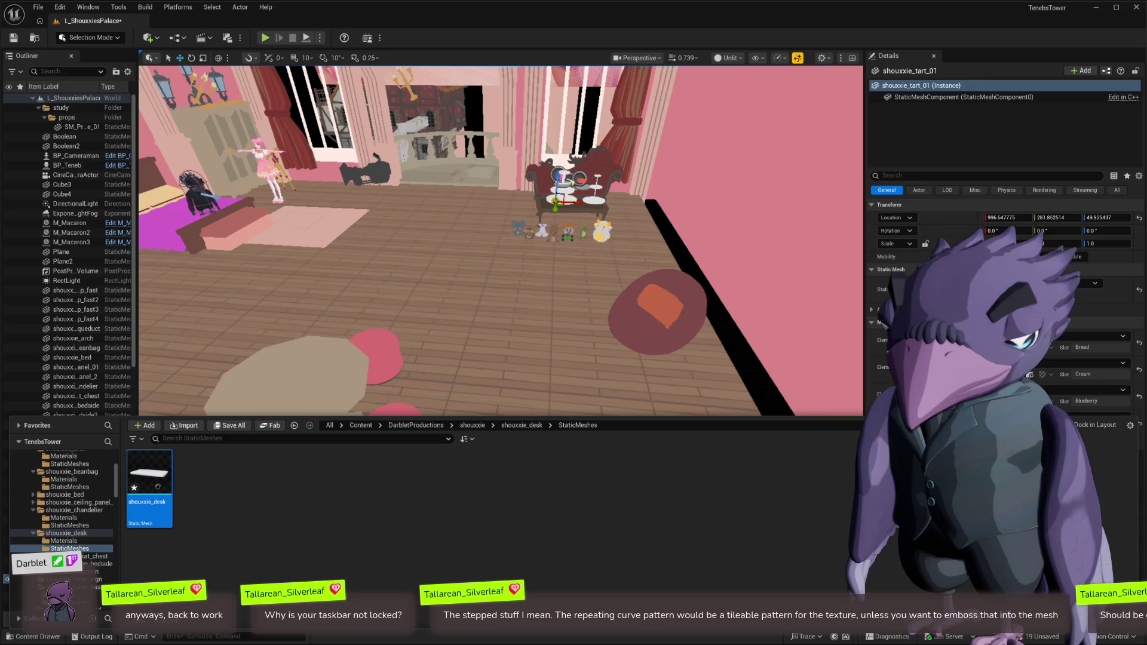
{"action": "mouse_move", "coordinate": [157, 487]}
{"action": "left_mouse_down"}
{"action": "mouse_move", "coordinate": [468, 325]}
{"action": "mouse_move", "coordinate": [545, 496]}
{"action": "mouse_move", "coordinate": [577, 393]}
{"action": "mouse_move", "coordinate": [634, 404]}
{"action": "left_mouse_up"}
{"action": "key", "text": "alt+Tab"}
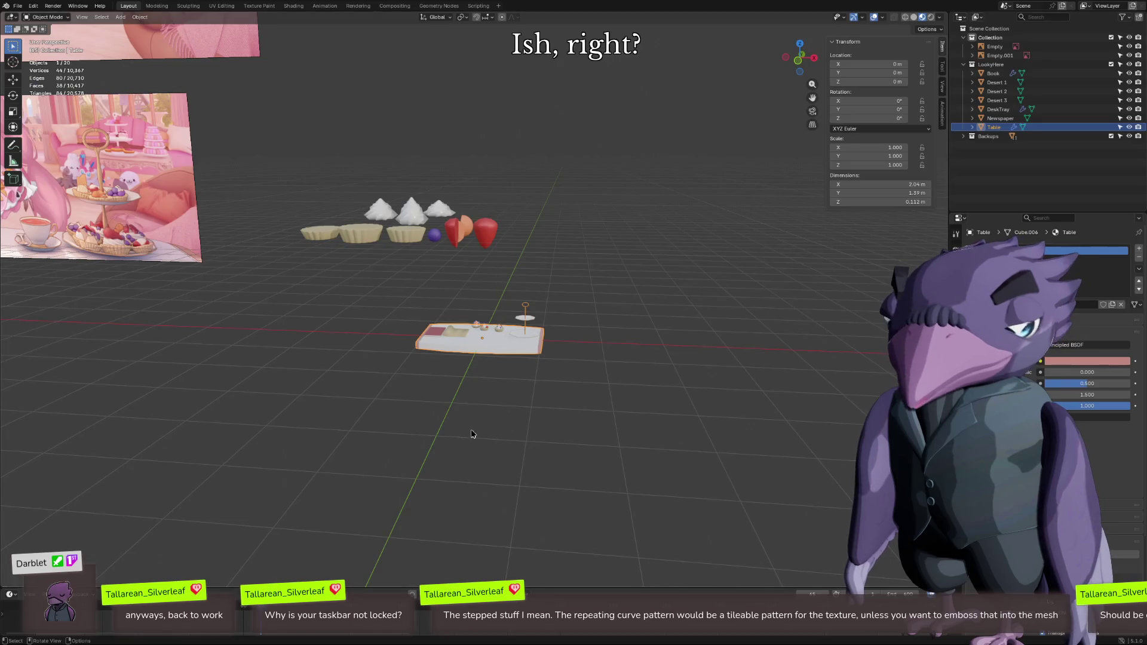
Step: Back in Unreal, move the Shouxxie character onto the white rug and frame the desk
{"action": "mouse_move", "coordinate": [347, 379]}
{"action": "left_mouse_down"}
{"action": "mouse_move", "coordinate": [376, 393]}
{"action": "mouse_move", "coordinate": [367, 383]}
{"action": "left_mouse_up"}
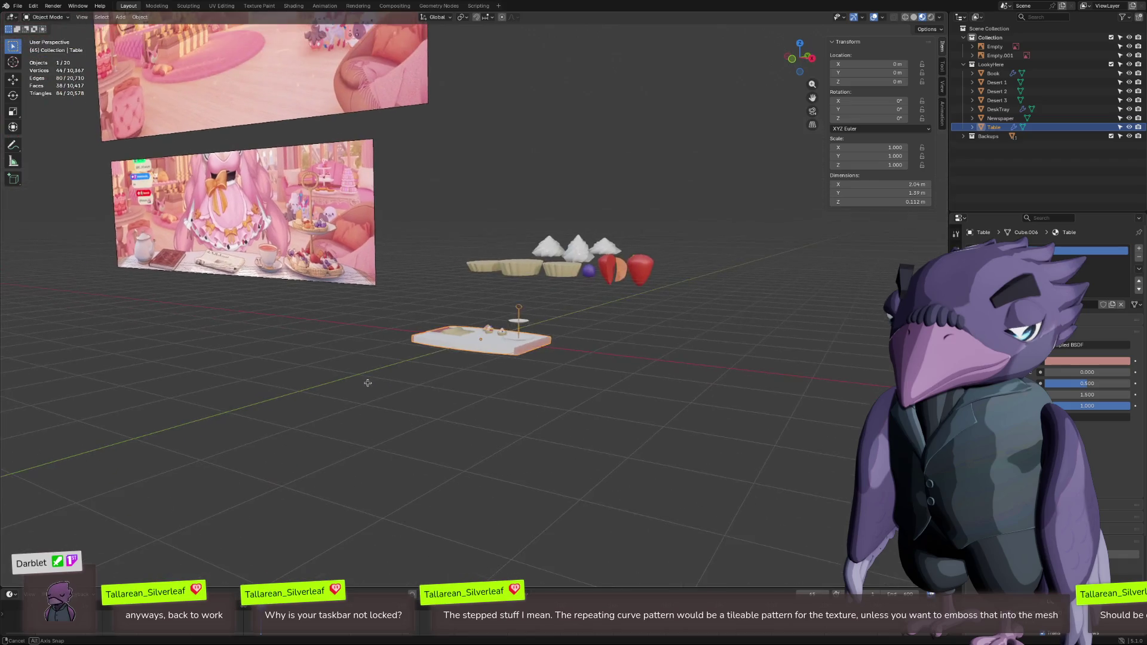
{"action": "key", "text": "alt+Tab"}
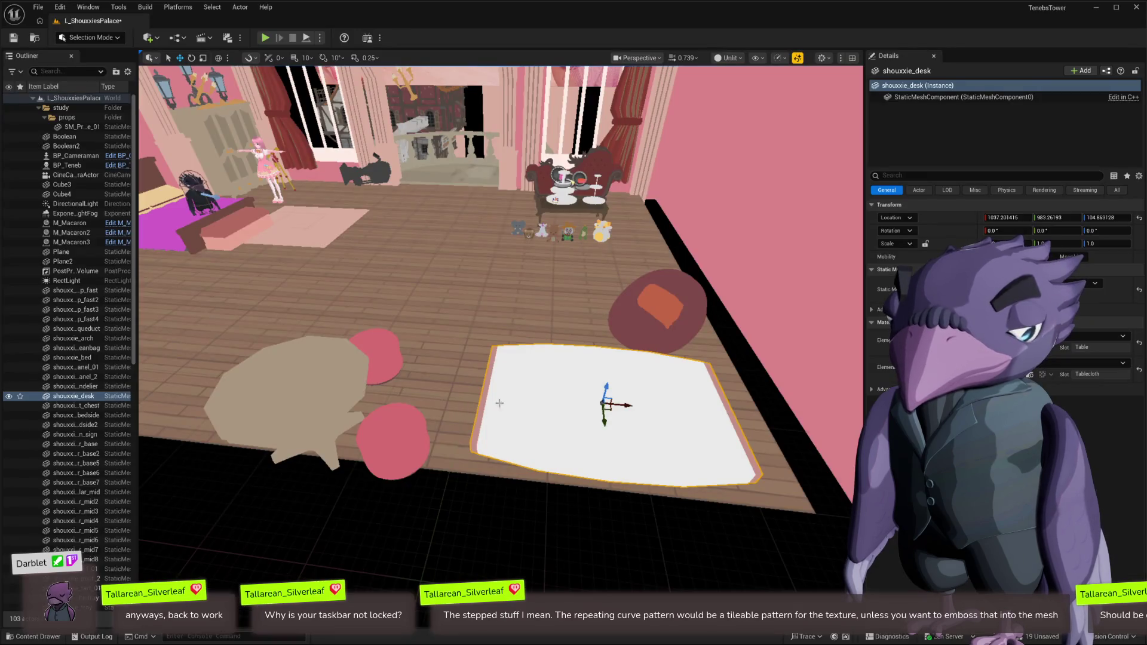
{"action": "left_click", "coordinate": [270, 190]}
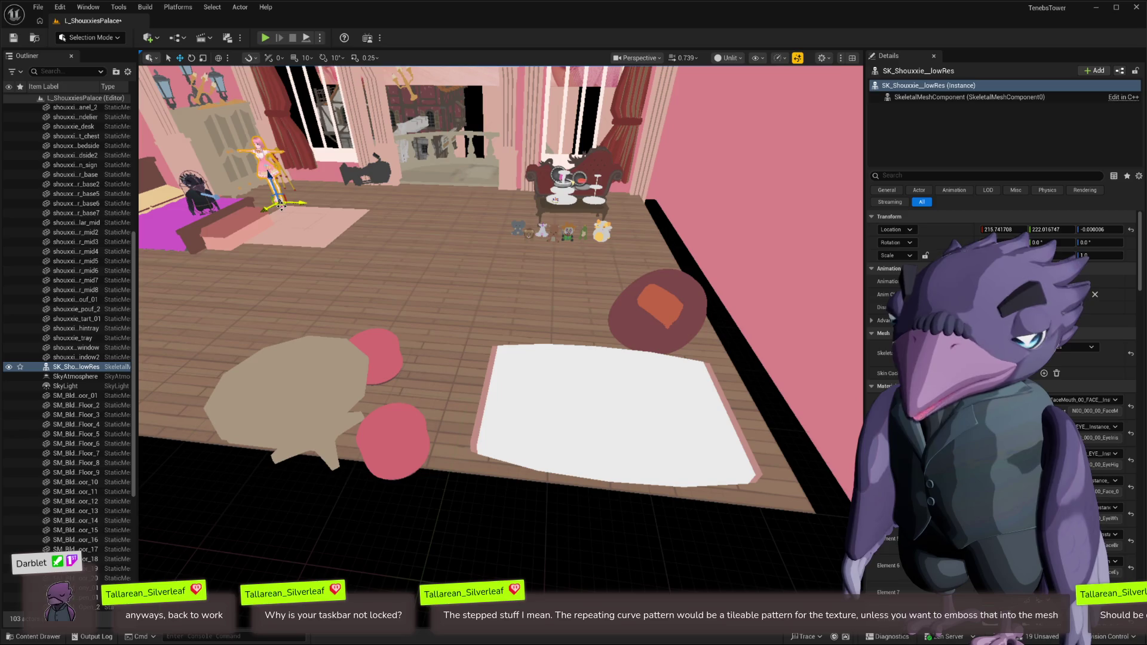
{"action": "mouse_move", "coordinate": [283, 204]}
{"action": "left_mouse_down"}
{"action": "mouse_move", "coordinate": [568, 391]}
{"action": "mouse_move", "coordinate": [608, 398]}
{"action": "mouse_move", "coordinate": [608, 328]}
{"action": "mouse_move", "coordinate": [609, 344]}
{"action": "left_mouse_up"}
{"action": "left_click", "coordinate": [613, 358]}
{"action": "key", "text": "f"}
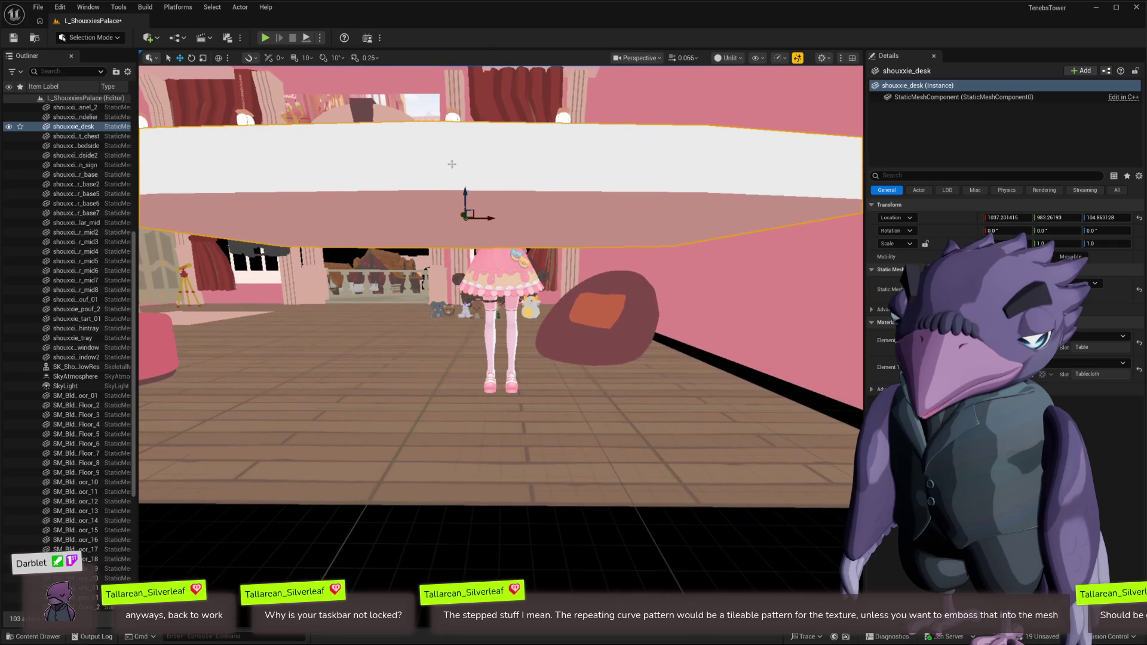
Step: Lower the desk along Z toward the character's skirt height, then check the table in Blender's Edit Mode
{"action": "left_click_drag", "start_coordinate": [467, 189], "coordinate": [467, 301]}
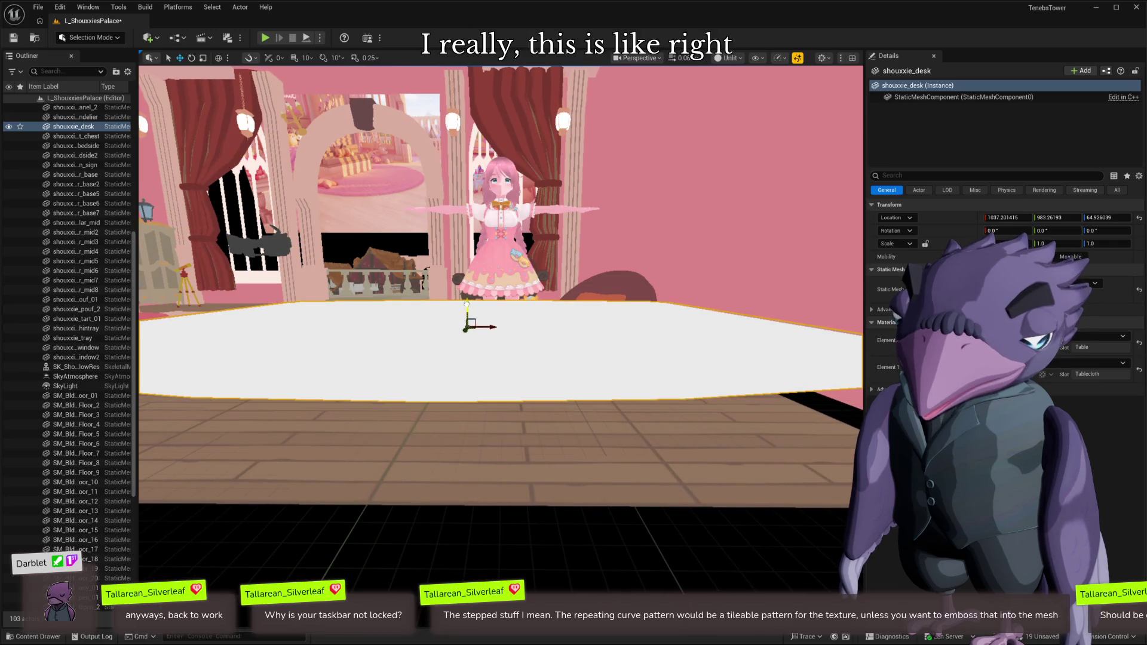
{"action": "key", "text": "alt+Tab"}
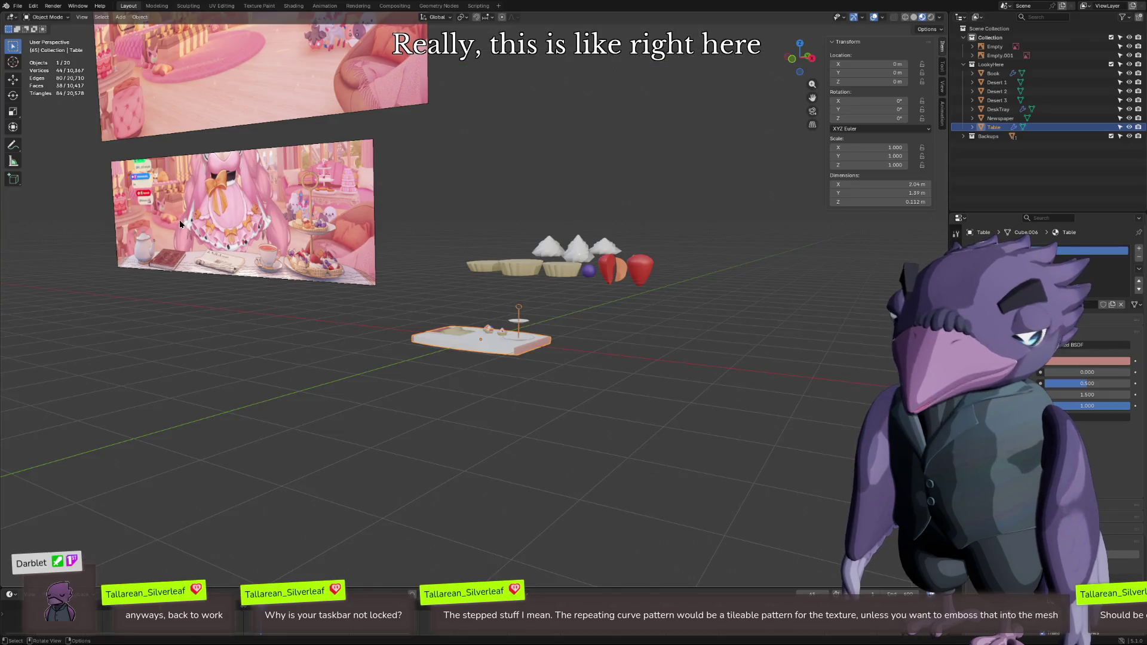
{"action": "key", "text": "alt+Tab"}
{"action": "key", "text": "alt+Tab"}
{"action": "key", "text": "Tab"}
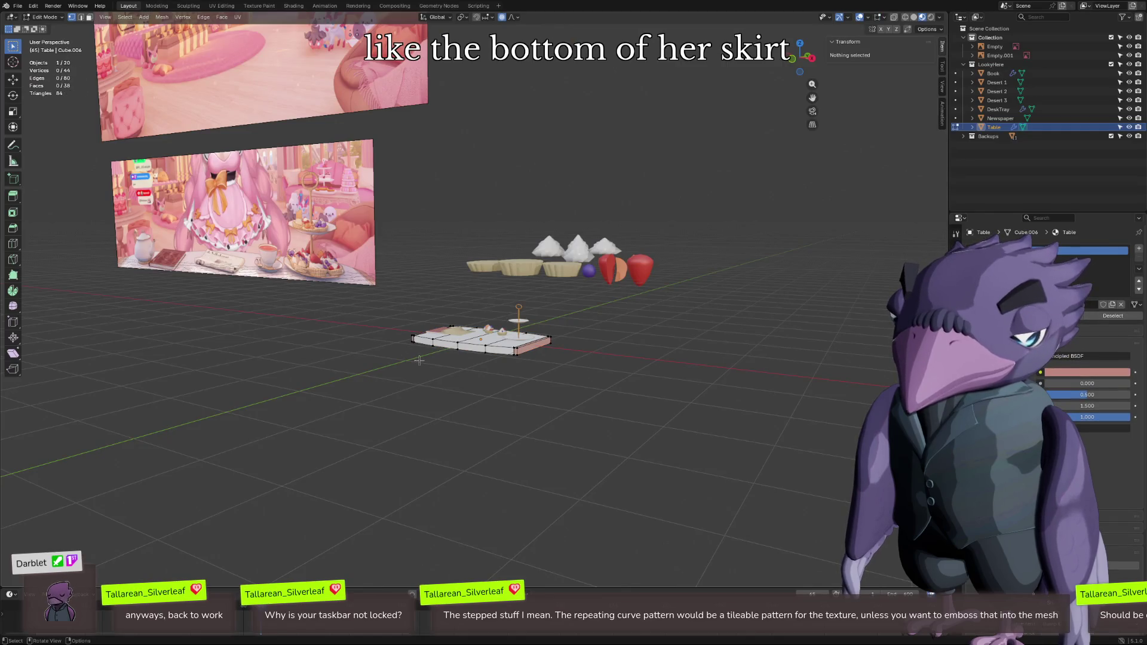
{"action": "key", "text": "alt+Tab"}
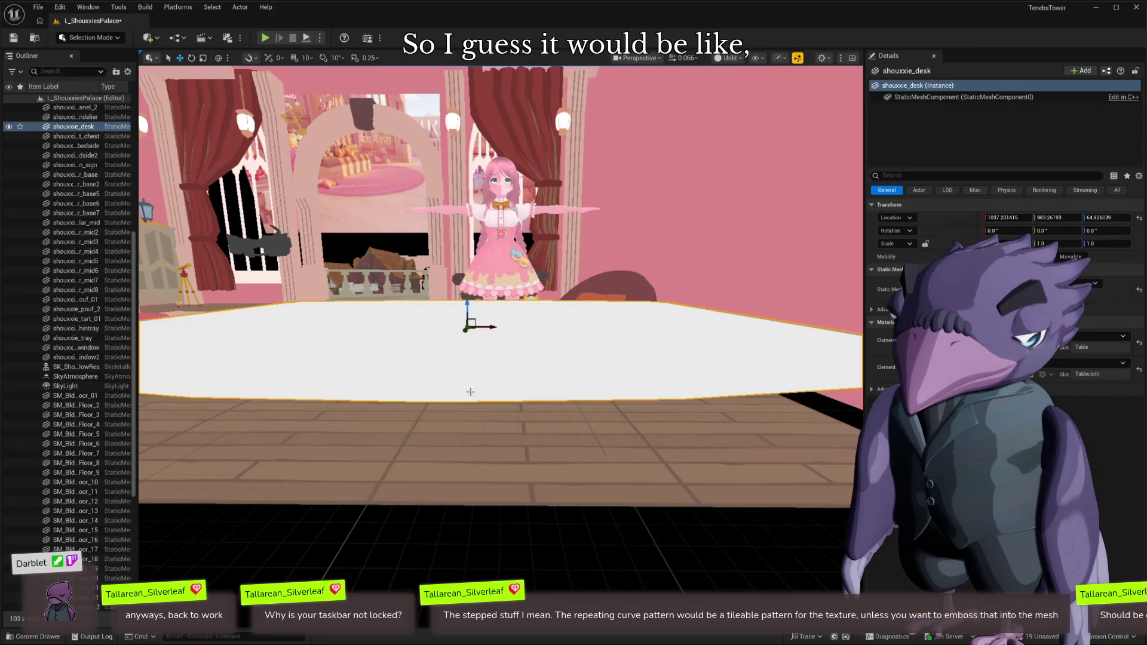
Step: Nudge the desk slightly along X to about 1045.06, then select floor piece SM_Bld_Base_Floor_11
{"action": "mouse_move", "coordinate": [554, 424]}
{"action": "left_mouse_down"}
{"action": "mouse_move", "coordinate": [554, 401]}
{"action": "mouse_move", "coordinate": [554, 418]}
{"action": "left_mouse_up"}
{"action": "mouse_move", "coordinate": [504, 347]}
{"action": "left_mouse_down"}
{"action": "mouse_move", "coordinate": [534, 346]}
{"action": "mouse_move", "coordinate": [499, 300]}
{"action": "left_mouse_up"}
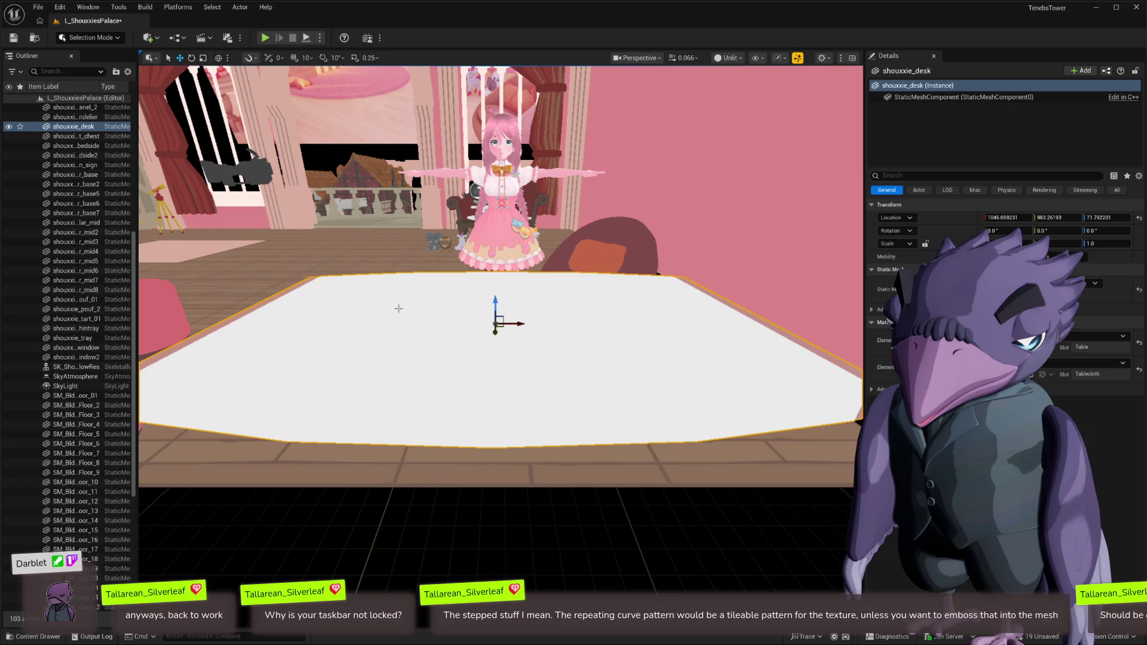
{"action": "left_click", "coordinate": [418, 472]}
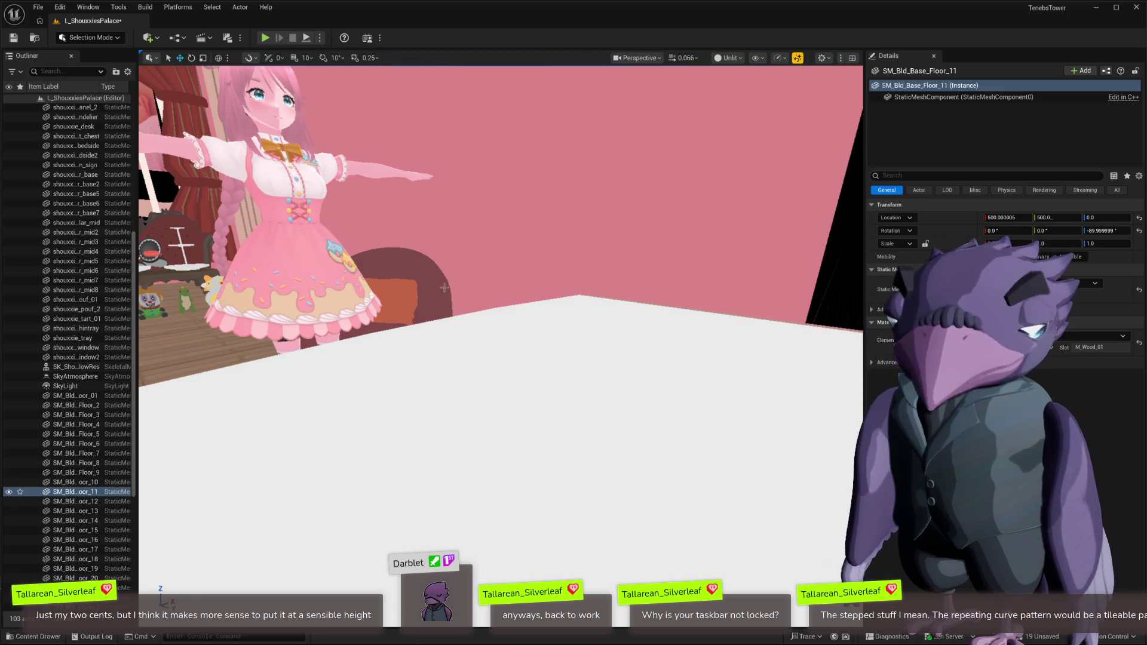
{"action": "key", "text": "ctrl+s"}
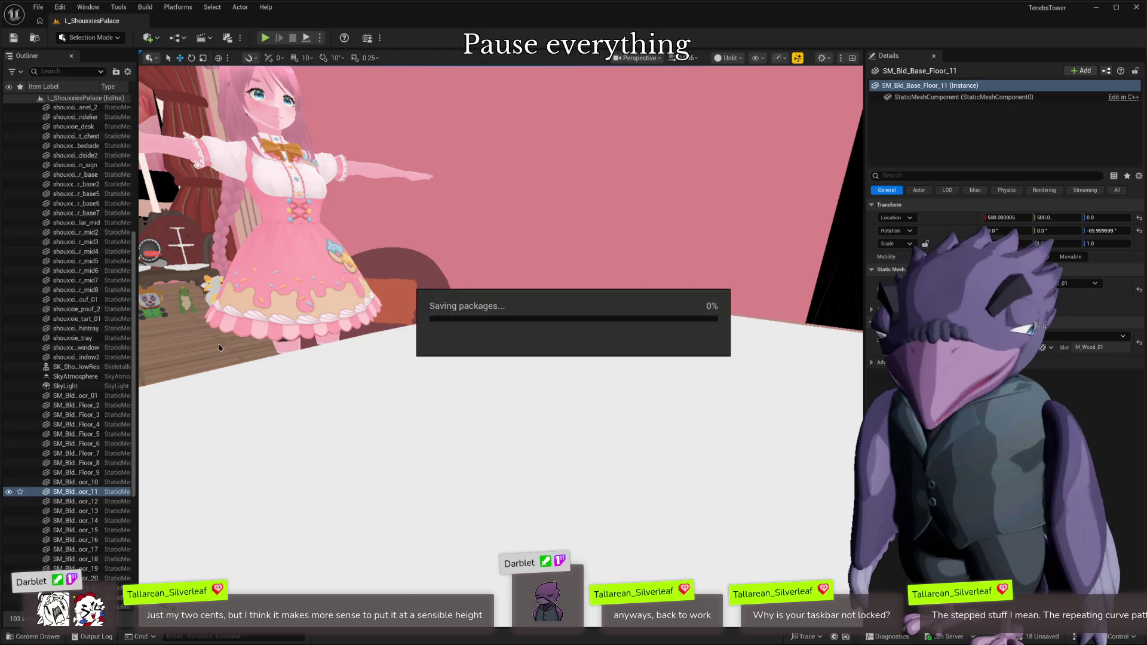
{"action": "key", "text": "alt+Tab"}
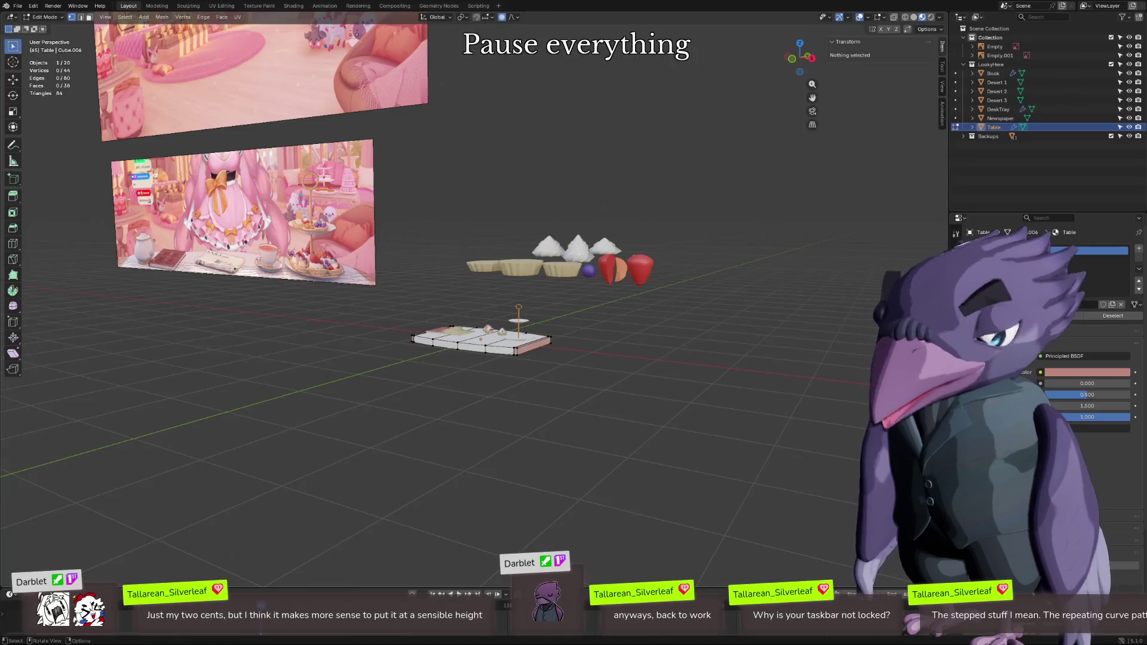
{"action": "left_click", "coordinate": [18, 5]}
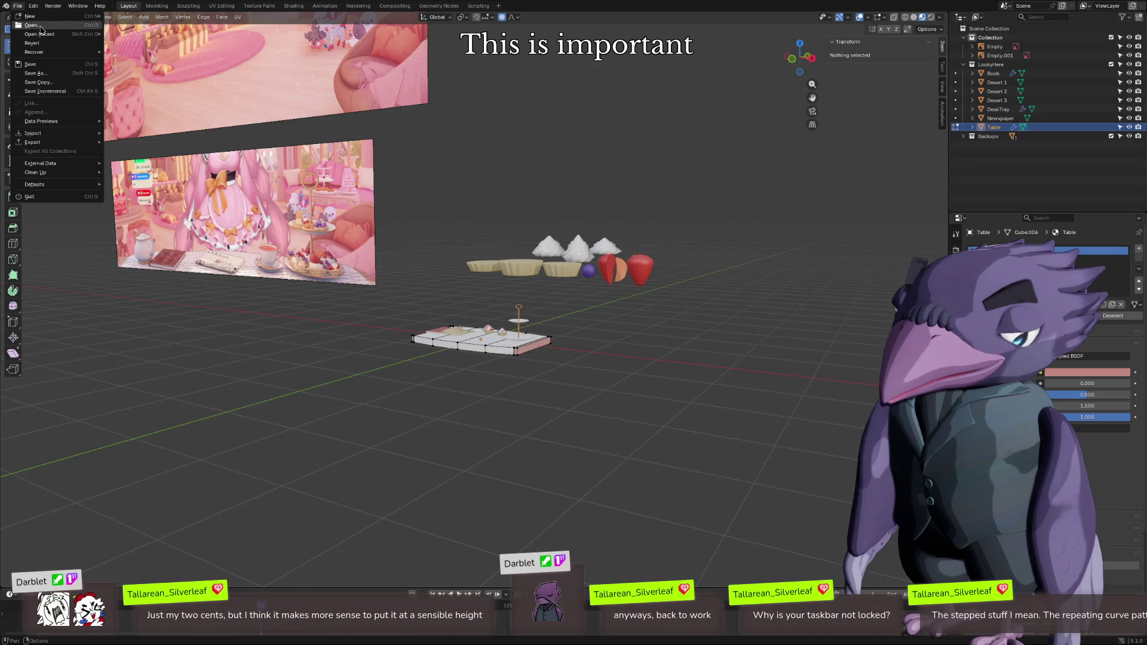
{"action": "left_click", "coordinate": [33, 25]}
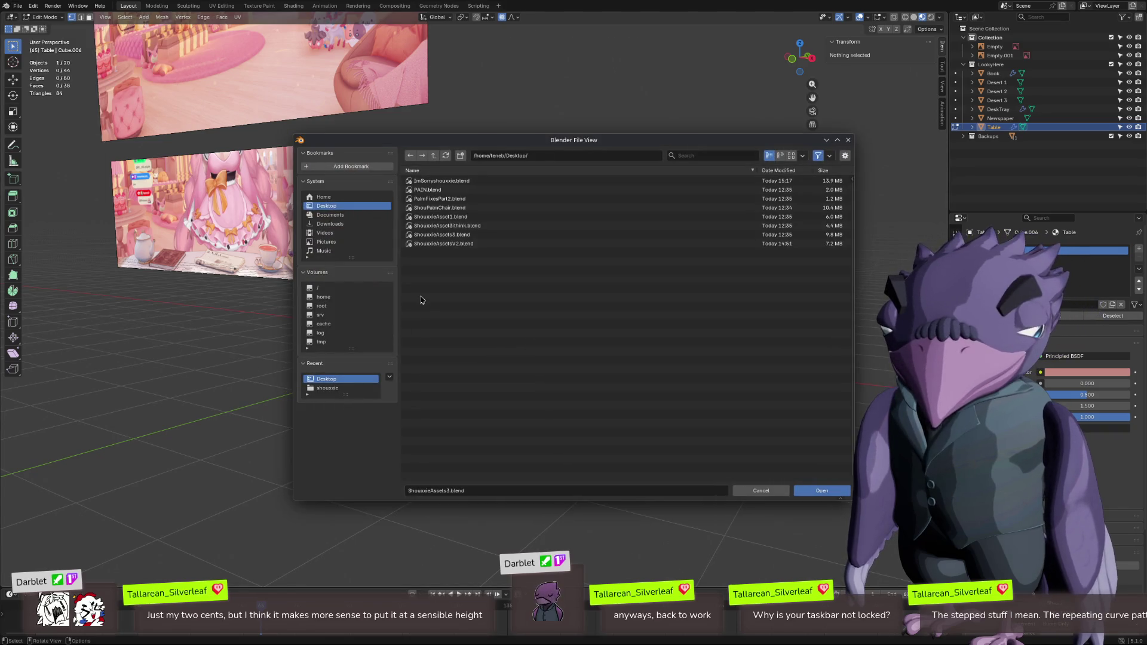
{"action": "double_click", "coordinate": [442, 181]}
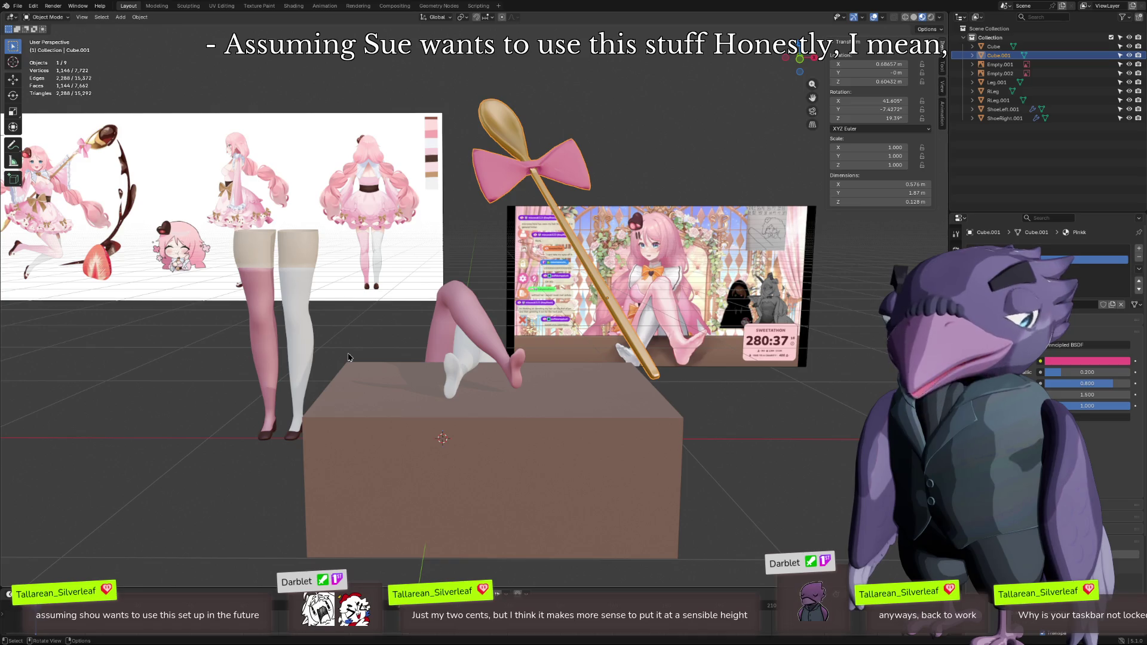
{"action": "mouse_move", "coordinate": [353, 357]}
{"action": "left_mouse_down"}
{"action": "mouse_move", "coordinate": [511, 425]}
{"action": "mouse_move", "coordinate": [544, 394]}
{"action": "mouse_move", "coordinate": [527, 374]}
{"action": "left_mouse_up"}
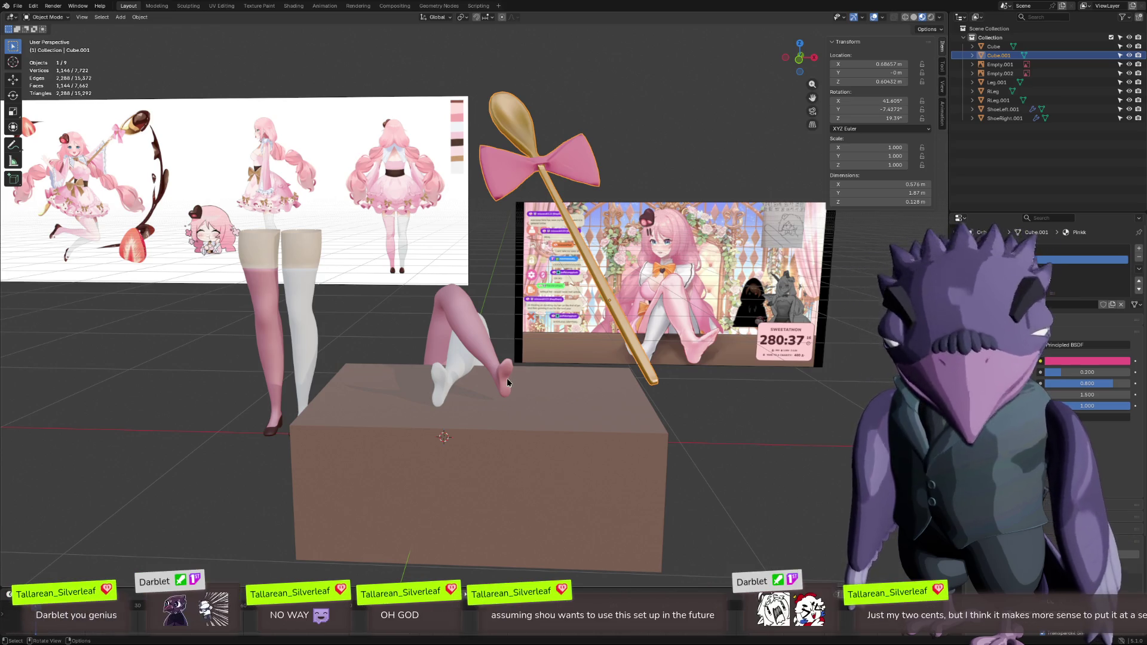
{"action": "right_click", "coordinate": [518, 437]}
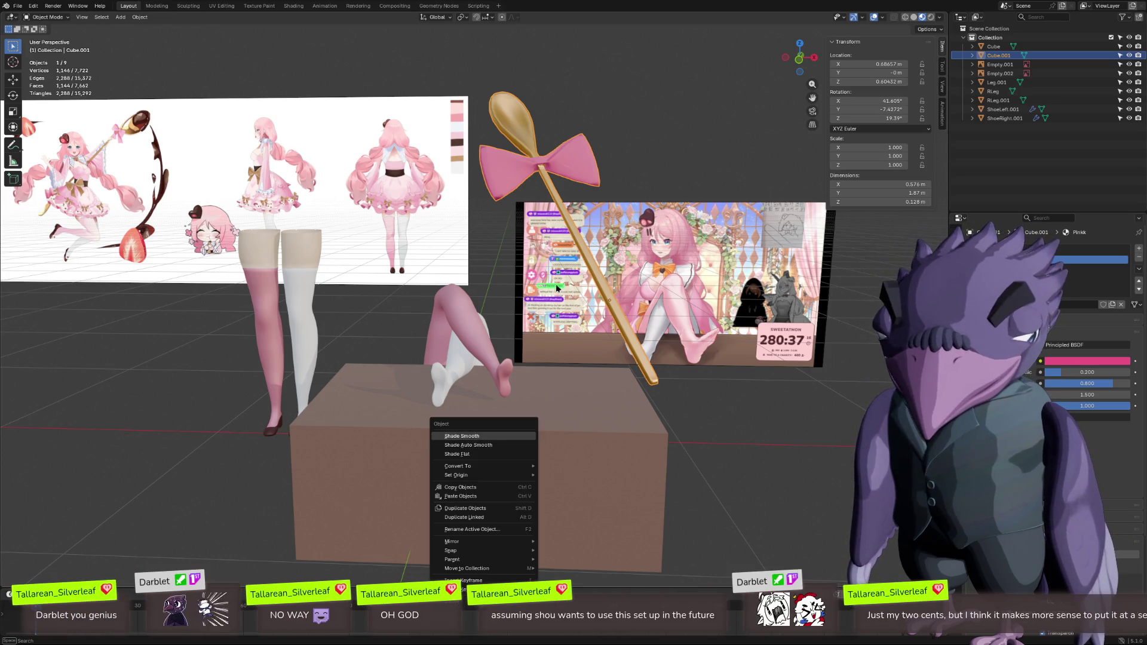
{"action": "mouse_move", "coordinate": [325, 317]}
{"action": "left_mouse_down"}
{"action": "mouse_move", "coordinate": [332, 338]}
{"action": "mouse_move", "coordinate": [580, 410]}
{"action": "mouse_move", "coordinate": [538, 326]}
{"action": "mouse_move", "coordinate": [541, 352]}
{"action": "mouse_move", "coordinate": [520, 348]}
{"action": "left_mouse_up"}
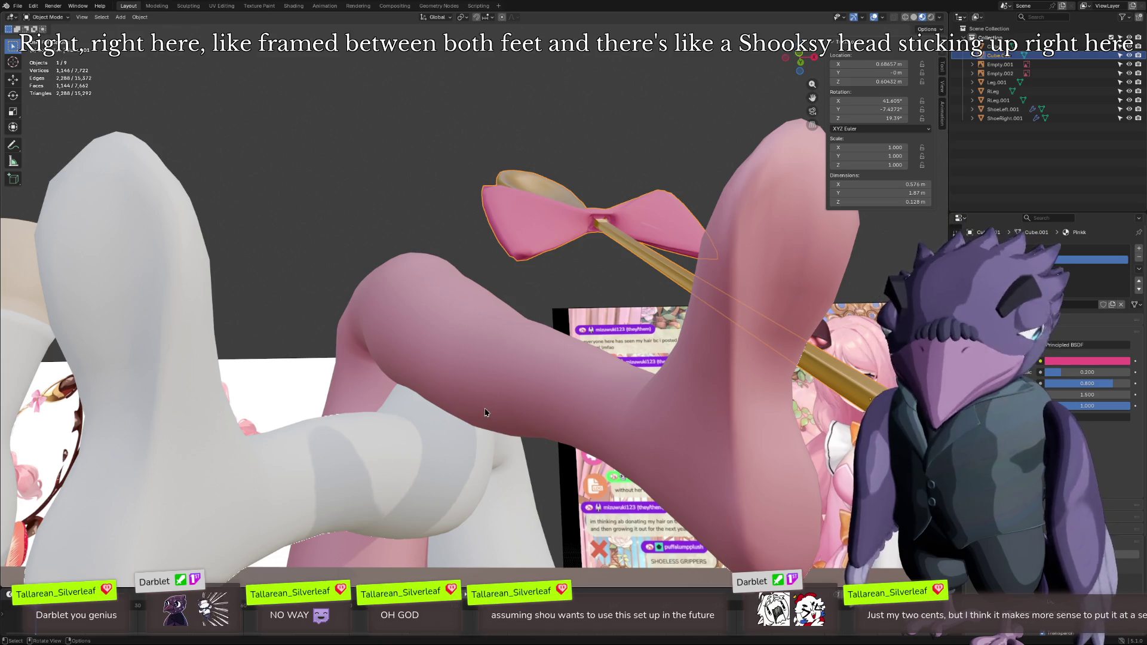
{"action": "scroll", "coordinate": [485, 406], "scroll_direction": "down", "scroll_amount": 6}
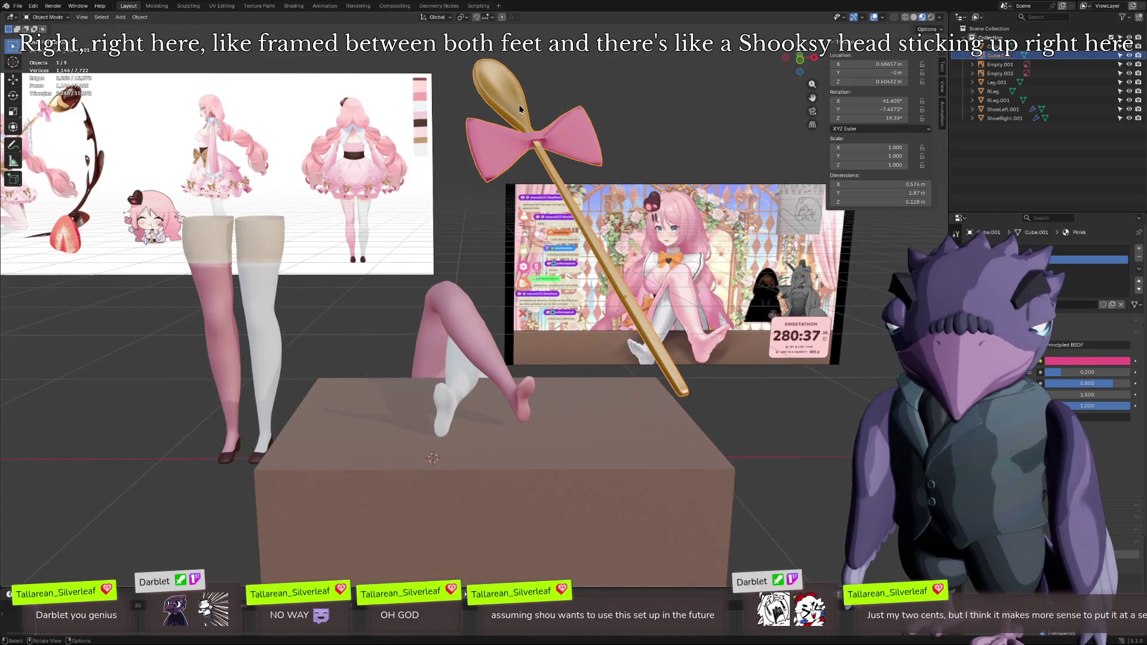
Step: Try selecting the standing legs and shoes, testing a clear-location and a join that are both undone
{"action": "mouse_move", "coordinate": [499, 143]}
{"action": "left_mouse_down"}
{"action": "mouse_move", "coordinate": [430, 173]}
{"action": "mouse_move", "coordinate": [487, 167]}
{"action": "left_mouse_up"}
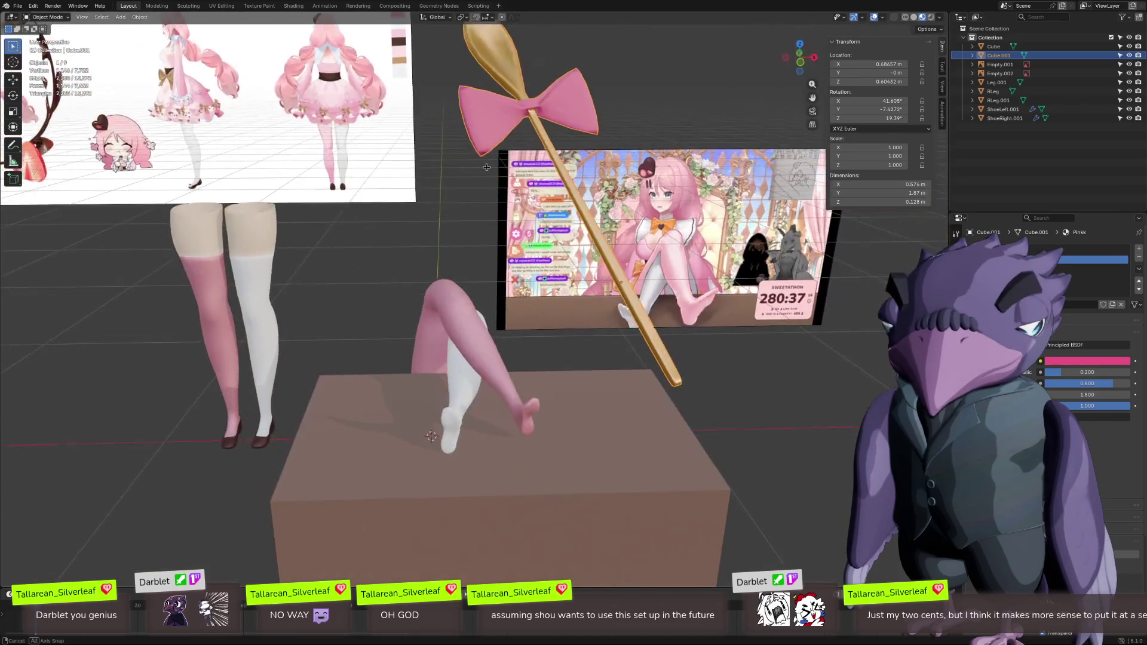
{"action": "left_click", "coordinate": [263, 258]}
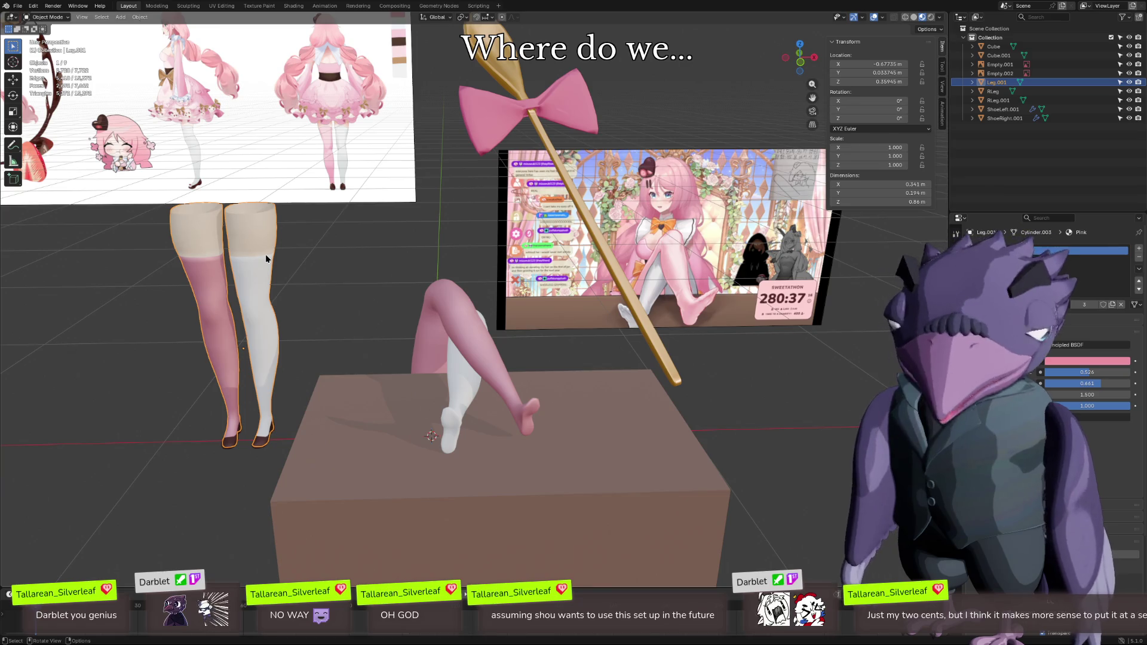
{"action": "scroll", "coordinate": [263, 253], "scroll_direction": "down", "scroll_amount": 2}
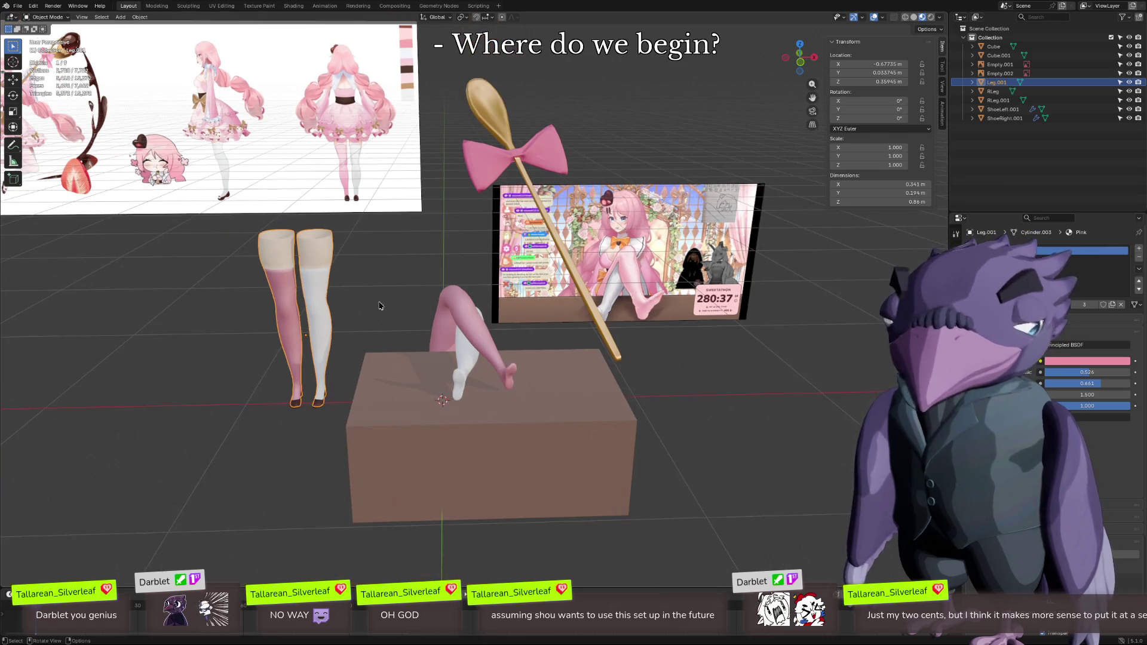
{"action": "left_click", "coordinate": [439, 317]}
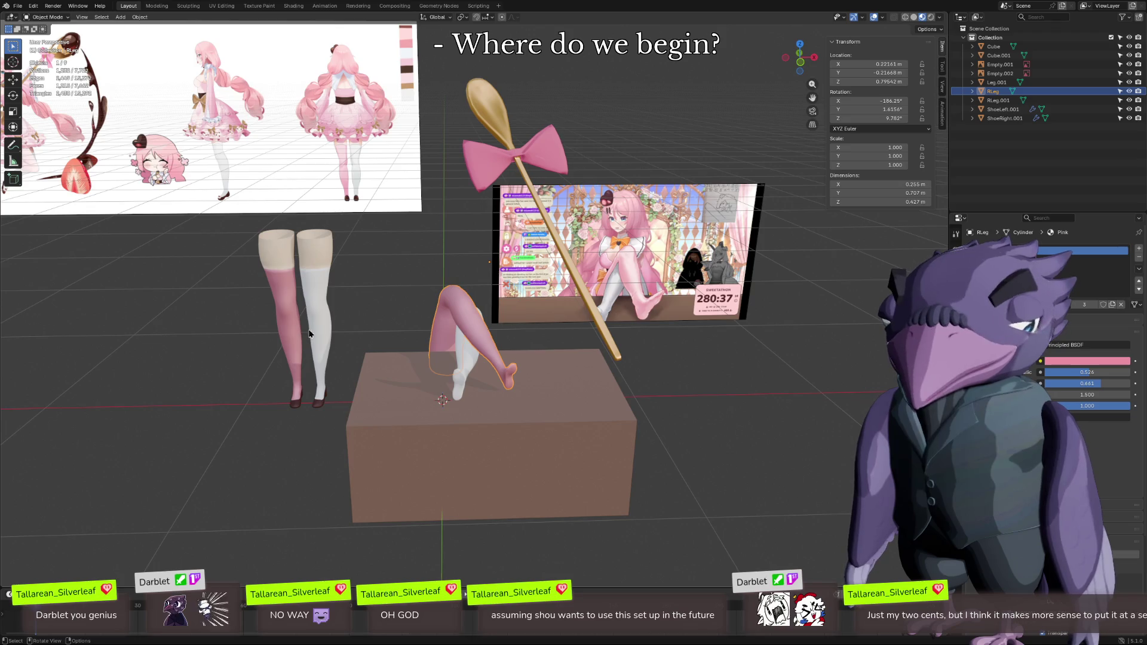
{"action": "left_click", "coordinate": [308, 297]}
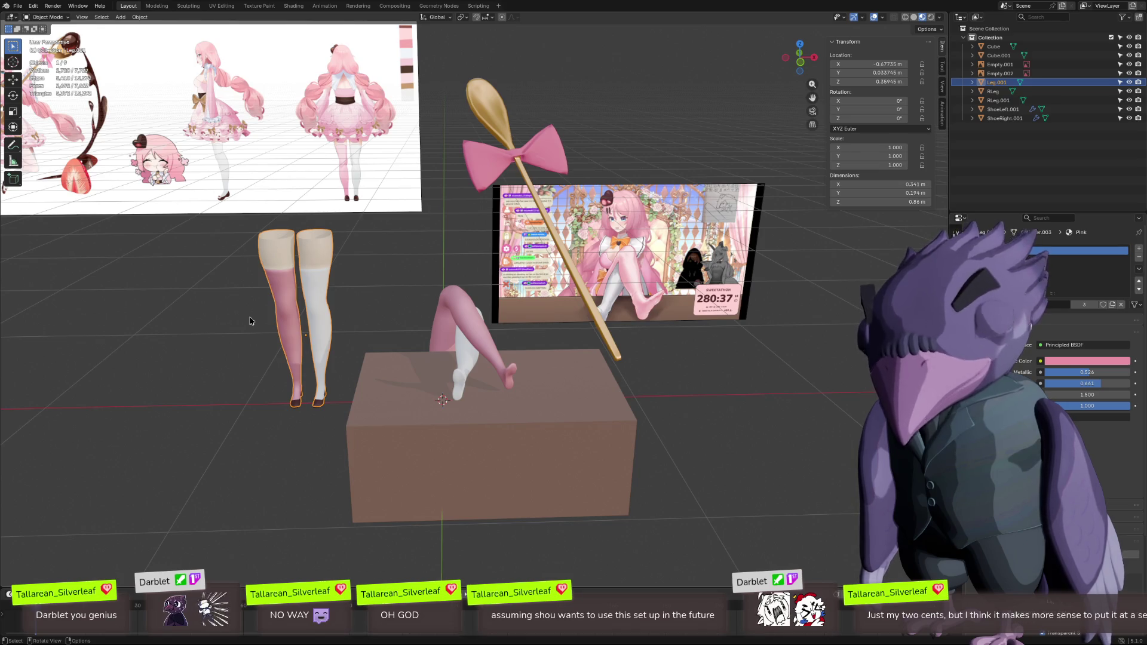
{"action": "key", "text": "alt+g"}
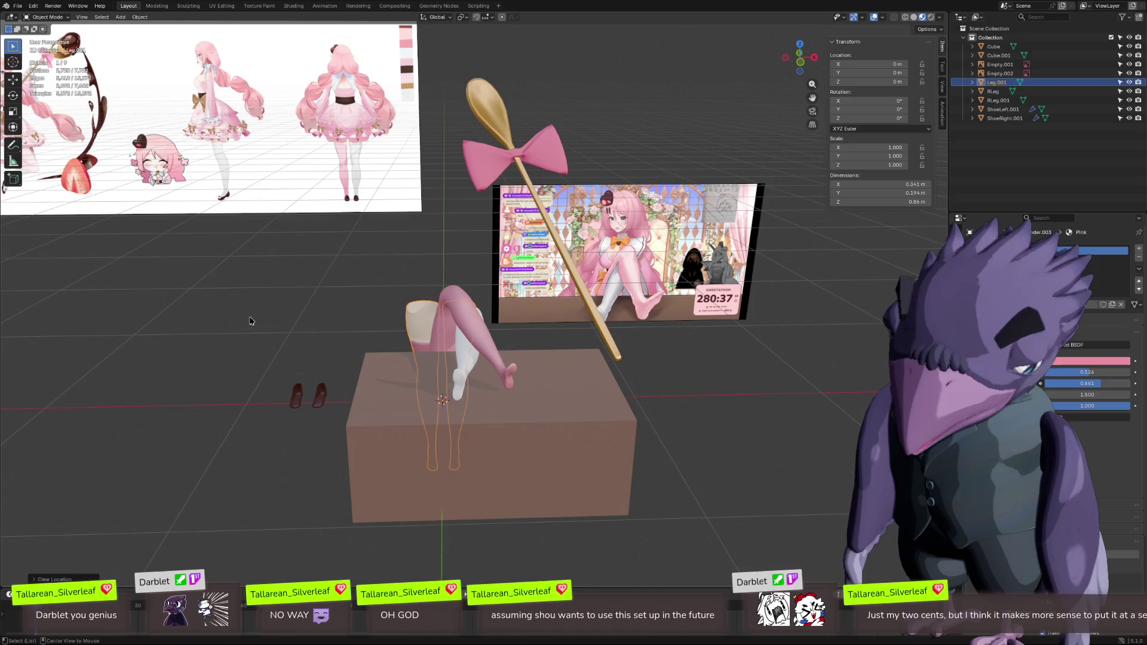
{"action": "key", "text": "ctrl+z"}
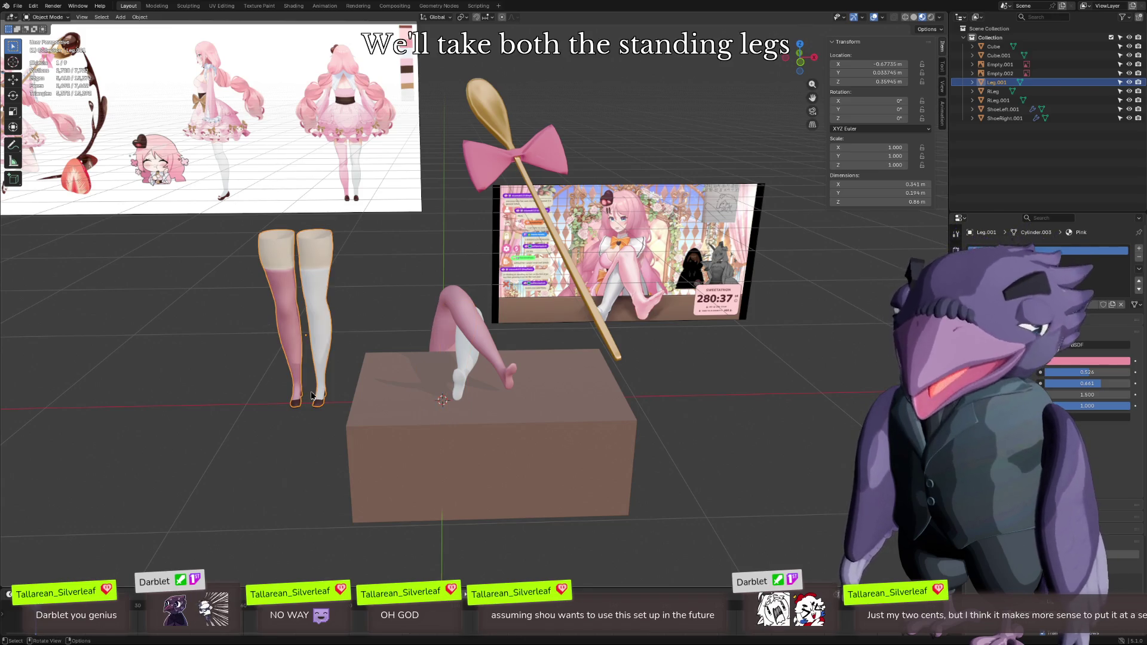
{"action": "left_click", "coordinate": [314, 404]}
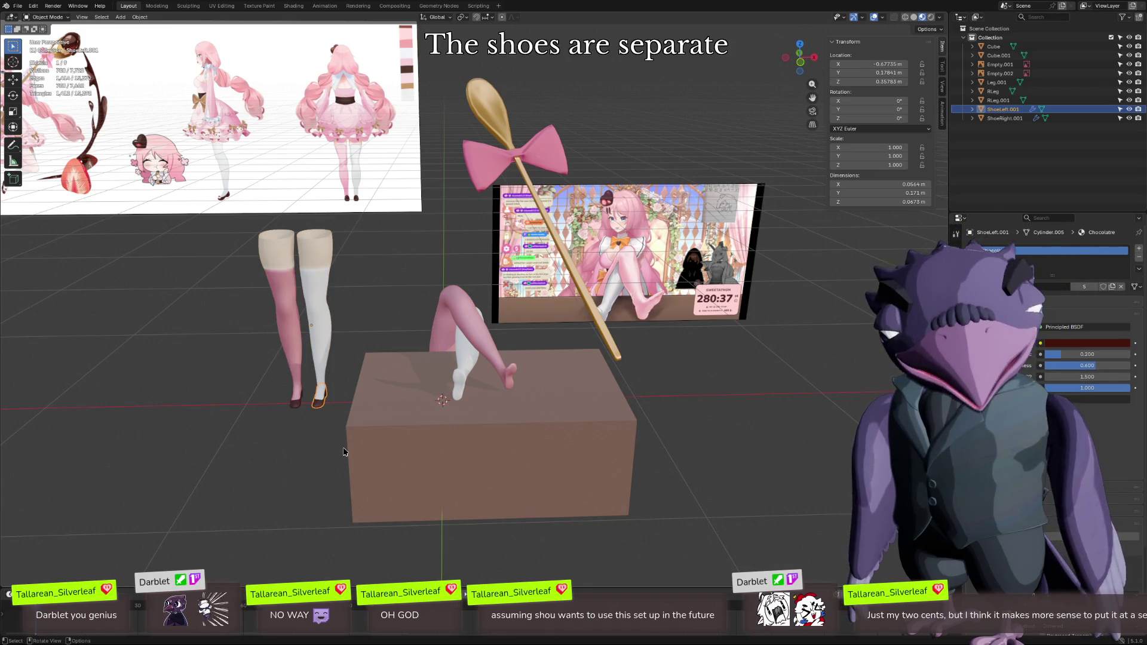
{"action": "scroll", "coordinate": [329, 448], "scroll_direction": "up", "scroll_amount": 2}
{"action": "mouse_move", "coordinate": [170, 381]}
{"action": "left_mouse_down"}
{"action": "mouse_move", "coordinate": [215, 429]}
{"action": "mouse_move", "coordinate": [276, 466]}
{"action": "left_mouse_up"}
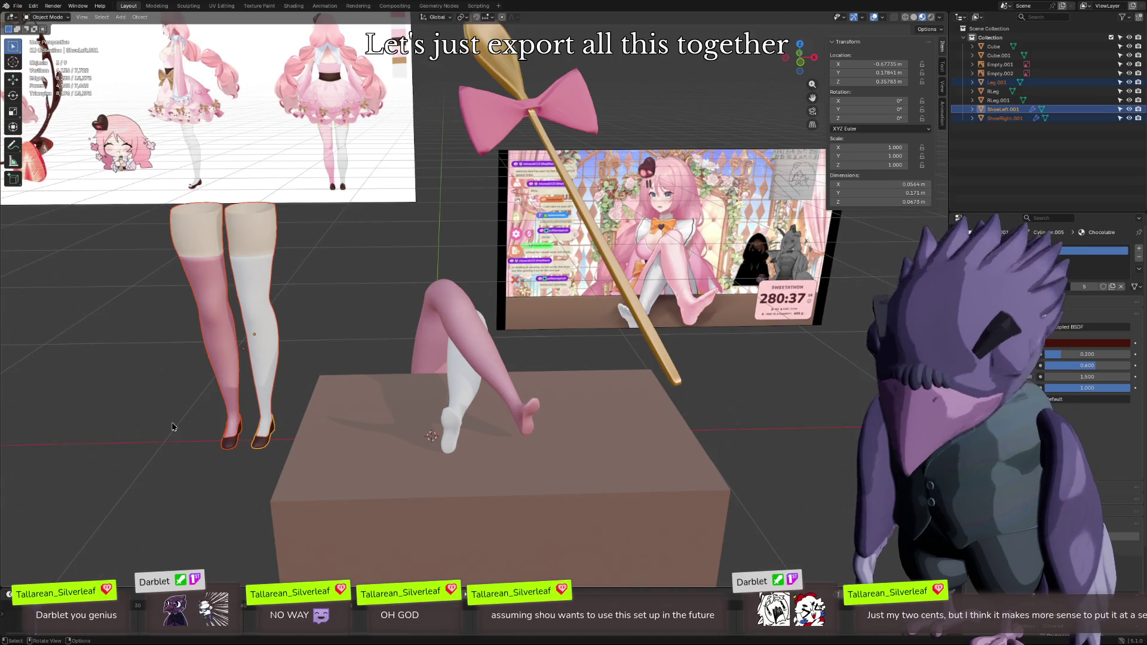
{"action": "key", "text": "ctrl+j"}
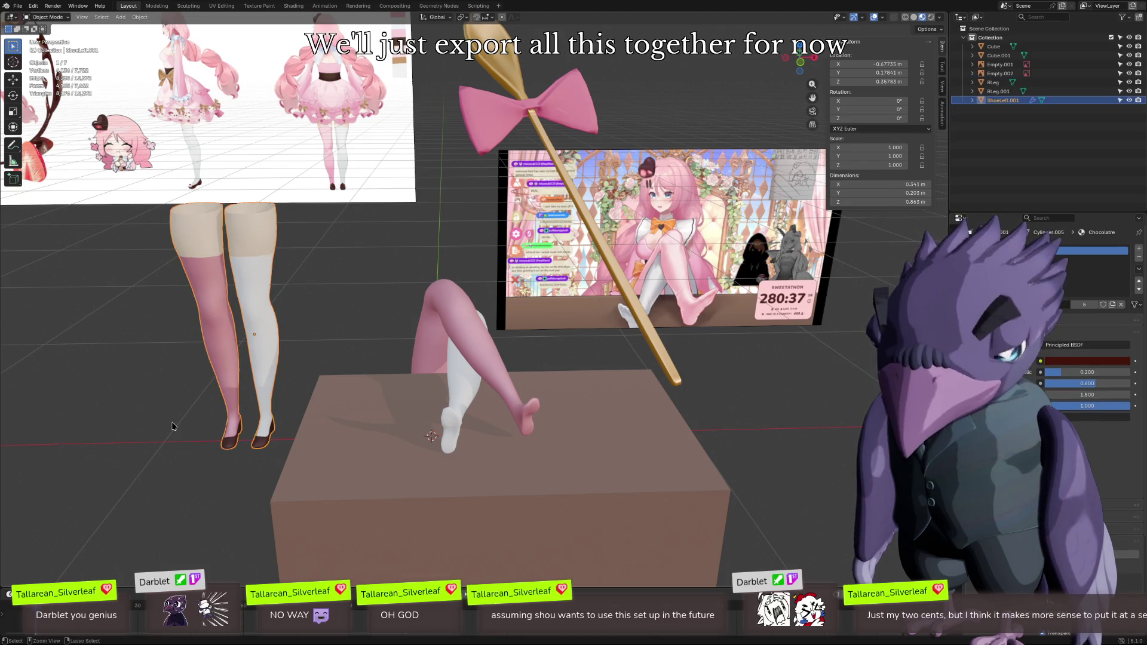
{"action": "key", "text": "ctrl+z"}
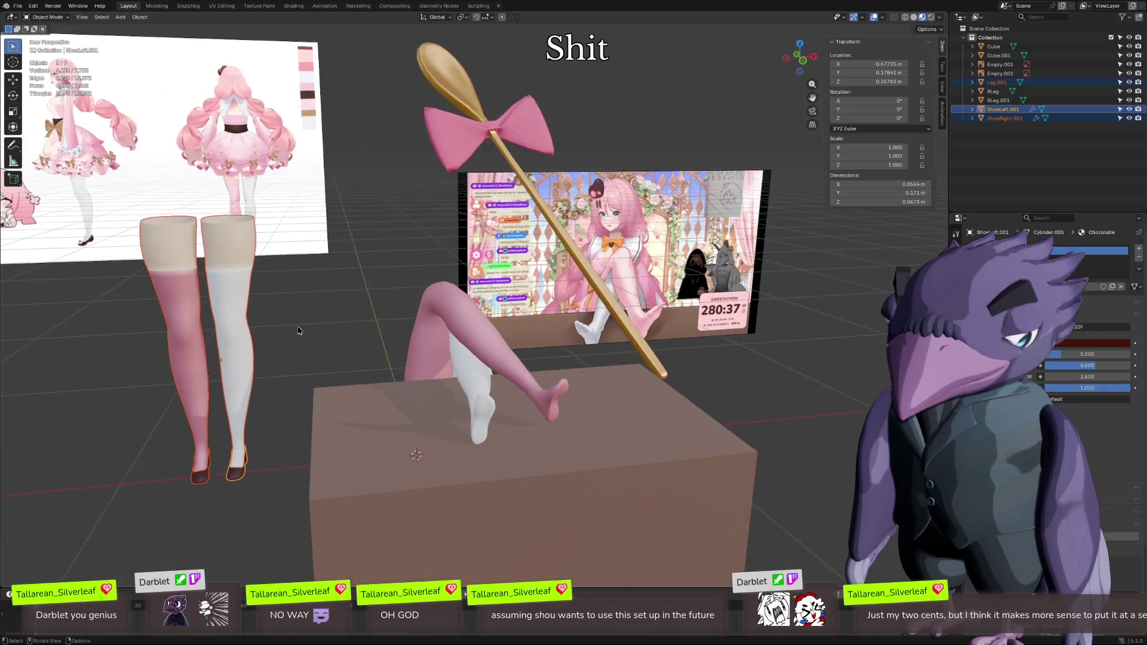
Step: Join both shoes into the active standing legs as Leg.001 and clear its location to 0, 0, 0
{"action": "left_click", "coordinate": [195, 363]}
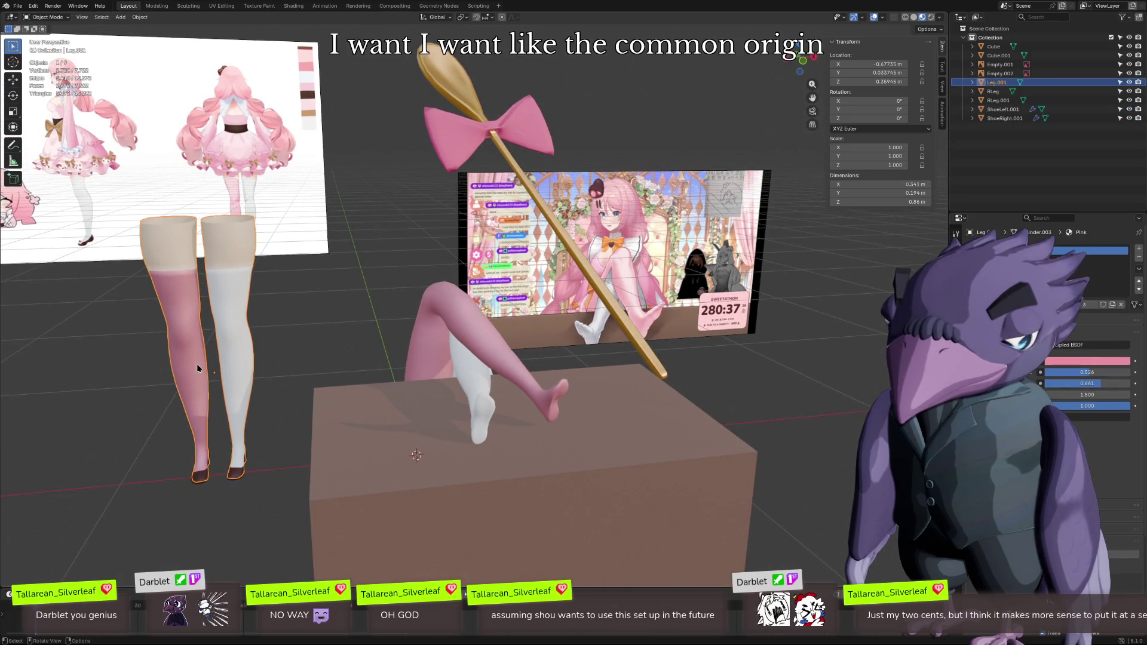
{"action": "left_click", "coordinate": [209, 475]}
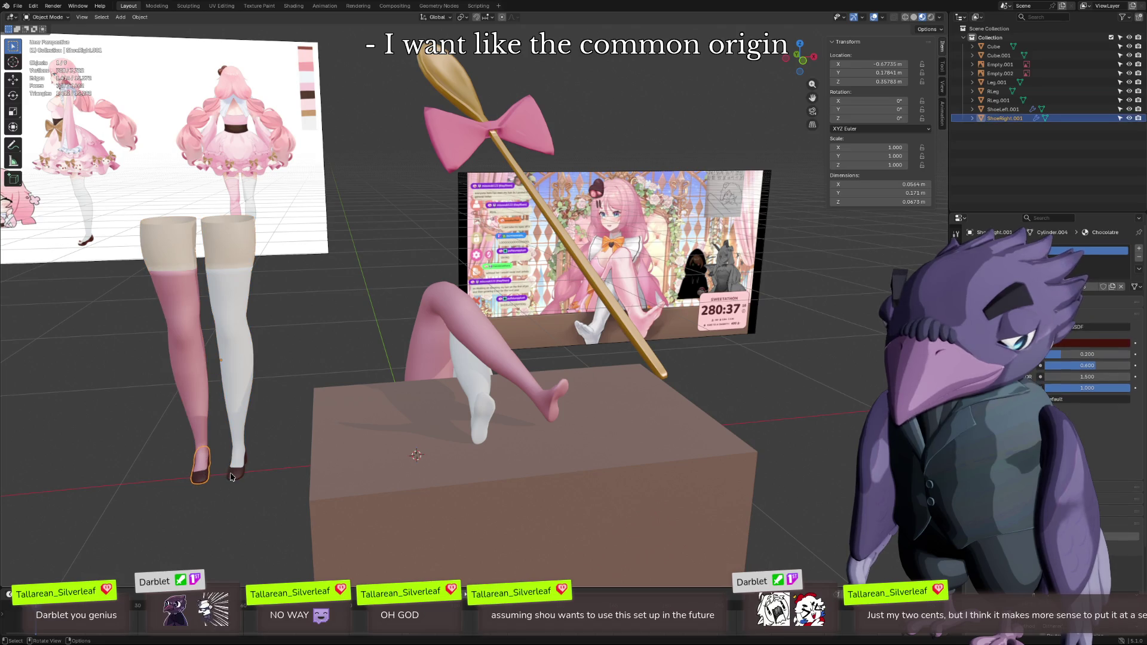
{"action": "left_click", "coordinate": [234, 477], "text": "shift"}
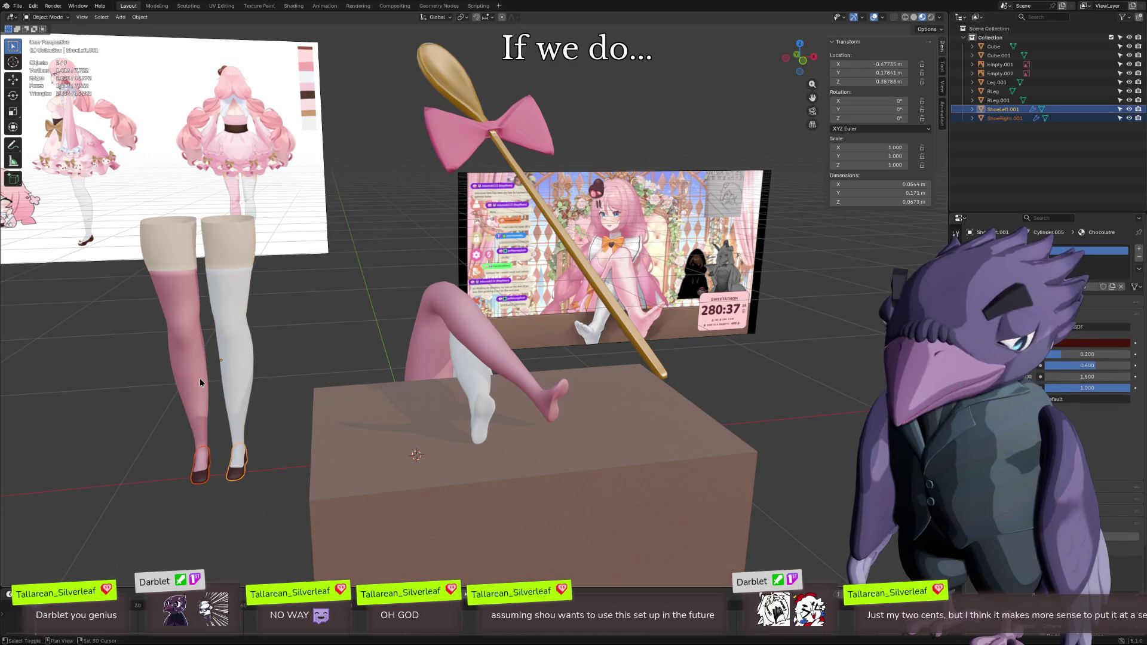
{"action": "left_click", "coordinate": [199, 378], "text": "shift"}
{"action": "left_click", "coordinate": [237, 379], "text": "shift"}
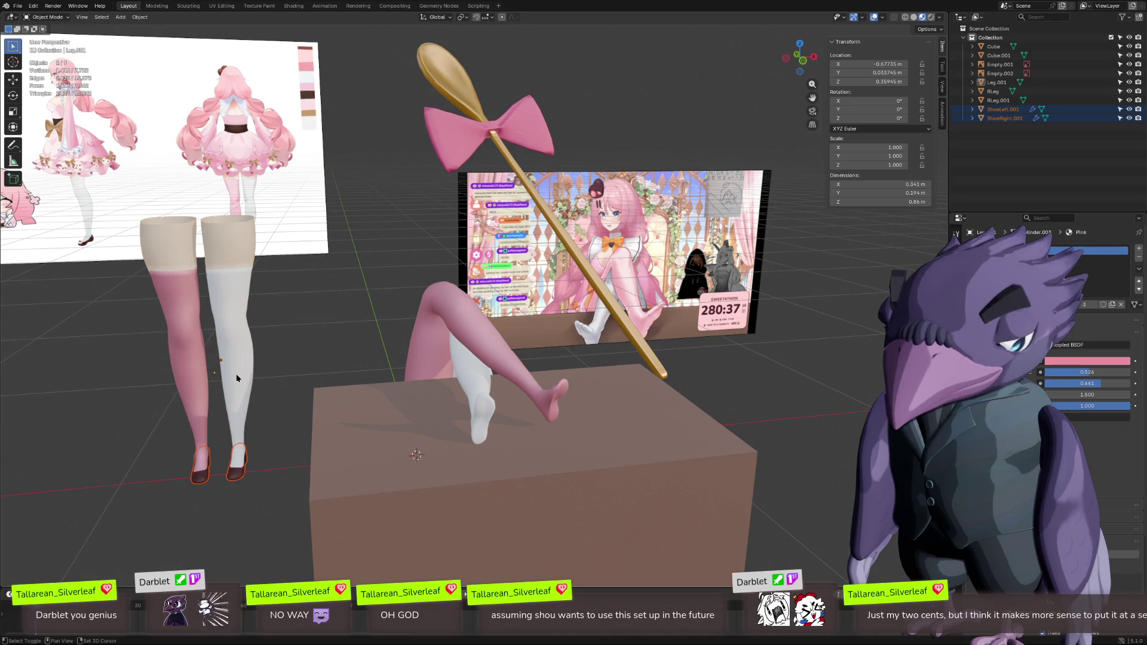
{"action": "left_click", "coordinate": [236, 378], "text": "shift"}
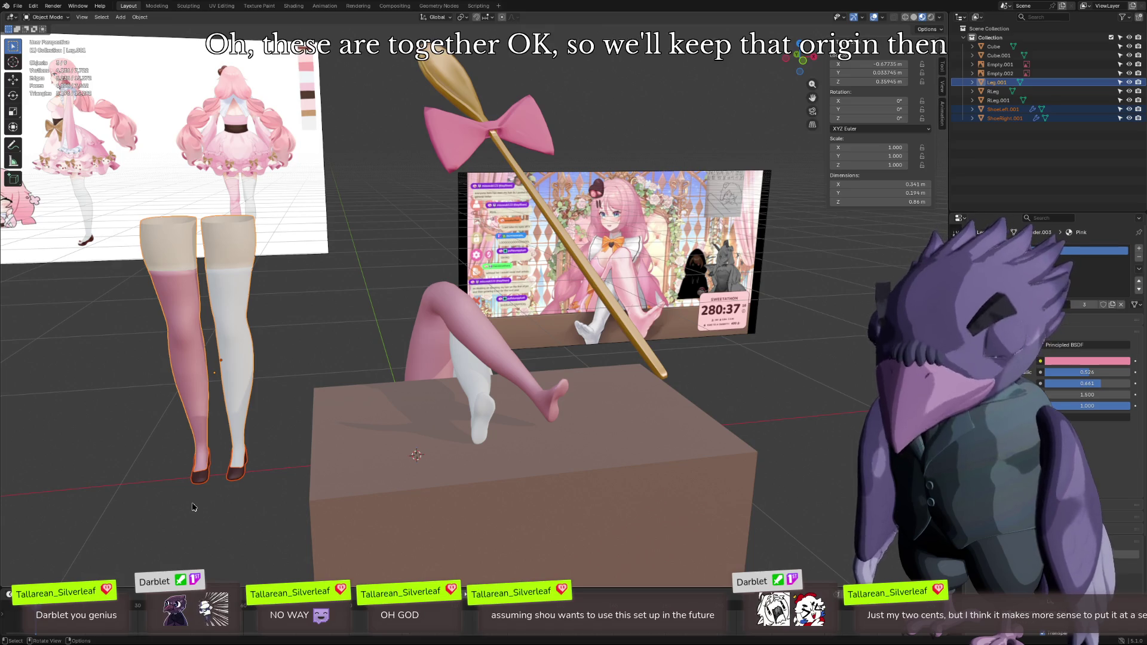
{"action": "key", "text": "ctrl+j"}
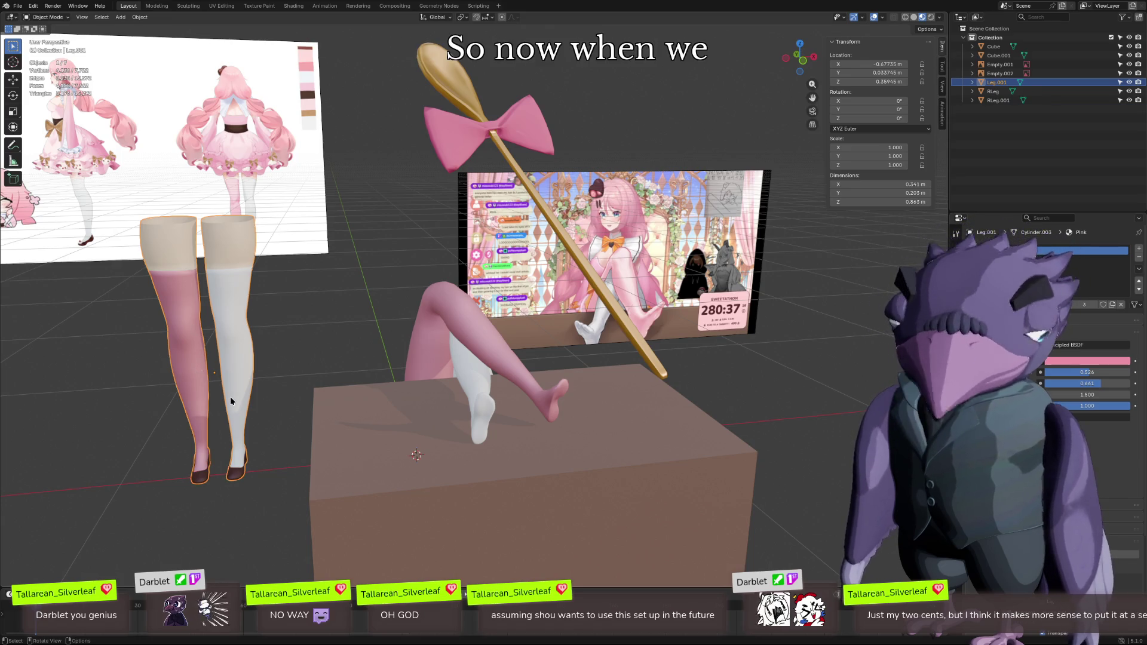
{"action": "scroll", "coordinate": [230, 396], "scroll_direction": "up", "scroll_amount": 2}
{"action": "mouse_move", "coordinate": [231, 396]}
{"action": "left_mouse_down"}
{"action": "mouse_move", "coordinate": [239, 383]}
{"action": "mouse_move", "coordinate": [229, 383]}
{"action": "left_mouse_up"}
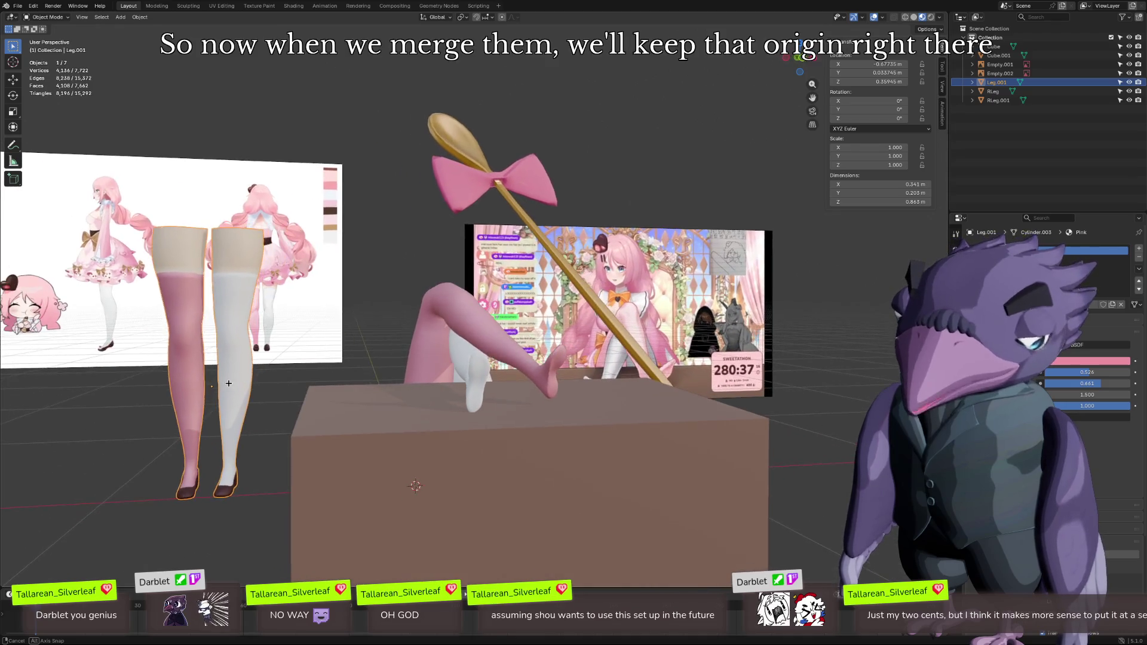
{"action": "key", "text": "alt+g"}
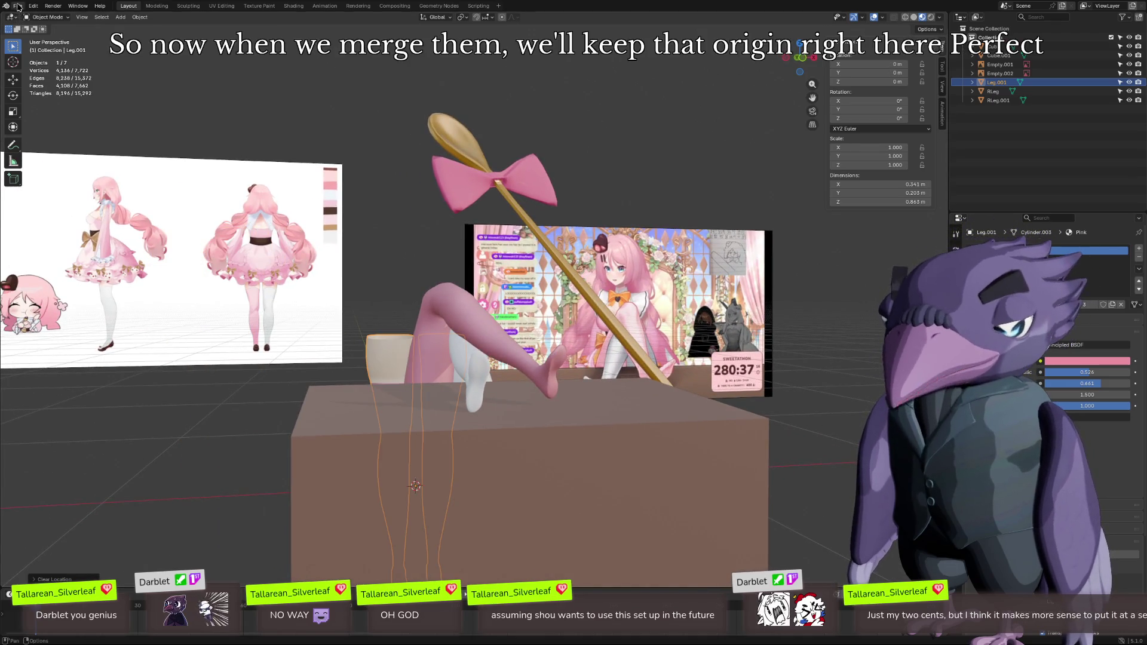
Step: Start a glTF 2.0 (.glb/.gltf) export of the merged legs, then return to the Unreal level
{"action": "left_click", "coordinate": [17, 6]}
{"action": "mouse_move", "coordinate": [36, 142]}
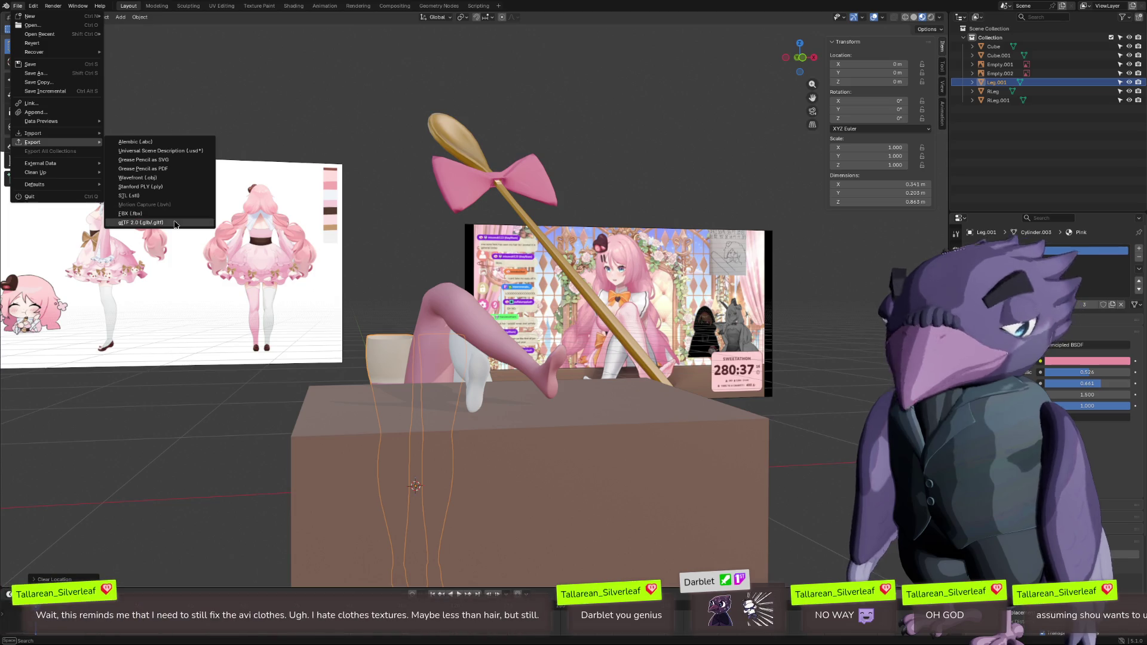
{"action": "left_click", "coordinate": [176, 223]}
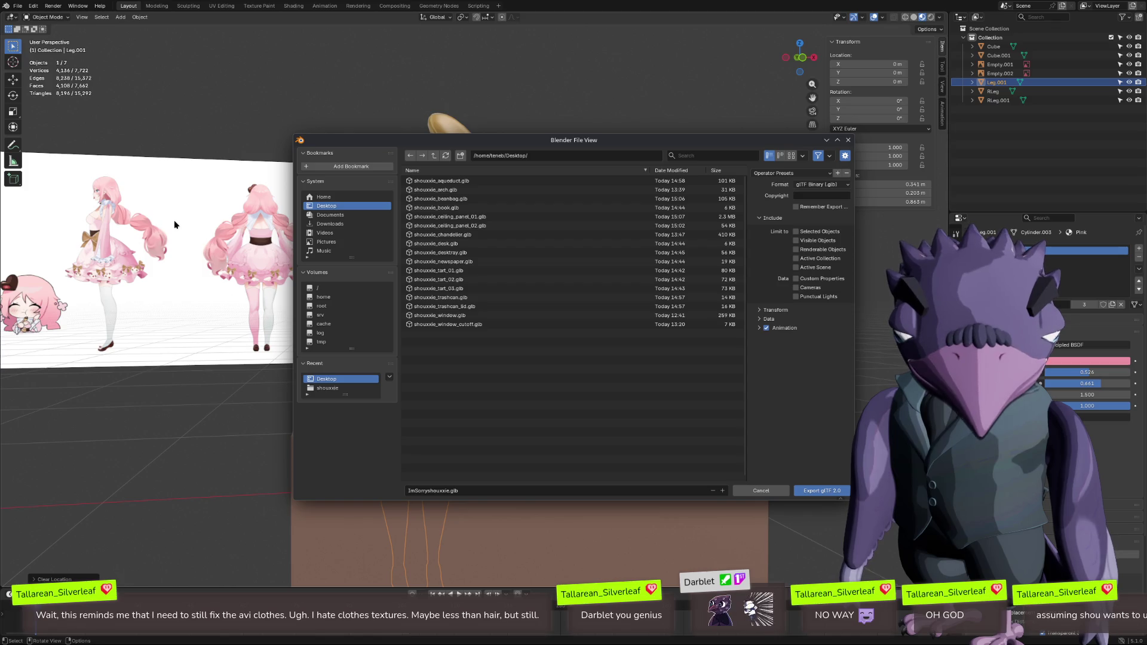
{"action": "key", "text": "alt+Tab"}
{"action": "scroll", "coordinate": [377, 321], "scroll_direction": "down", "scroll_amount": 10}
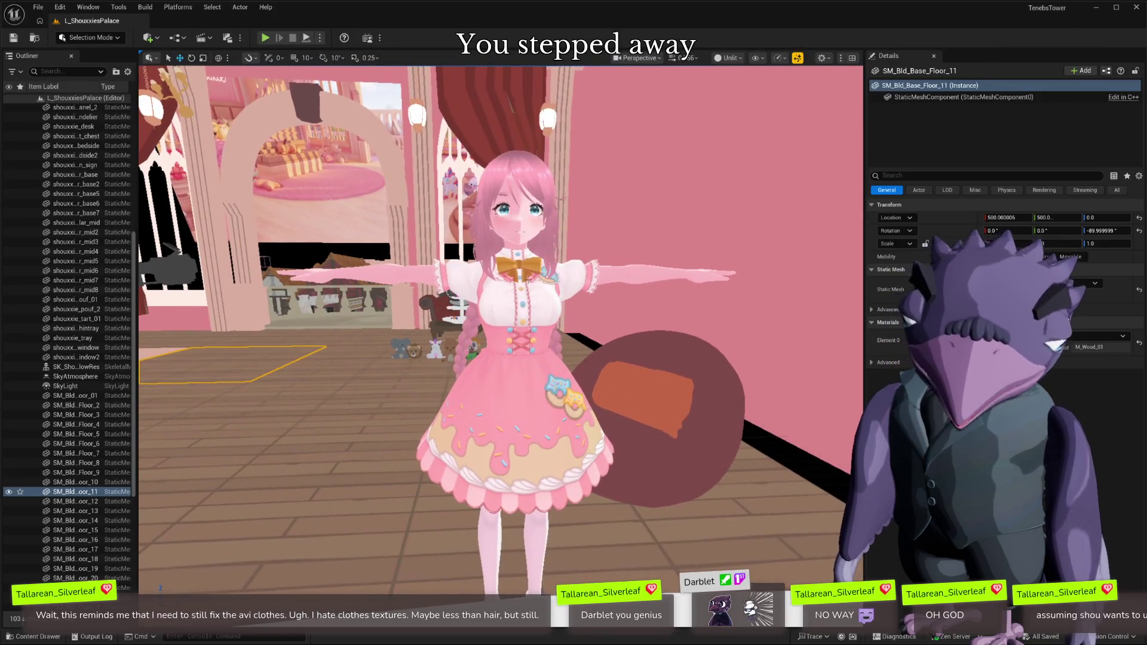
Step: Select the pink character and start a Play In Editor test of the ShouxxiesPalace level
{"action": "left_click", "coordinate": [431, 428]}
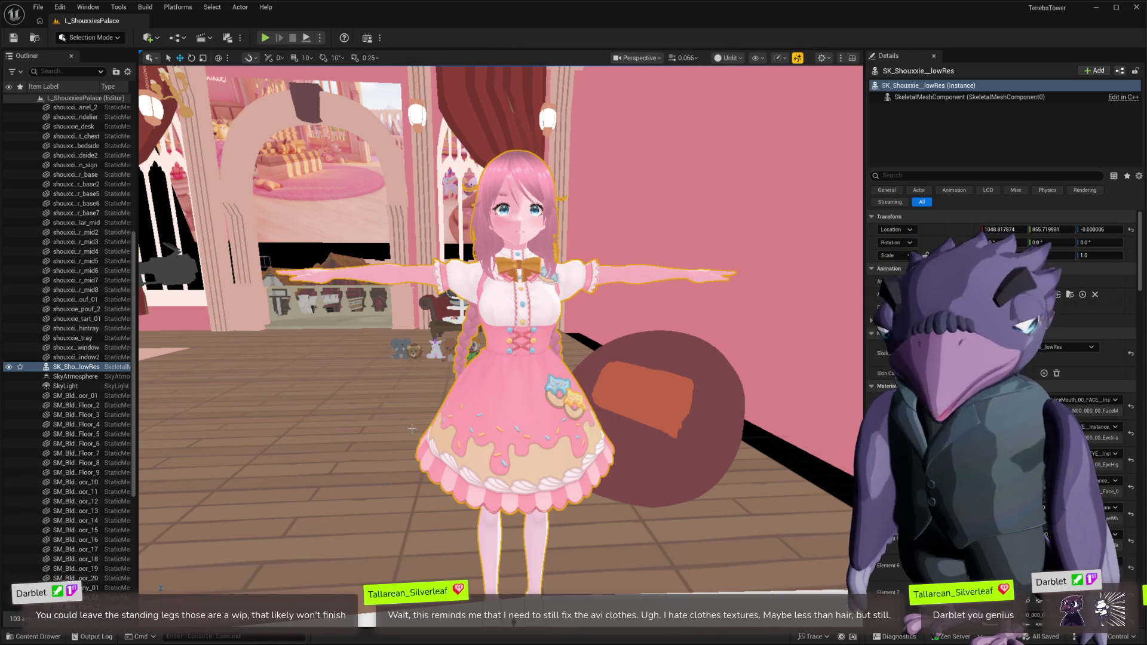
{"action": "scroll", "coordinate": [501, 346], "scroll_direction": "down", "scroll_amount": 5}
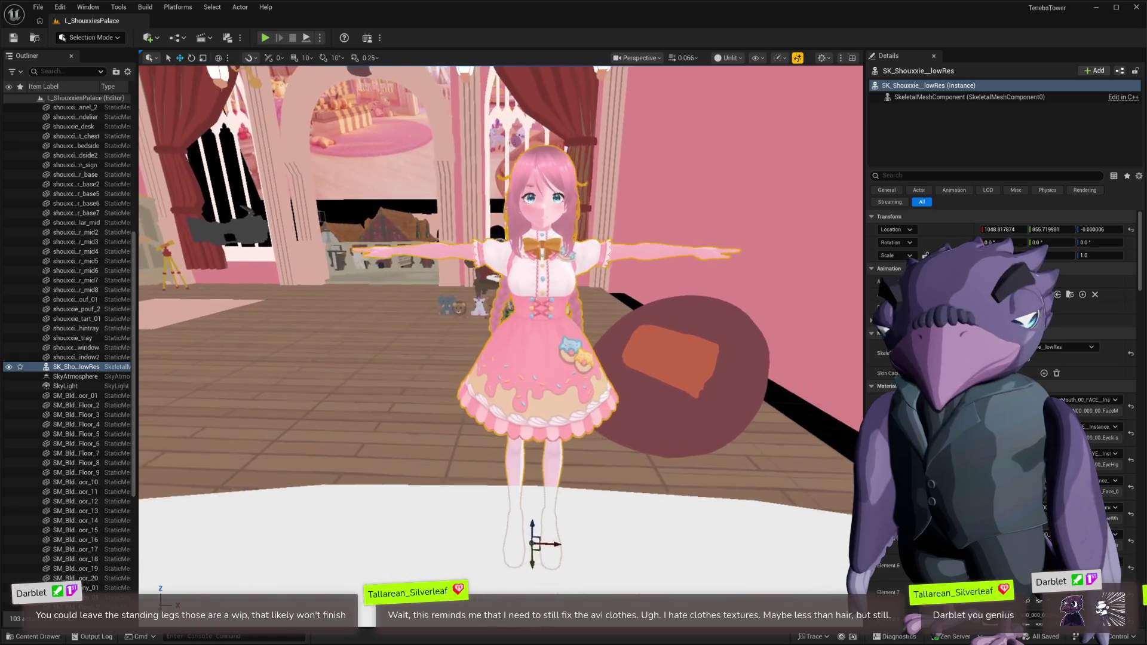
{"action": "scroll", "coordinate": [501, 347], "scroll_direction": "up", "scroll_amount": 1}
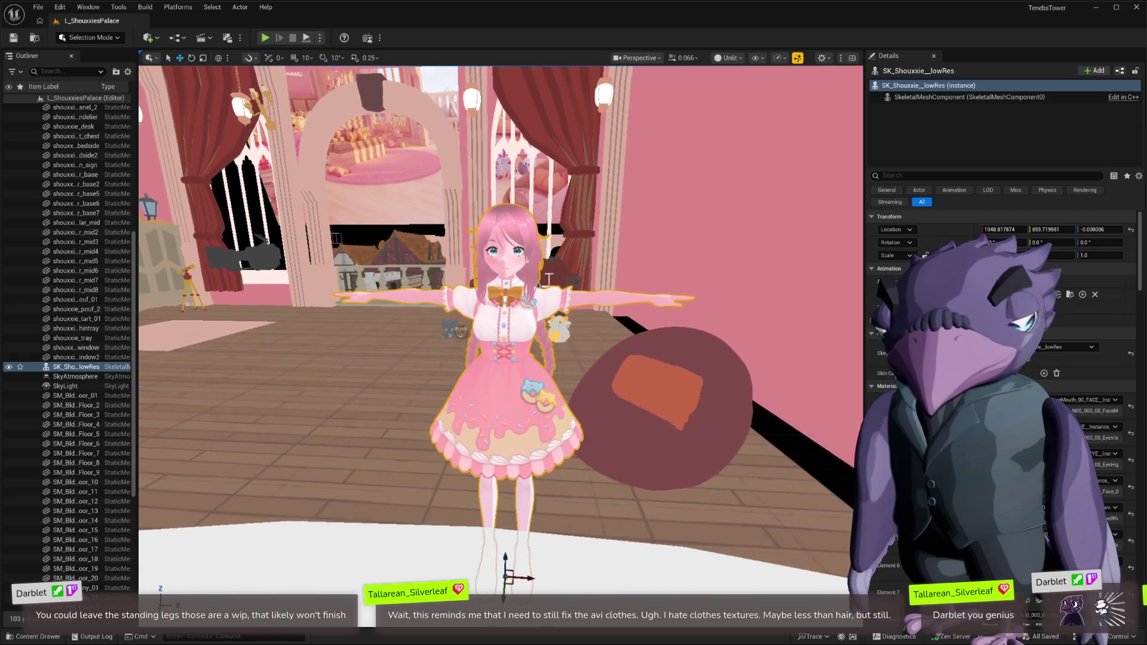
{"action": "left_click", "coordinate": [265, 38]}
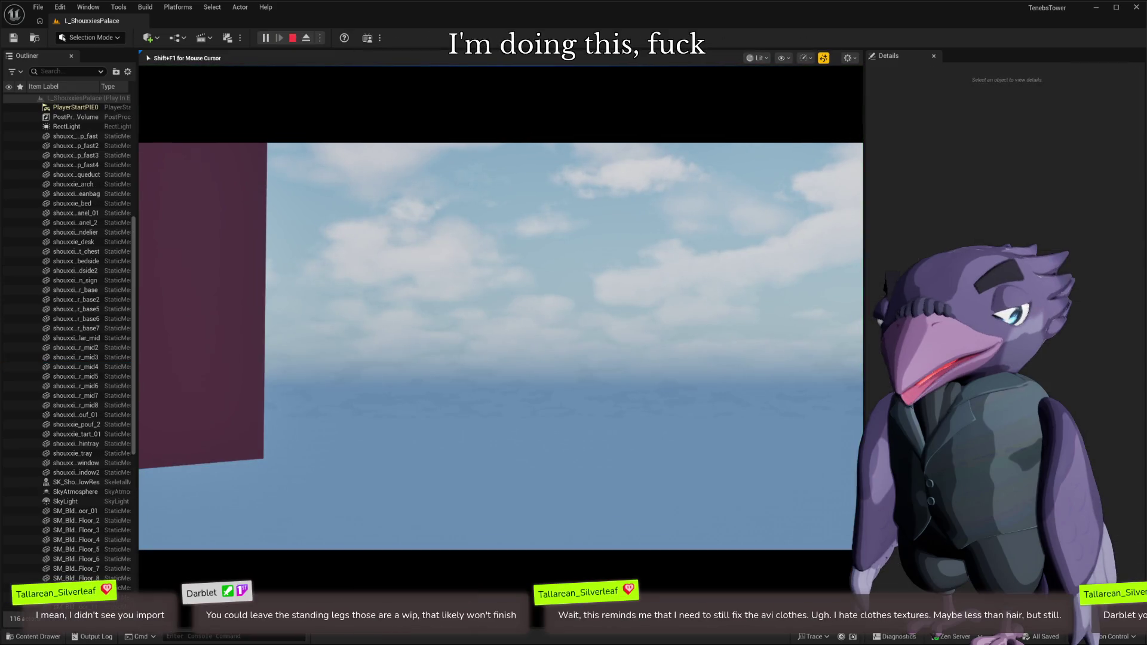
Step: Eject to the free camera, frame the pink character, then stop the play test
{"action": "key", "text": "F8"}
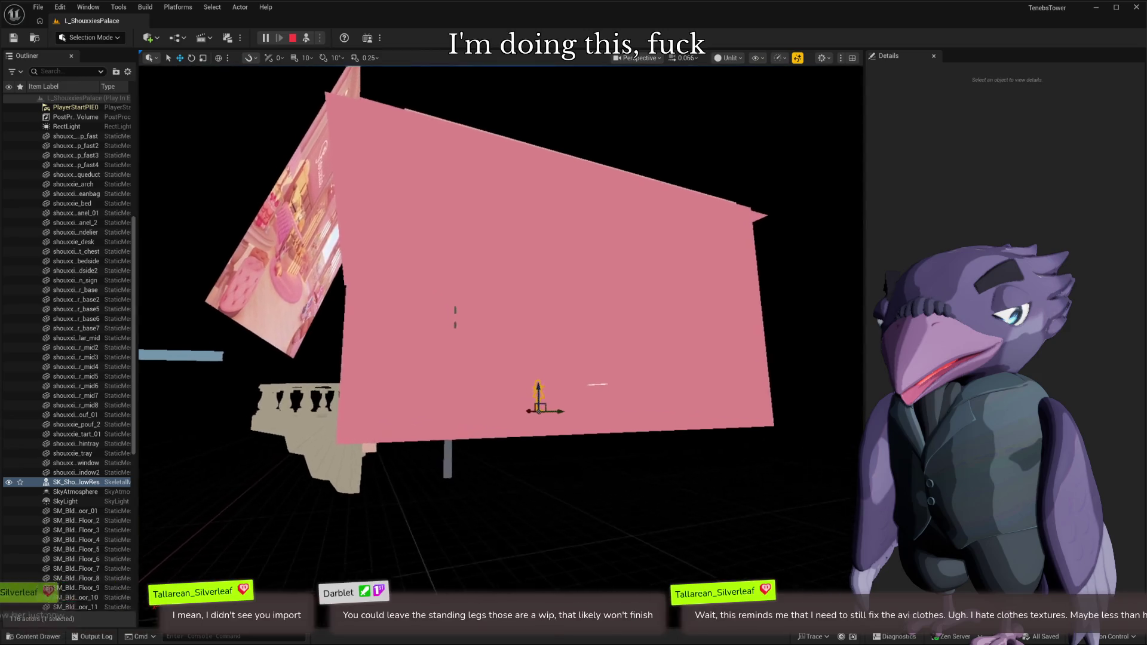
{"action": "scroll", "coordinate": [501, 346], "scroll_direction": "up", "scroll_amount": 2}
{"action": "key", "text": "w"}
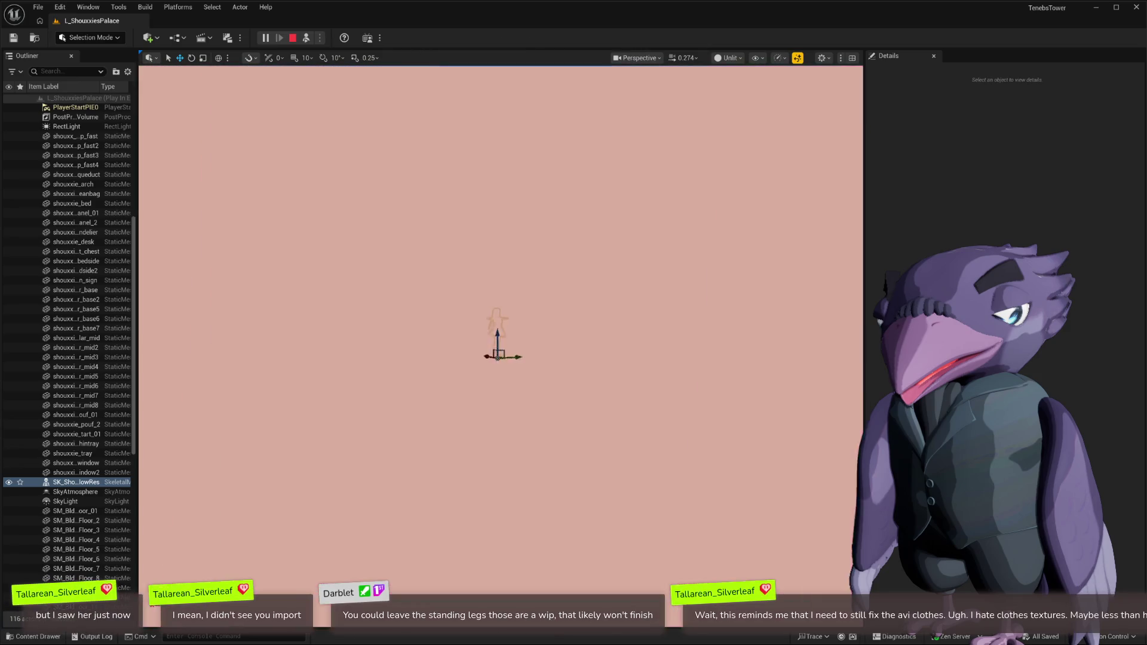
{"action": "key", "text": "f"}
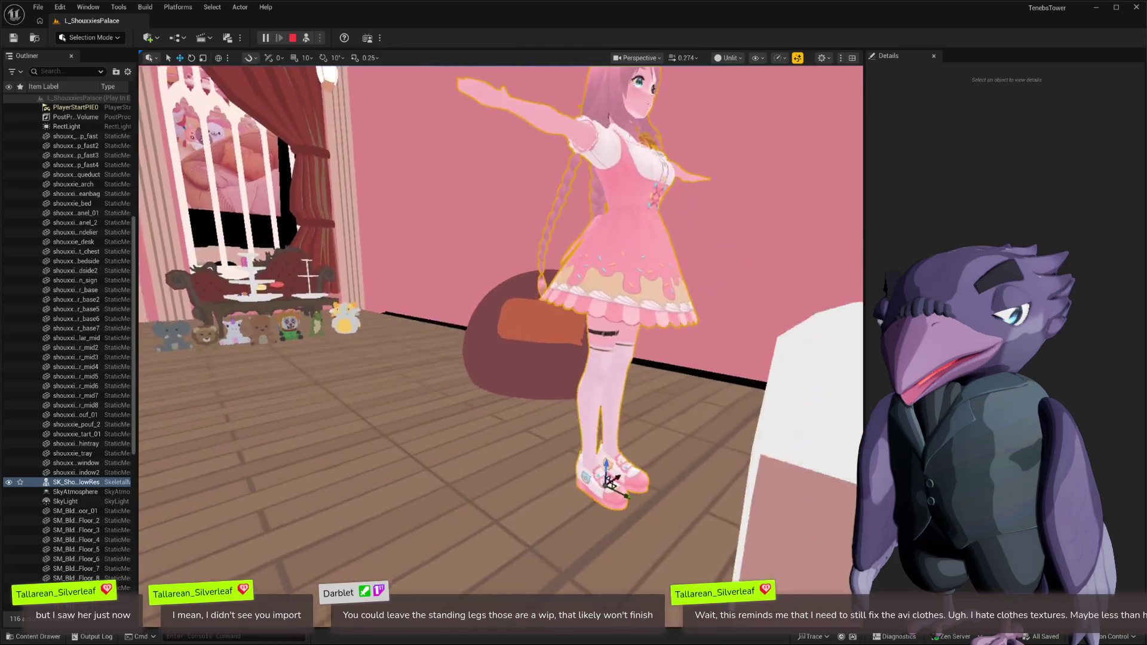
{"action": "key", "text": "f"}
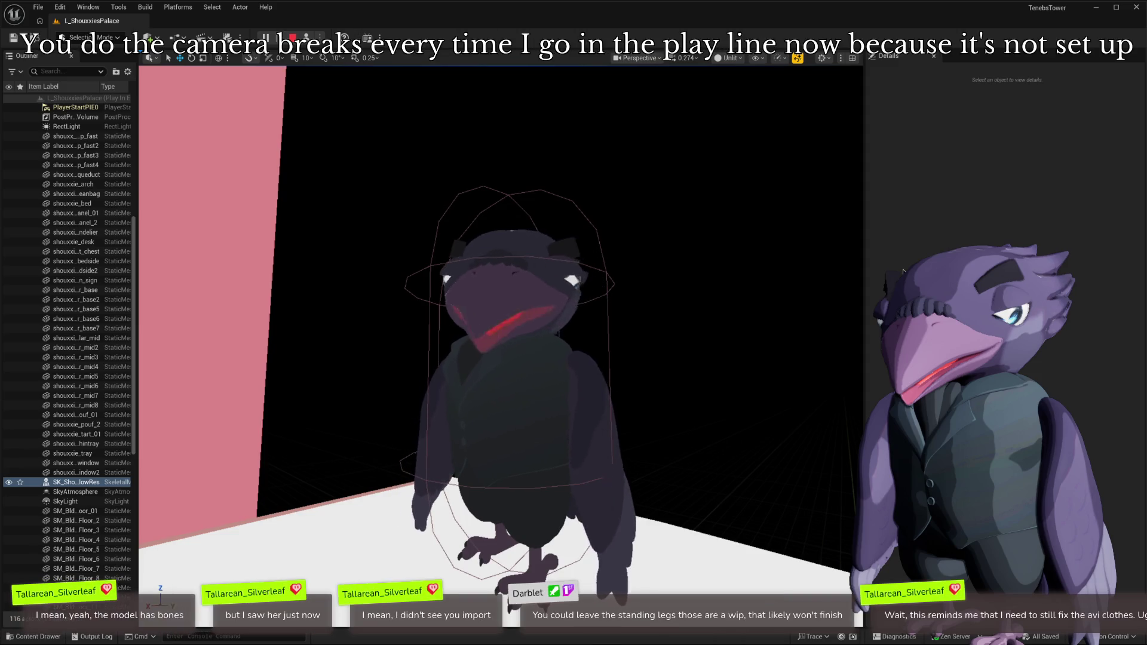
{"action": "key", "text": "Escape"}
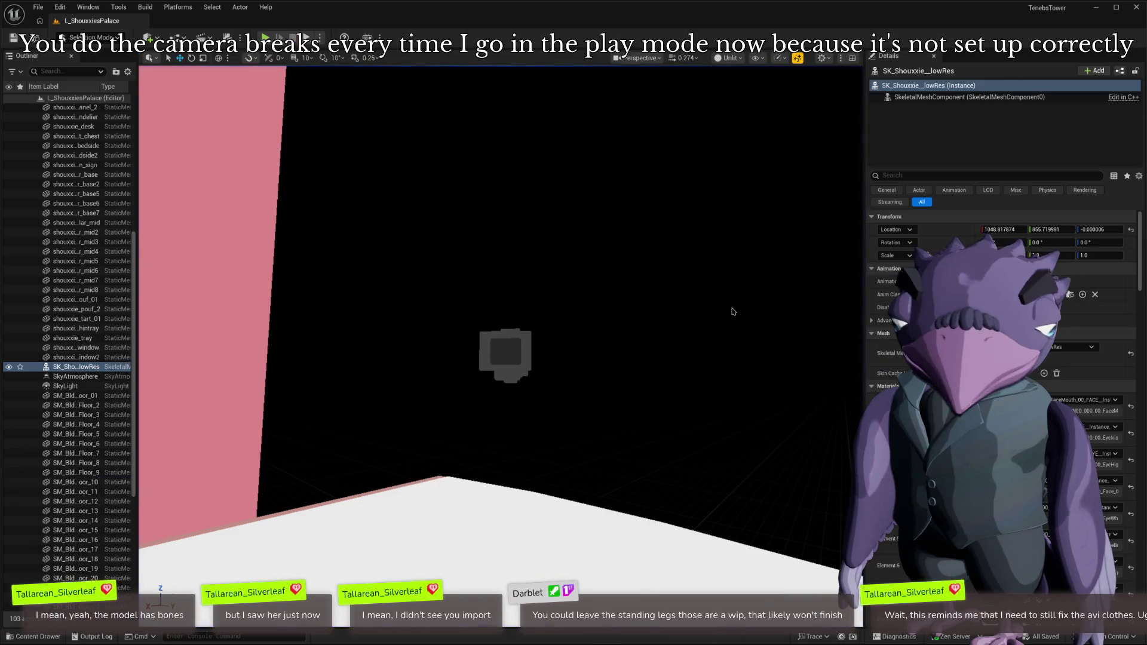
Step: Frame the pink character, pull back to show the room, and switch the viewport from Unlit to Lit
{"action": "scroll", "coordinate": [442, 299], "scroll_direction": "down", "scroll_amount": 5}
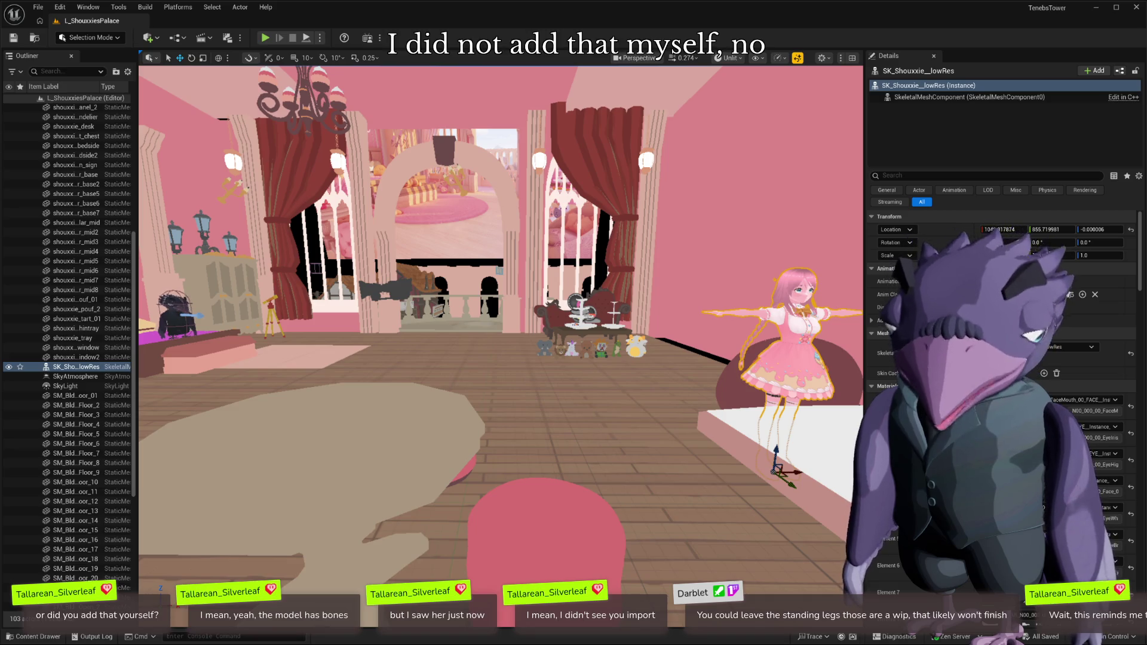
{"action": "key", "text": "f"}
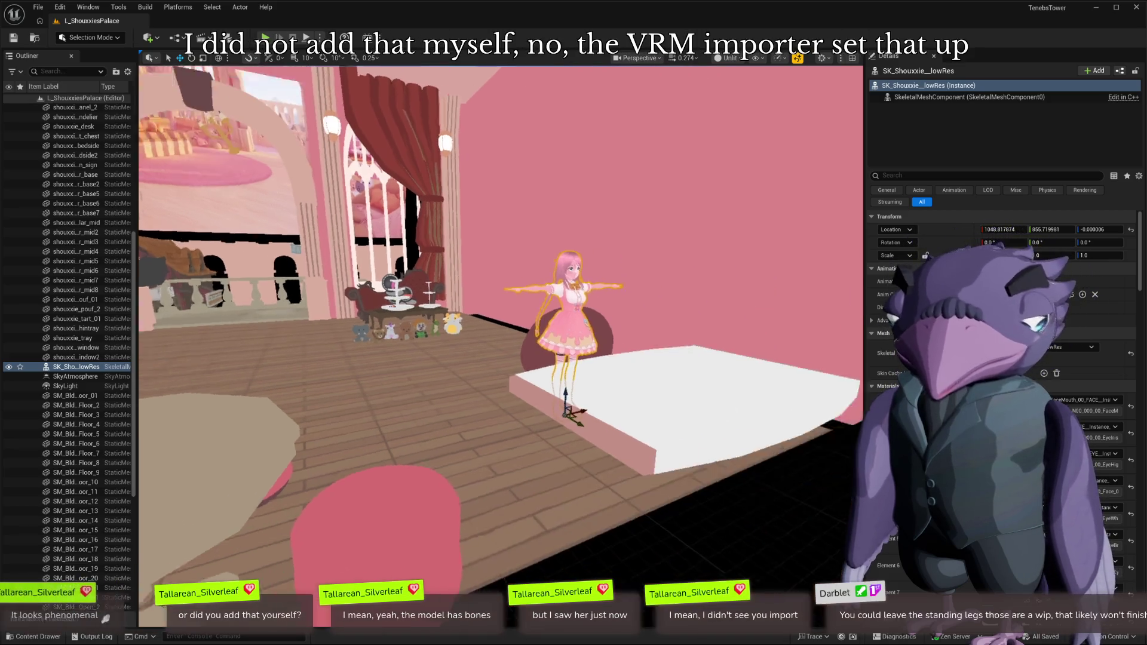
{"action": "mouse_move", "coordinate": [502, 323]}
{"action": "left_mouse_down"}
{"action": "mouse_move", "coordinate": [412, 460]}
{"action": "mouse_move", "coordinate": [484, 460]}
{"action": "left_mouse_up"}
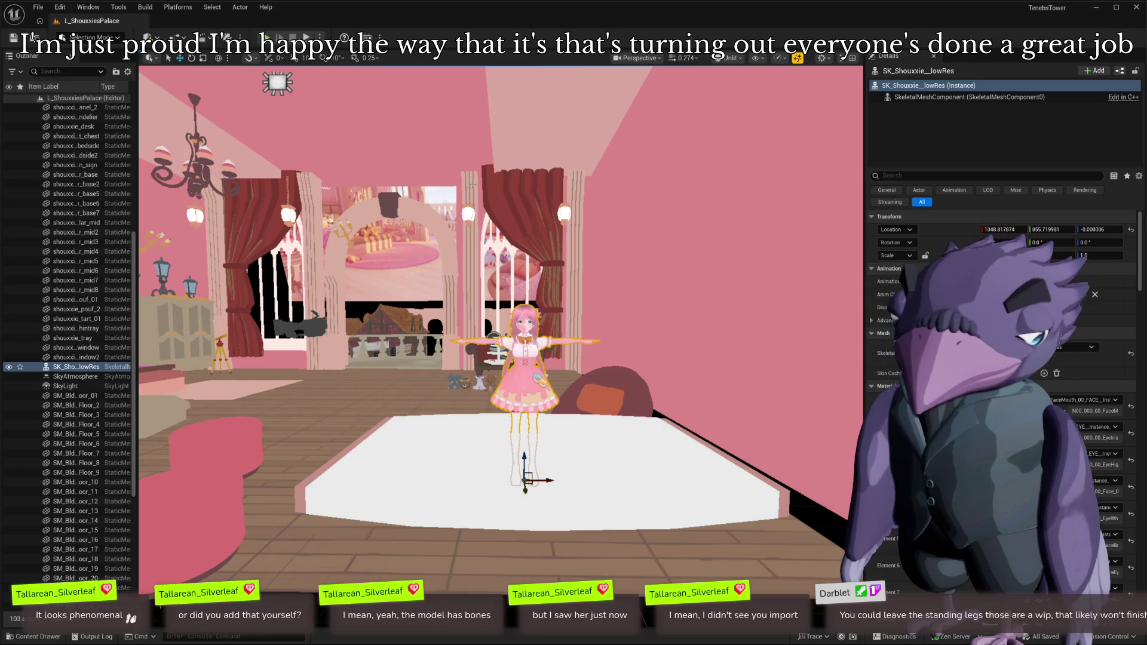
{"action": "key", "text": "alt+4"}
{"action": "left_click_drag", "start_coordinate": [484, 214], "coordinate": [465, 322]}
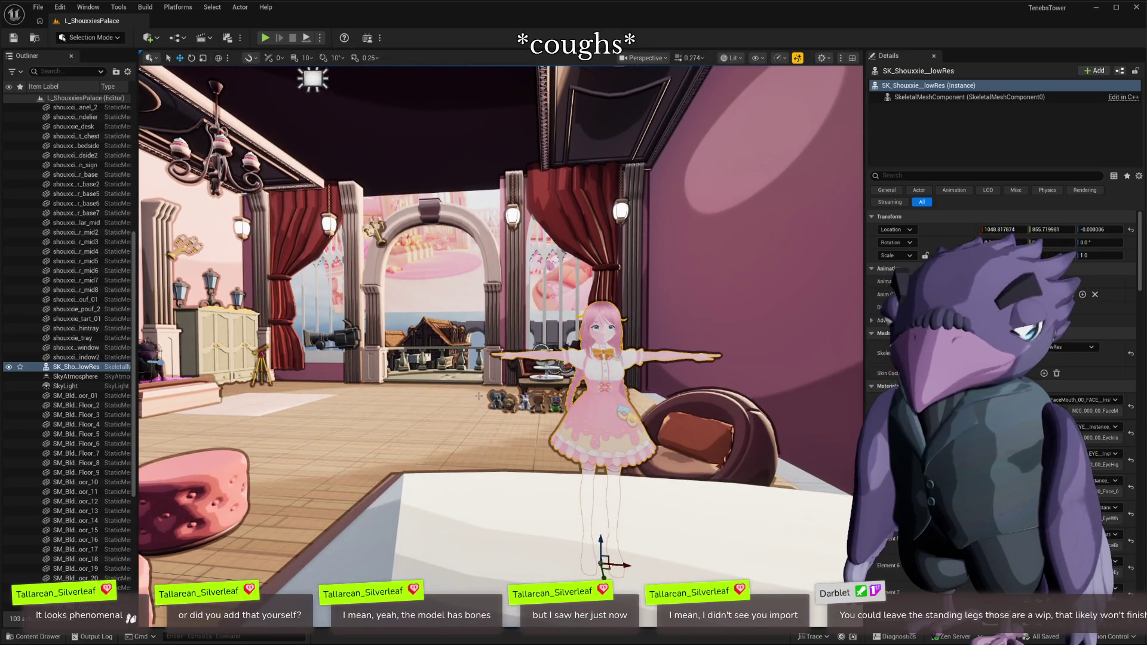
{"action": "scroll", "coordinate": [478, 396], "scroll_direction": "down", "scroll_amount": 5}
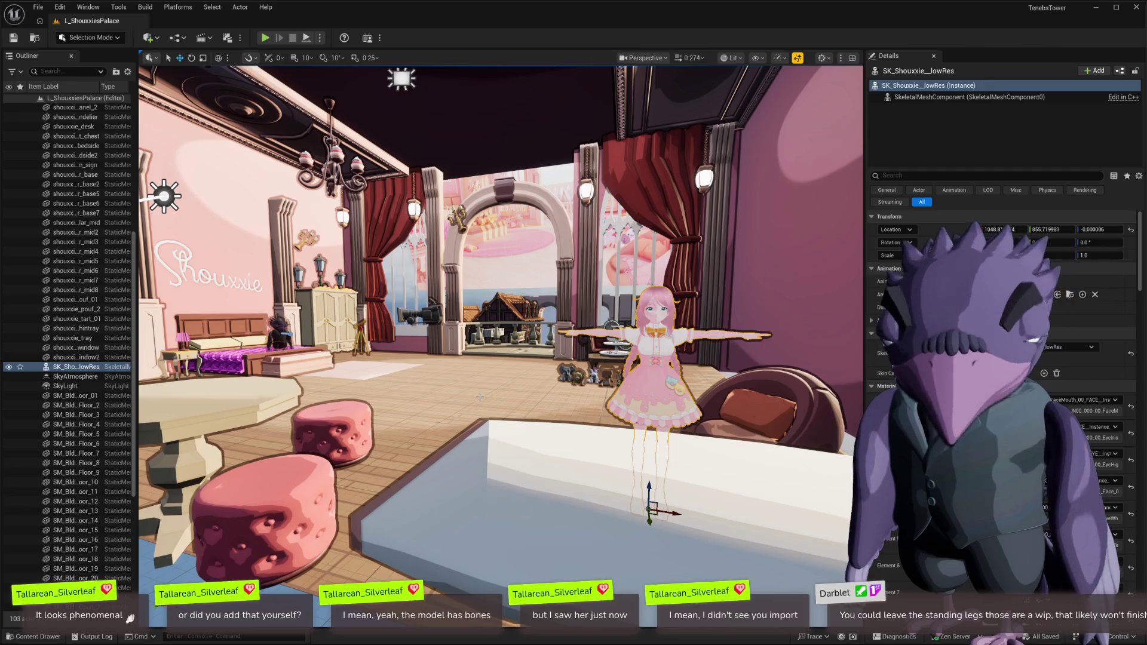
{"action": "scroll", "coordinate": [489, 399], "scroll_direction": "up", "scroll_amount": 3}
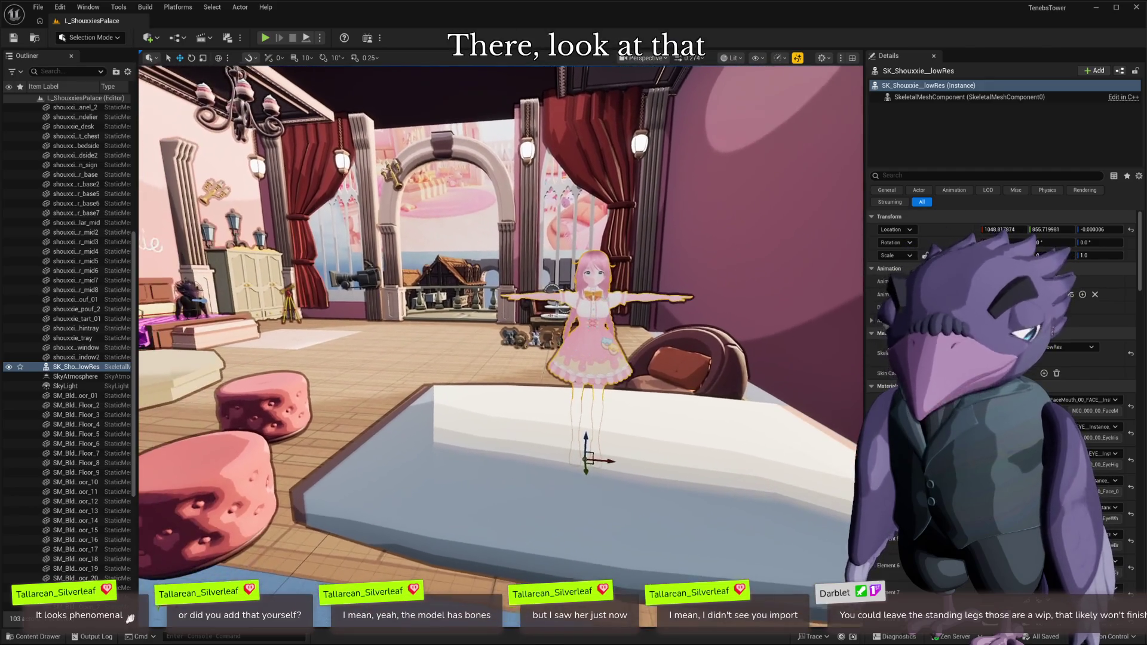
{"action": "key", "text": "alt+Tab"}
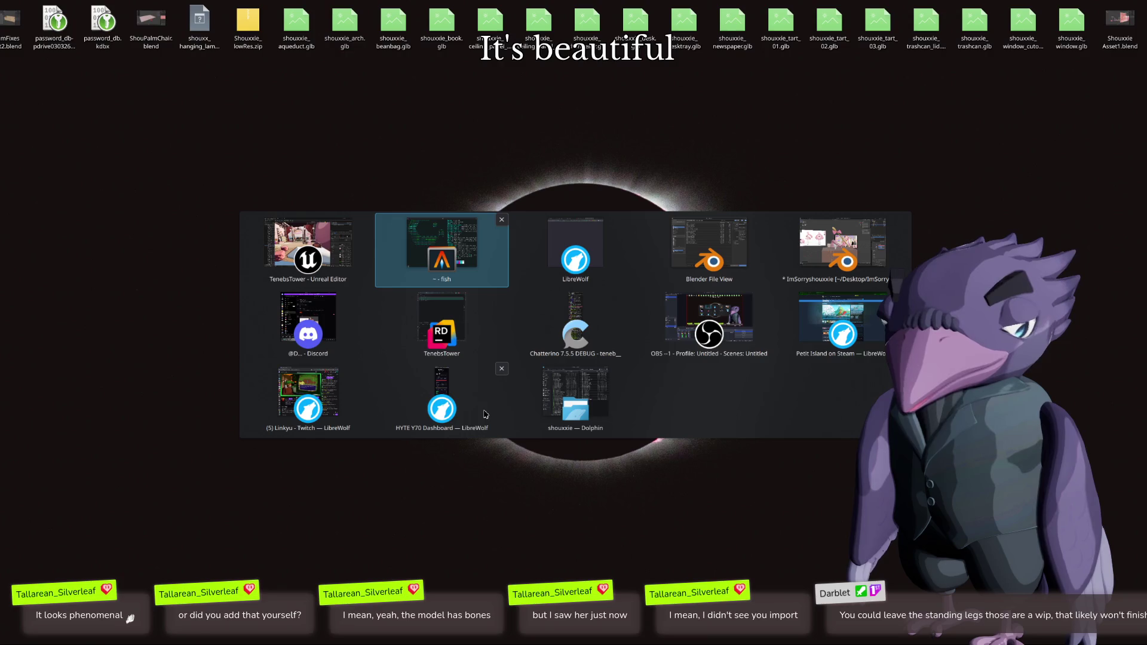
Step: Export only the selected standing legs to the Desktop as shouxxie_legs_standing.glb
{"action": "key", "text": "alt+Tab"}
{"action": "key", "text": "alt+Tab"}
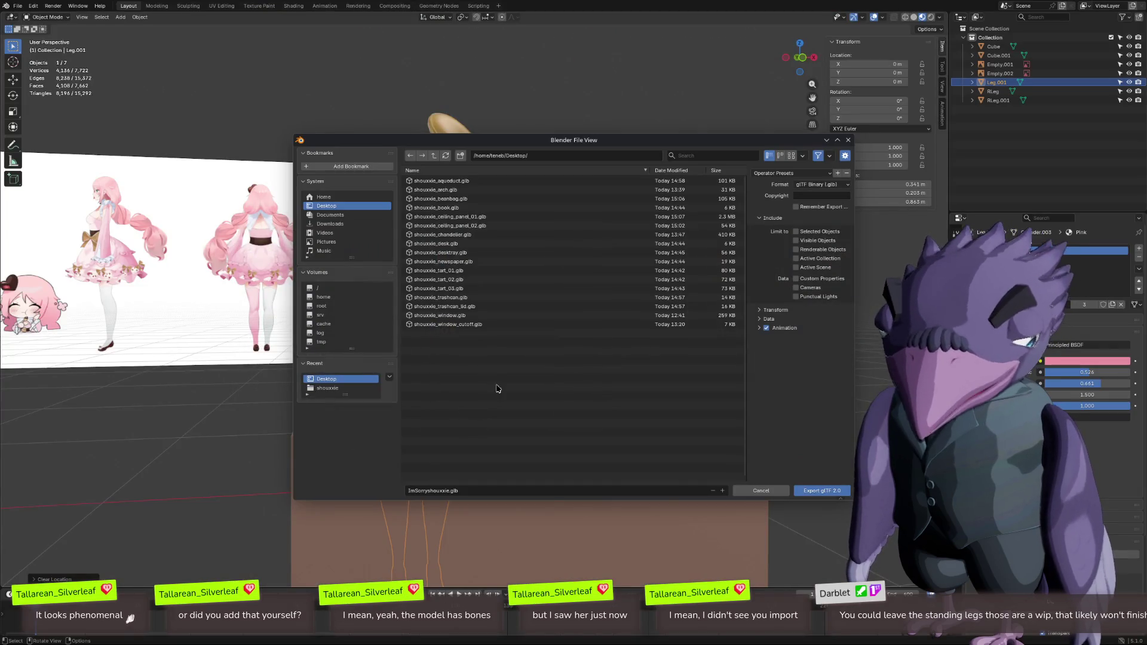
{"action": "left_click", "coordinate": [796, 232]}
{"action": "left_click", "coordinate": [447, 491]}
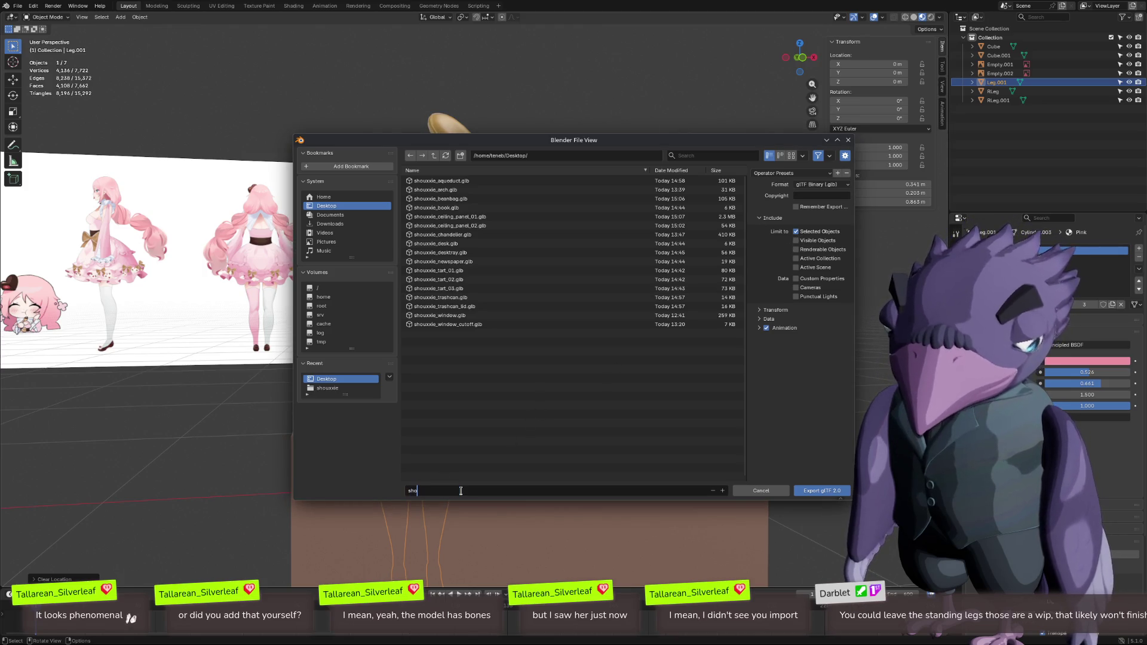
{"action": "type", "text": "ud"}
{"action": "type", "text": "xie_"}
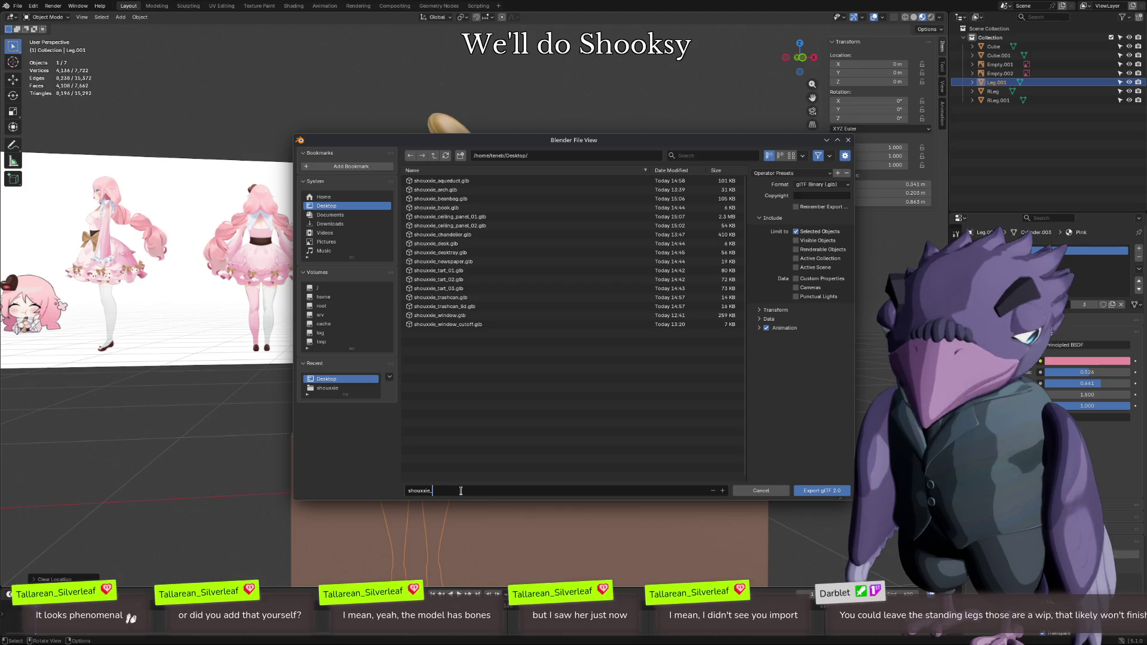
{"action": "type", "text": "."}
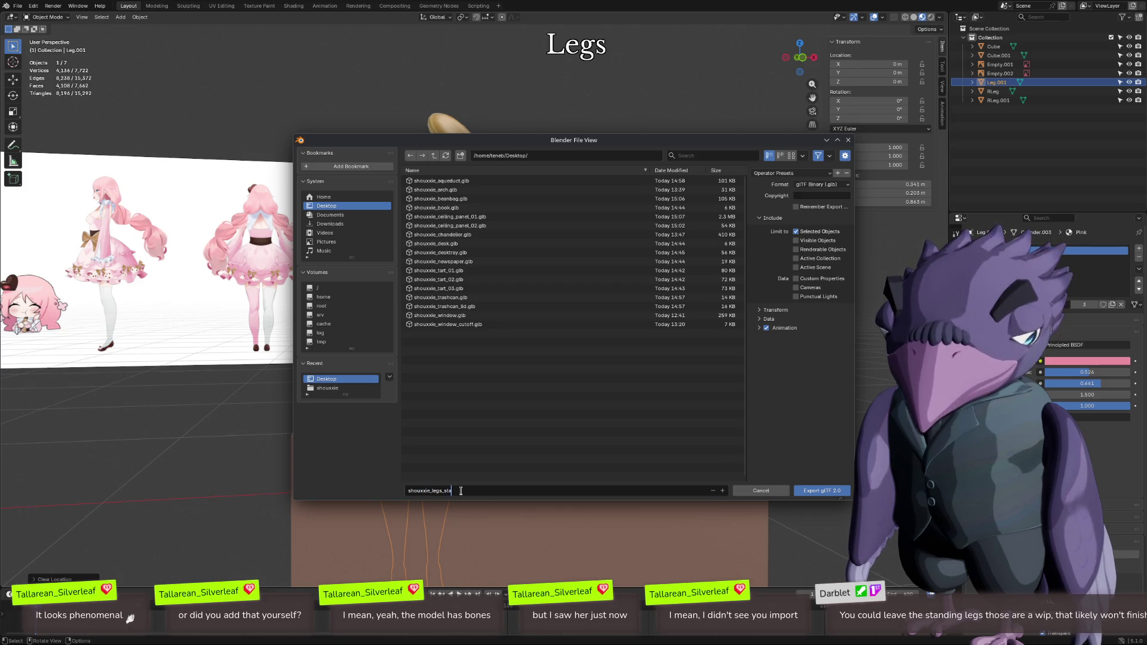
{"action": "key", "text": "Return"}
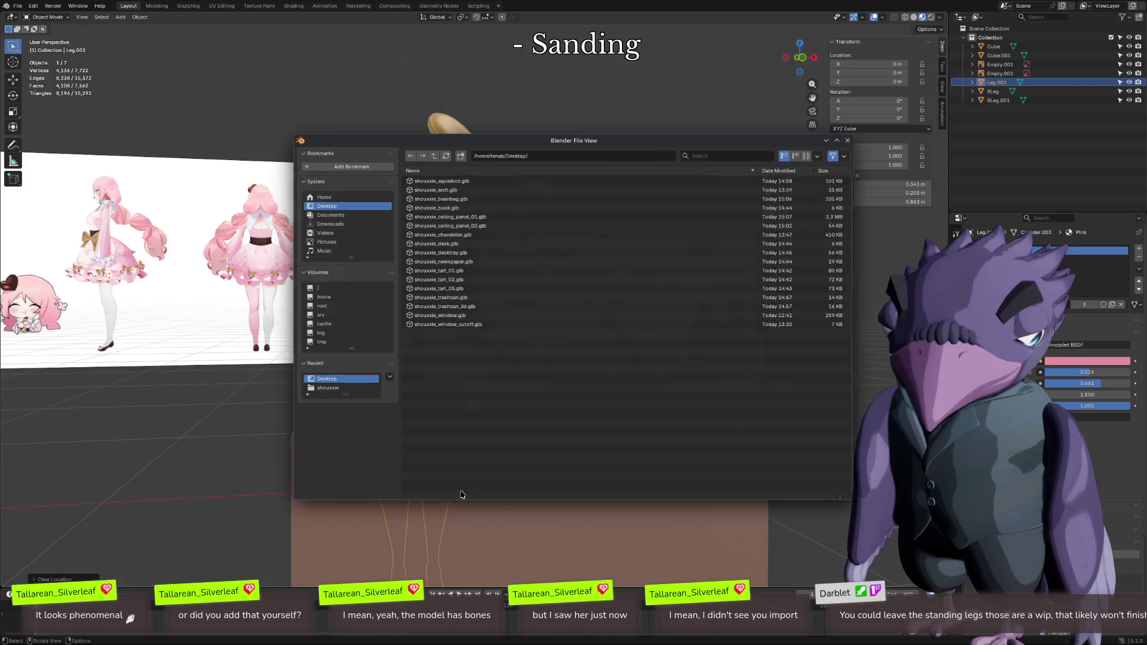
{"action": "left_click", "coordinate": [459, 330]}
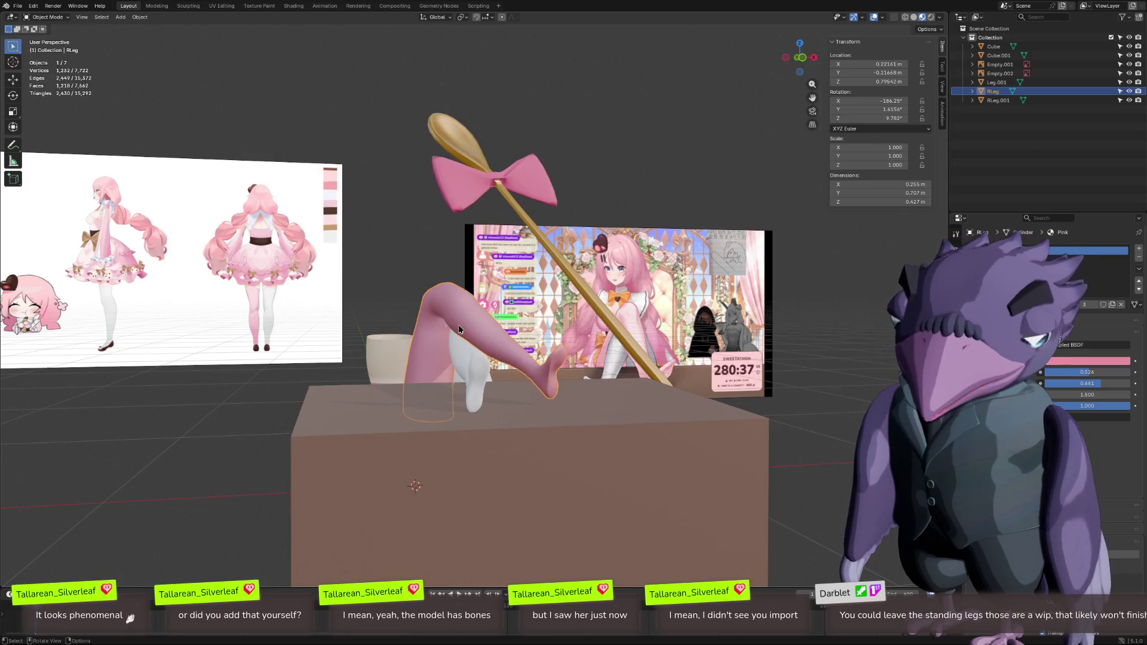
Step: Join RLeg and RLeg.001 into one object and clear its location to the world origin
{"action": "left_click", "coordinate": [467, 361], "text": "shift"}
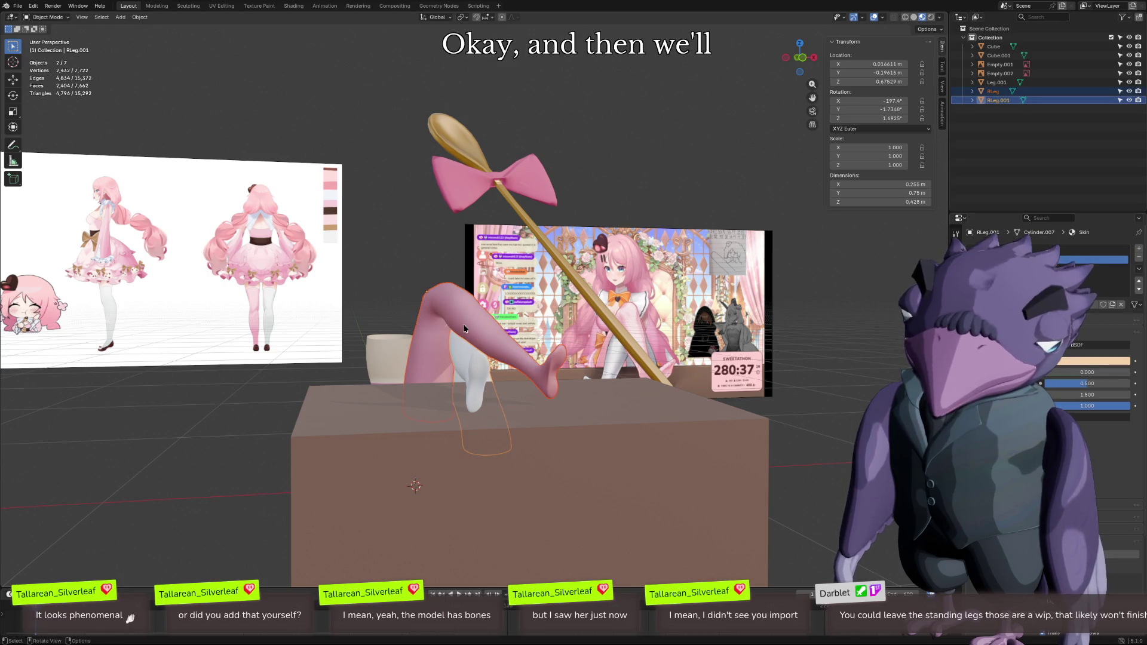
{"action": "mouse_move", "coordinate": [609, 356]}
{"action": "left_mouse_down"}
{"action": "mouse_move", "coordinate": [461, 361]}
{"action": "mouse_move", "coordinate": [679, 356]}
{"action": "left_mouse_up"}
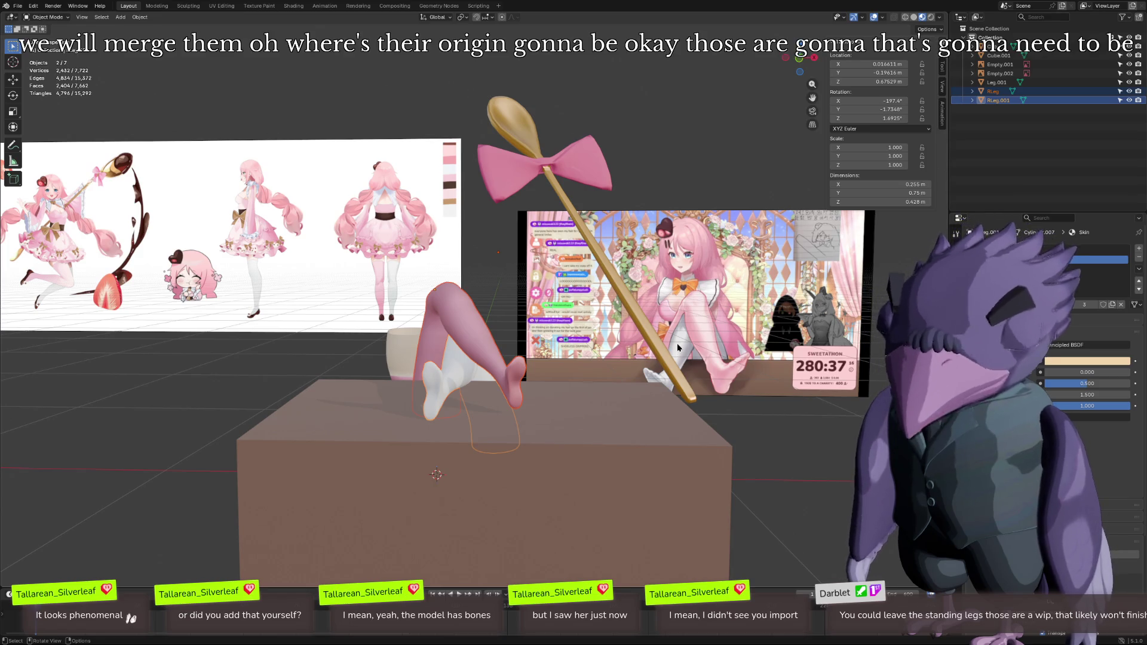
{"action": "key", "text": "ctrl+j"}
{"action": "scroll", "coordinate": [605, 345], "scroll_direction": "up", "scroll_amount": 2}
{"action": "scroll", "coordinate": [605, 346], "scroll_direction": "down", "scroll_amount": 2}
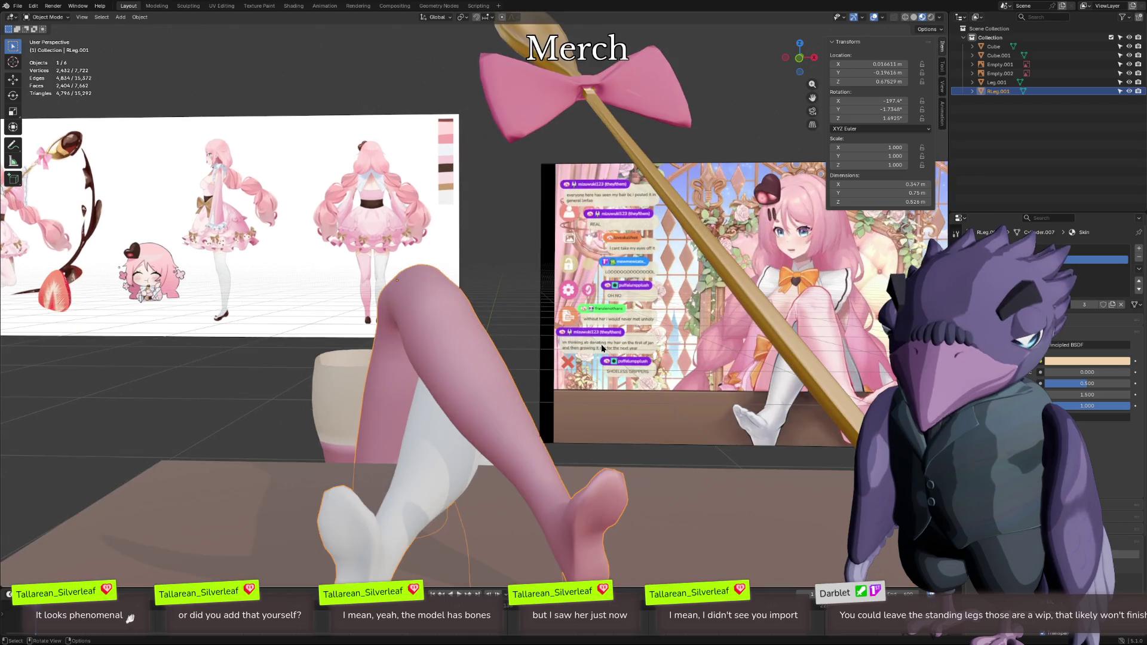
{"action": "mouse_move", "coordinate": [605, 345]}
{"action": "left_mouse_down"}
{"action": "mouse_move", "coordinate": [719, 364]}
{"action": "mouse_move", "coordinate": [592, 352]}
{"action": "left_mouse_up"}
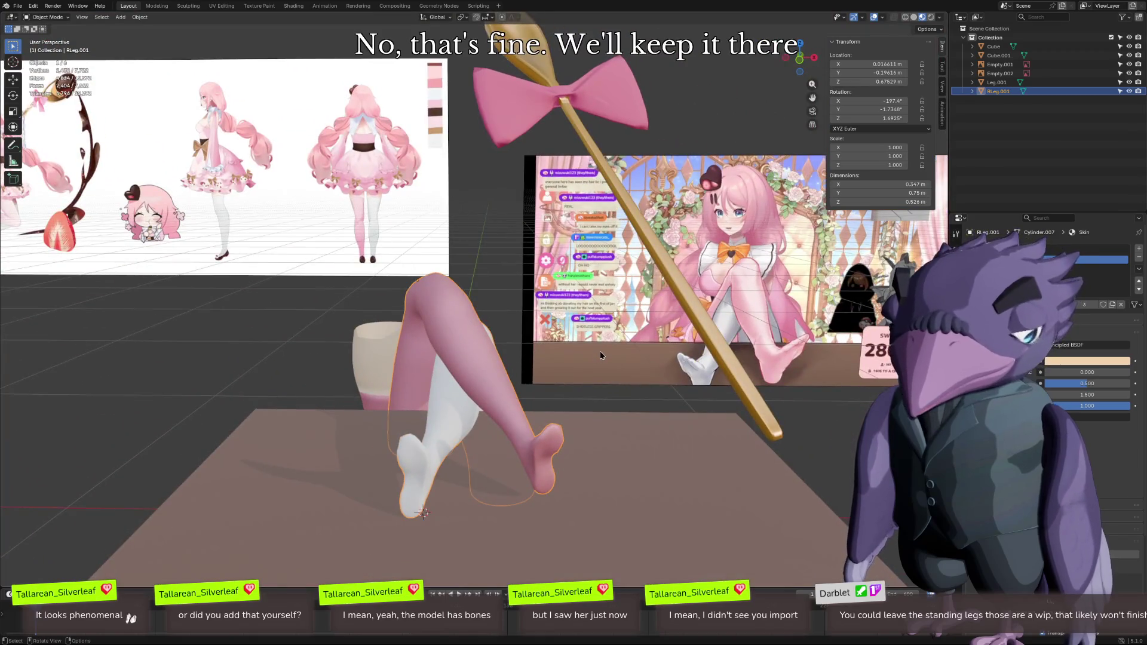
{"action": "key", "text": "alt+g"}
Step: Export the joined relaxed legs as glTF 2.0 named shouxxie_legs_relaxed.glb
{"action": "left_click", "coordinate": [18, 6]}
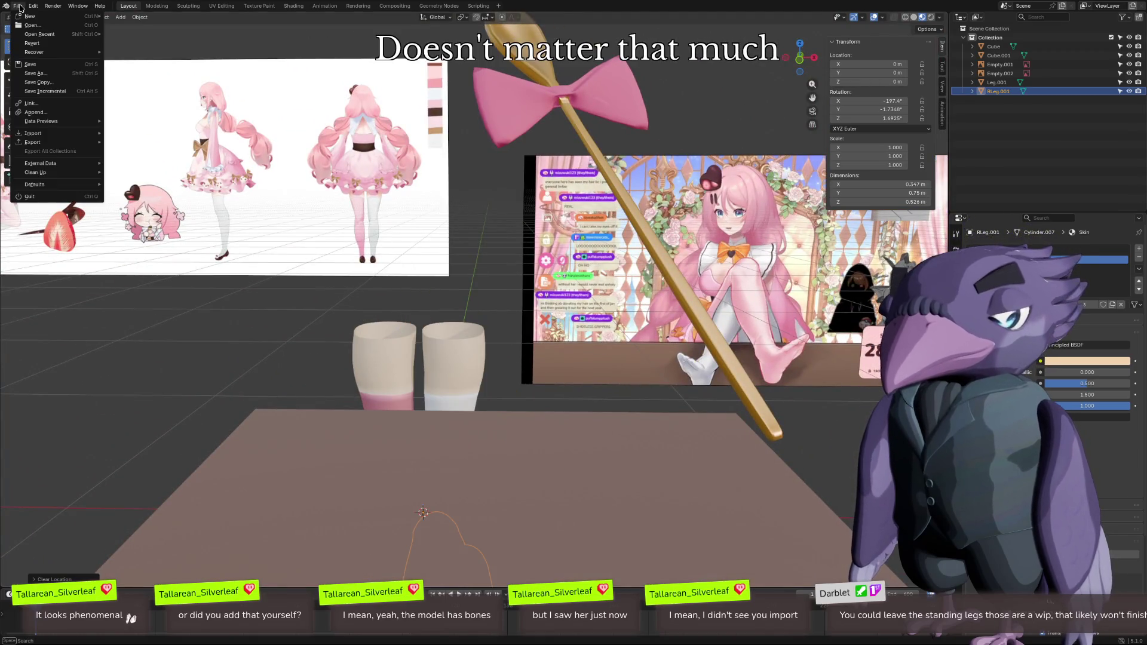
{"action": "mouse_move", "coordinate": [54, 139]}
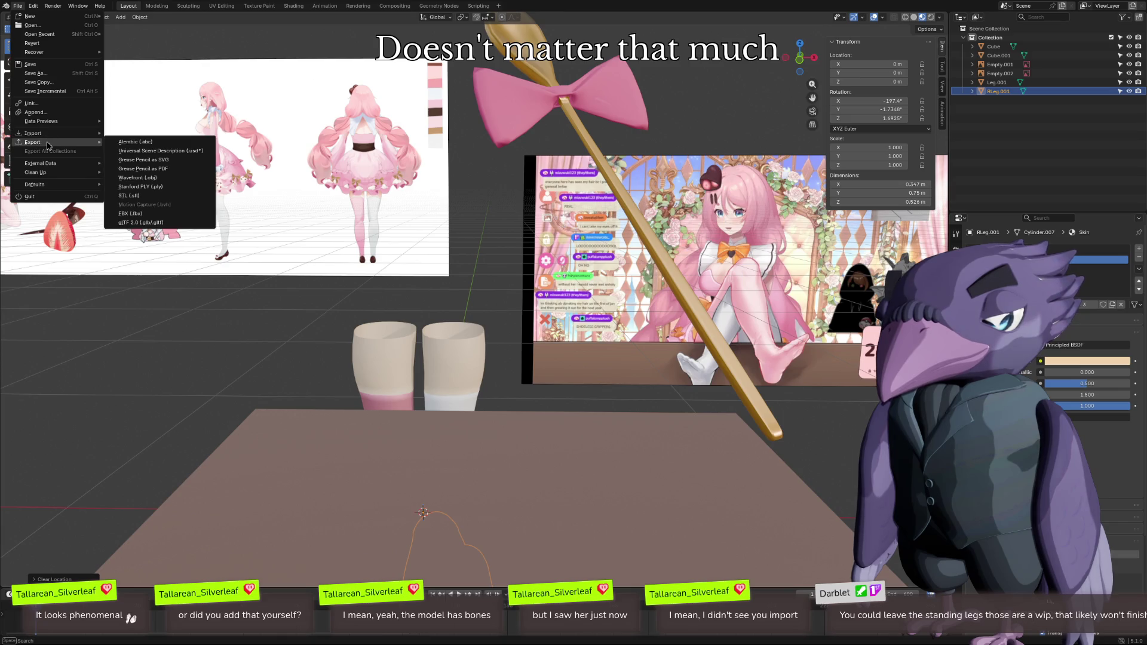
{"action": "left_click", "coordinate": [140, 224]}
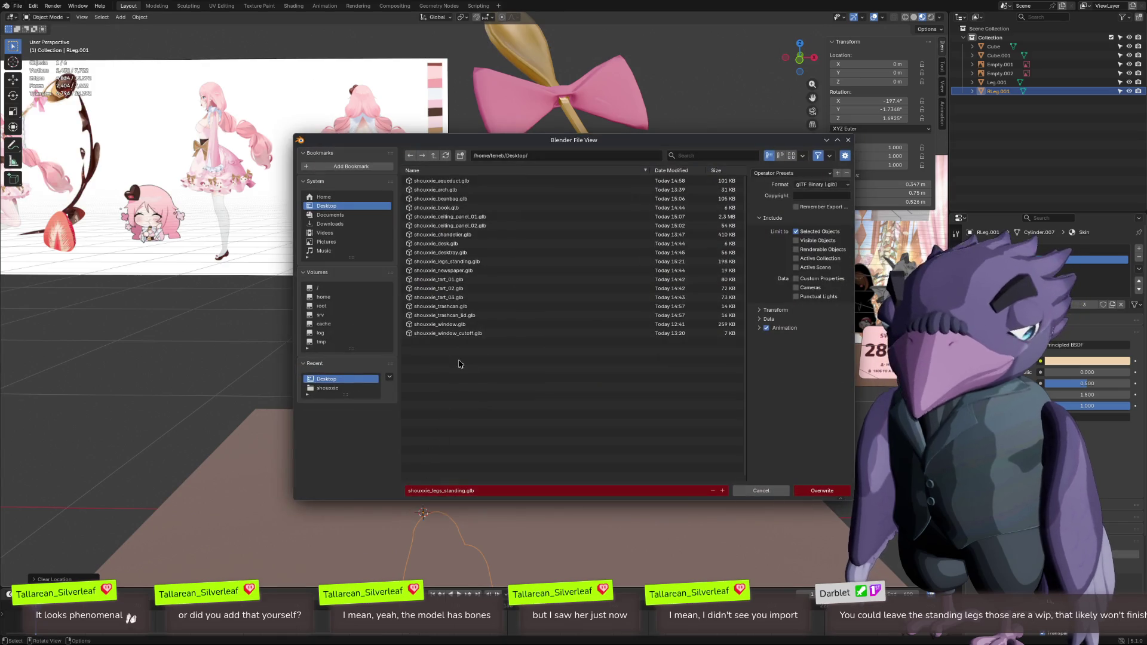
{"action": "left_click", "coordinate": [454, 491]}
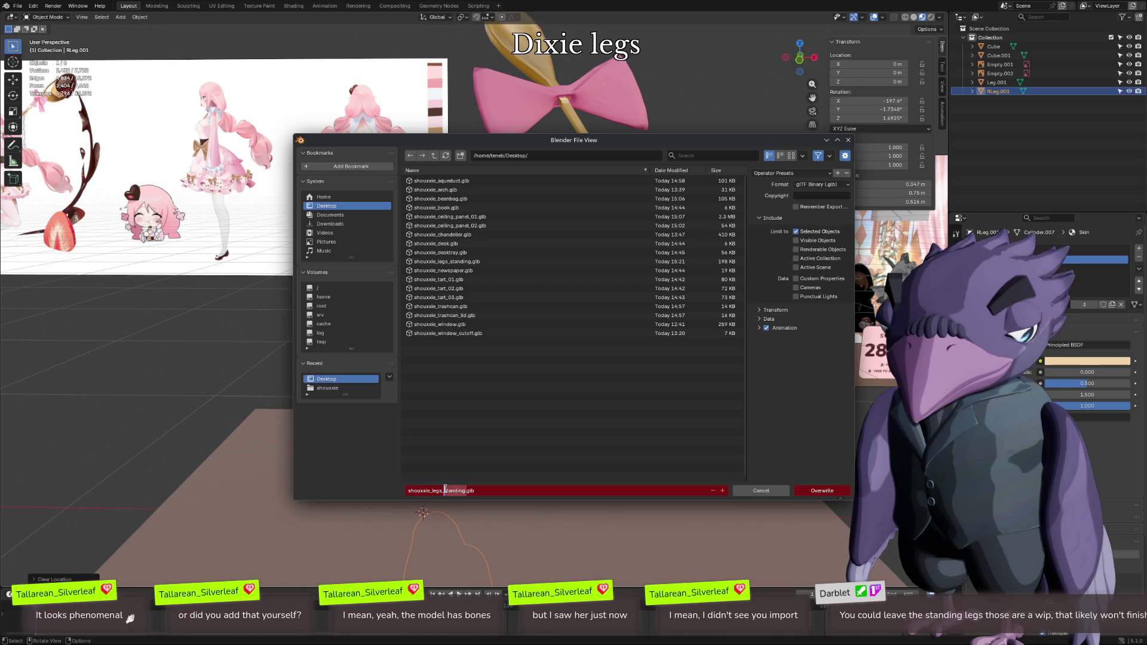
{"action": "type", "text": "relaxed"}
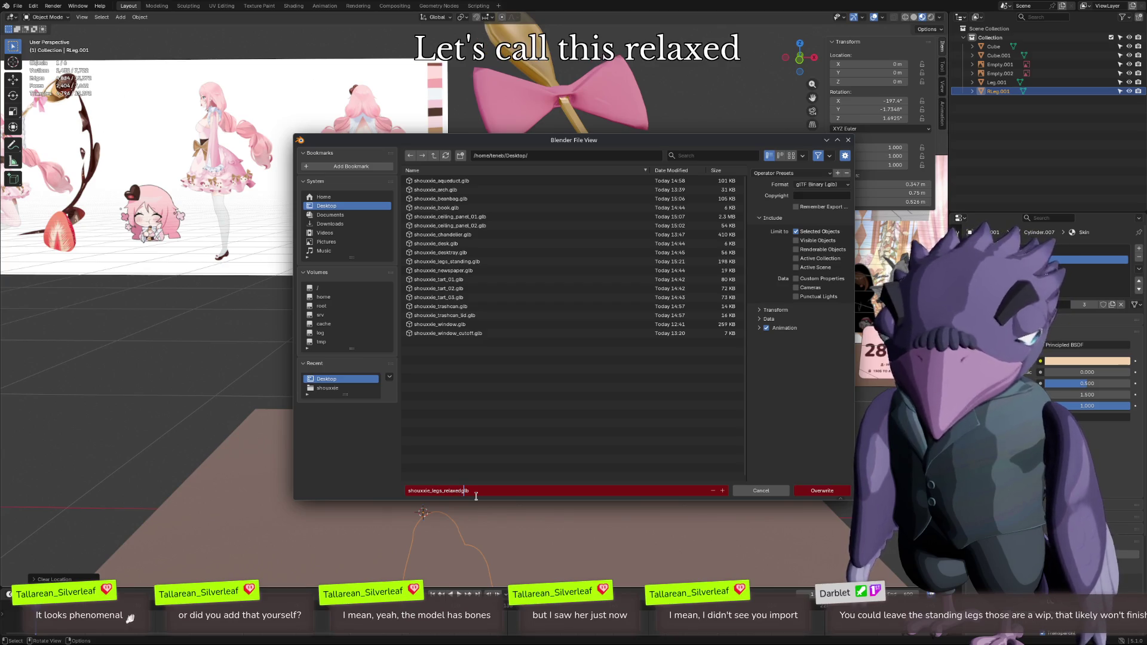
{"action": "key", "text": "Return"}
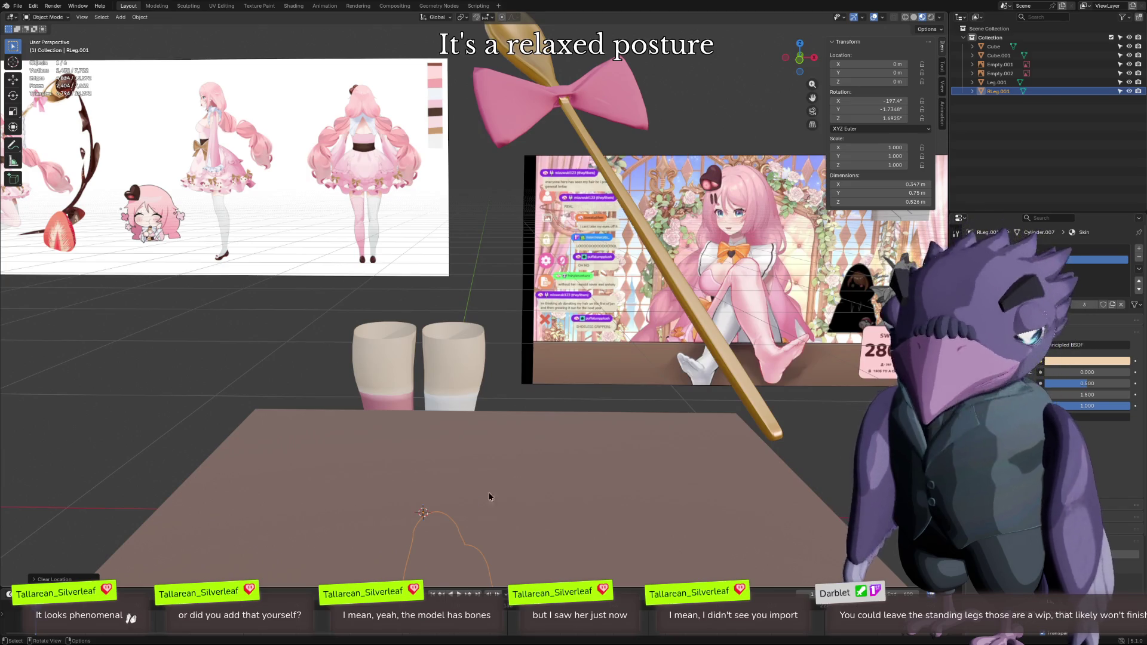
{"action": "left_click", "coordinate": [542, 101]}
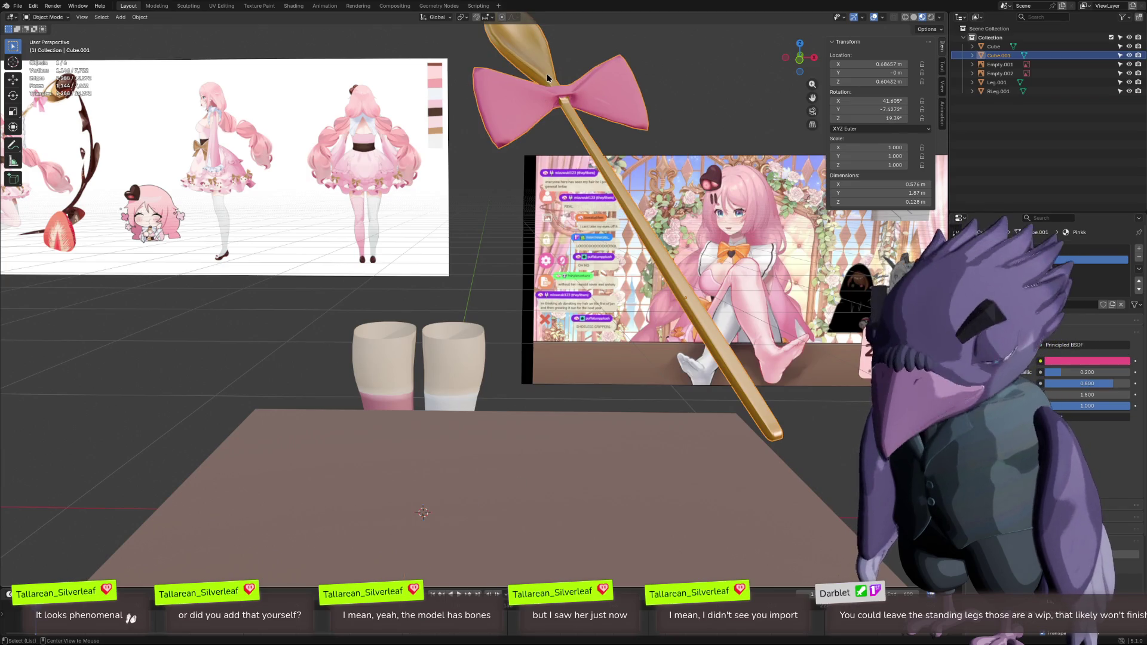
Step: Move the bow spoon Cube.001 to the world origin and clear its rotation to 0° so it stands upright
{"action": "key", "text": "alt+g"}
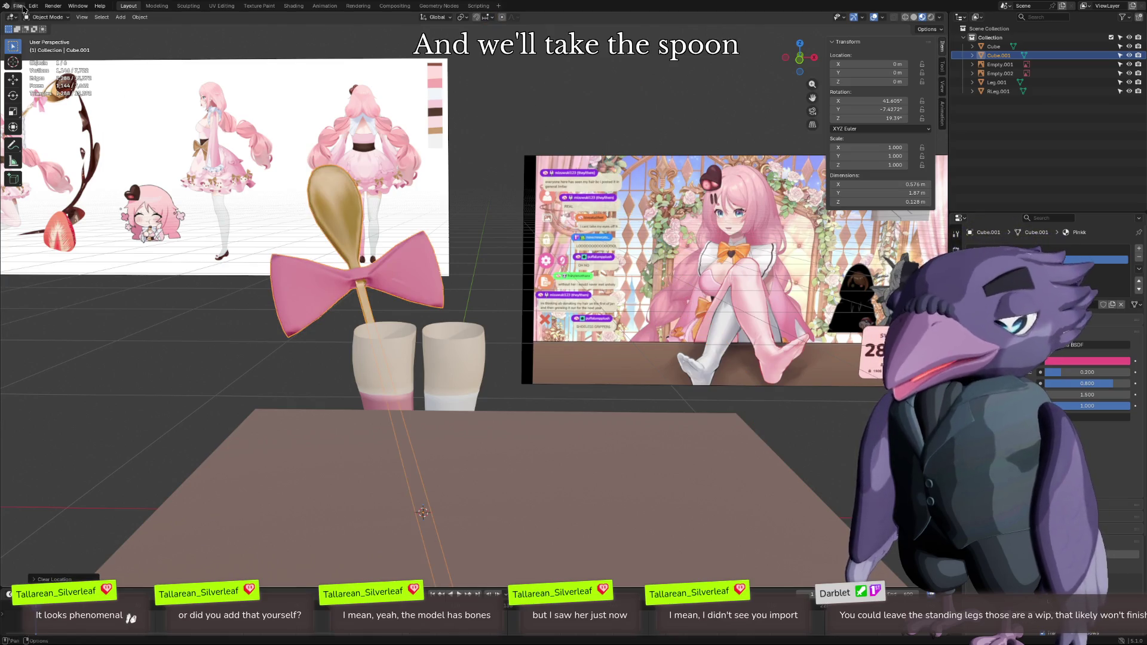
{"action": "left_click", "coordinate": [19, 6]}
{"action": "mouse_move", "coordinate": [66, 143]}
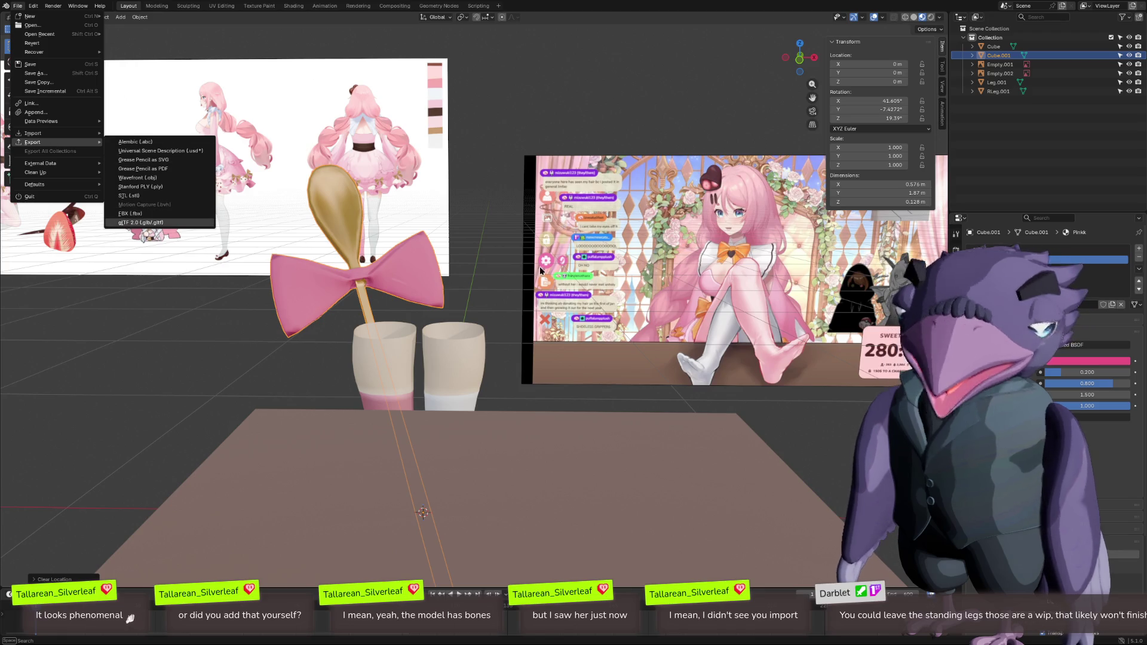
{"action": "left_click", "coordinate": [453, 281]}
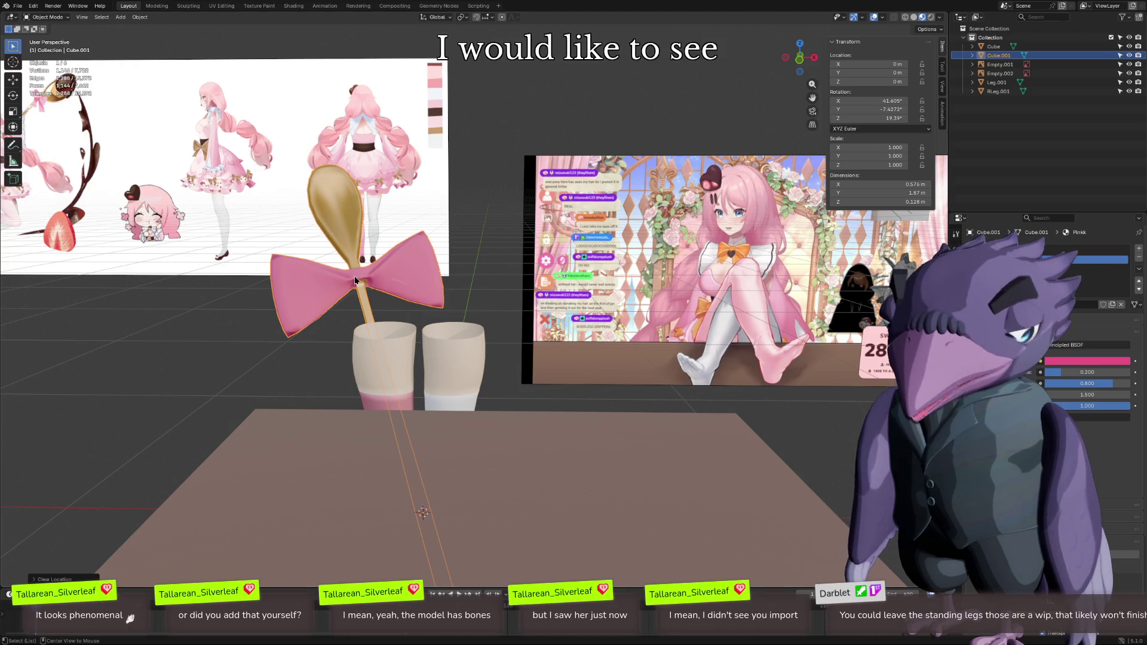
{"action": "key", "text": "alt+r"}
{"action": "left_click_drag", "start_coordinate": [513, 343], "coordinate": [191, 164]}
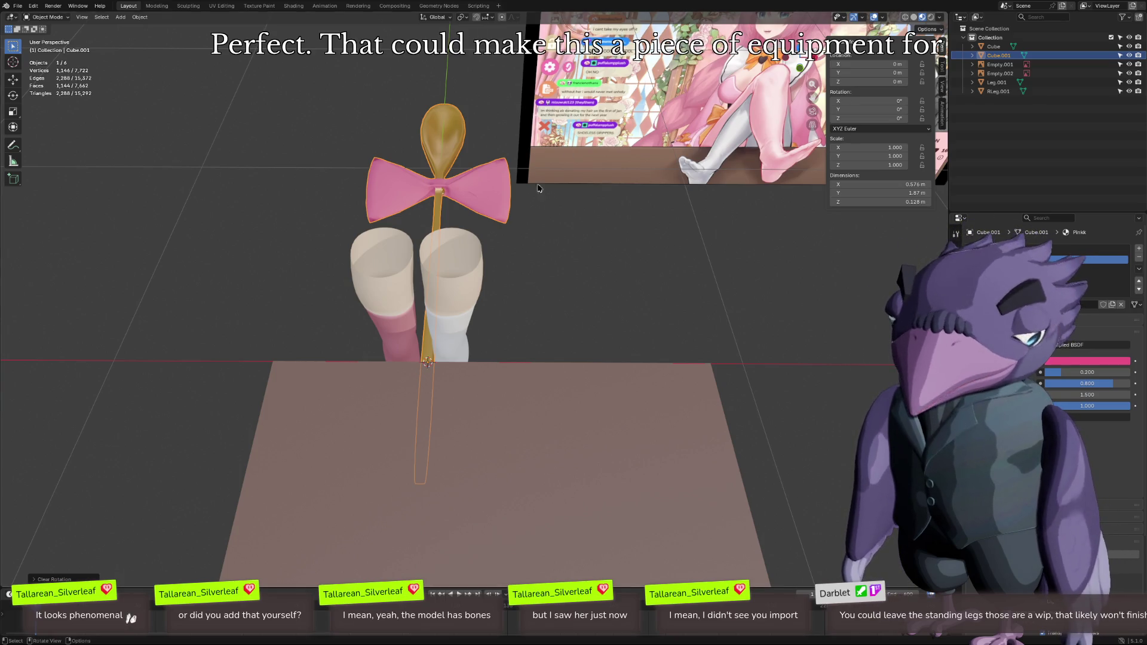
{"action": "mouse_move", "coordinate": [429, 361]}
{"action": "left_mouse_down"}
{"action": "mouse_move", "coordinate": [347, 368]}
{"action": "mouse_move", "coordinate": [418, 384]}
{"action": "mouse_move", "coordinate": [400, 371]}
{"action": "mouse_move", "coordinate": [367, 387]}
{"action": "left_mouse_up"}
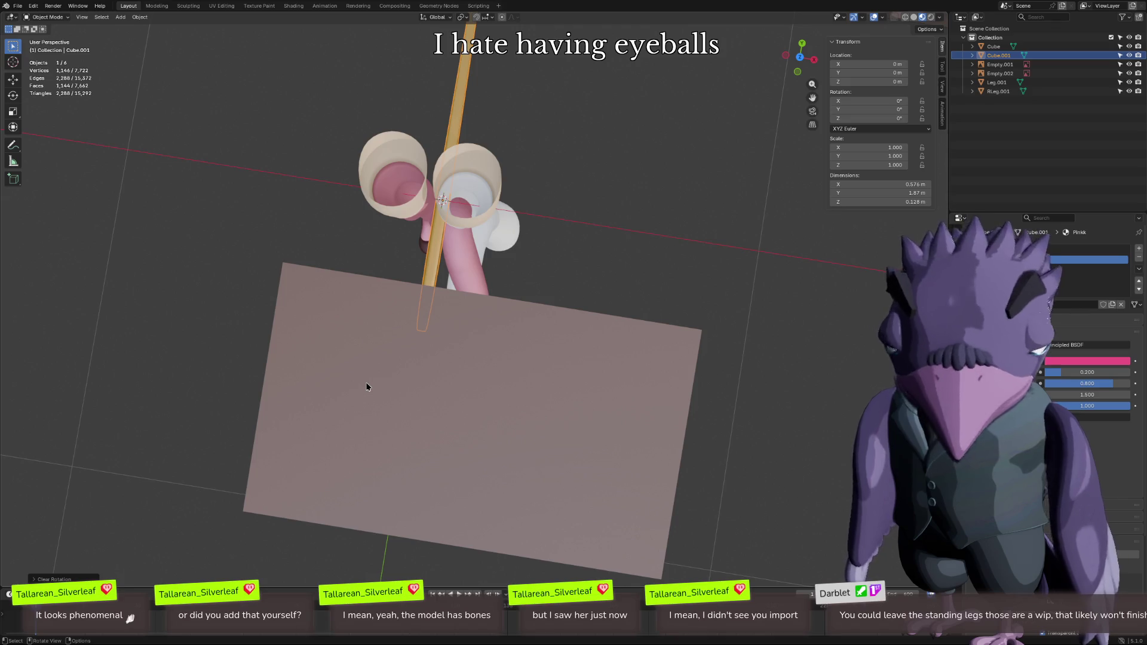
{"action": "left_click_drag", "start_coordinate": [367, 387], "coordinate": [399, 291]}
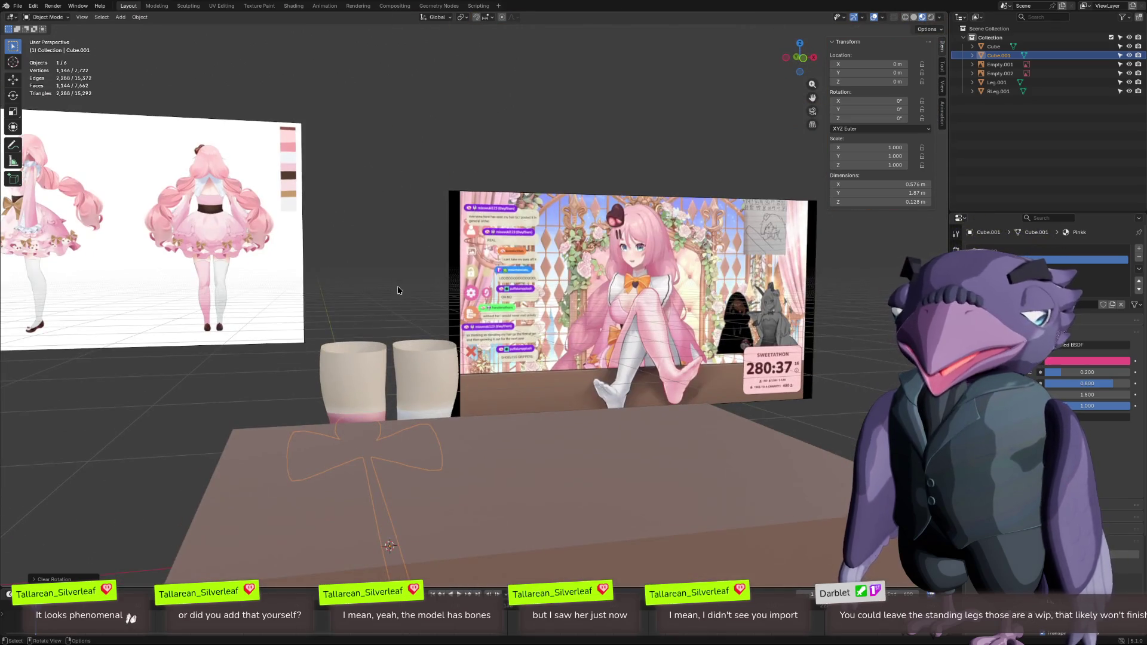
{"action": "scroll", "coordinate": [399, 291], "scroll_direction": "up", "scroll_amount": 3}
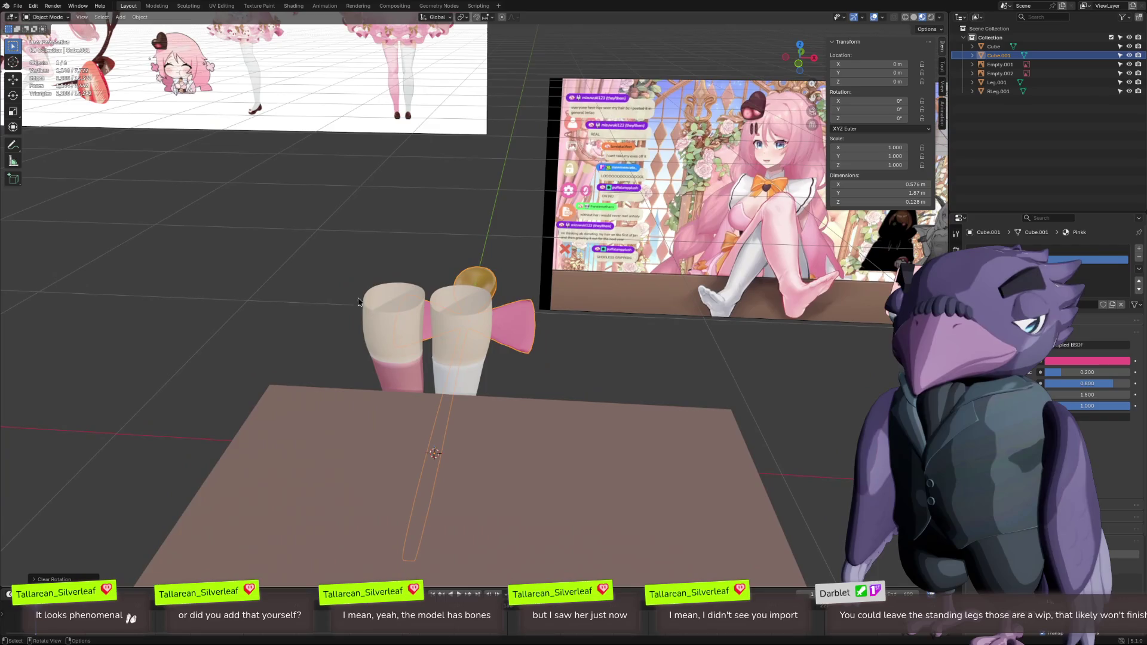
Step: Export the spoon as glTF 2.0, overwriting shouxxie_spoon.glb
{"action": "left_click", "coordinate": [18, 5]}
{"action": "mouse_move", "coordinate": [60, 144]}
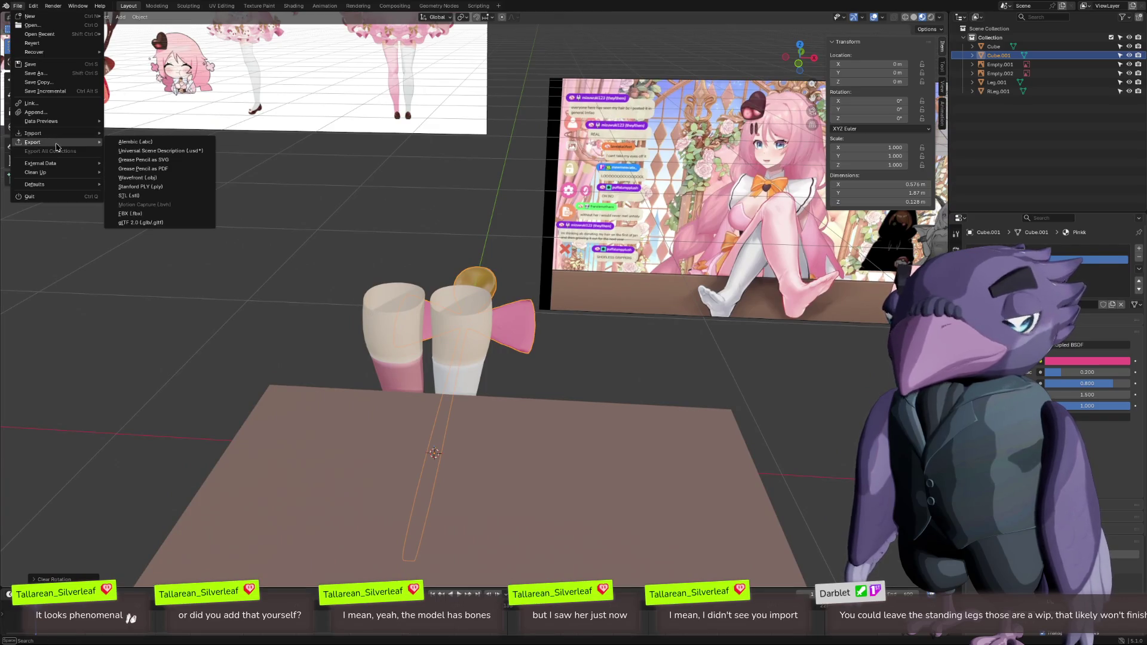
{"action": "left_click", "coordinate": [143, 223]}
{"action": "left_click", "coordinate": [469, 496]}
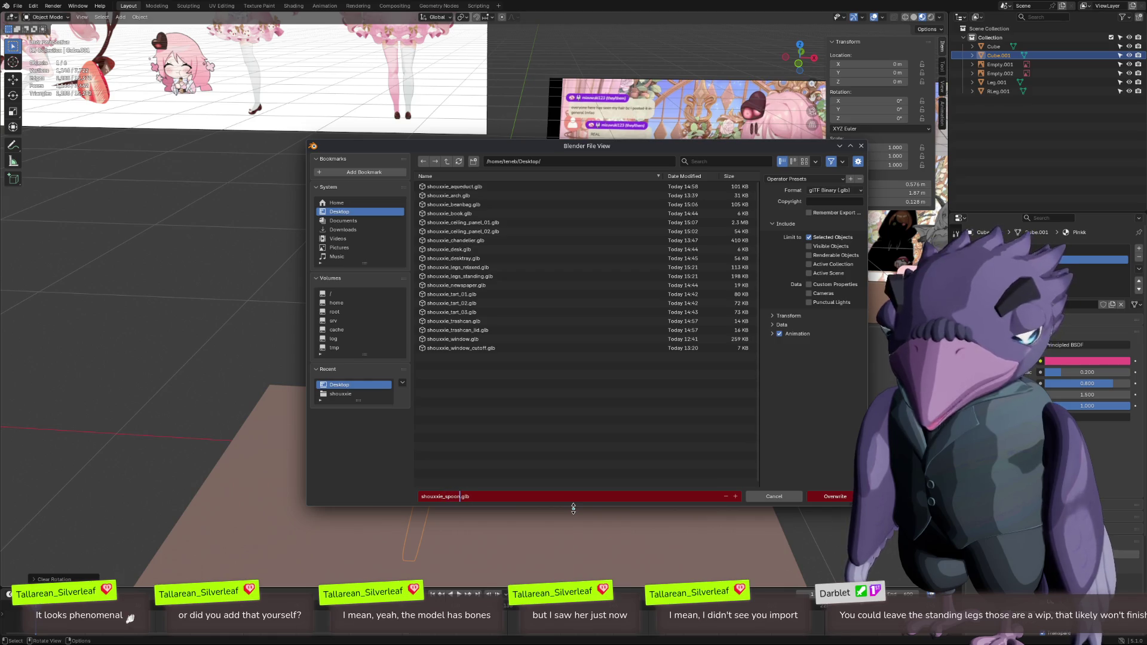
{"action": "key", "text": "Return"}
Step: Move the brown desk block Cube to the origin and export it as shouxxie_simple_desk.glb
{"action": "mouse_move", "coordinate": [573, 505]}
{"action": "left_mouse_down"}
{"action": "mouse_move", "coordinate": [519, 444]}
{"action": "mouse_move", "coordinate": [424, 478]}
{"action": "left_mouse_up"}
{"action": "left_click", "coordinate": [426, 481]}
{"action": "scroll", "coordinate": [596, 467], "scroll_direction": "down", "scroll_amount": 1}
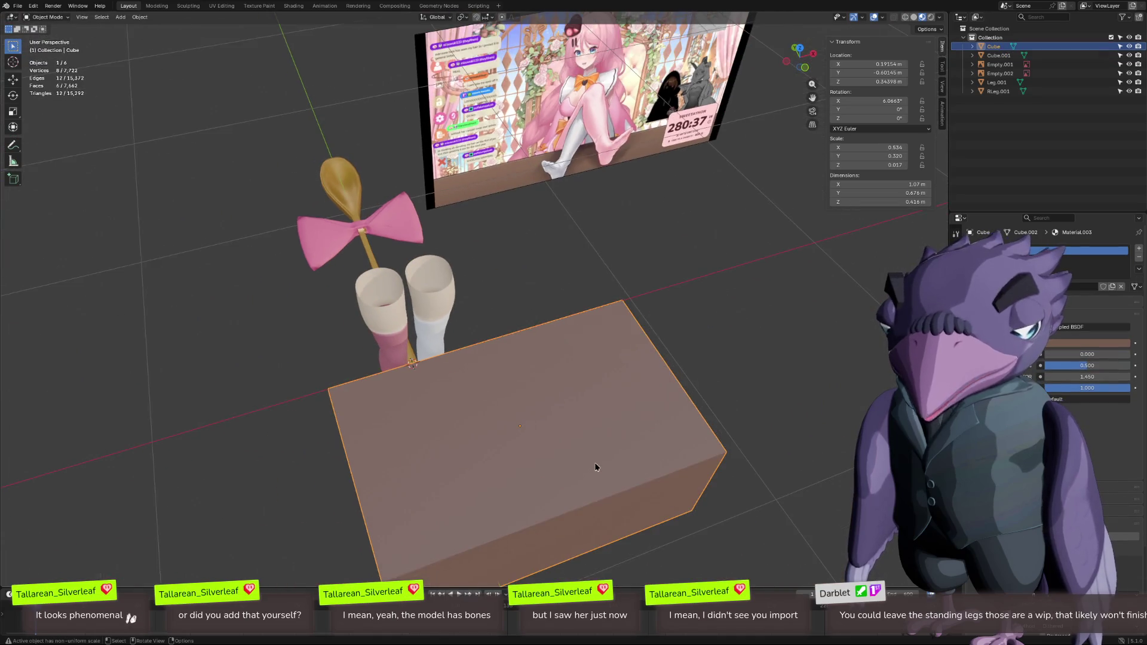
{"action": "key", "text": "alt+g"}
{"action": "left_click", "coordinate": [18, 7]}
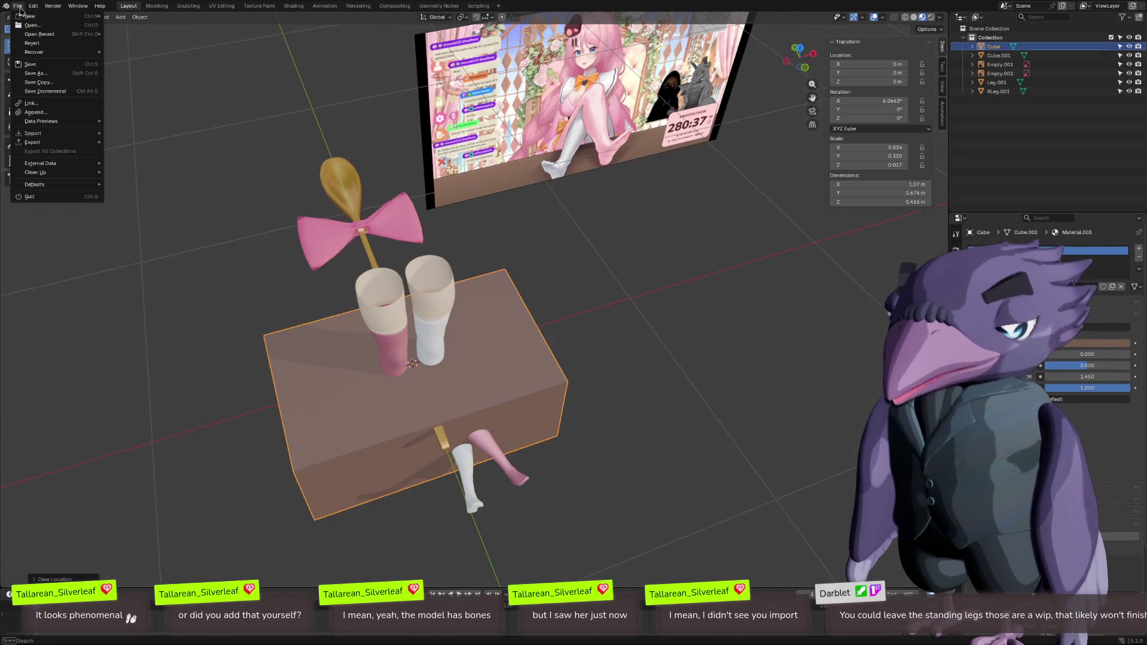
{"action": "mouse_move", "coordinate": [36, 142]}
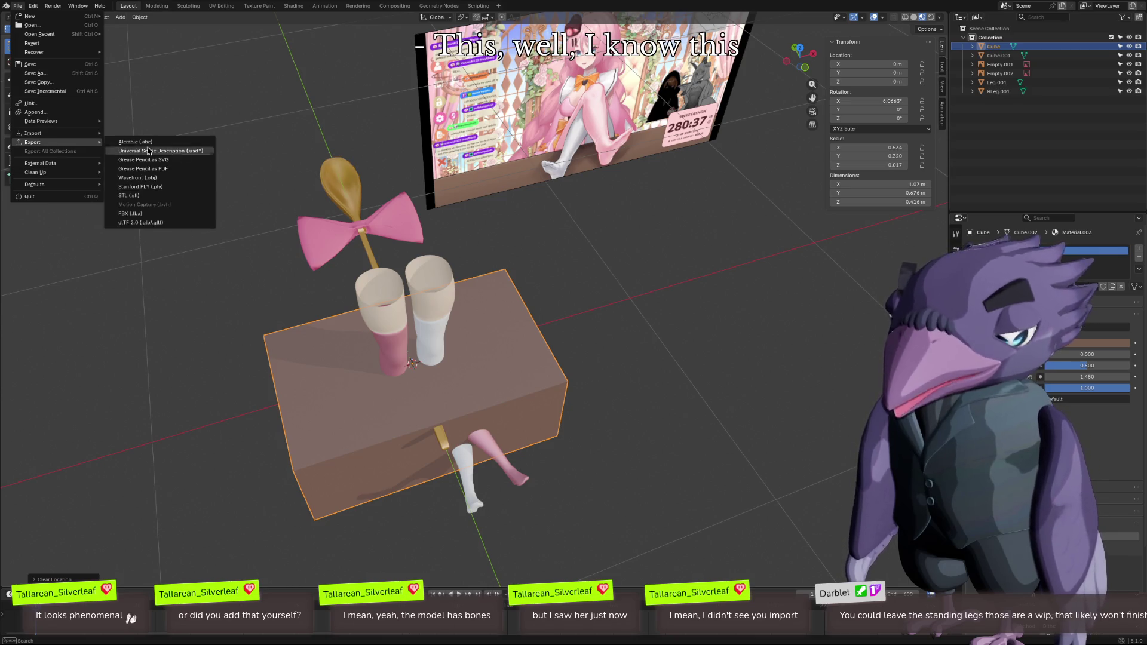
{"action": "left_click", "coordinate": [150, 223]}
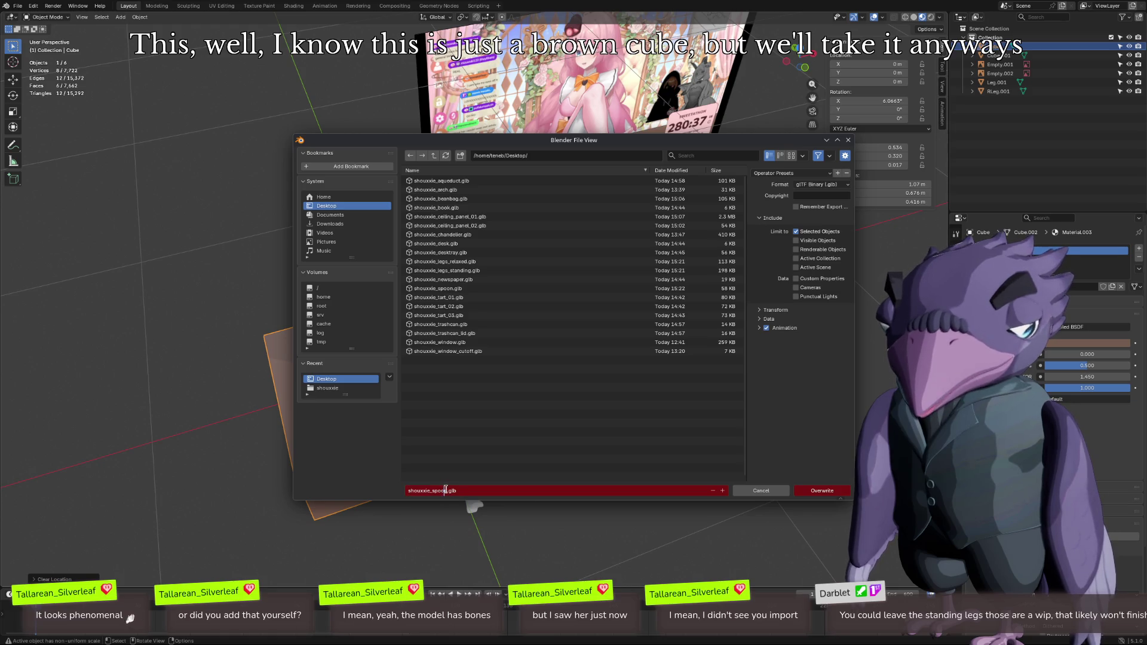
{"action": "type", "text": "simple"}
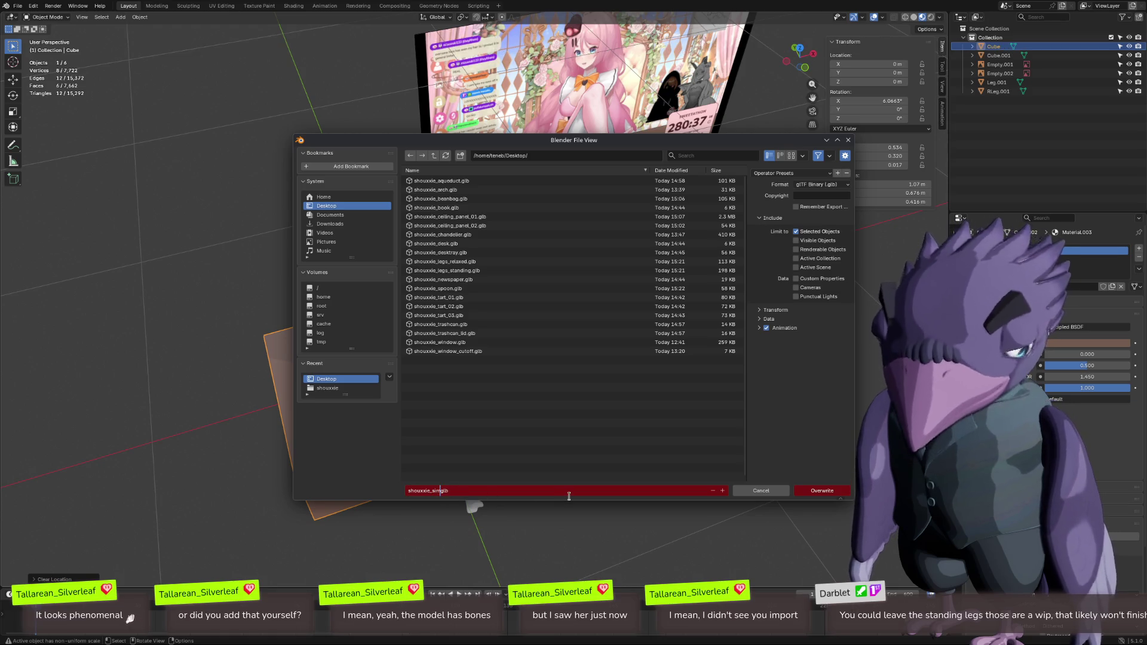
{"action": "type", "text": "_desk"}
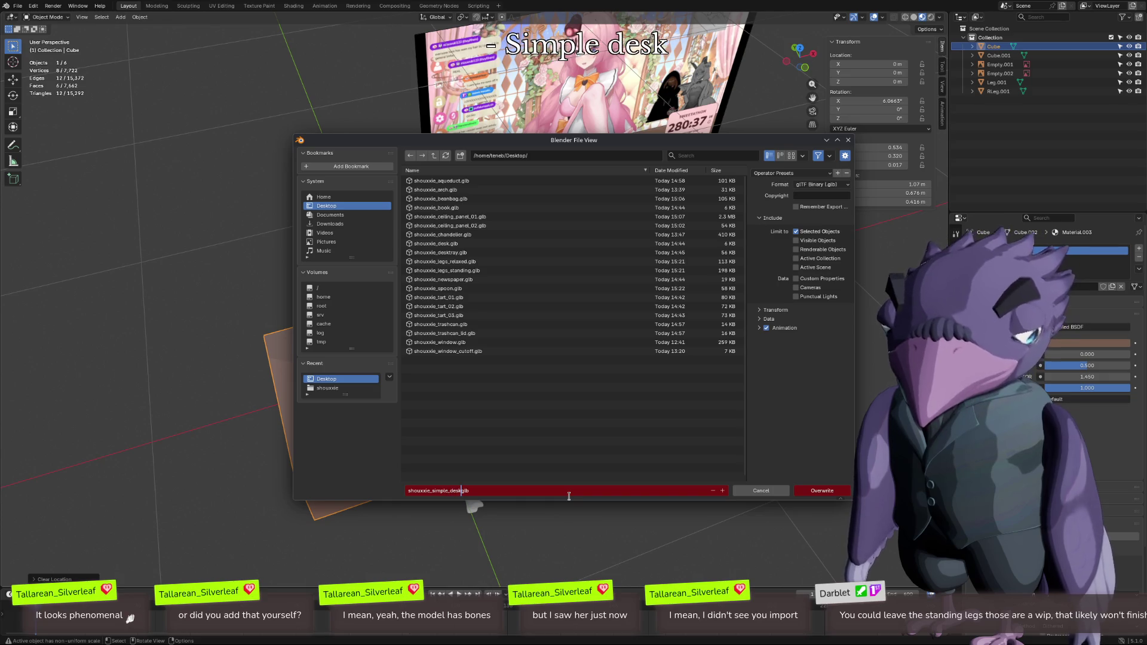
{"action": "key", "text": "Return"}
{"action": "key", "text": "Return"}
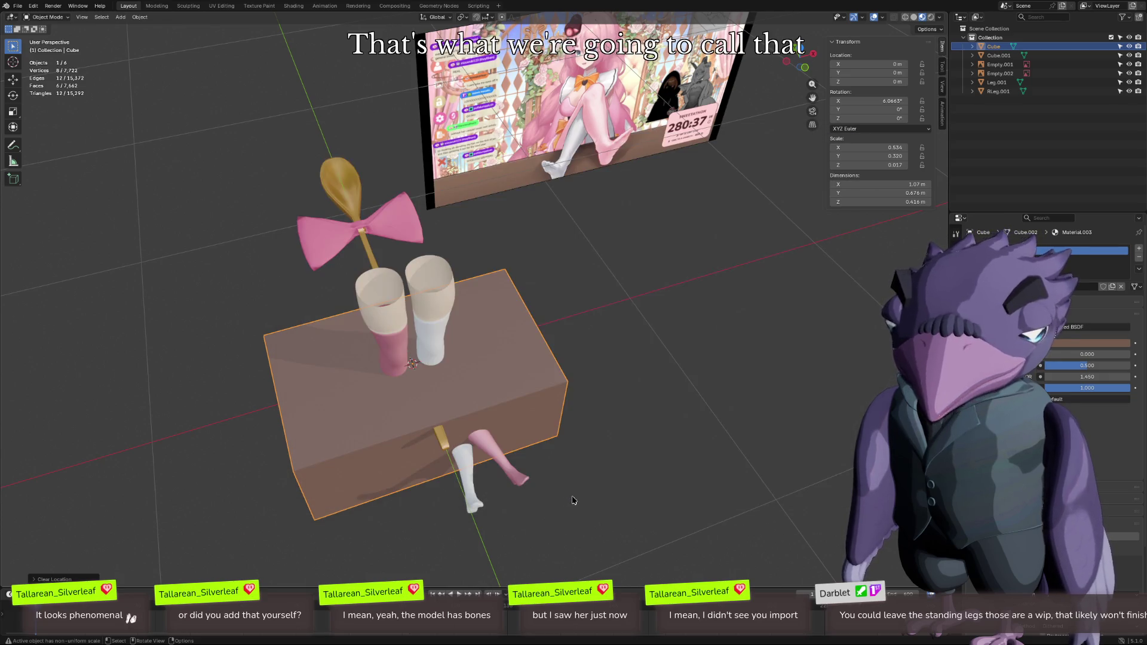
{"action": "scroll", "coordinate": [777, 414], "scroll_direction": "up", "scroll_amount": 5}
{"action": "left_click_drag", "start_coordinate": [778, 414], "coordinate": [507, 410]}
{"action": "scroll", "coordinate": [478, 398], "scroll_direction": "down", "scroll_amount": 3}
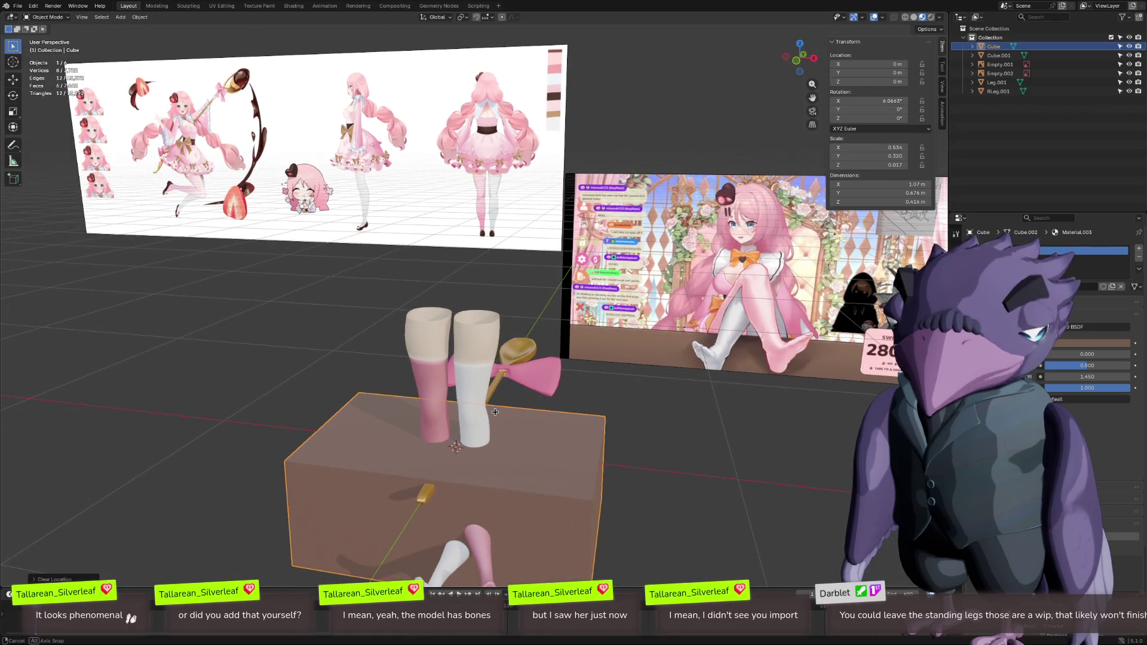
{"action": "scroll", "coordinate": [441, 381], "scroll_direction": "down", "scroll_amount": 2}
{"action": "left_click", "coordinate": [293, 236]}
{"action": "mouse_move", "coordinate": [279, 274]}
{"action": "left_mouse_down"}
{"action": "mouse_move", "coordinate": [303, 273]}
{"action": "mouse_move", "coordinate": [344, 309]}
{"action": "left_mouse_up"}
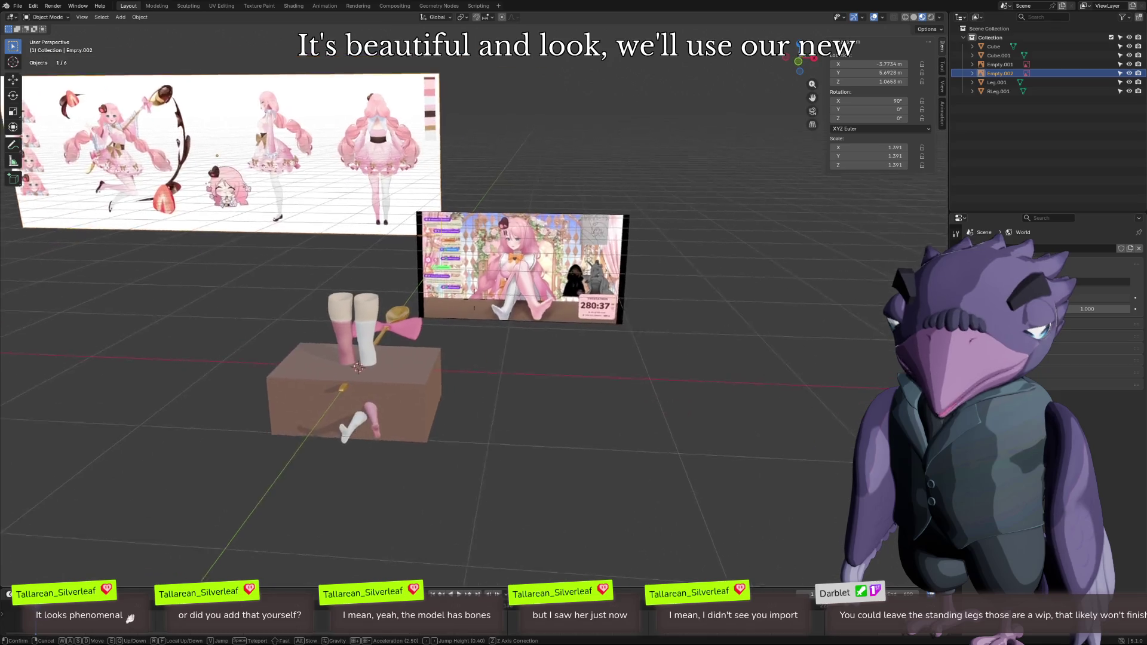
{"action": "mouse_move", "coordinate": [474, 299]}
{"action": "key", "text": "w"}
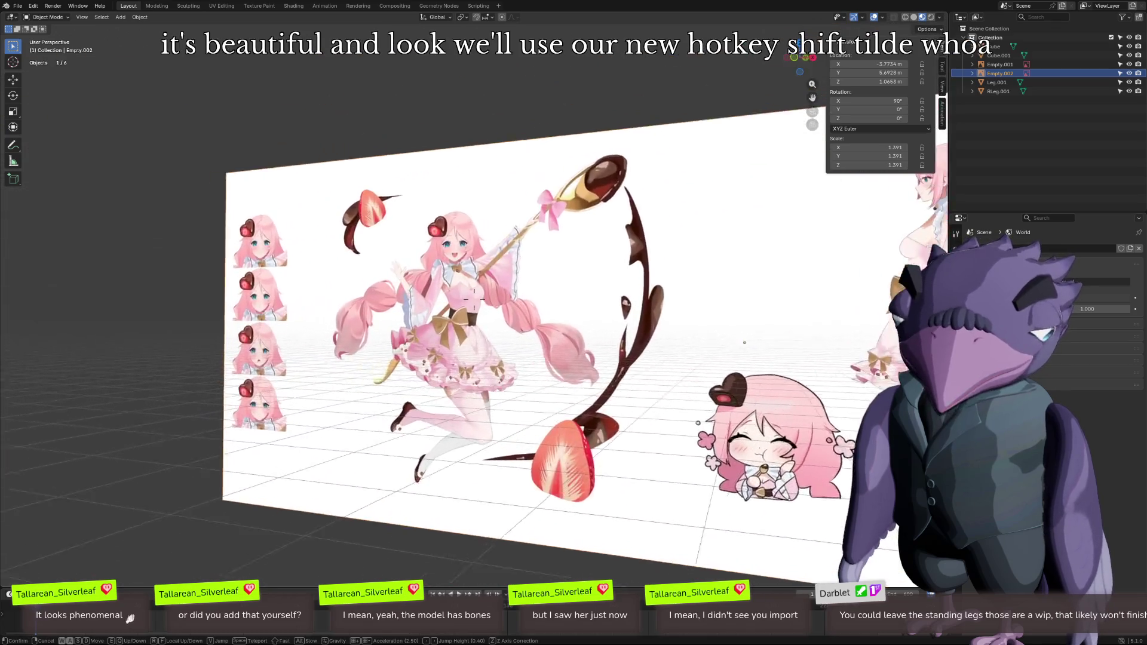
{"action": "key", "text": "a"}
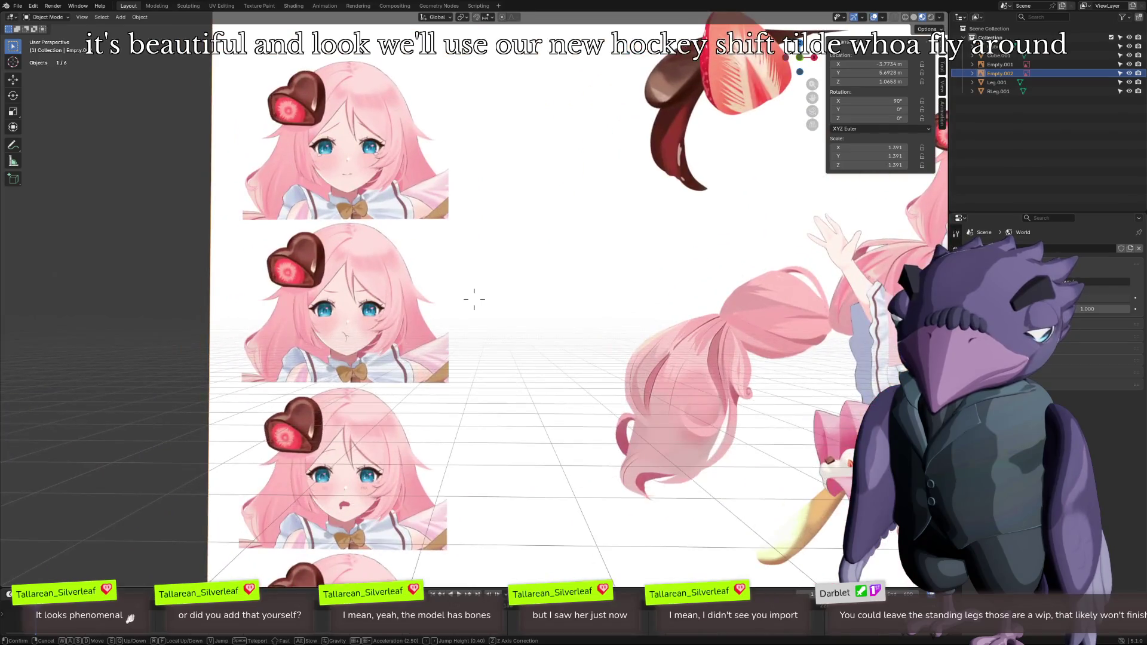
{"action": "key", "text": "w"}
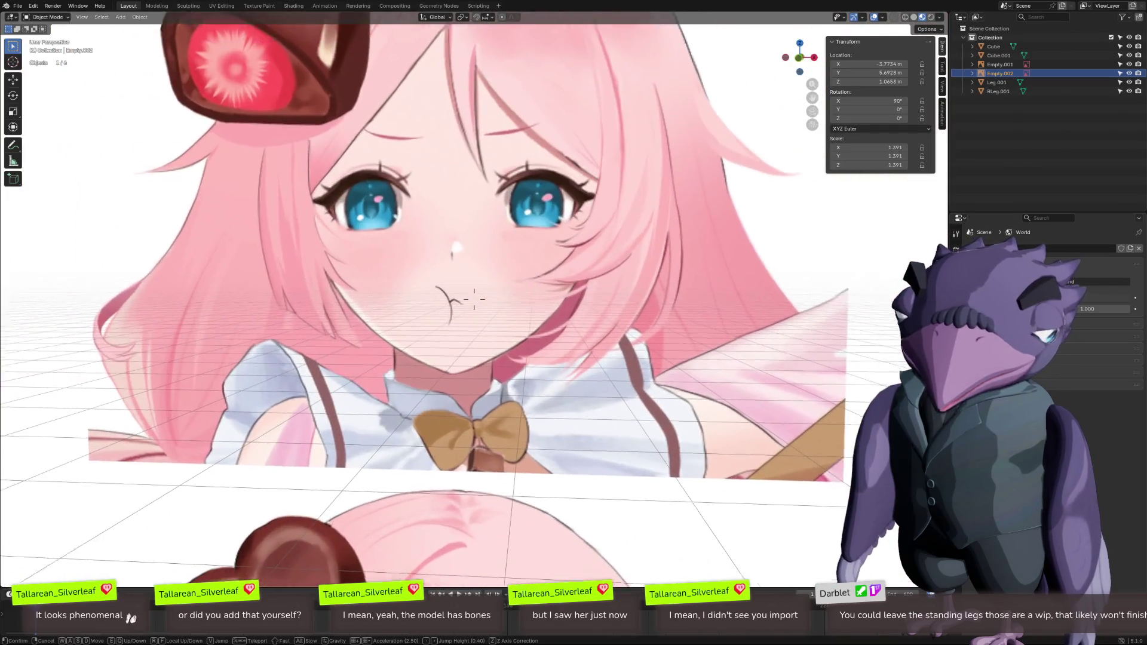
{"action": "key", "text": "s"}
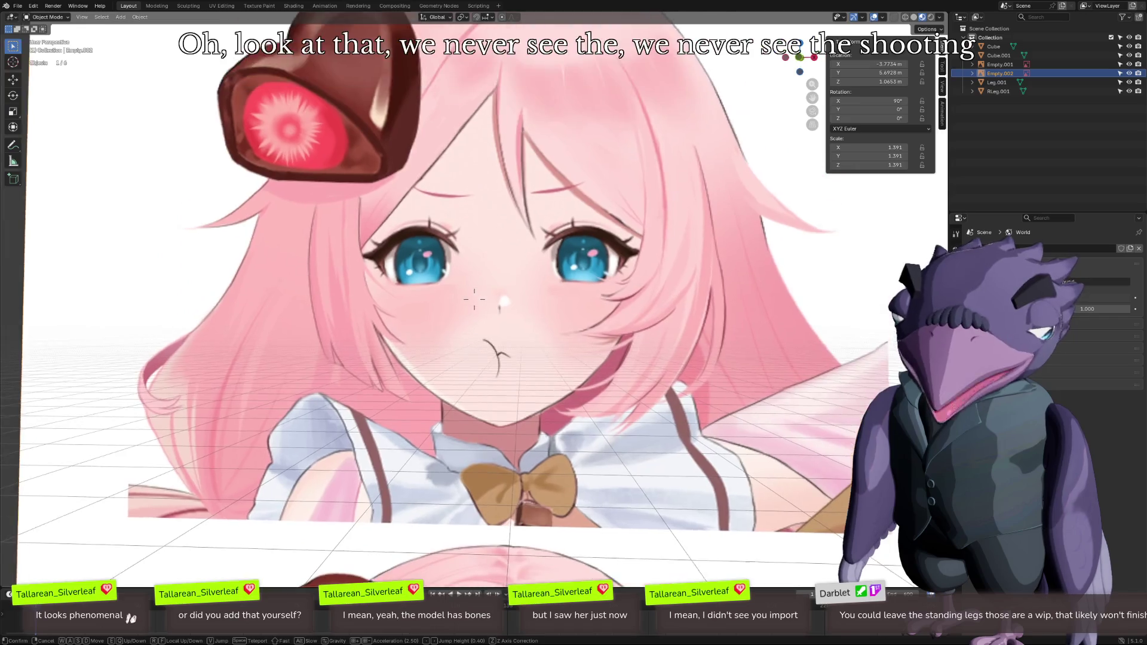
{"action": "key", "text": "s"}
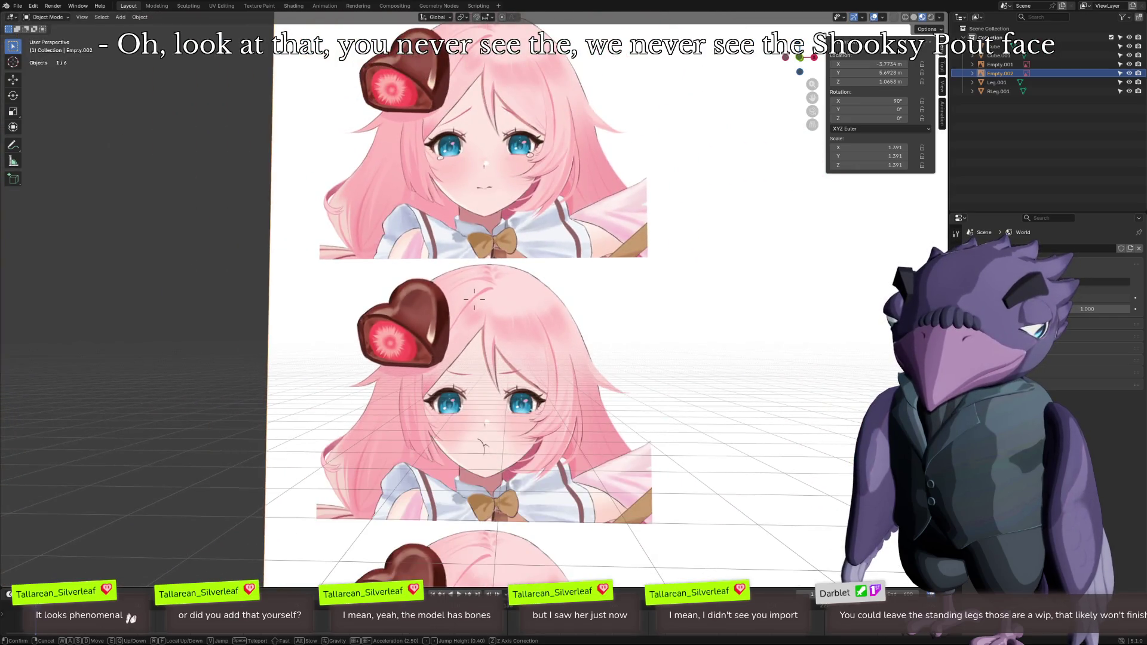
{"action": "key", "text": "w"}
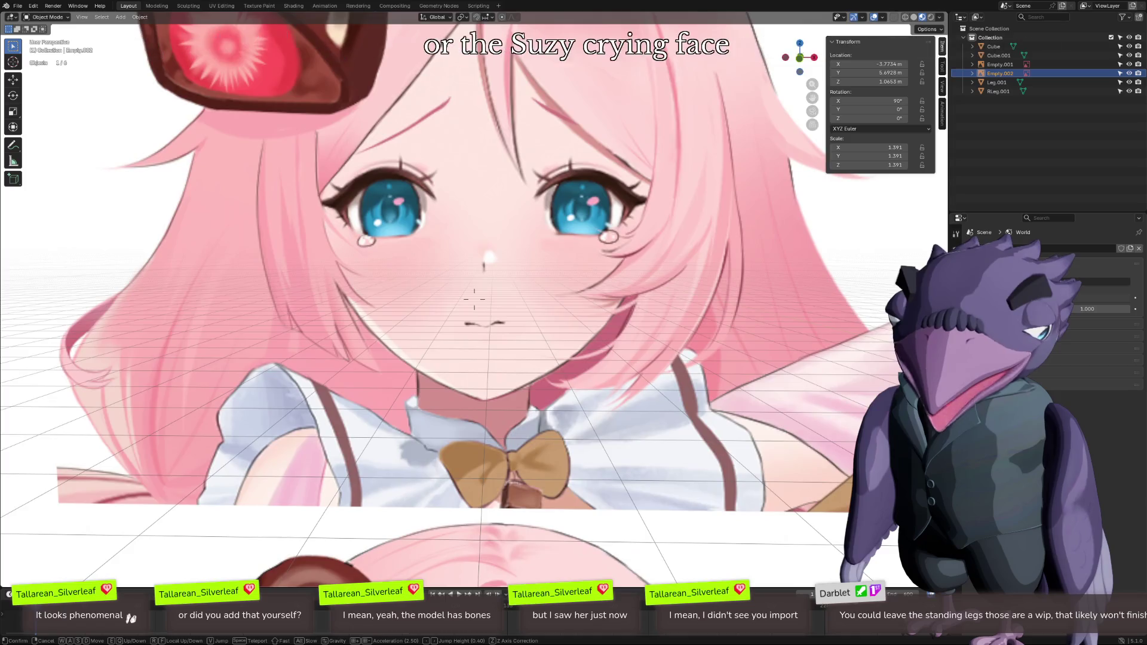
{"action": "key", "text": "q"}
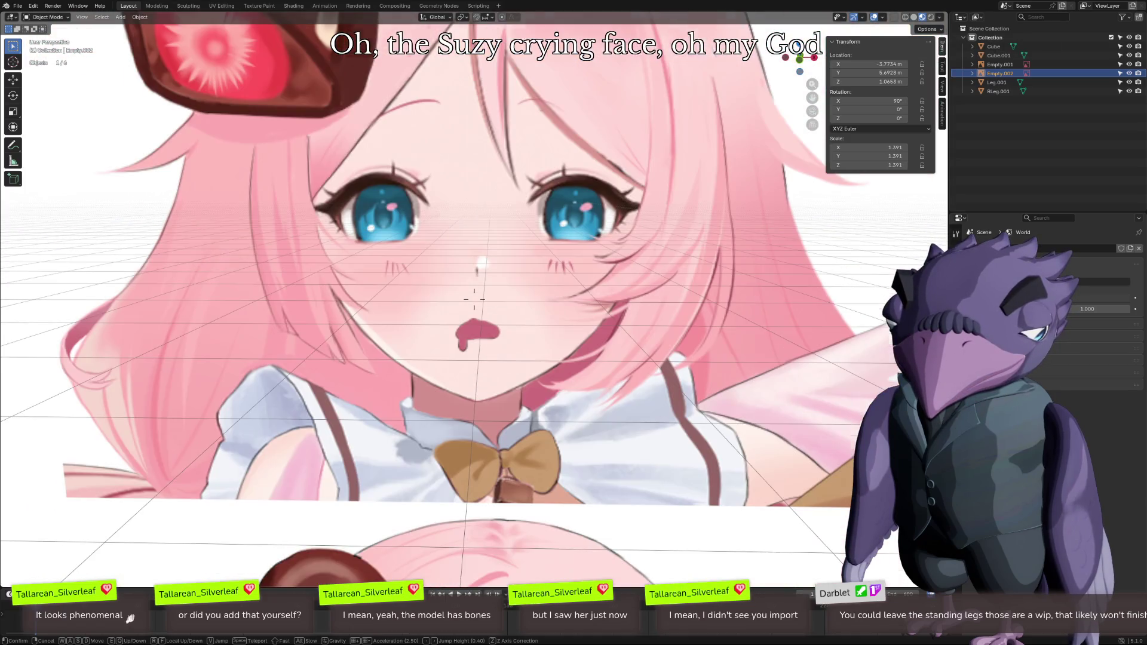
{"action": "key", "text": "q"}
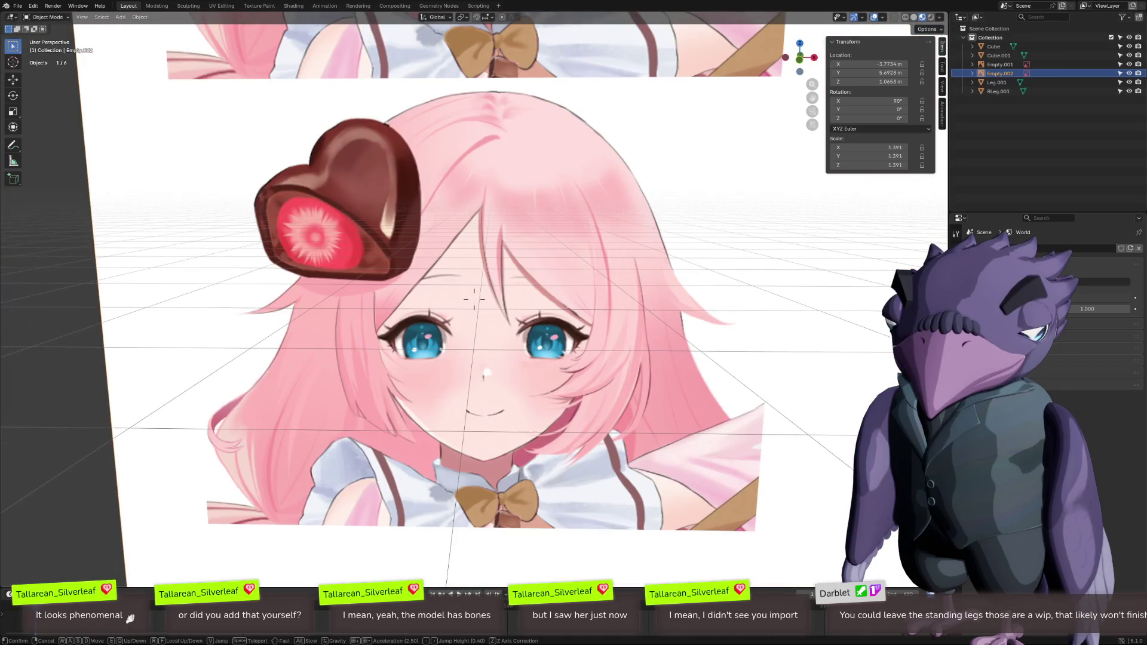
{"action": "key", "text": "s"}
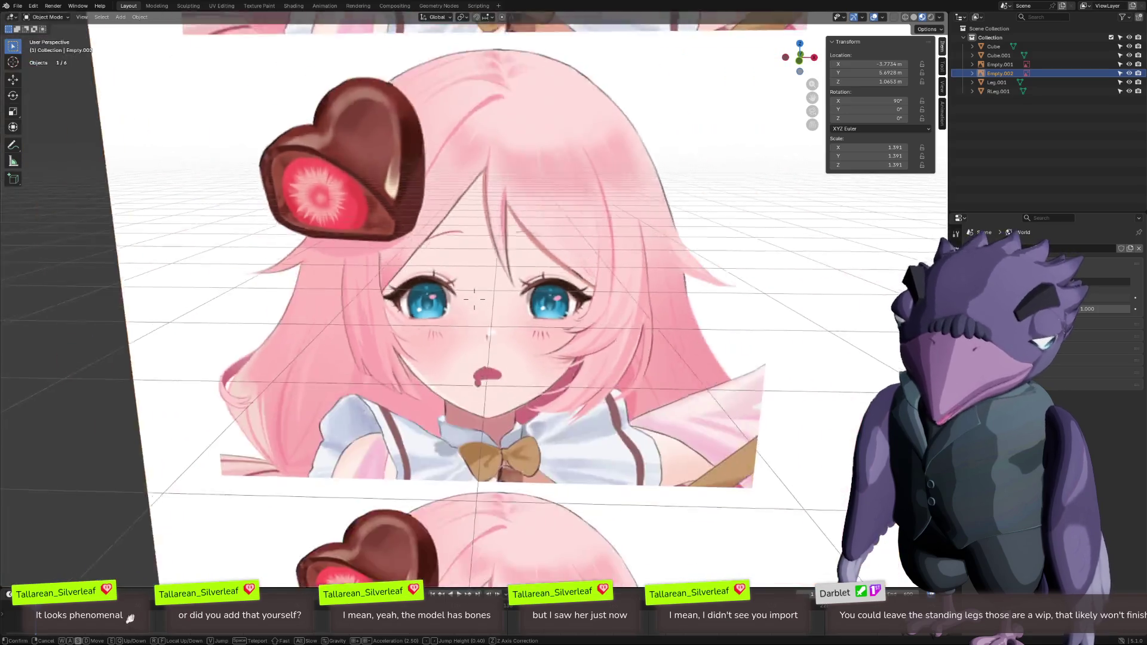
{"action": "key", "text": "s"}
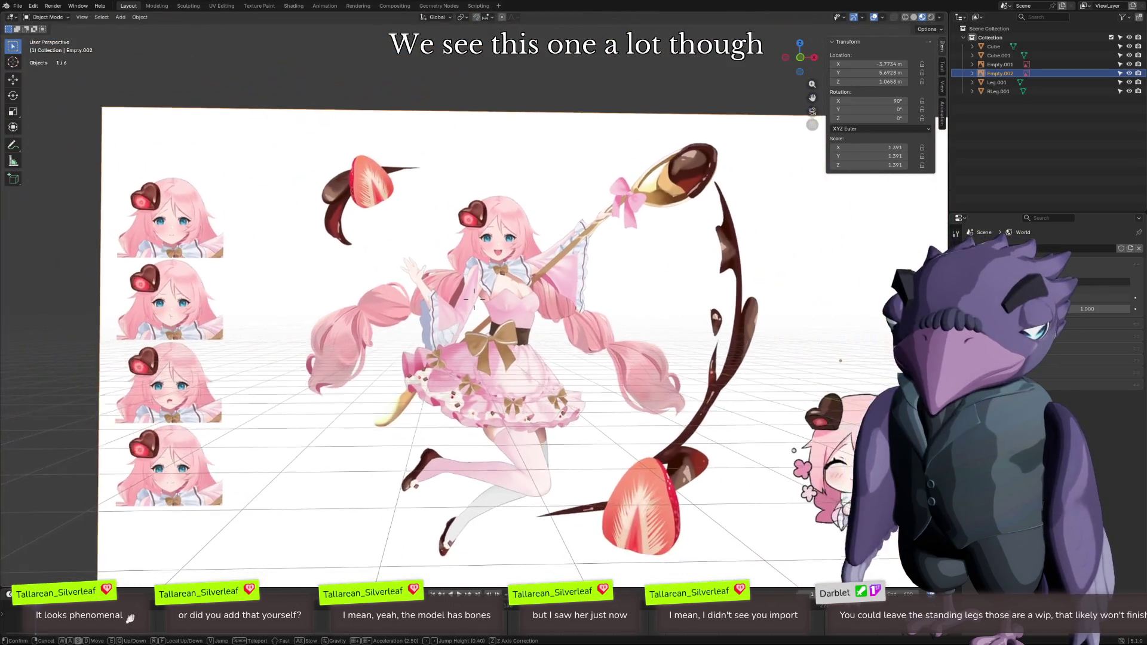
{"action": "key", "text": "d"}
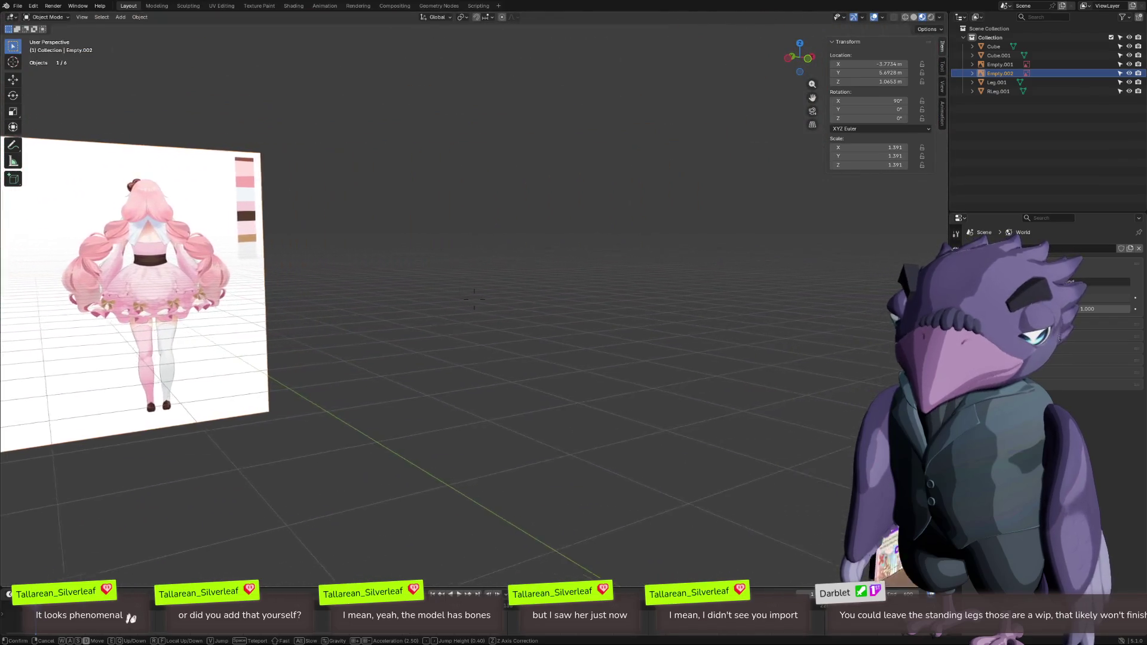